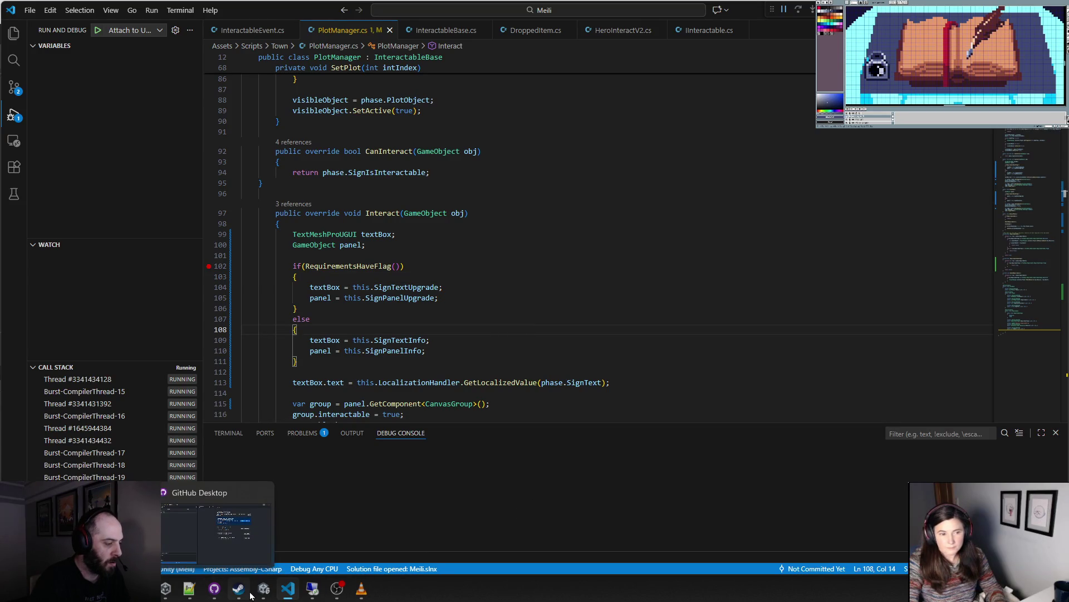
- Bring the 'Meili - Town' Unity editor forward, enter play mode, and switch to the paused debugger
mouse_move(263, 592)
left_click(210, 529)
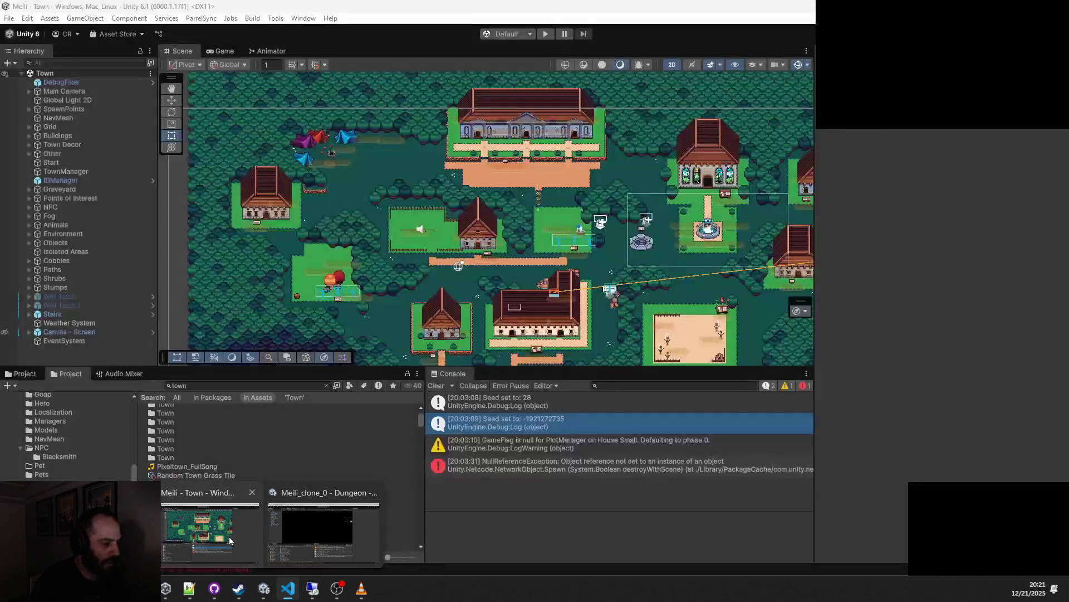
left_click(546, 34)
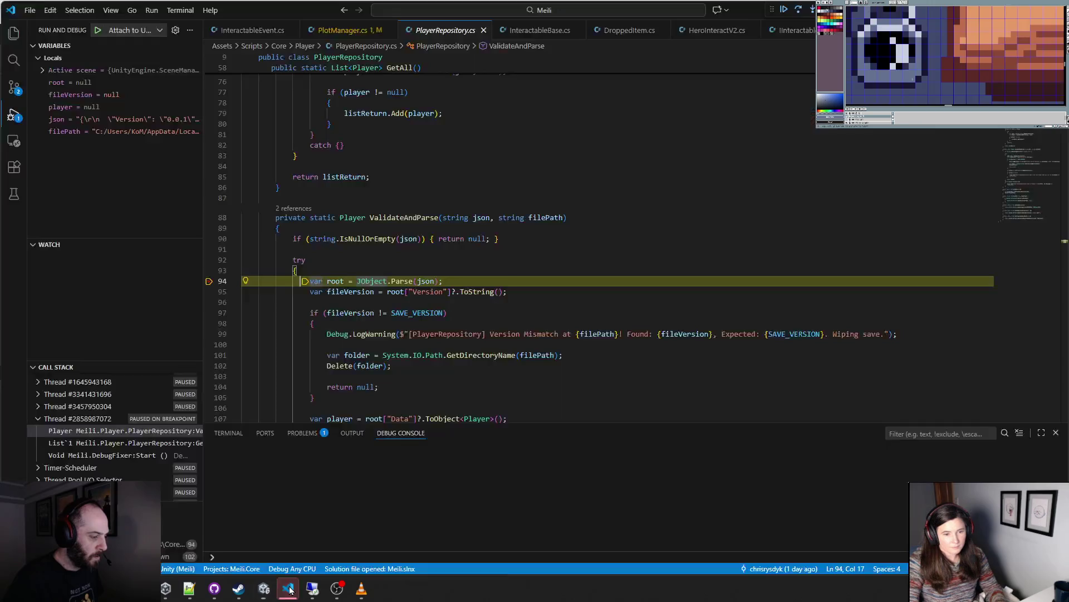
left_click(287, 587)
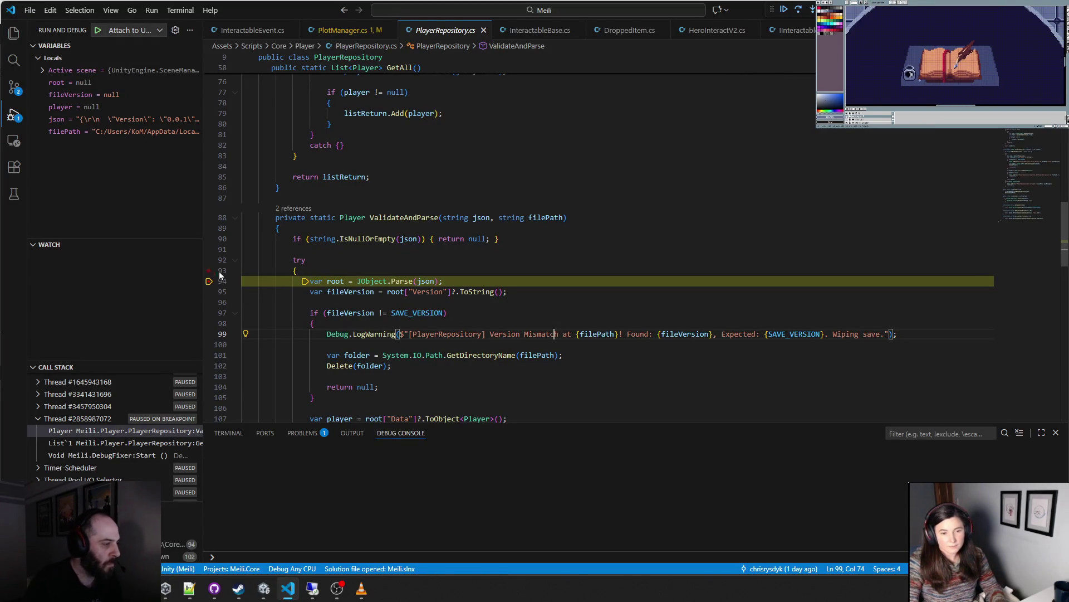
- Resume execution past the line 94 breakpoint in PlayerRepository.cs ValidateAndParse
left_click(547, 274)
key("F5")
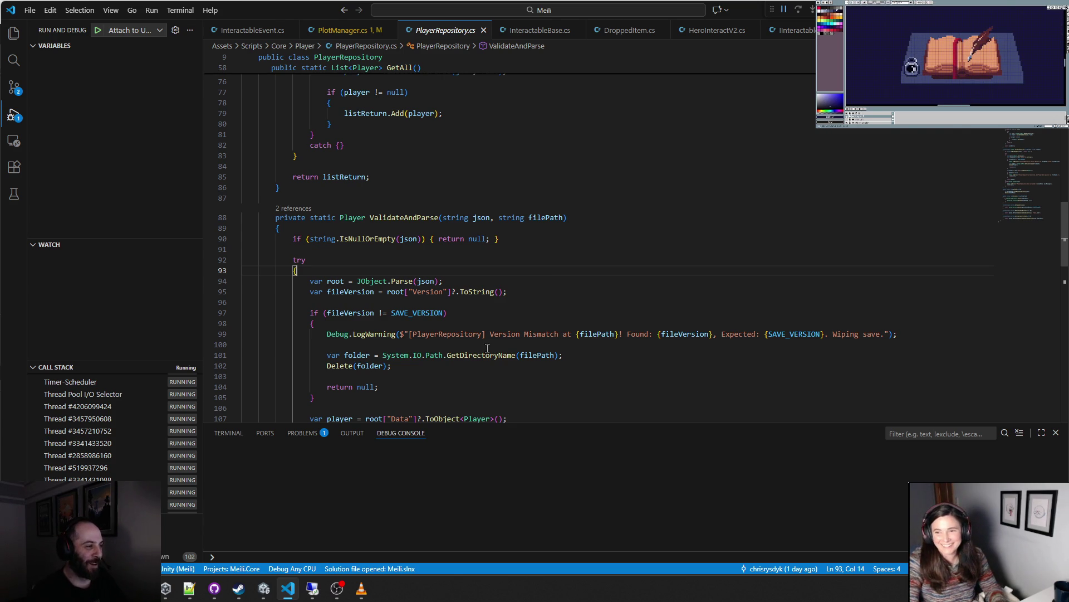
- Walk the player left and south through town to the Blacksmith Plot signpost
mouse_move(308, 594)
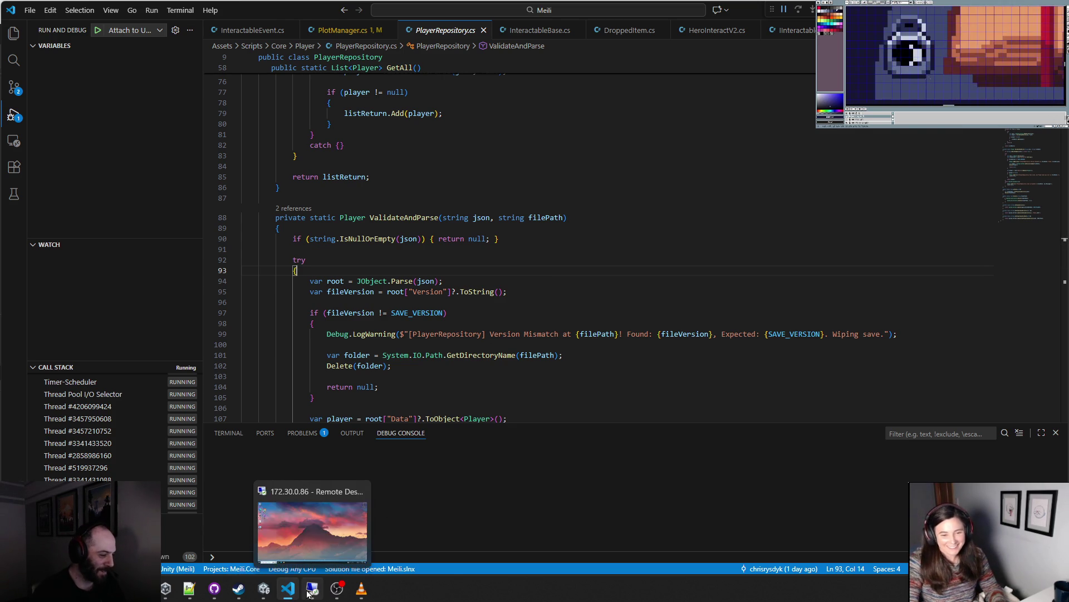
mouse_move(264, 590)
left_click(245, 531)
key("a")
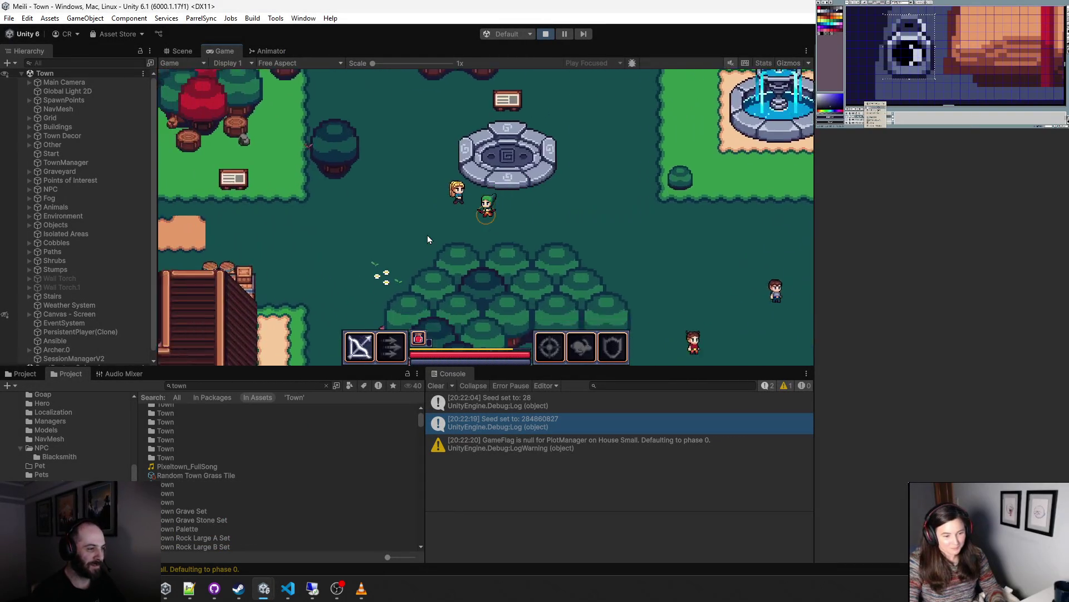
key("a")
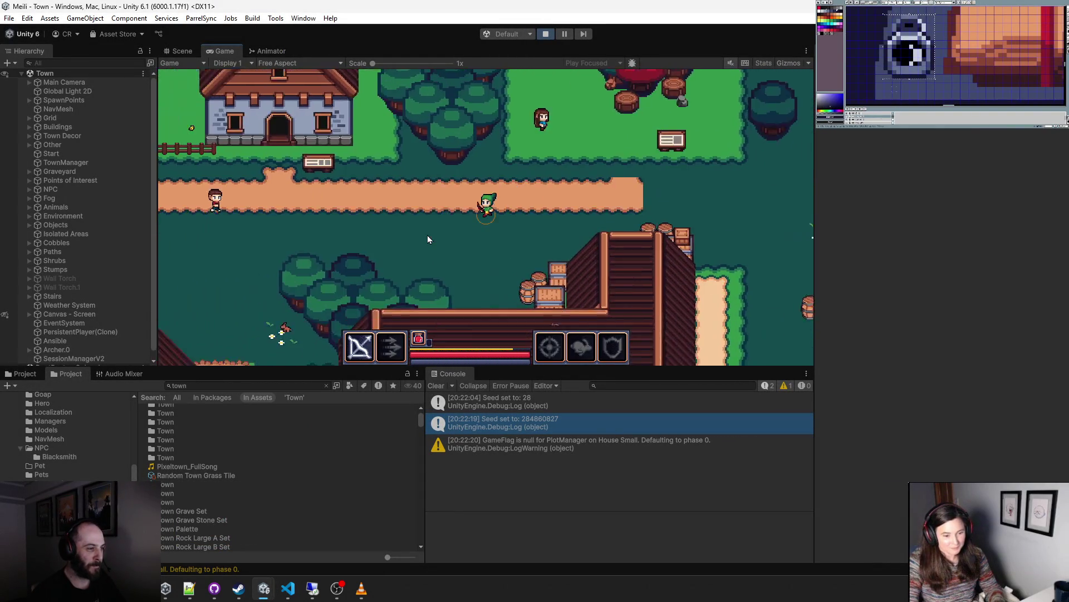
key("s")
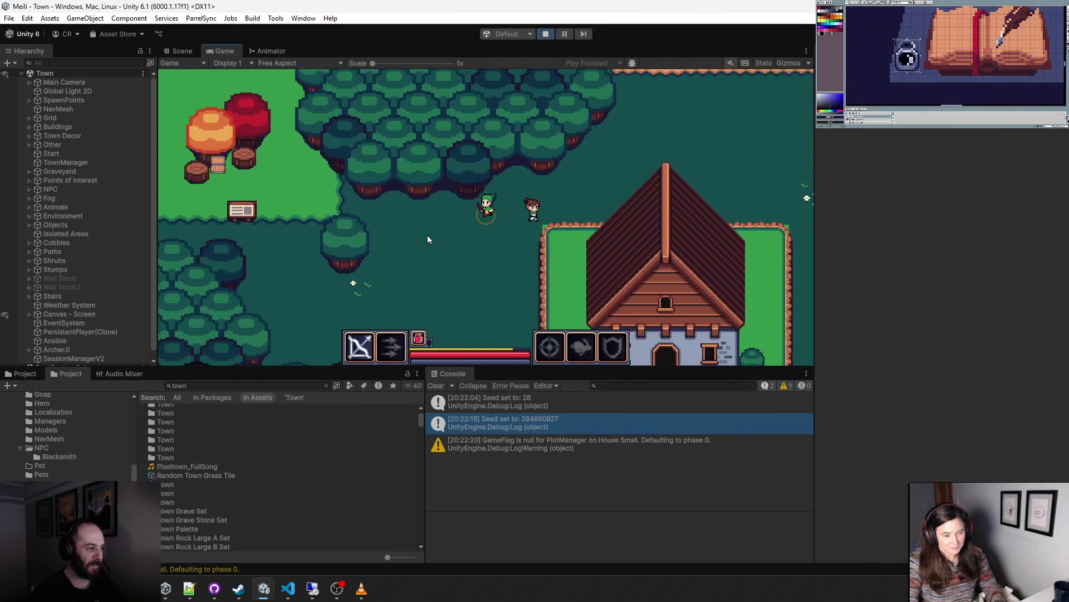
key("a")
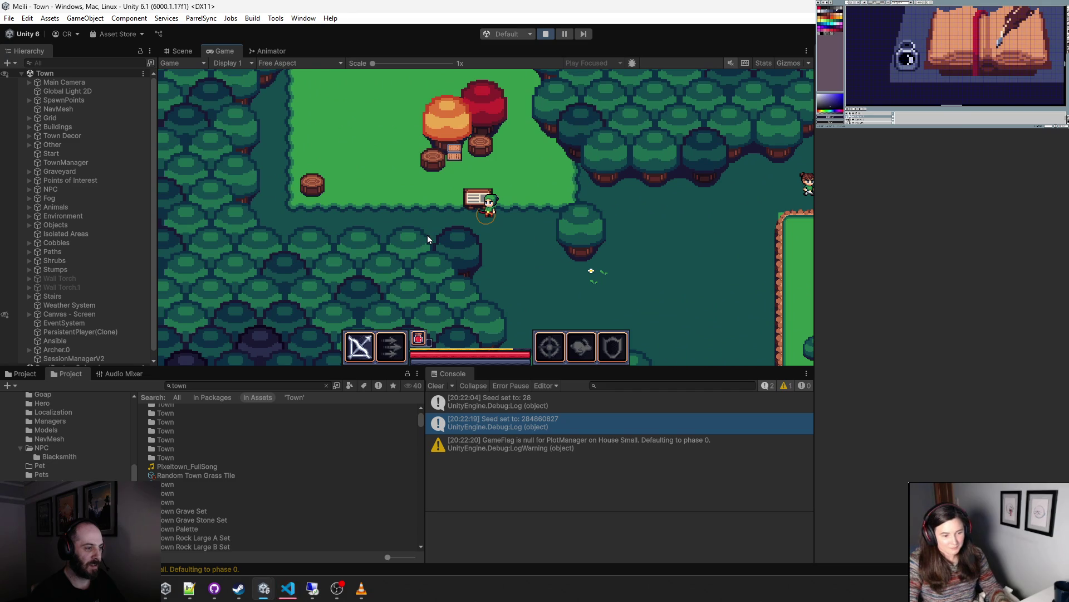
- Interact with the signpost and step into RequirementsHaveFlag's phase.Requirements lookup
key("e")
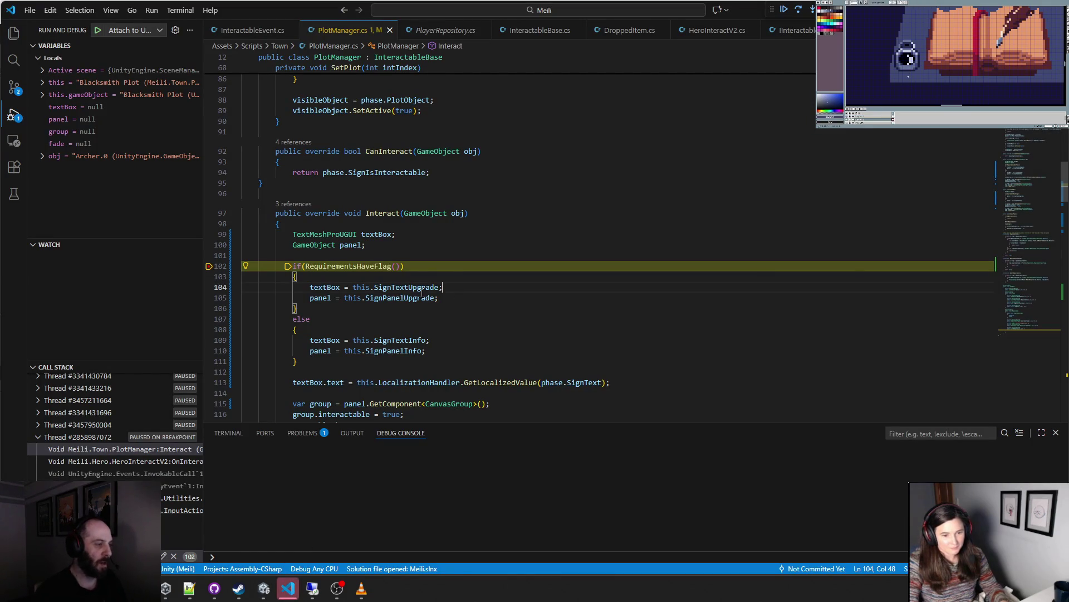
mouse_move(375, 283)
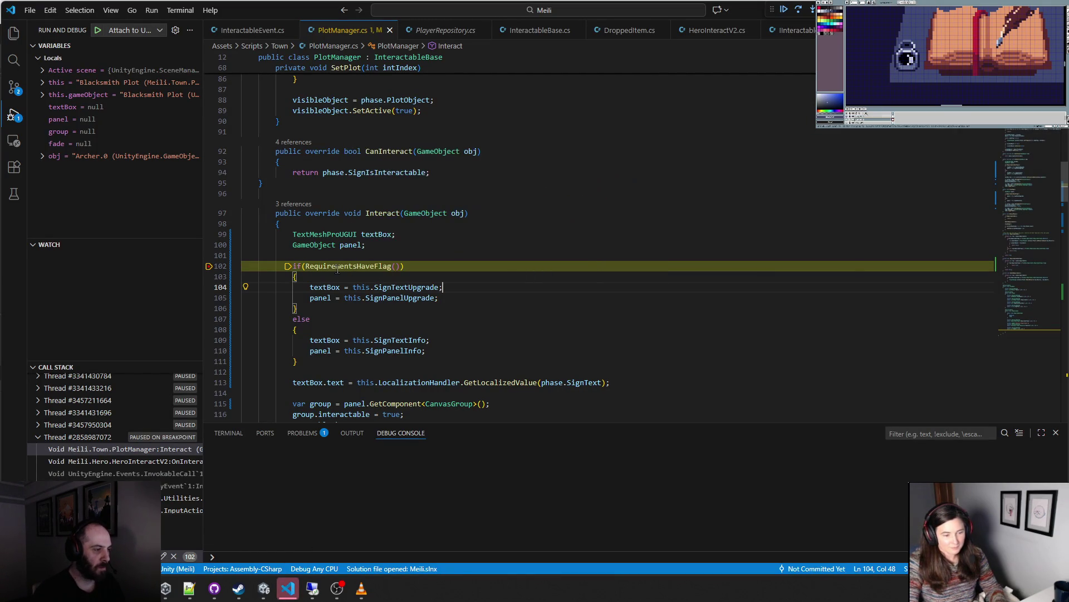
left_click(813, 10)
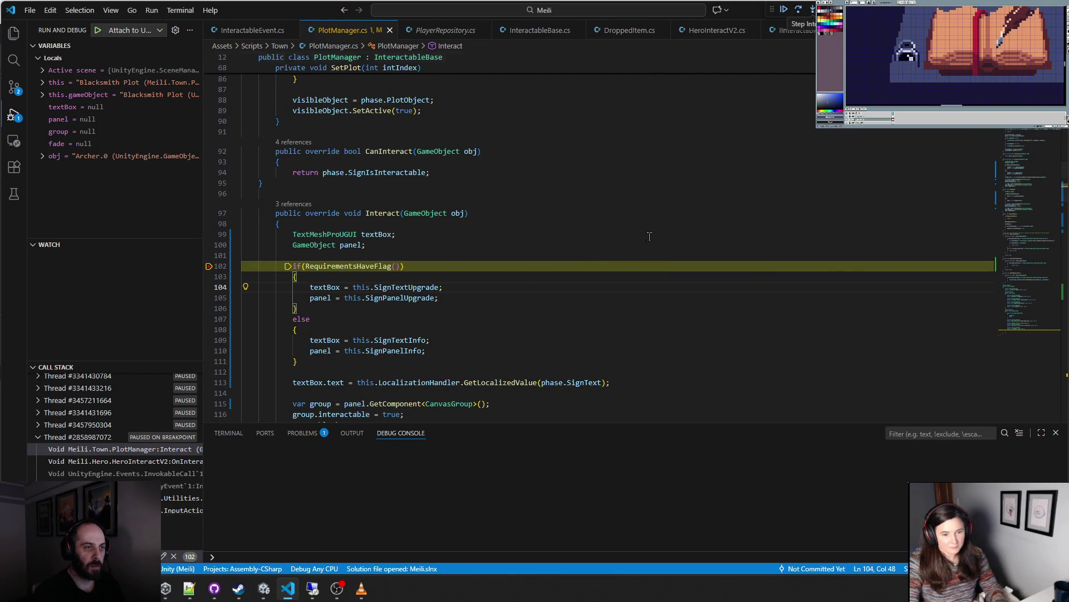
key("F11")
key("F11")
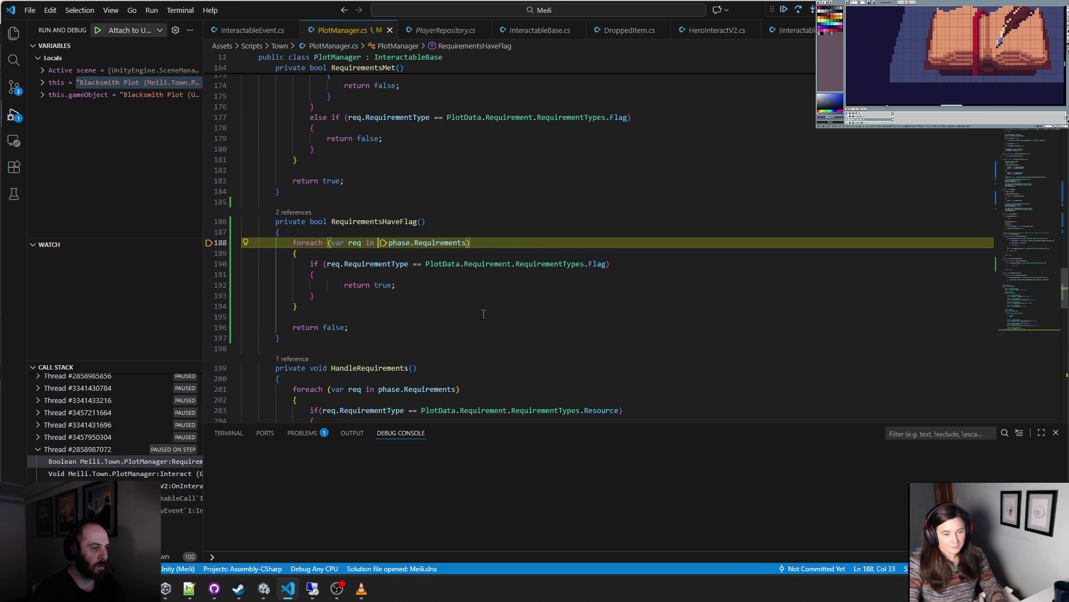
- Step over the requirements loop to return false, then continue and stop debugging
key("F10")
key("F10")
key("F10")
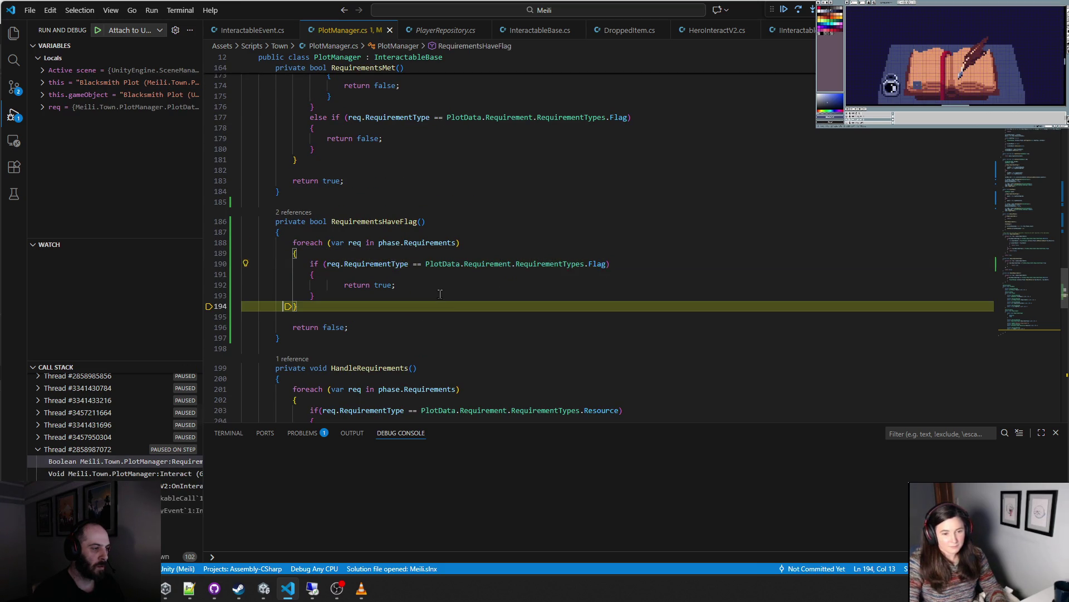
key("F10")
key("F10")
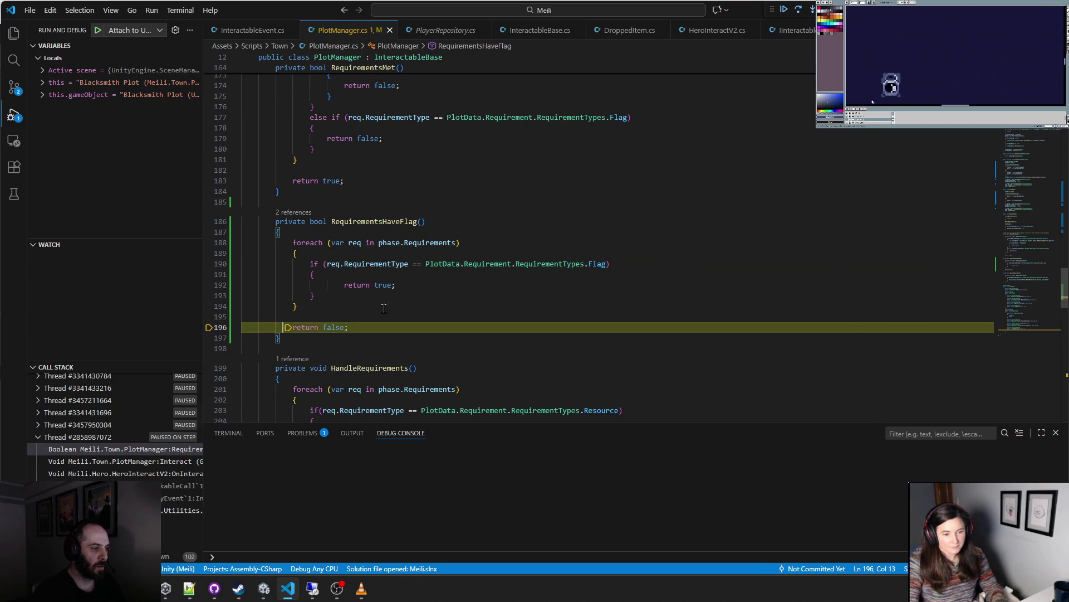
key("F10")
key("F10")
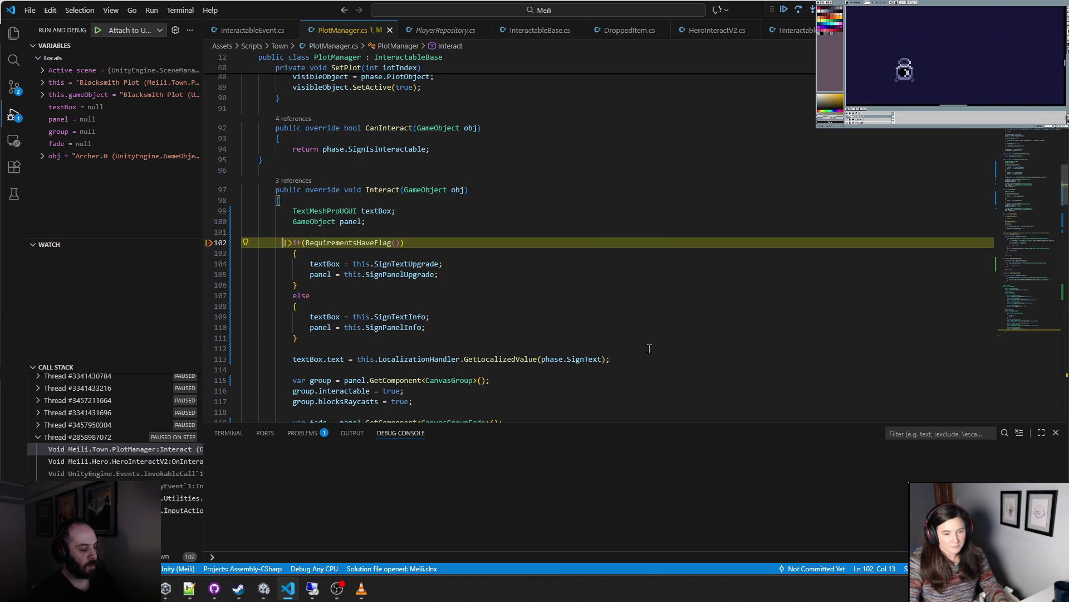
key("F5")
key("shift+F5")
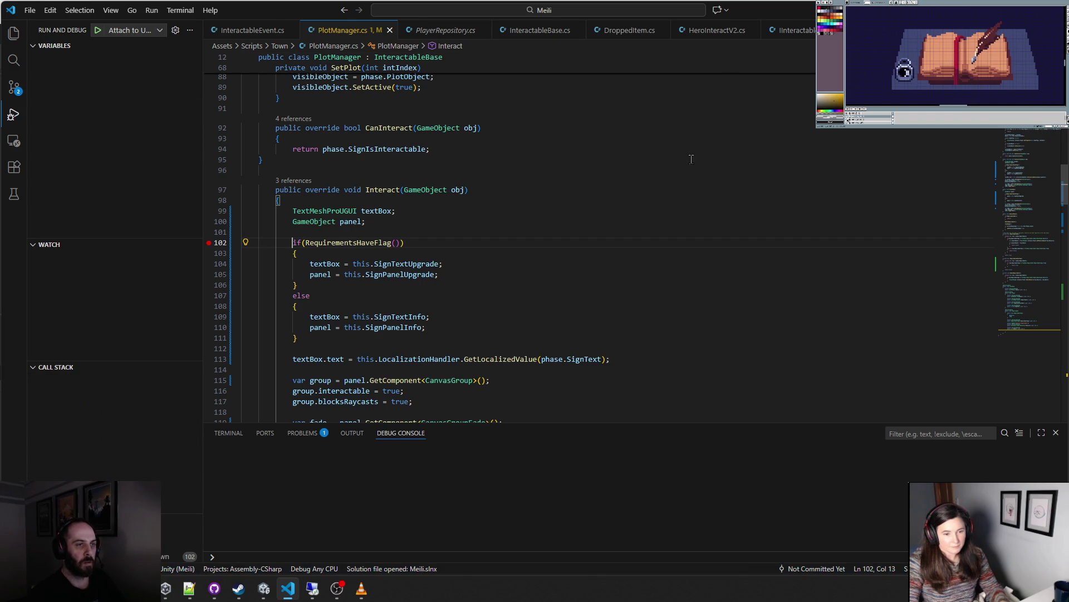
- Jump to the RequirementsHaveFlag definition and review its requirements loop
left_click(361, 244)
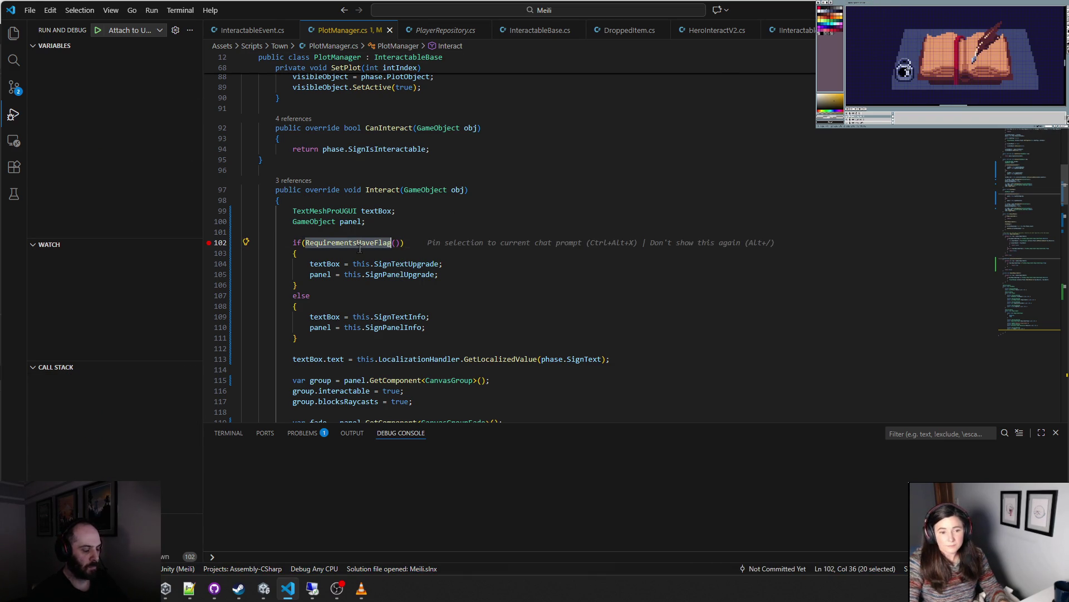
left_click(361, 243, "ctrl")
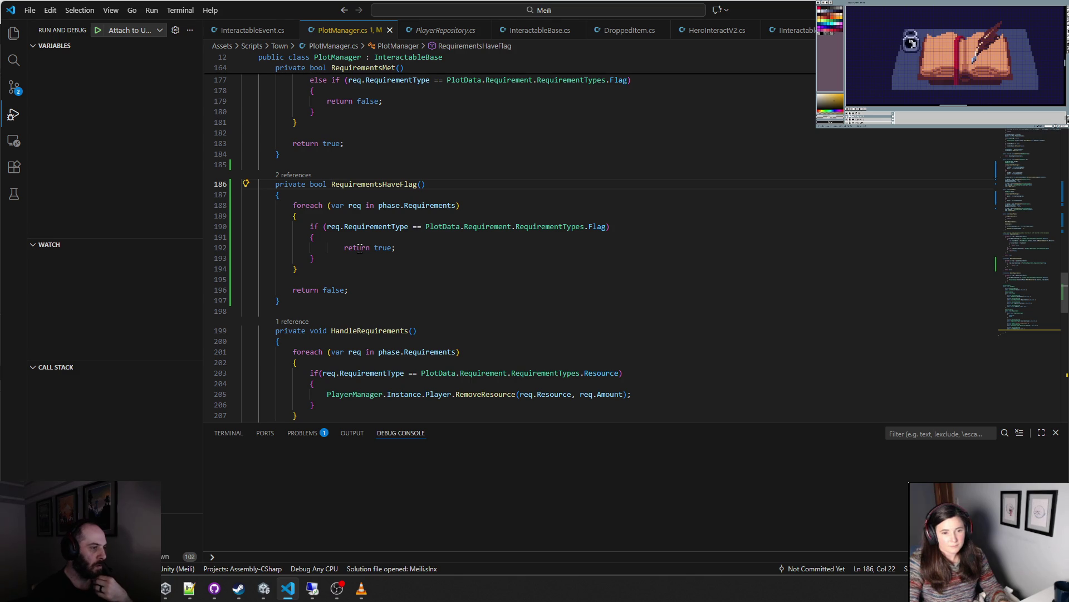
left_click(366, 271)
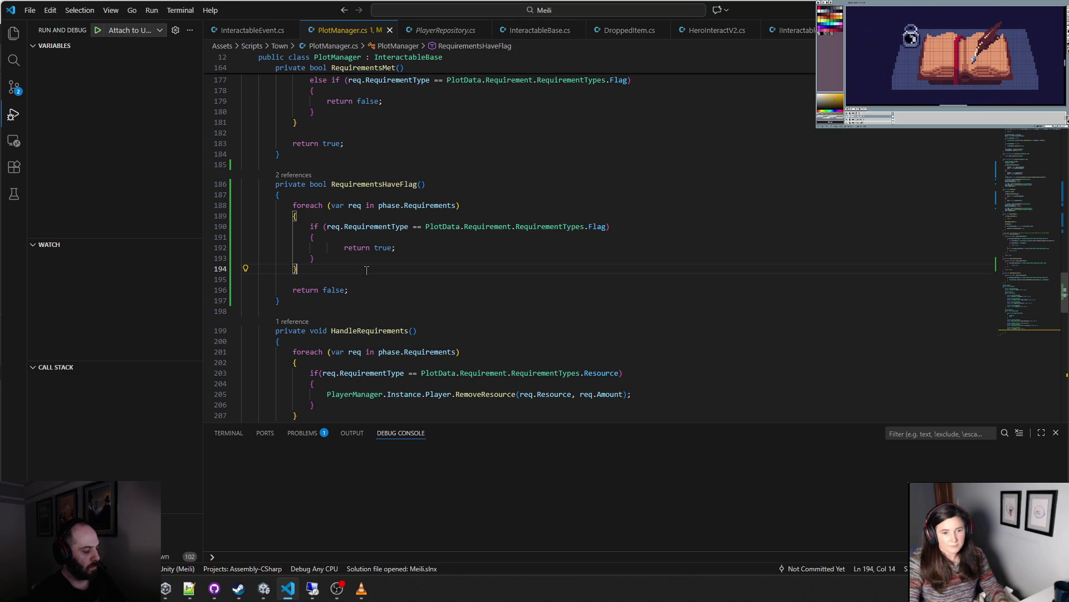
scroll(367, 271, "up", 20)
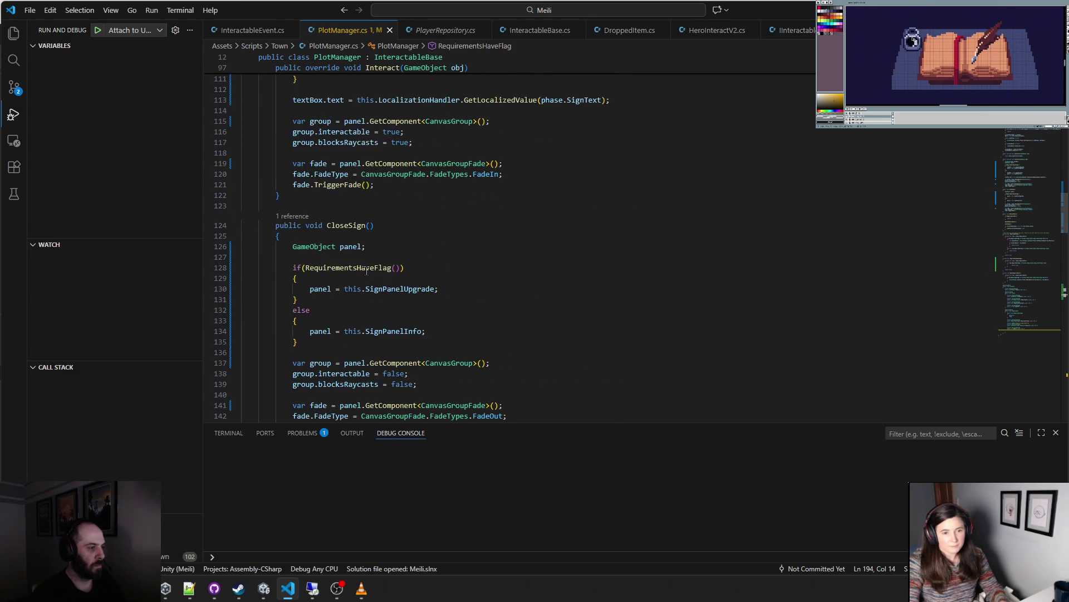
scroll(366, 271, "up", 1)
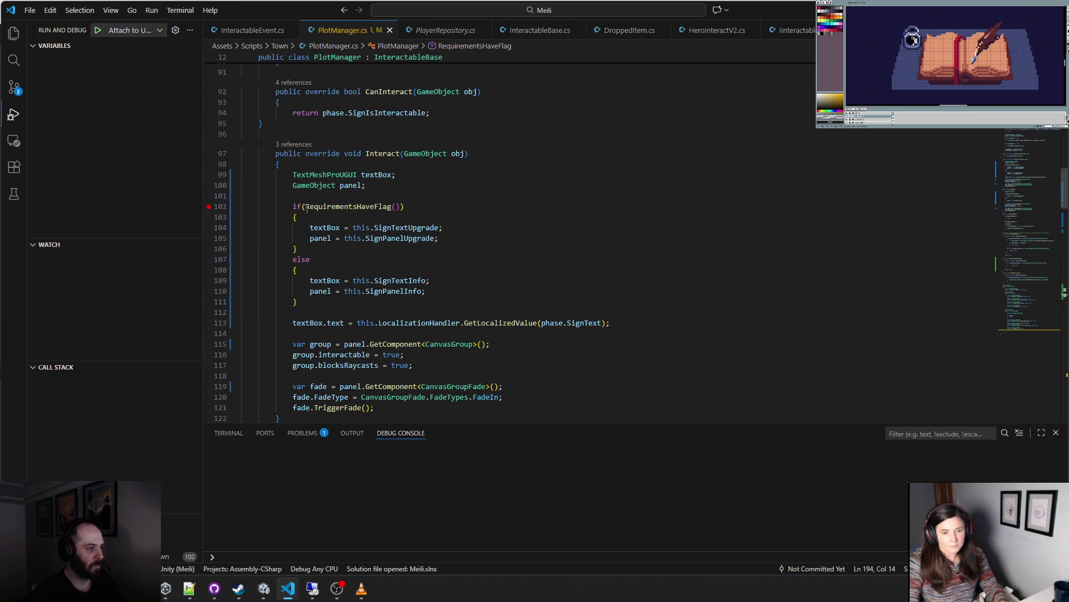
- Swap the upgrade and info assignments between the if and else branches
left_click_drag(309, 228, 455, 236)
key("ctrl+c")
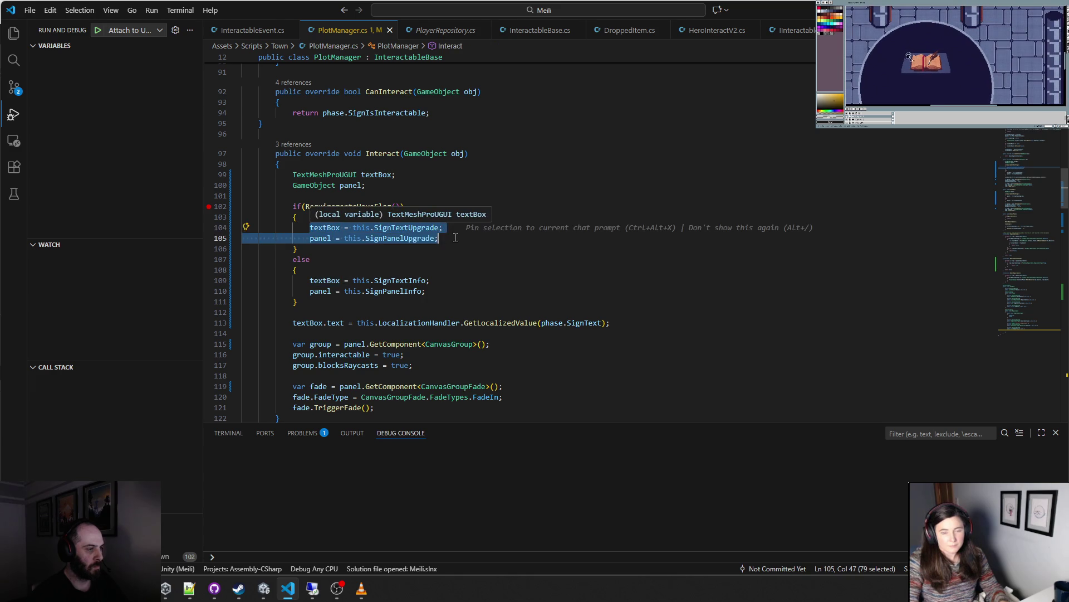
key("BackSpace")
left_click(452, 280)
key("Return")
key("ctrl+v")
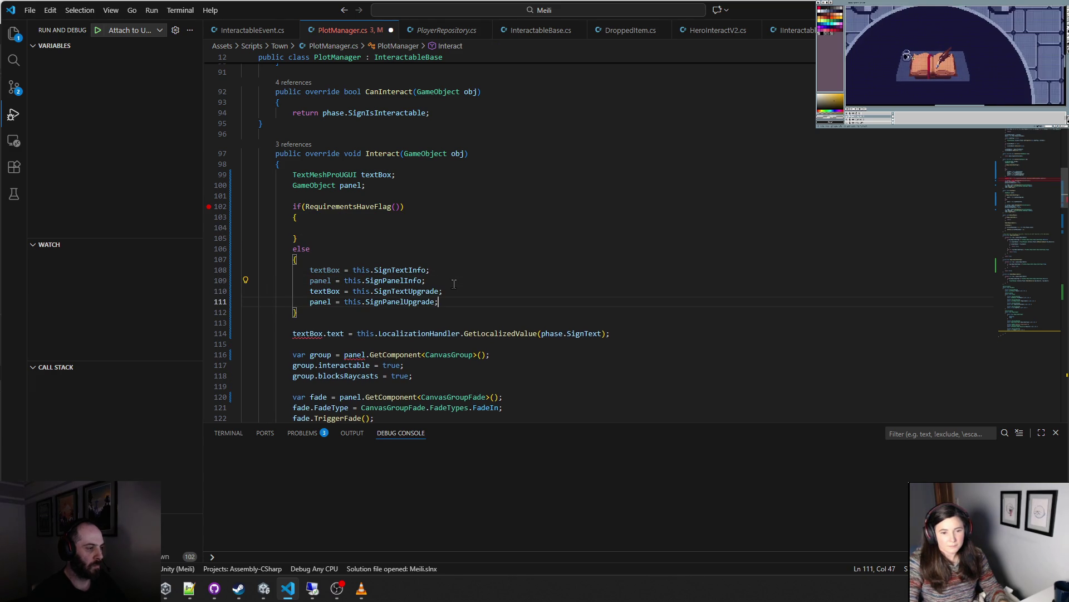
left_click_drag(444, 279, 310, 270)
key("ctrl+c")
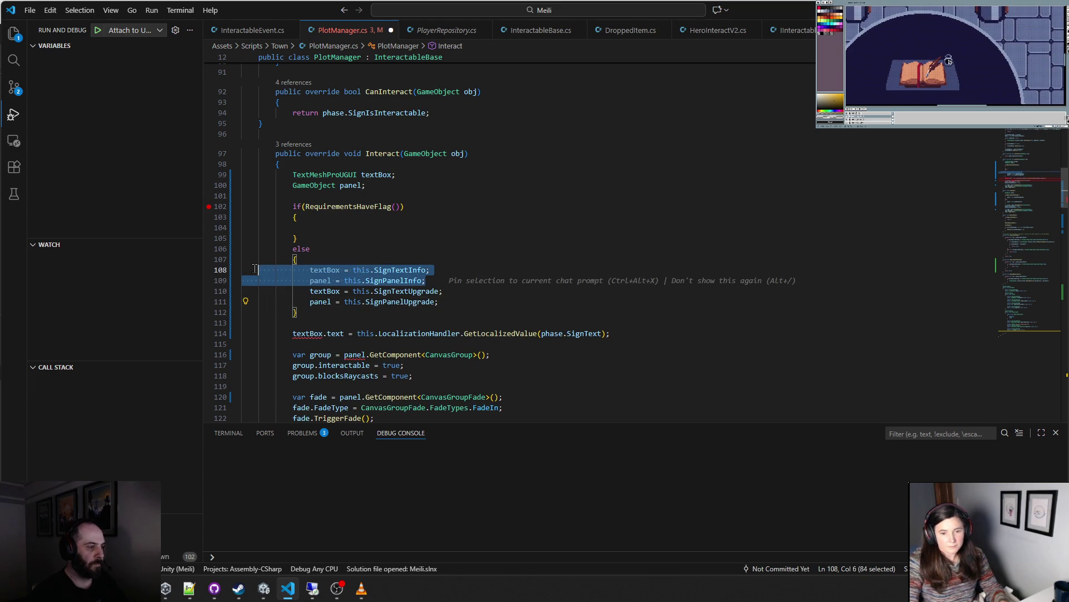
key("BackSpace")
left_click(322, 226)
key("ctrl+v")
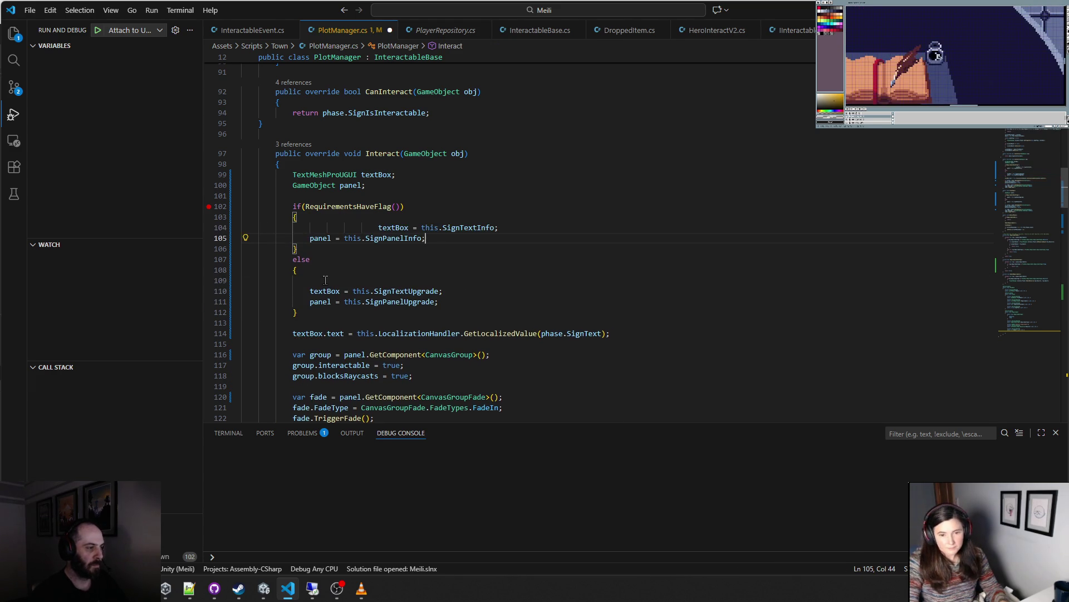
- Fix line 104's indentation and remove the empty line from the else block
left_click(375, 227)
key("BackSpace")
key("BackSpace")
key("BackSpace")
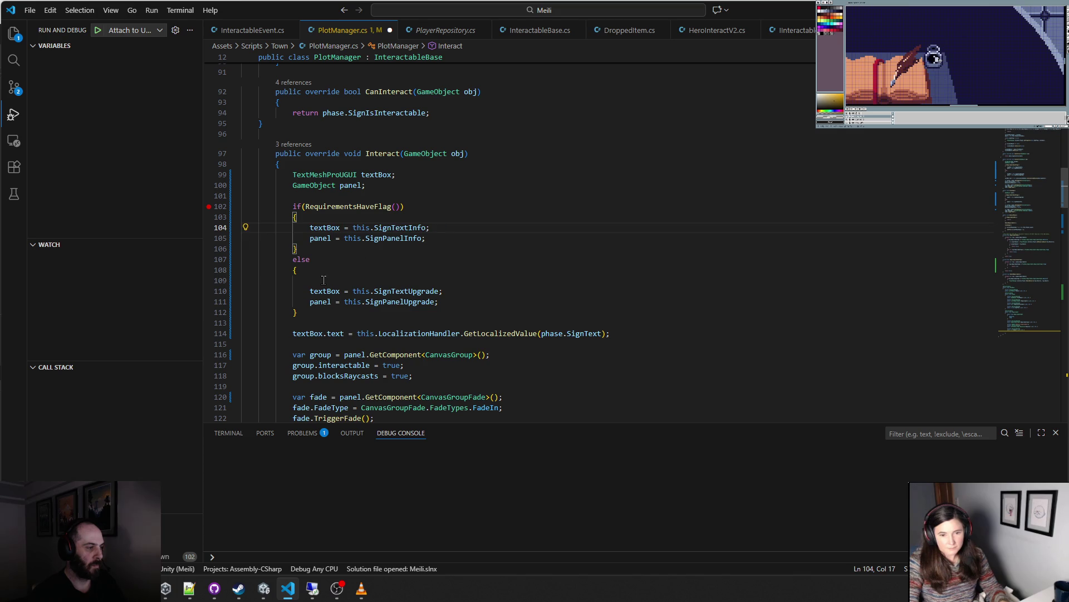
left_click(347, 280)
key("BackSpace")
left_click(309, 259)
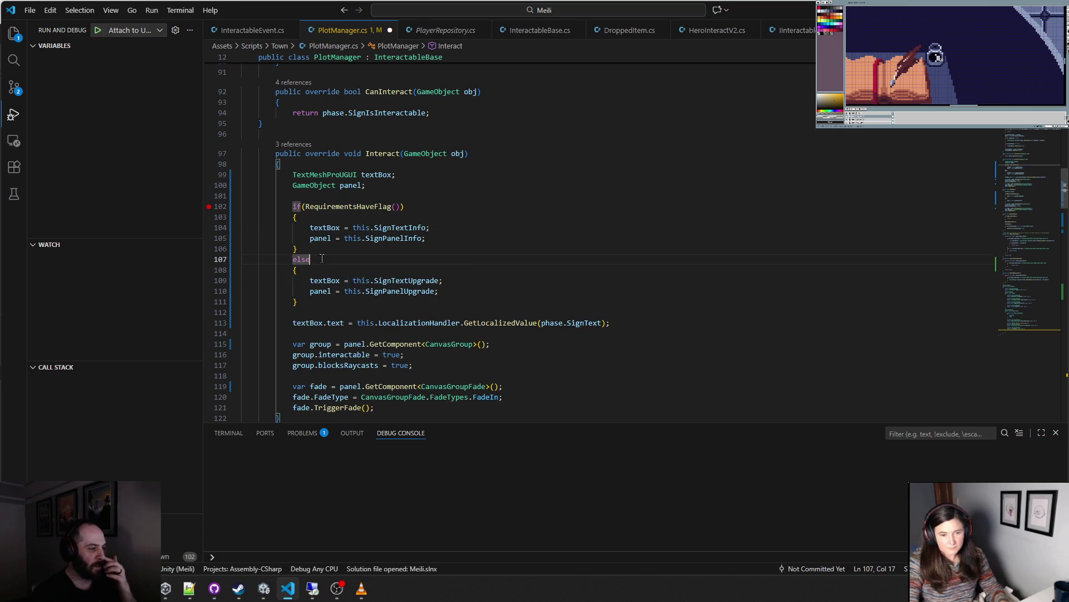
left_click_drag(305, 305, 242, 206)
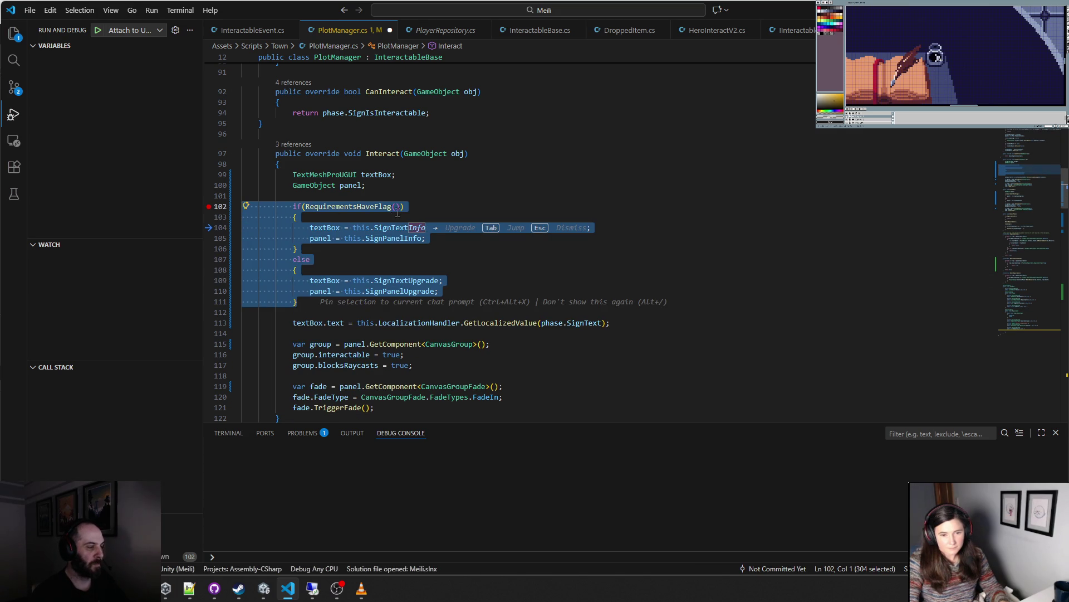
scroll(397, 211, "up", 10)
scroll(397, 216, "down", 5)
scroll(398, 216, "down", 10)
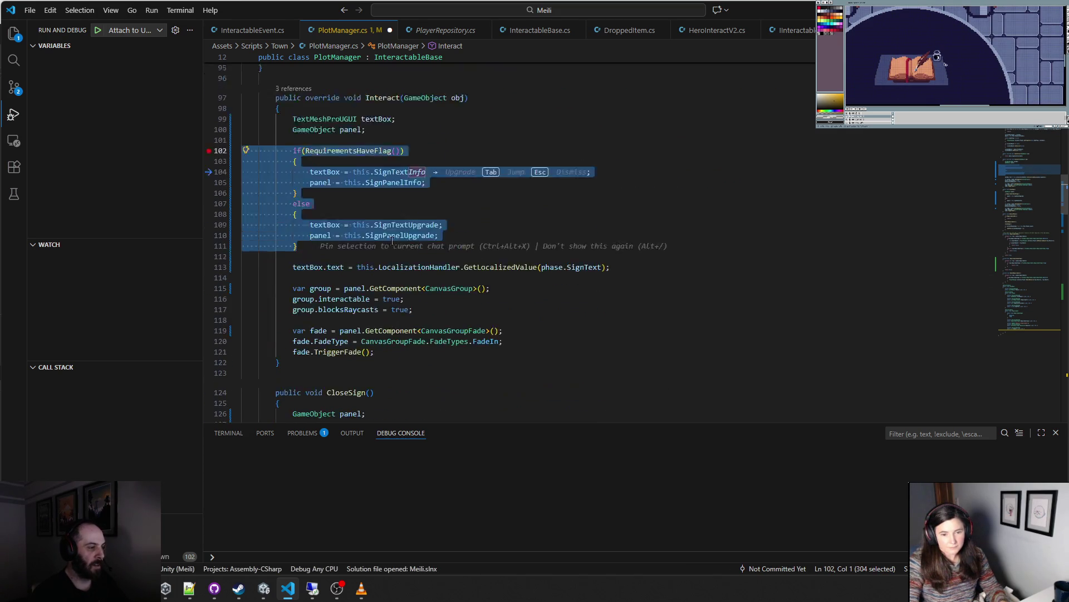
left_click_drag(299, 258, 242, 237)
- Move the SignPanelInfo assignment from the else branch into CloseSign's if block
left_click(334, 226)
left_click_drag(426, 247, 327, 248)
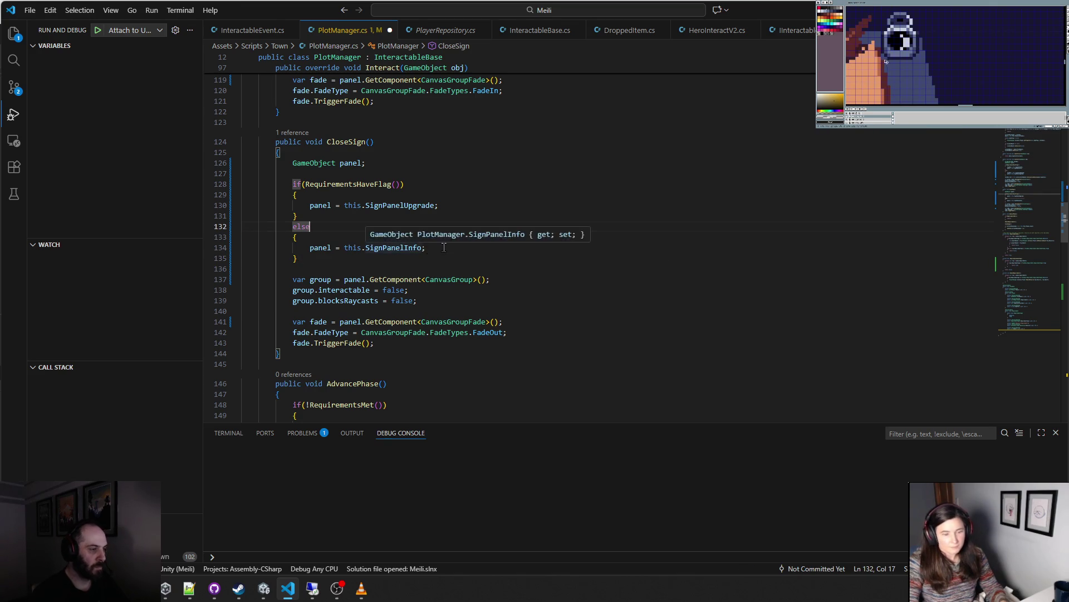
key("ctrl+x")
left_click(324, 196)
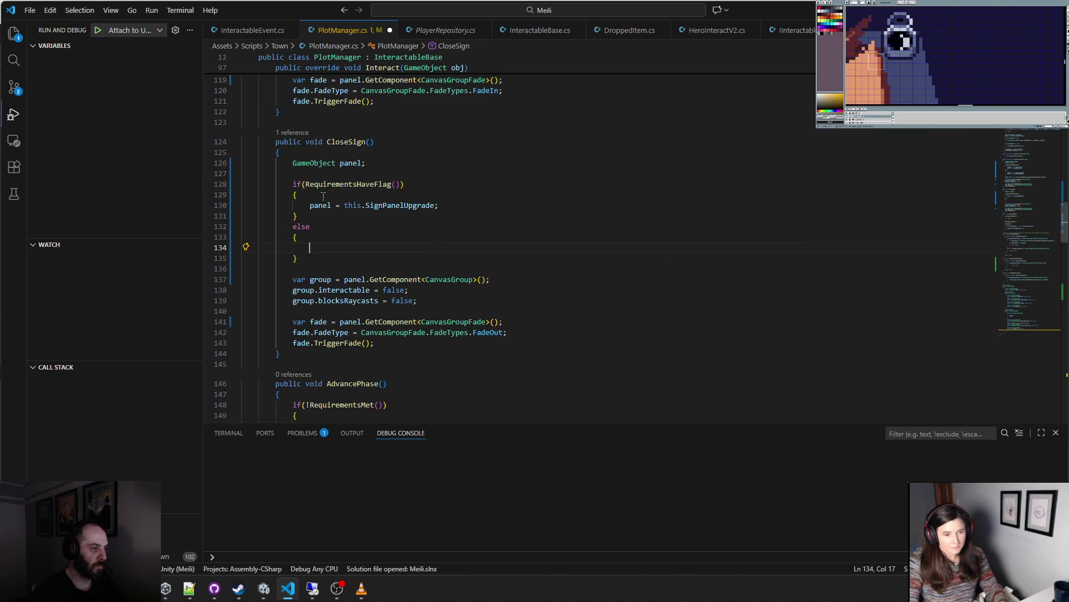
key("Return")
key("ctrl+v")
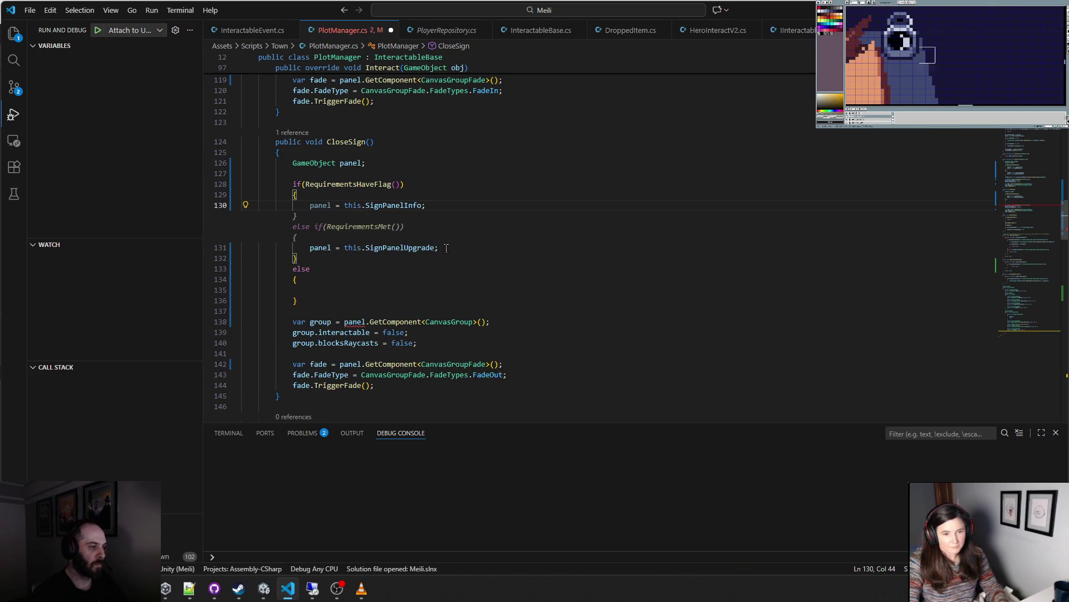
left_click(446, 247)
- Move the SignPanelUpgrade line into the else block, delete the leftover empty line, and return to Unity
left_click_drag(441, 216, 310, 209)
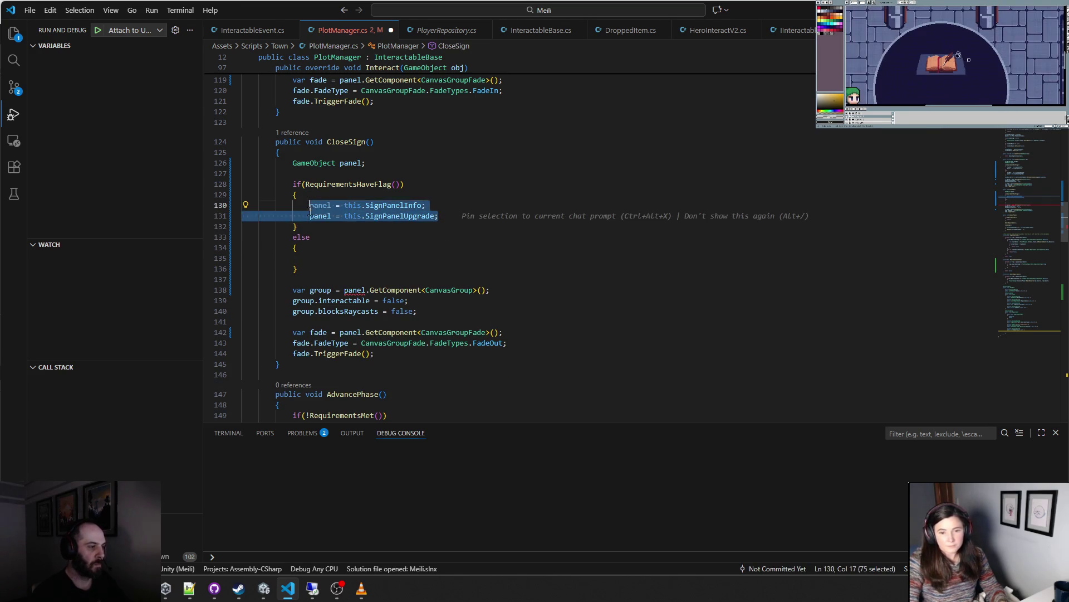
key("shift+Down")
key("ctrl+x")
left_click(345, 258)
key("ctrl+v")
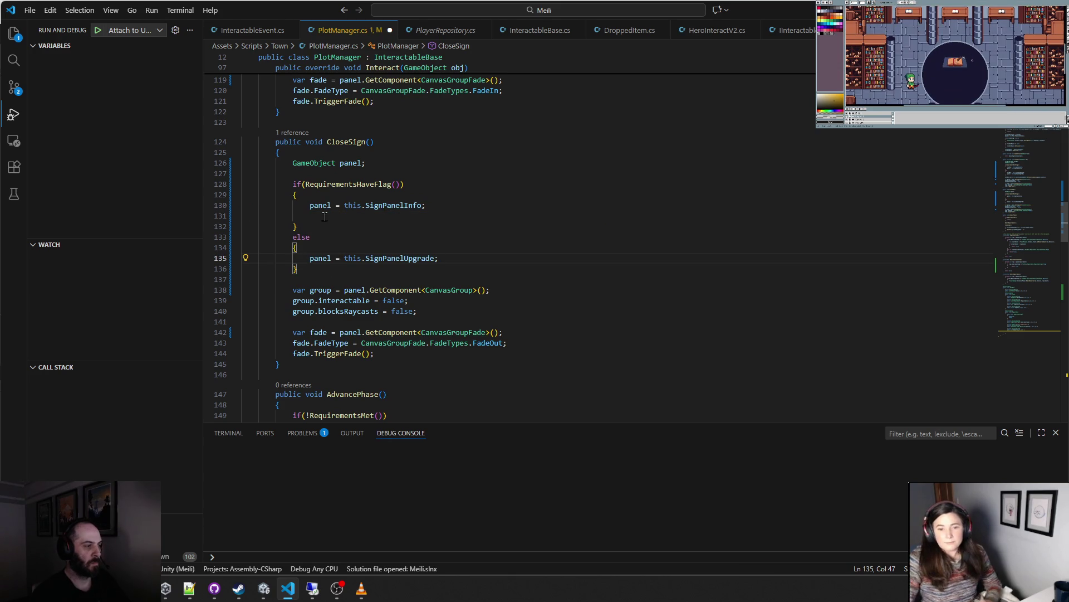
left_click(472, 217)
key("BackSpace")
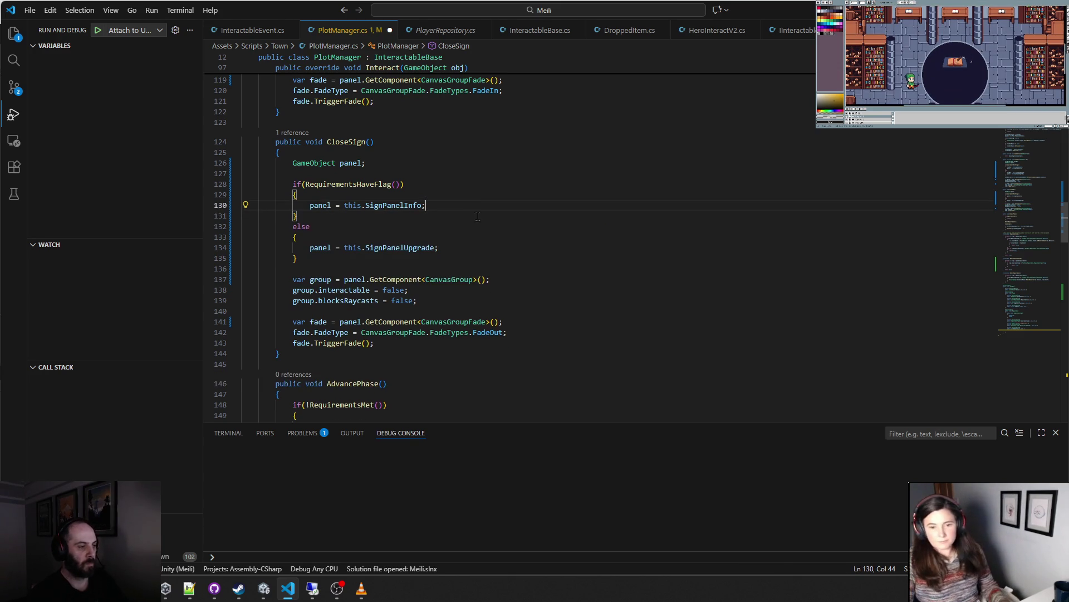
key("alt+Tab")
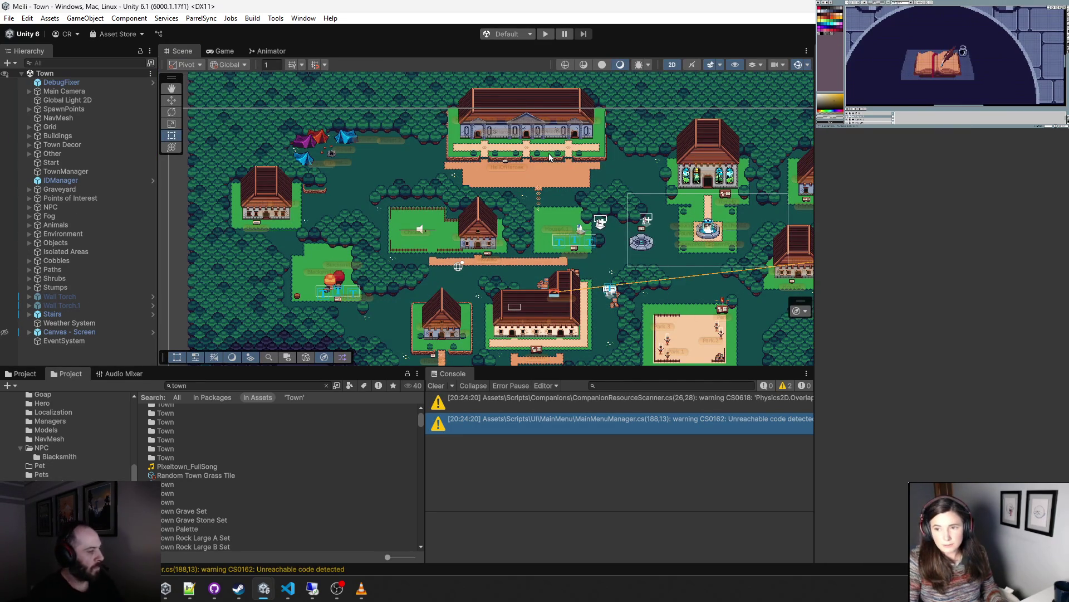
- Start the game and walk the player left and down toward the farmhouse path
left_click(547, 35)
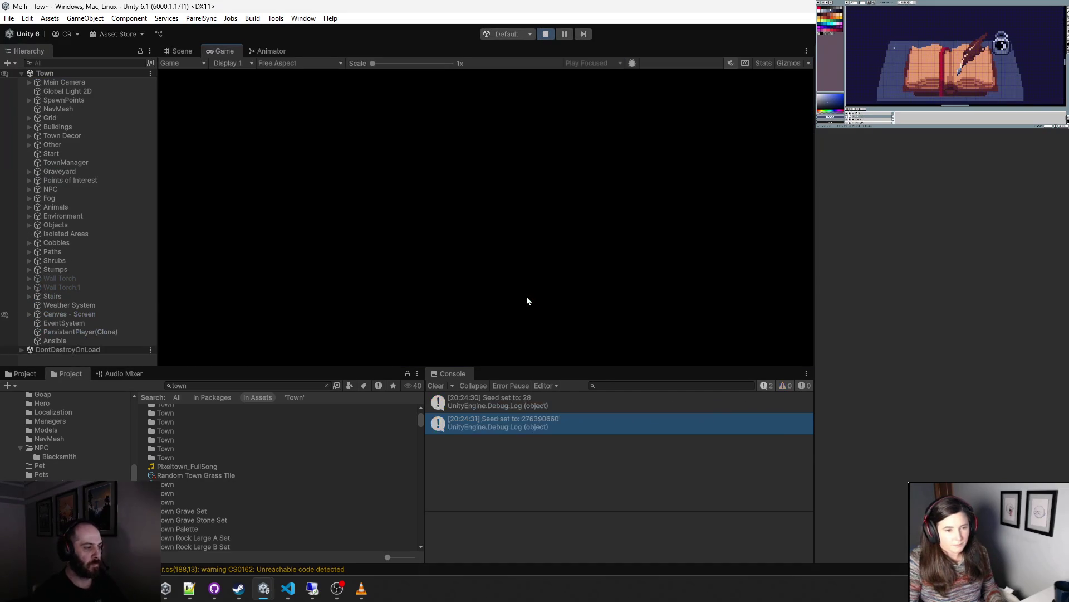
key("a")
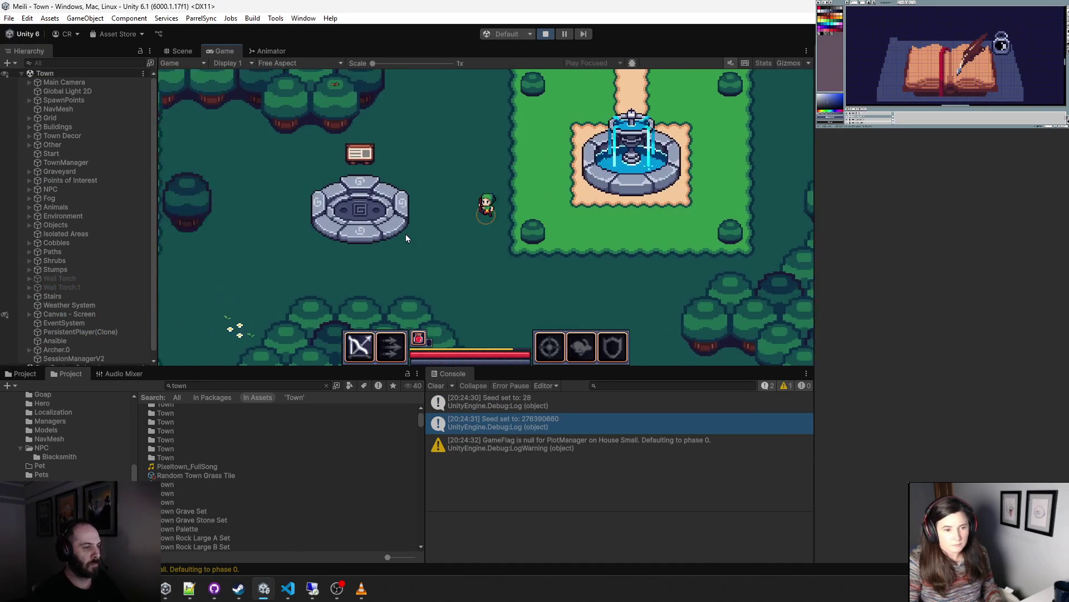
key("a")
key("s")
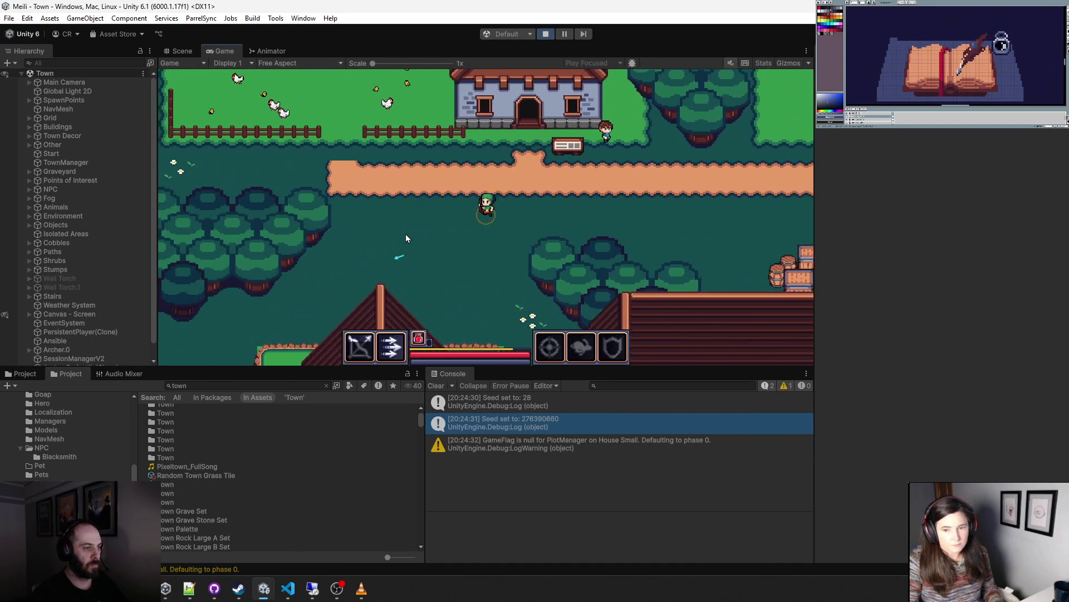
key("a")
- Step onto the plot sign to raise the 'Clear the land for 1 coin?' prompt, try Cancel, and expand Buildings
key("s")
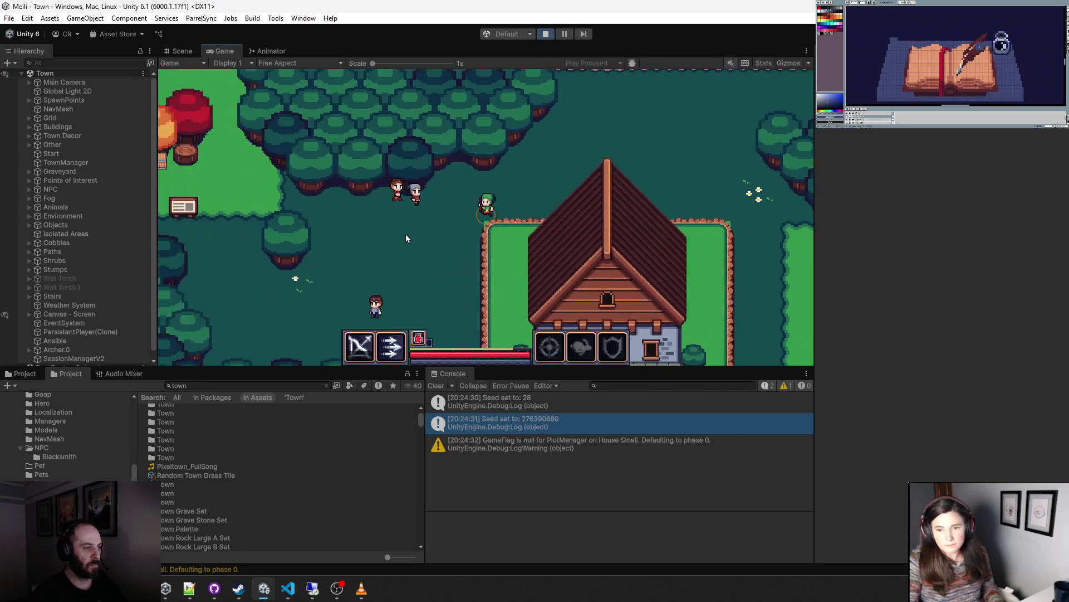
key("w")
key("a")
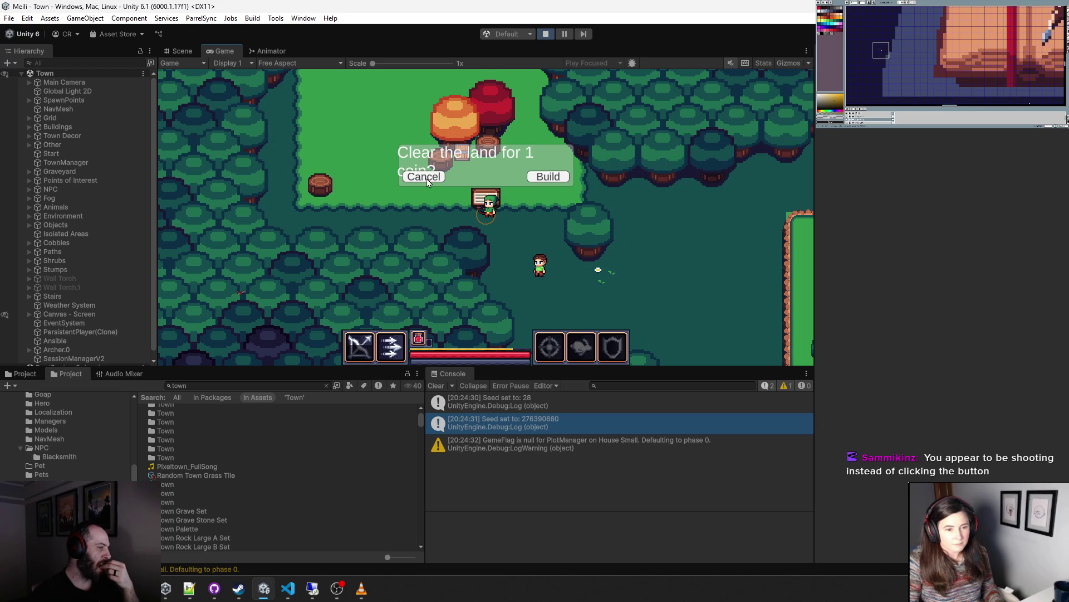
left_click(454, 171)
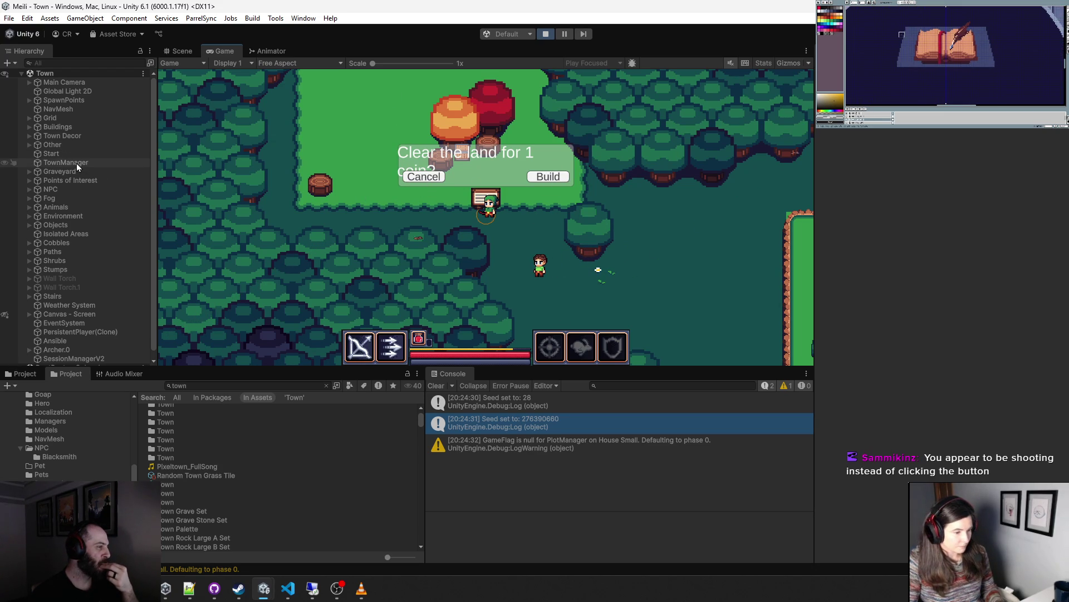
left_click(30, 127)
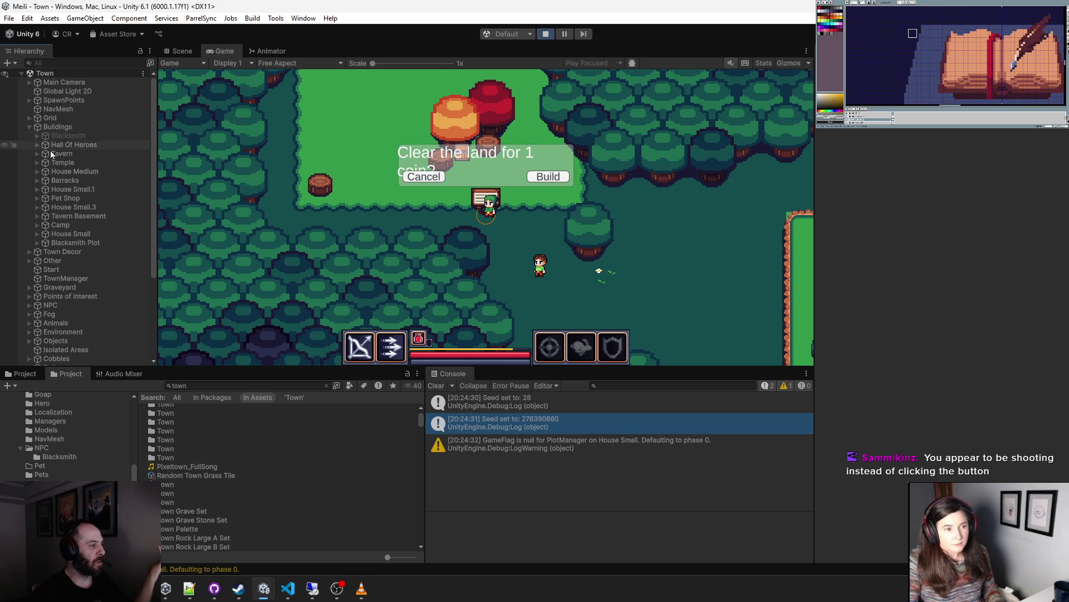
- Expand Blacksmith Plot > Sign > Canvas with its InformationPanel and ConfirmPanel in the Hierarchy
left_click(38, 243)
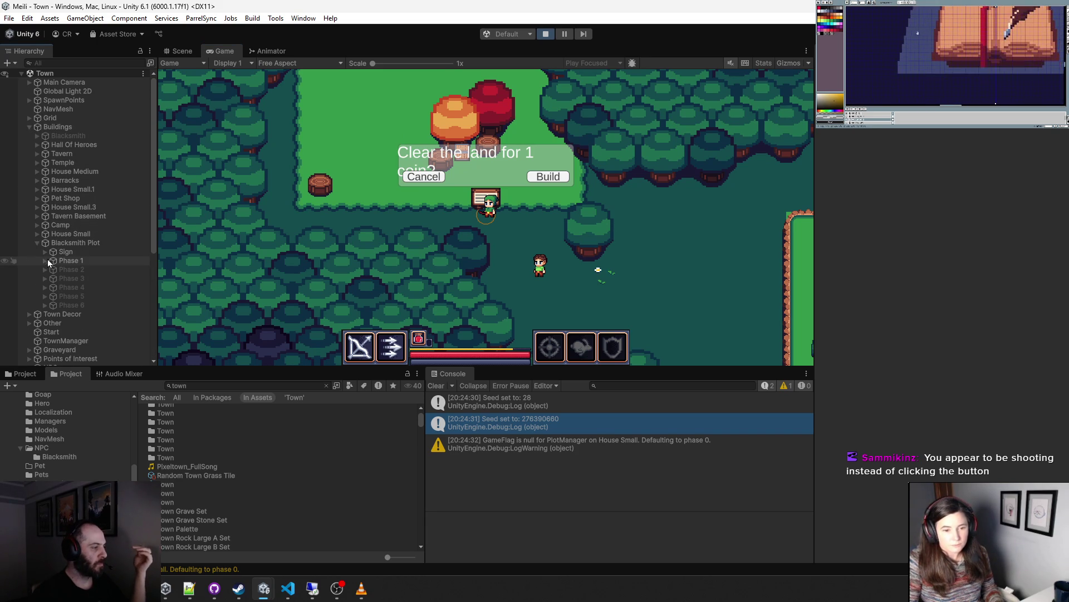
left_click(45, 251)
left_click(53, 261)
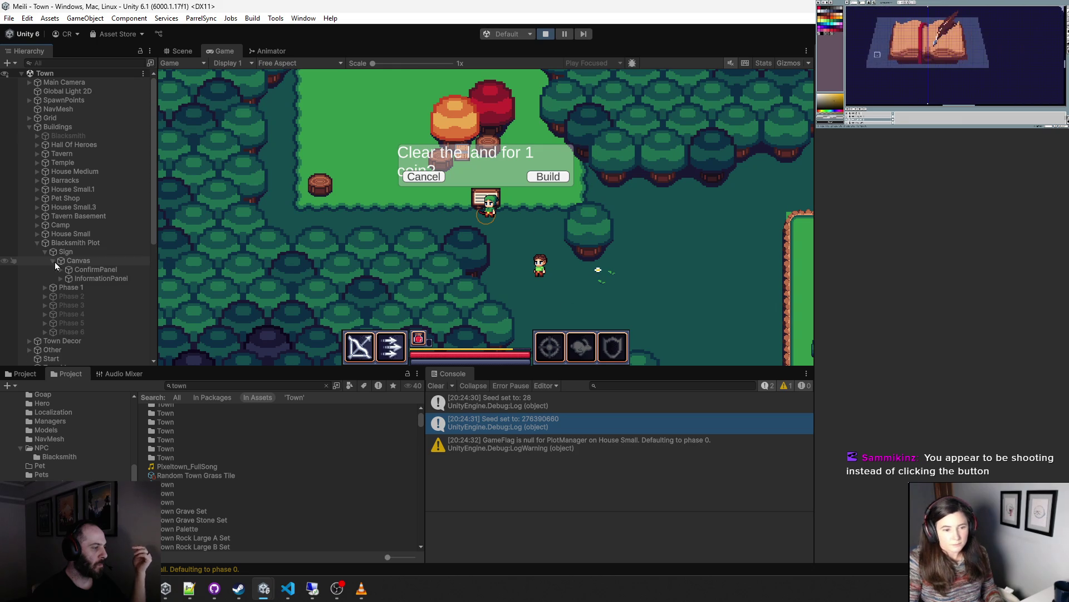
left_click(61, 278)
left_click(61, 270)
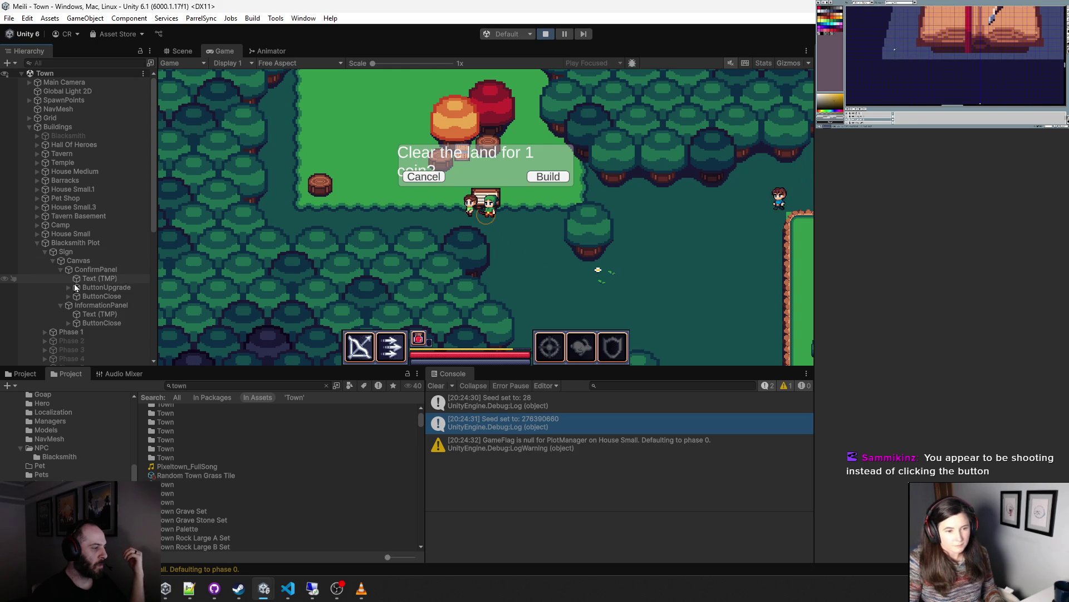
- Compare the Canvas Group settings of ConfirmPanel and InformationPanel and inspect the ButtonUpgrade button
left_click(95, 269)
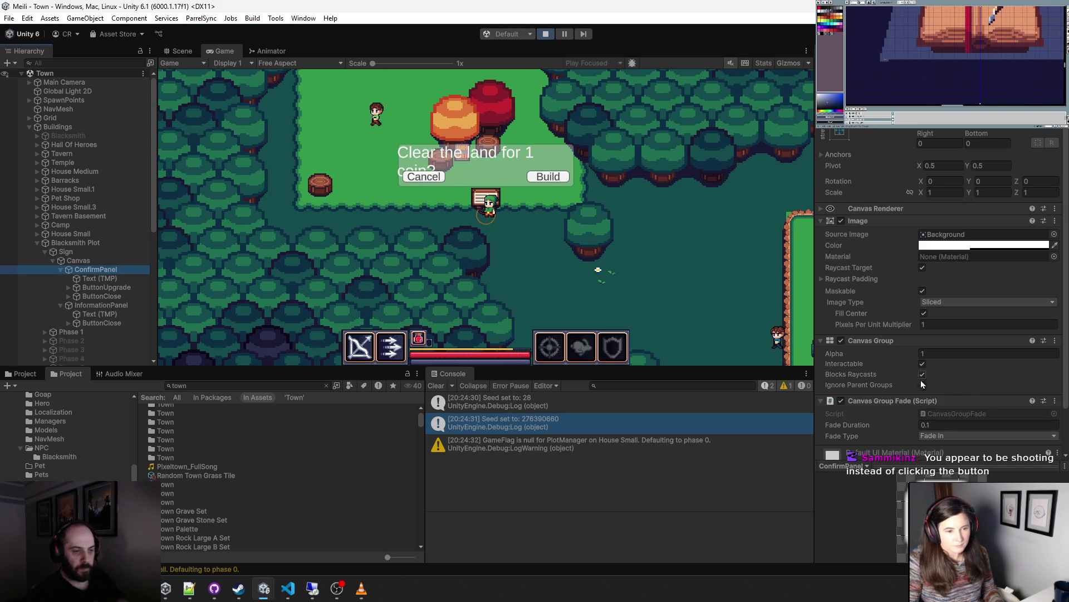
left_click(96, 306)
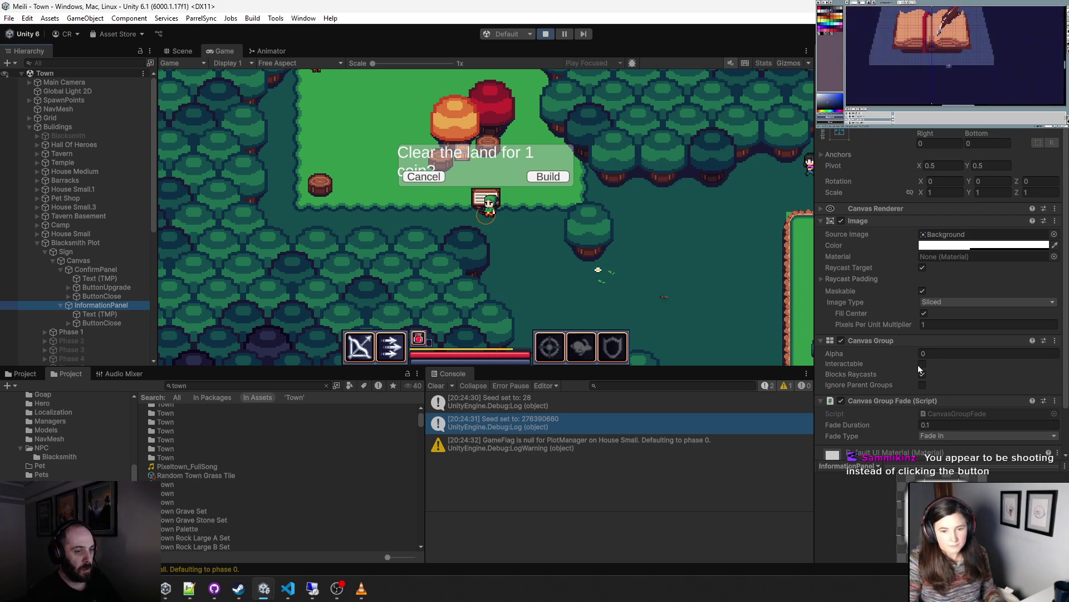
left_click(106, 272)
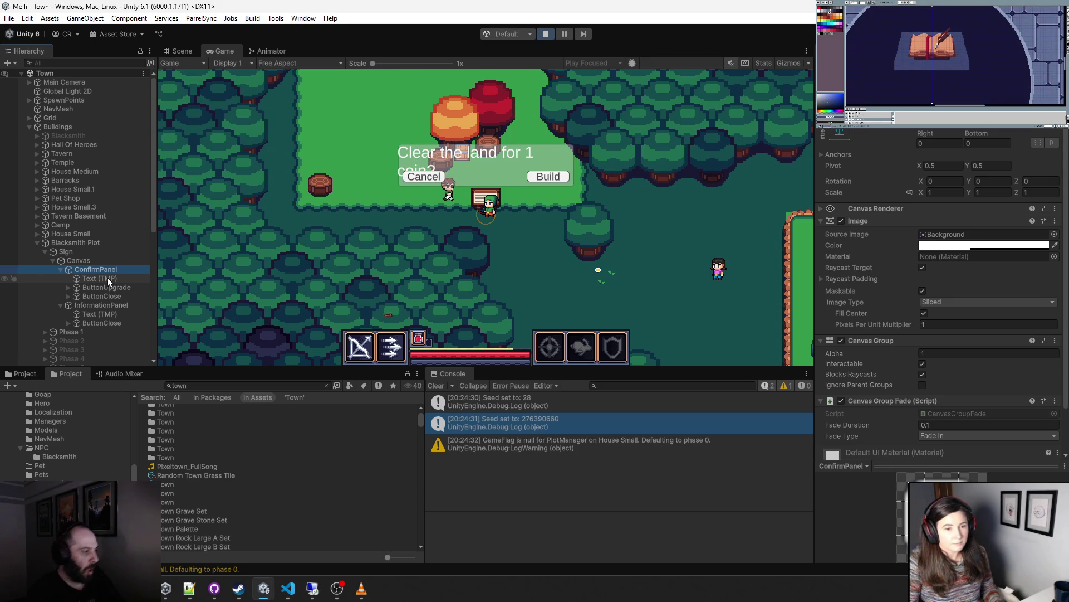
left_click(109, 286)
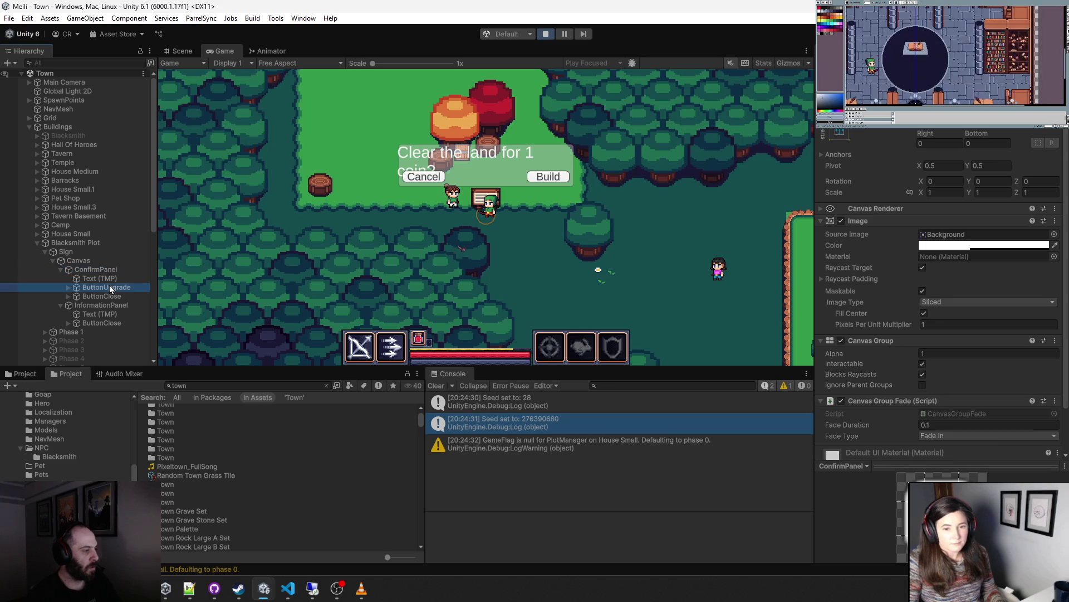
left_click(105, 272)
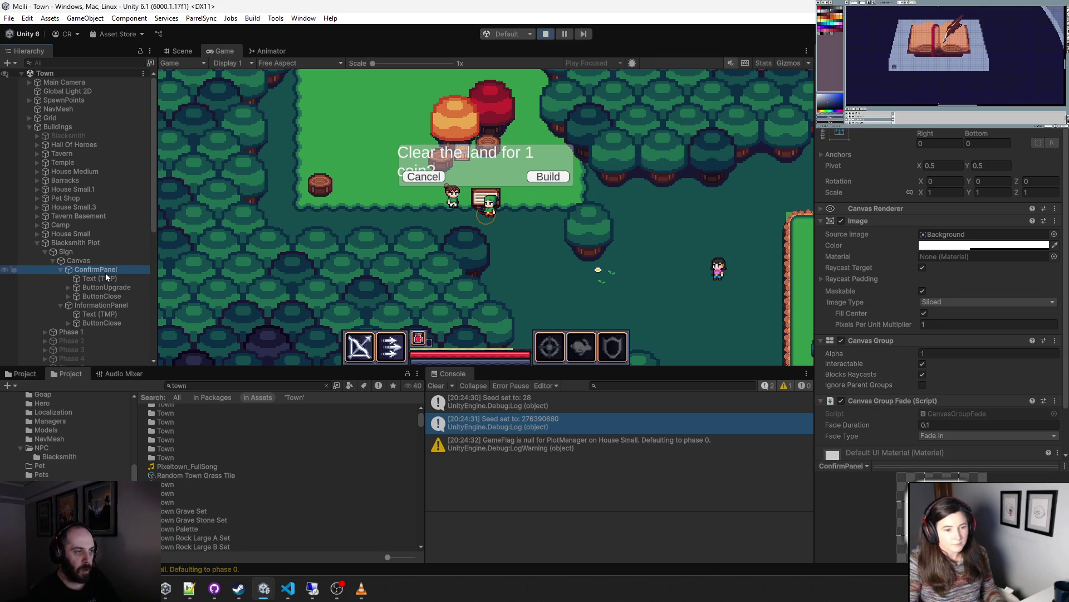
- Recheck the sign's Canvas and InformationPanel, click Build to clear the land, then exit play mode
left_click(562, 216)
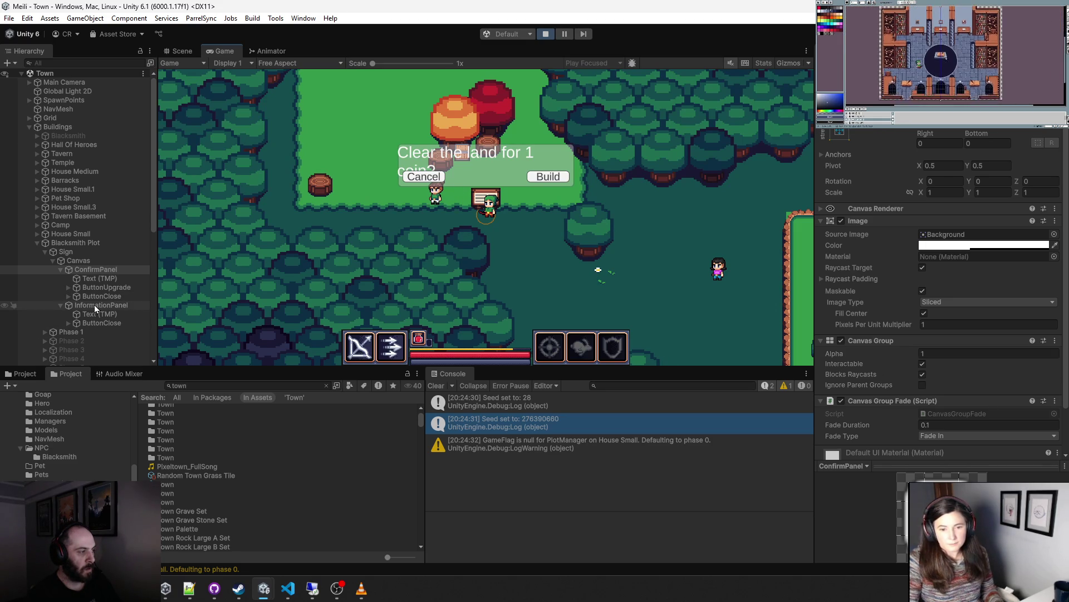
left_click(72, 262)
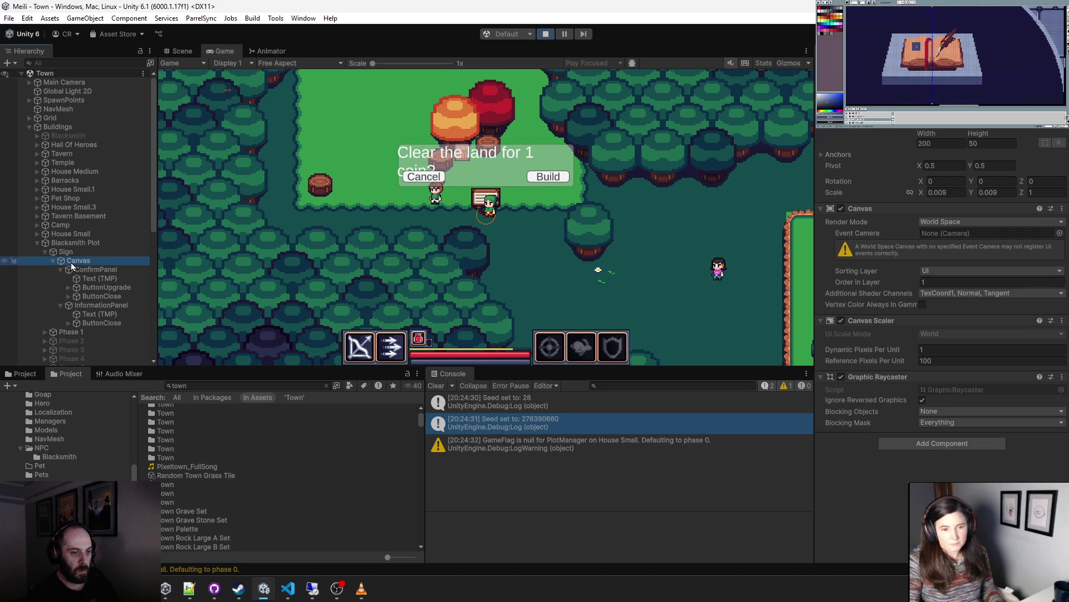
left_click(89, 305)
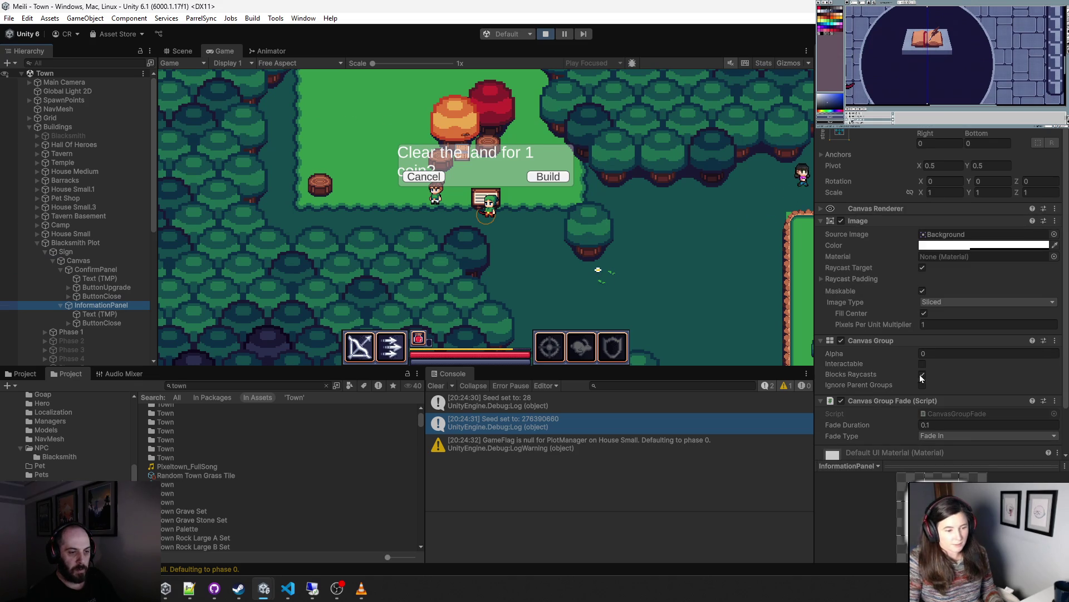
left_click(549, 177)
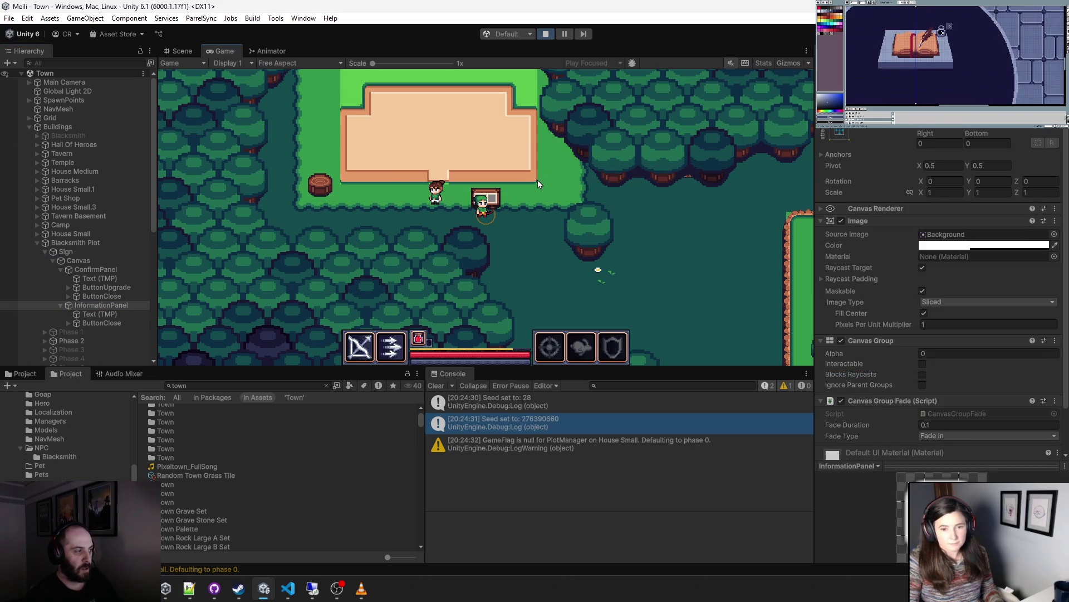
left_click(541, 34)
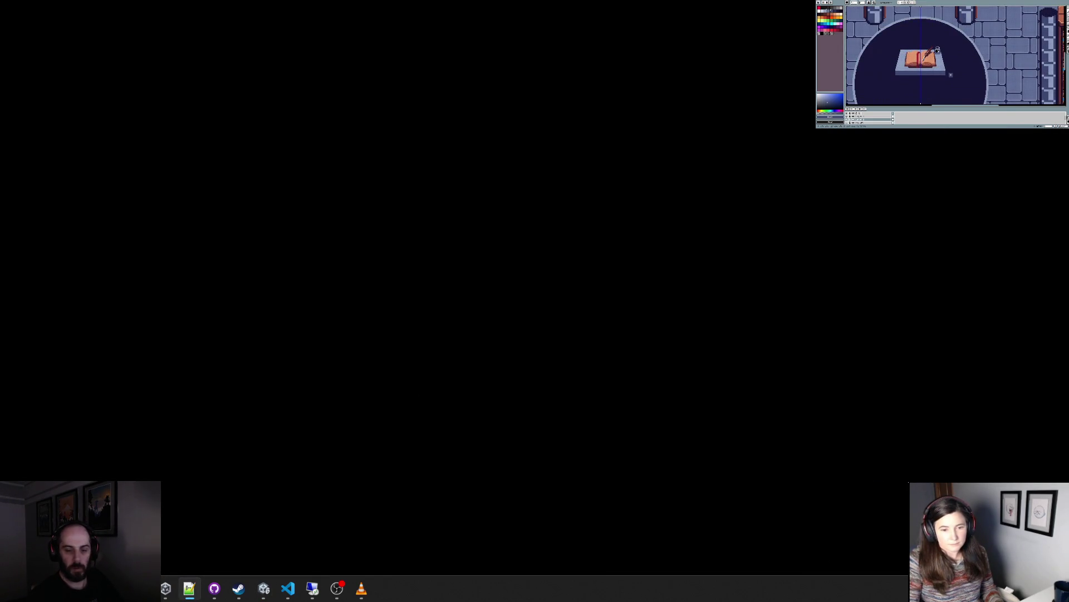
- Bring the Unity Town editor back, then switch to PlotManager.cs in VS Code
mouse_move(263, 589)
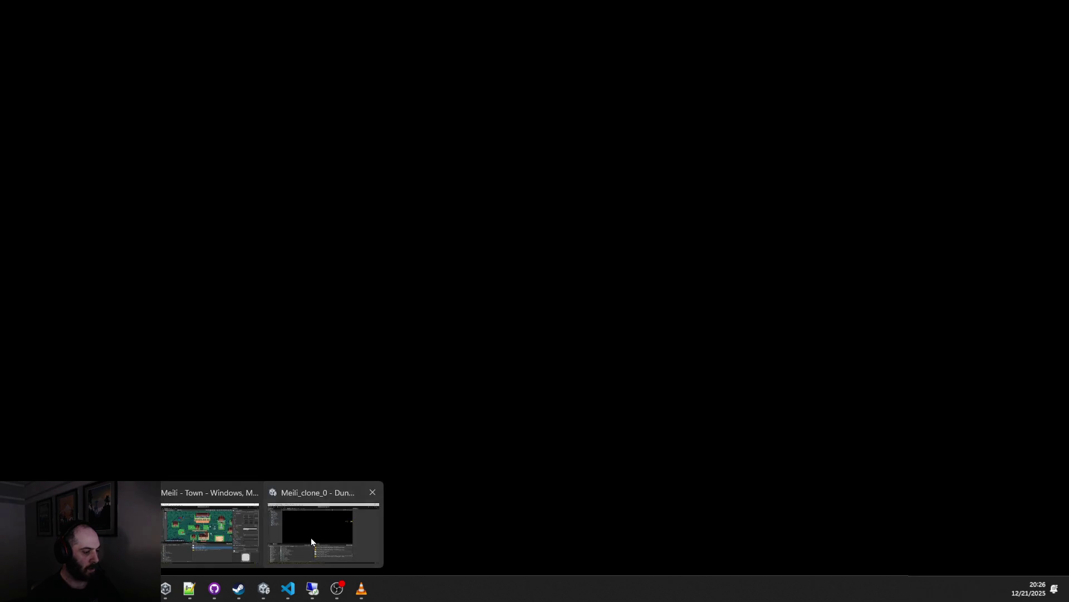
left_click(240, 535)
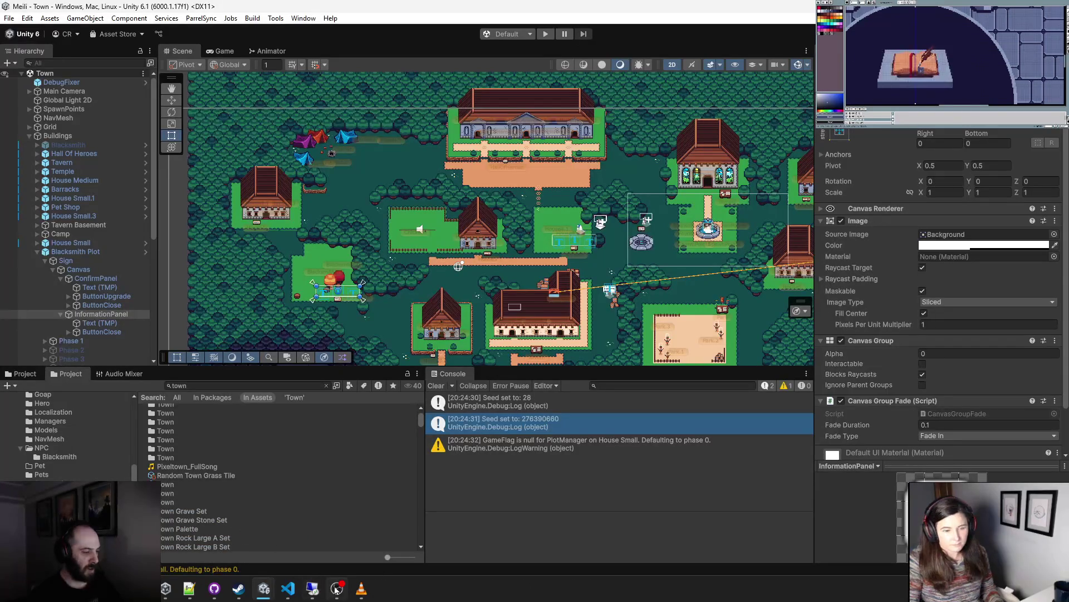
left_click(288, 588)
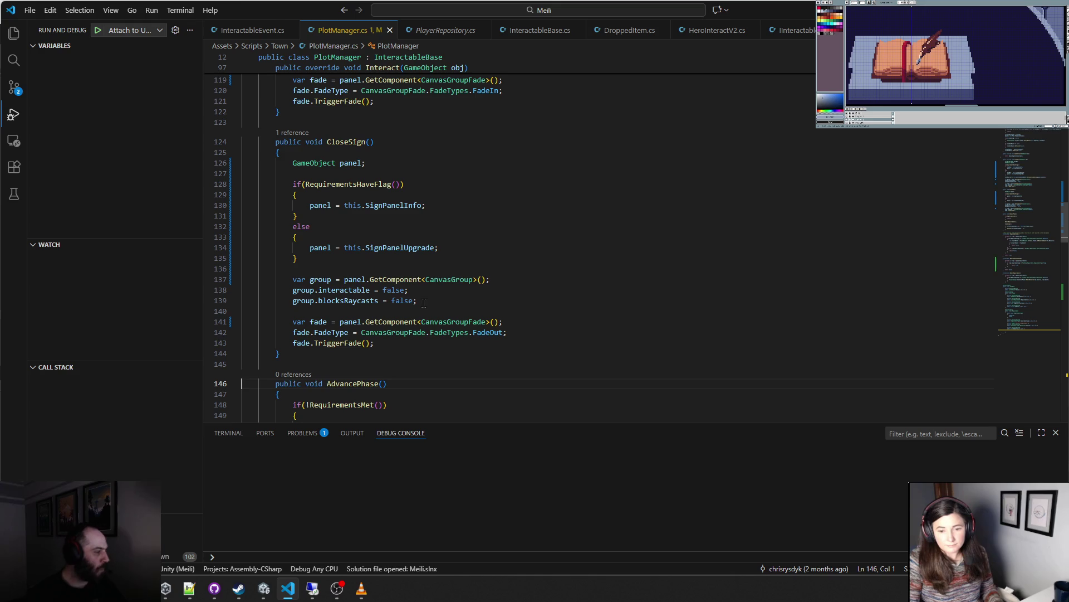
- Review CloseSign's fade-out code around line 139, then return to the Unity Editor
left_click(423, 303)
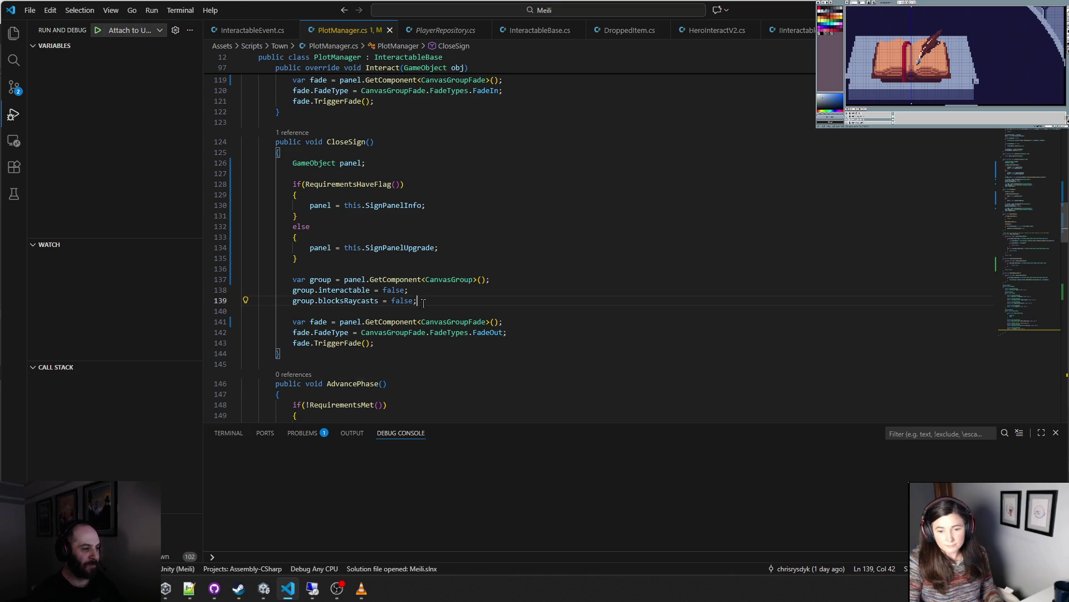
scroll(423, 303, "up", 7)
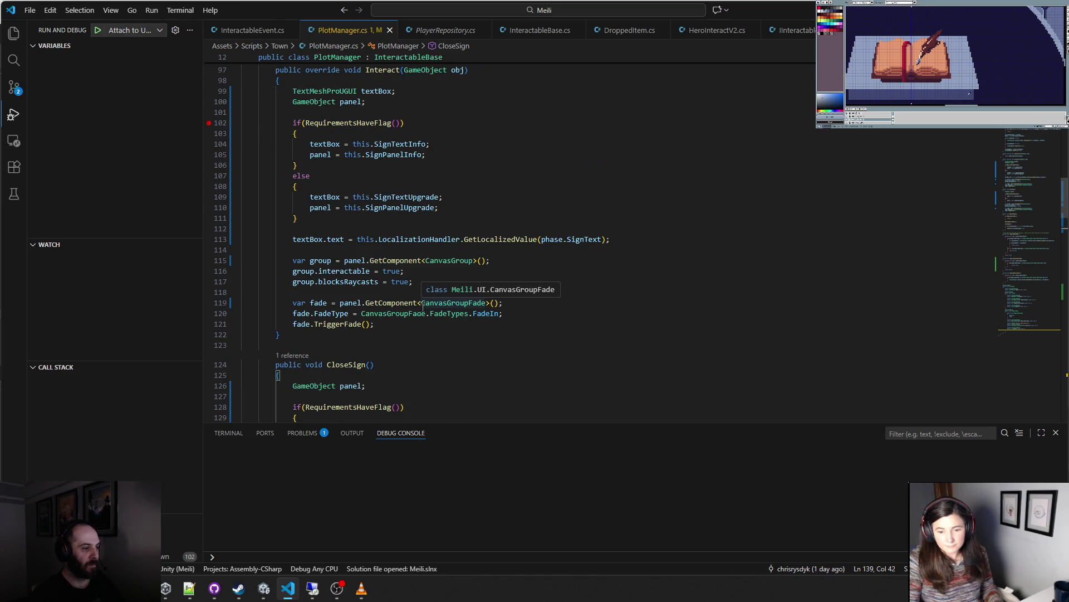
scroll(423, 305, "down", 5)
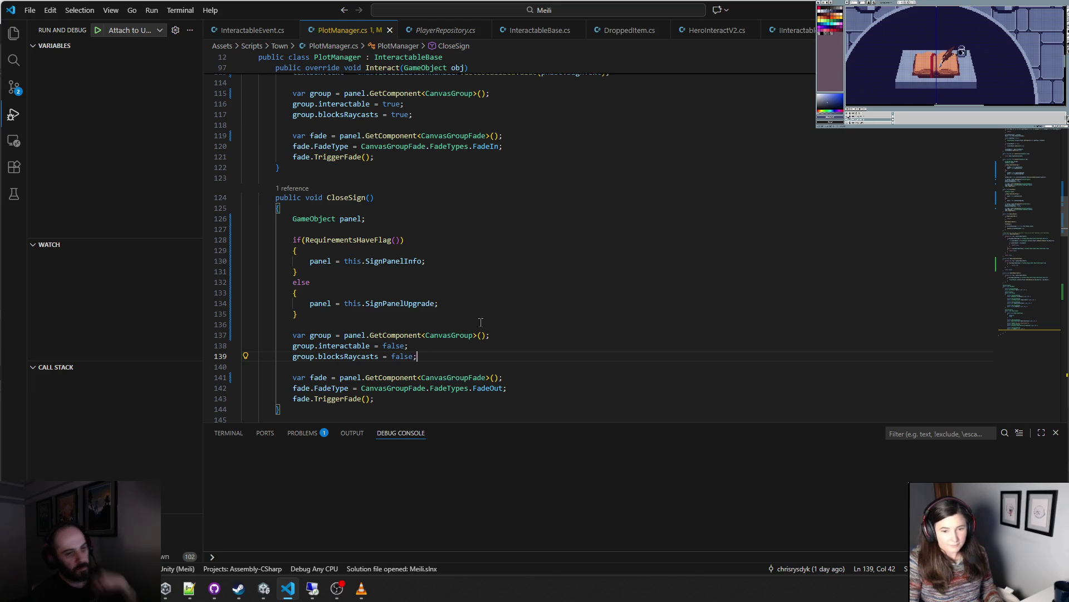
key("alt+Tab")
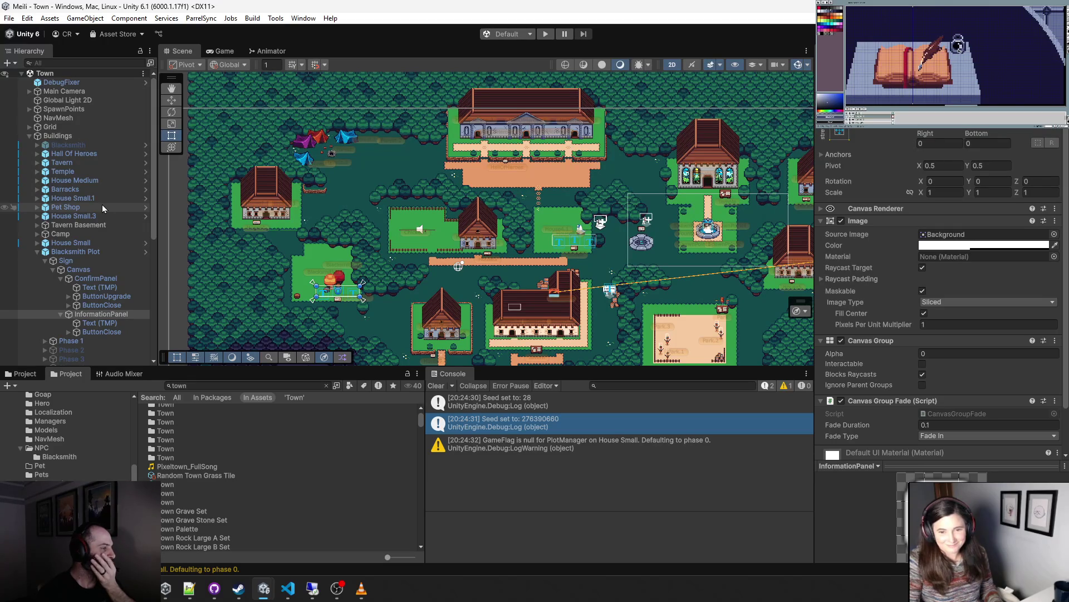
left_click(191, 385)
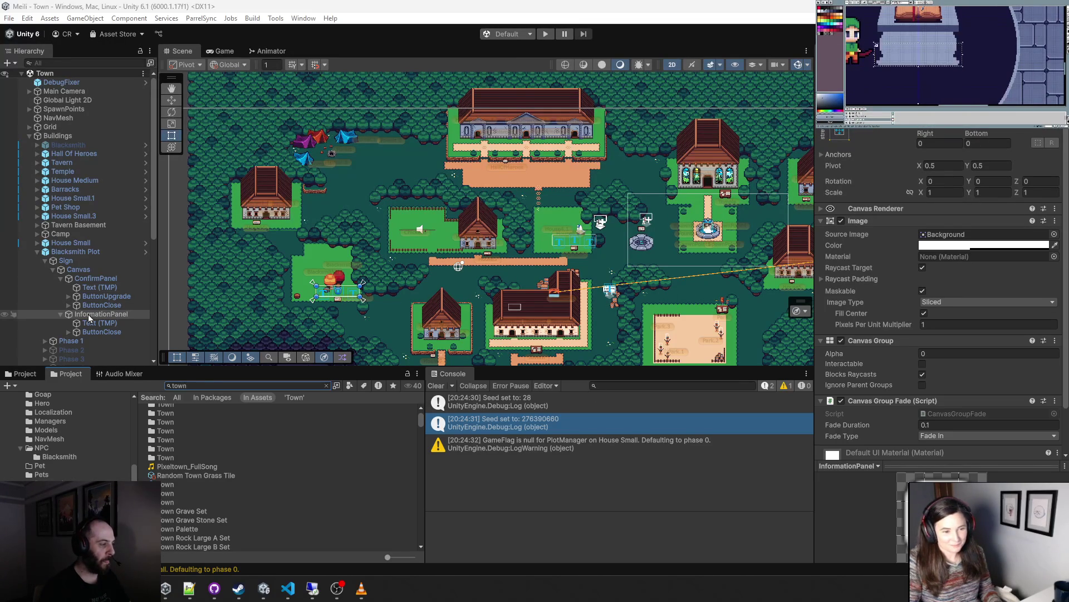
left_click(922, 374)
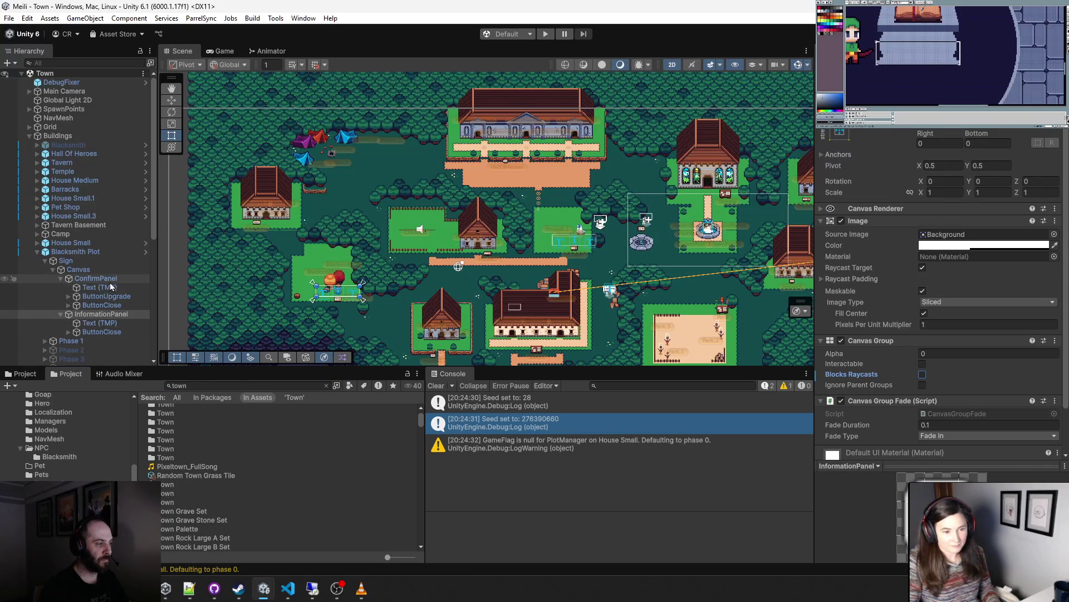
- Uncheck Blocks Raycasts on ConfirmPanel's Canvas Group, check InformationPanel's settings, and start the game
left_click(96, 279)
left_click(923, 375)
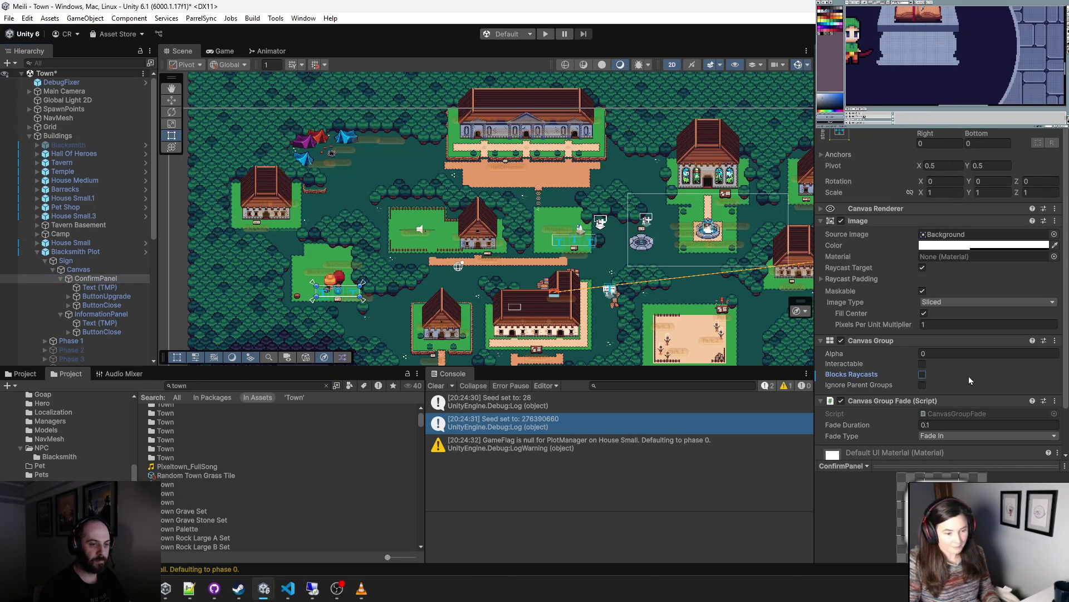
left_click(923, 375)
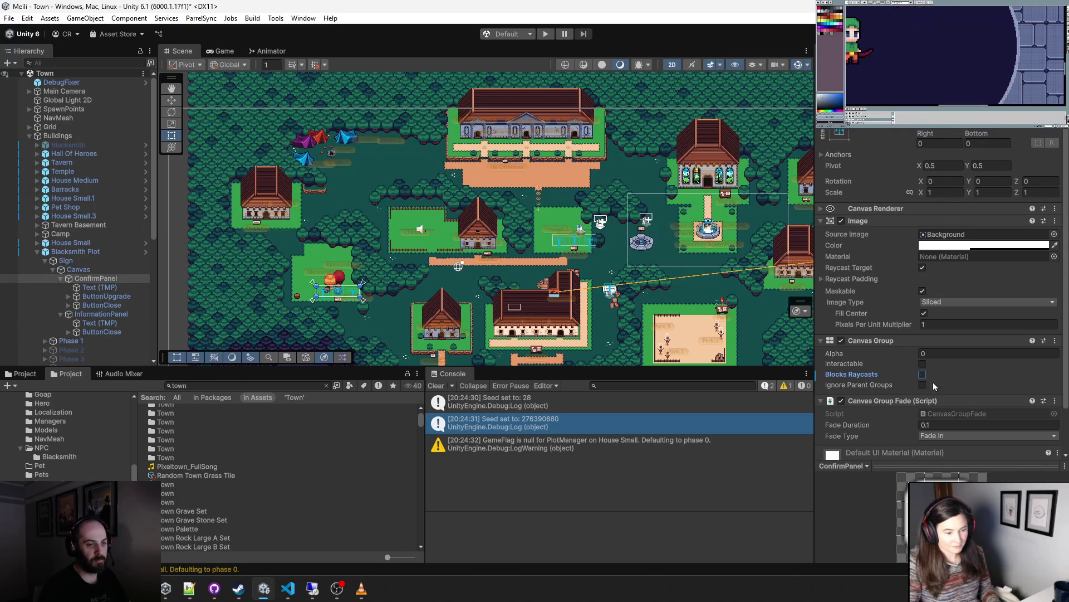
left_click(94, 315)
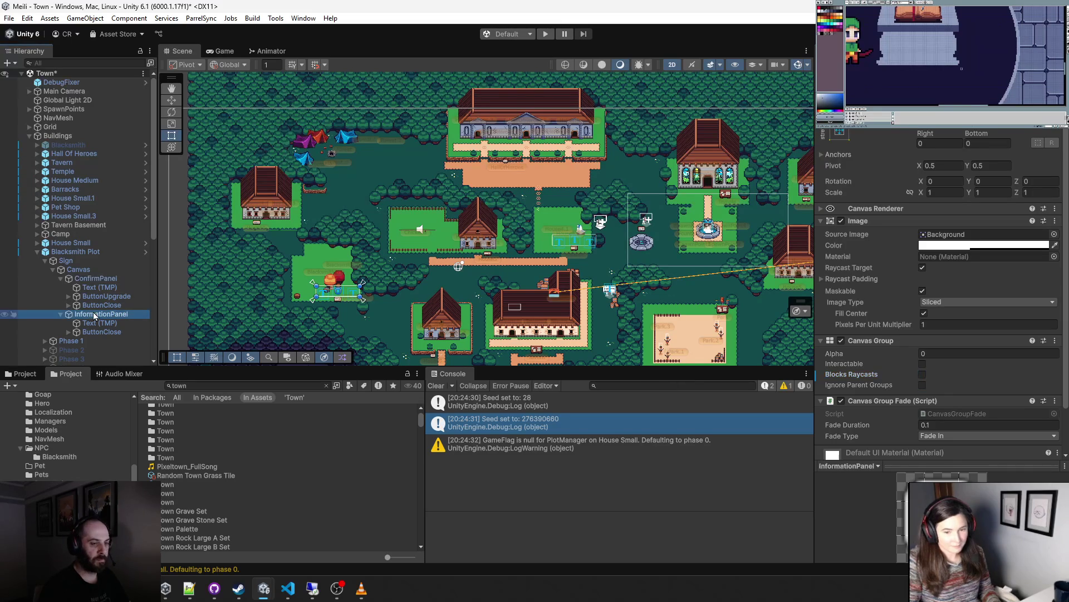
left_click(95, 279)
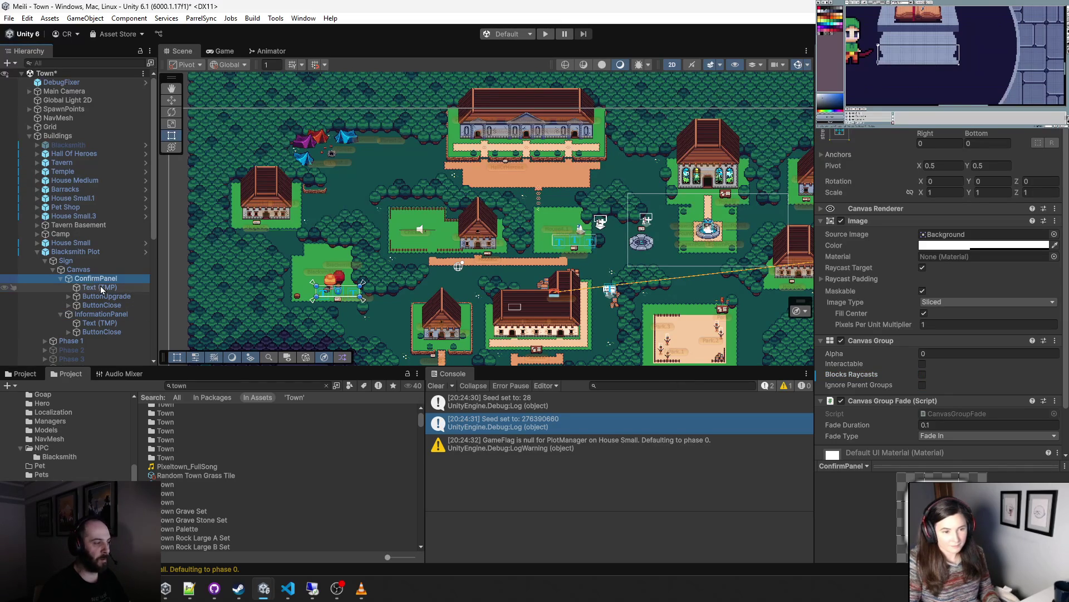
left_click(96, 314)
left_click(545, 34)
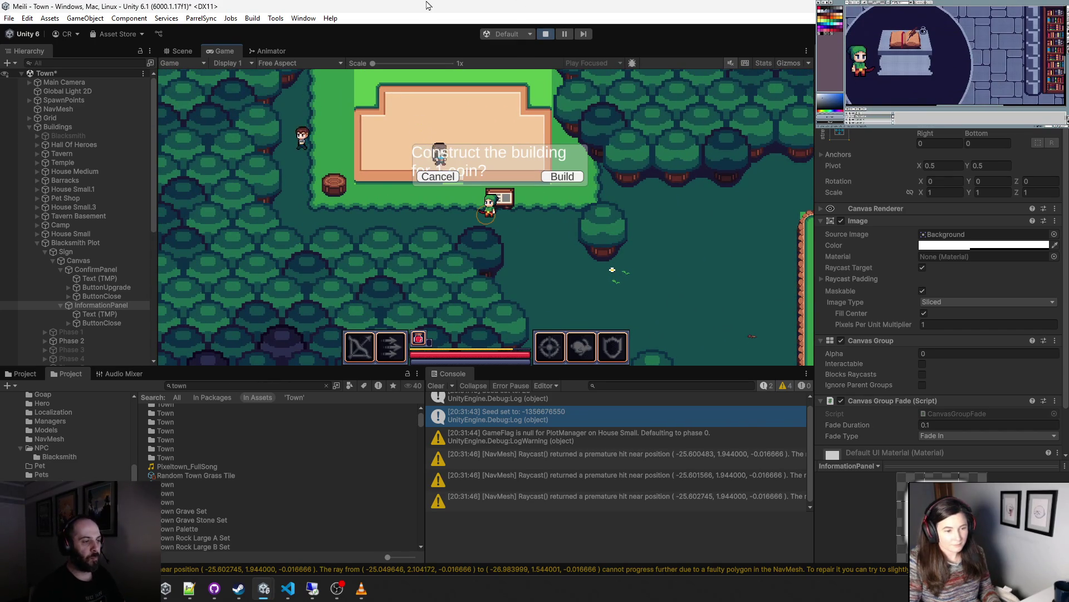
- Cancel the construct prompt twice, then build on the blacksmith plot, close Find the Blacksmith!, and walk north
left_click(444, 175)
left_click(387, 182)
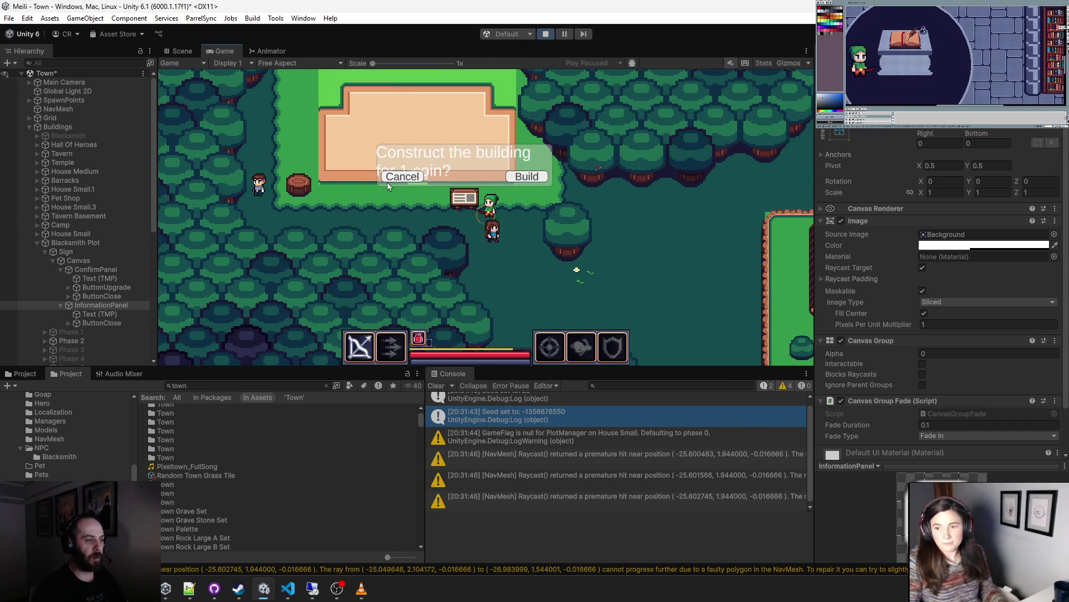
left_click(550, 176)
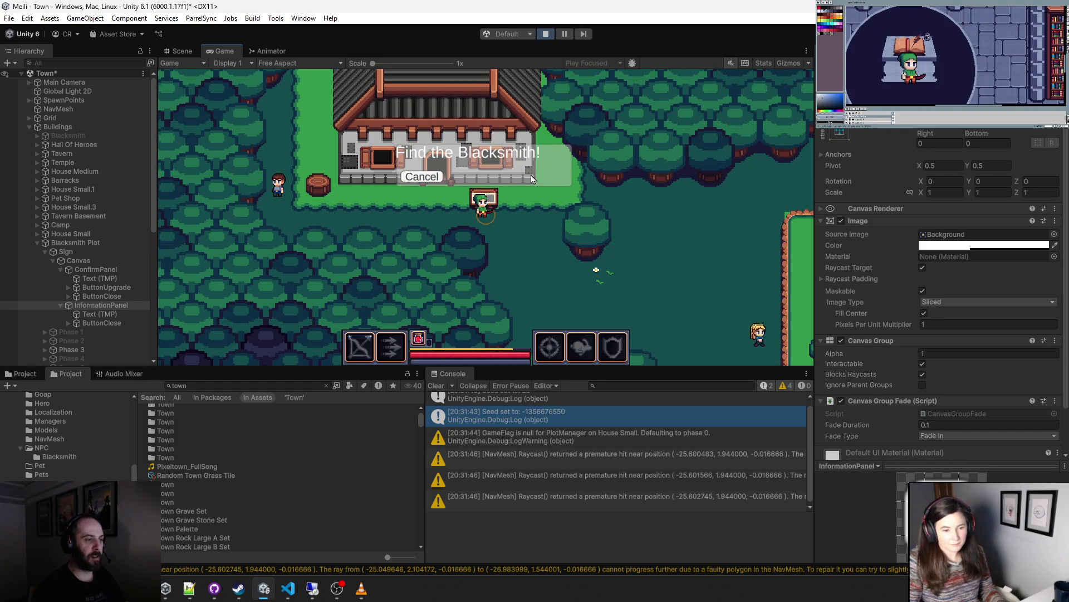
left_click(569, 194)
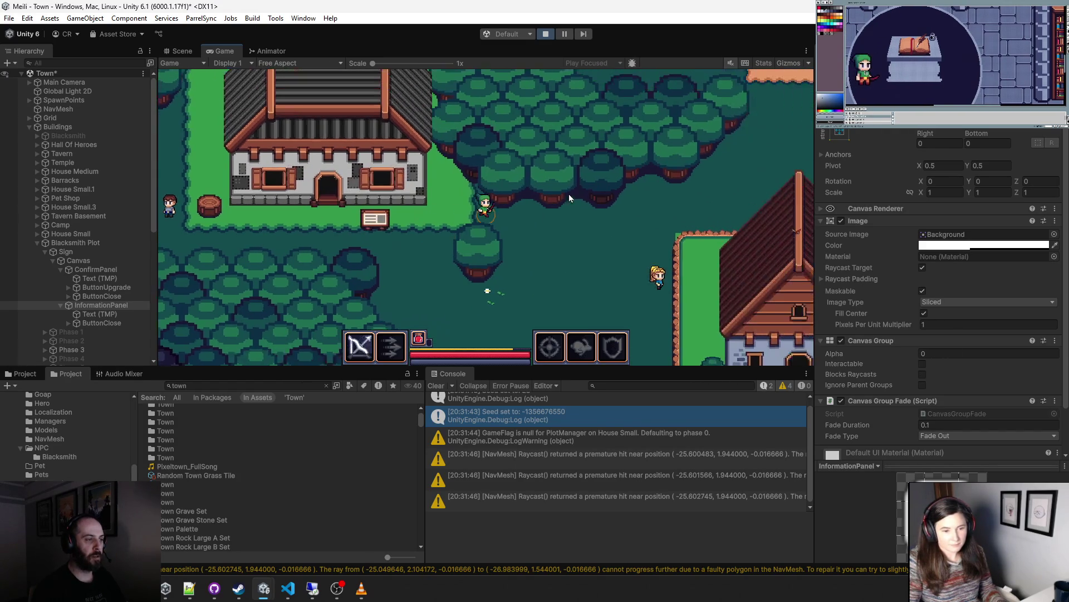
key("w")
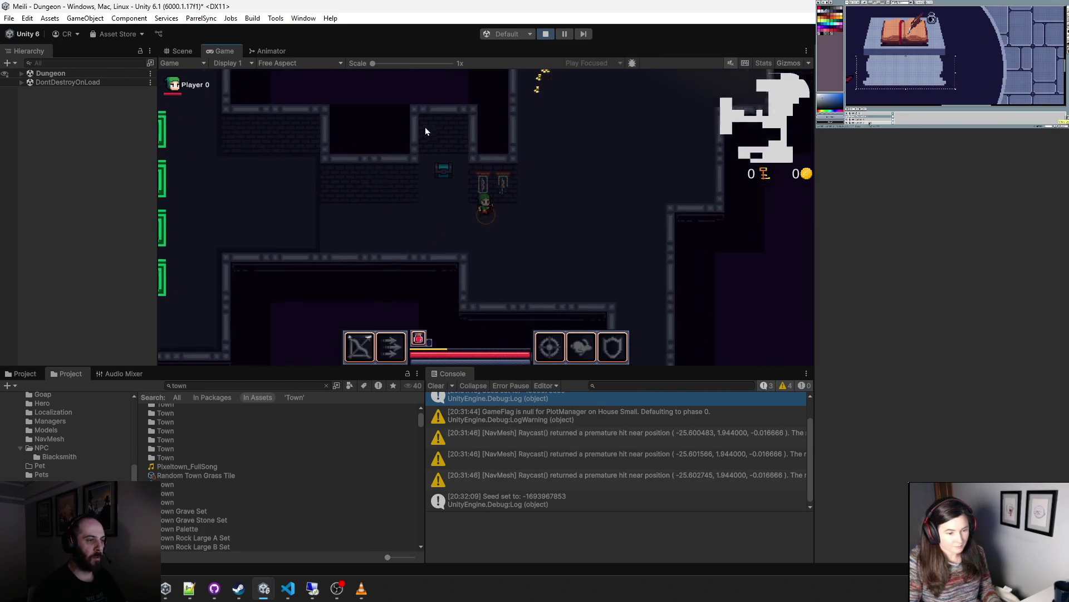
- Move through the dungeon and check its layout in the Scene view before returning to the game
key("d")
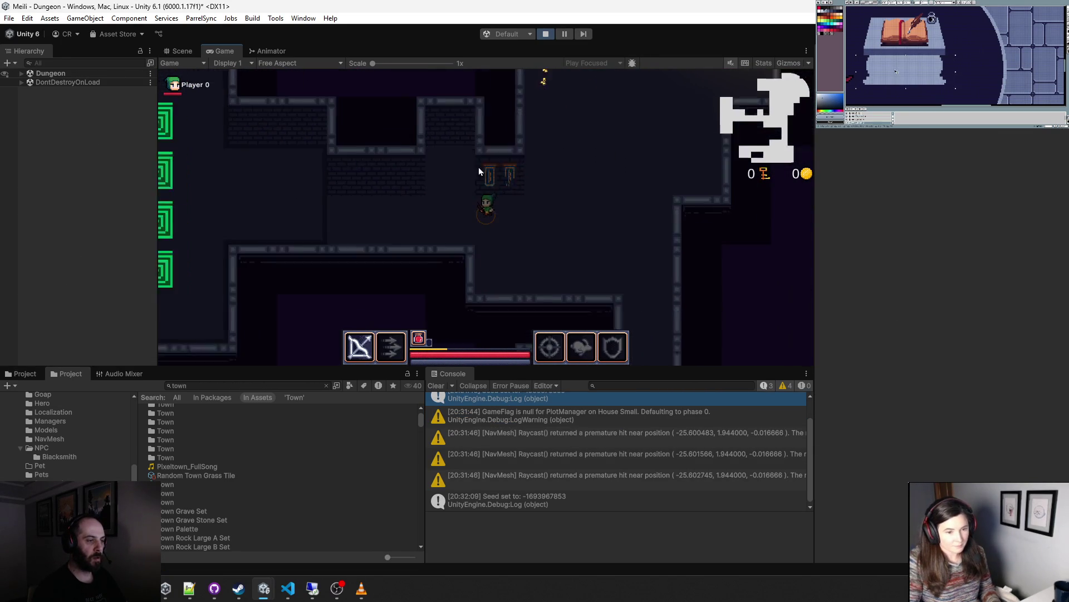
left_click(181, 51)
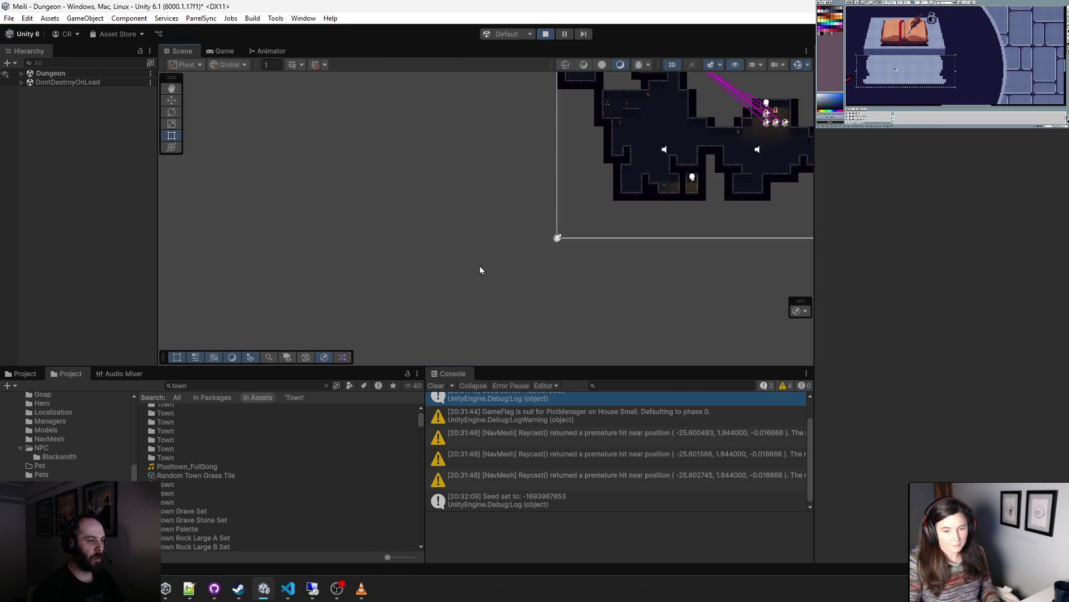
mouse_move(709, 225)
left_mouse_down()
mouse_move(563, 232)
mouse_move(544, 210)
mouse_move(475, 300)
mouse_move(523, 276)
left_mouse_up()
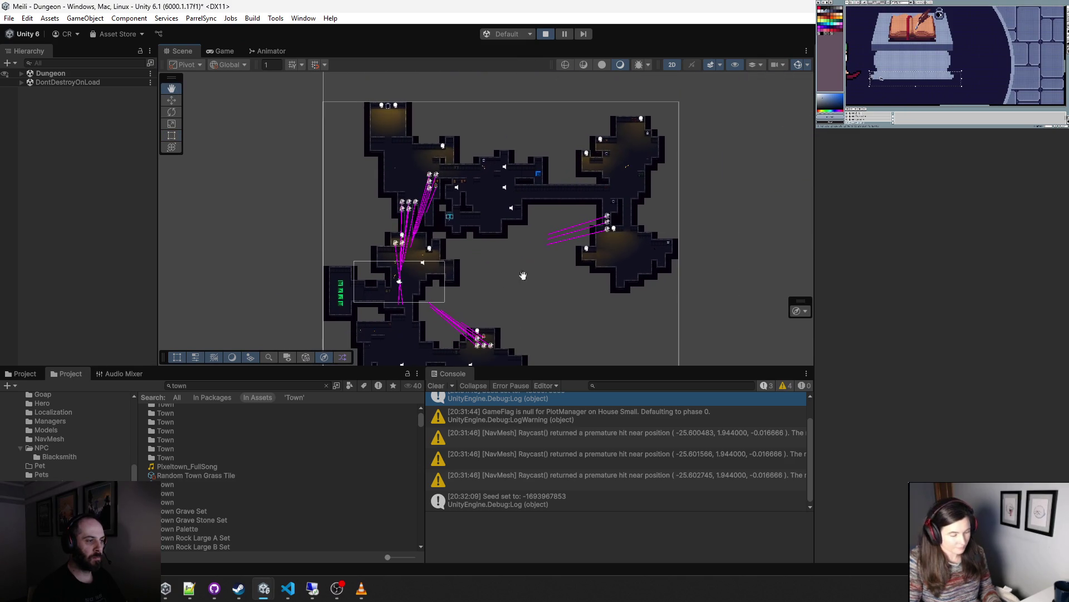
left_click(227, 52)
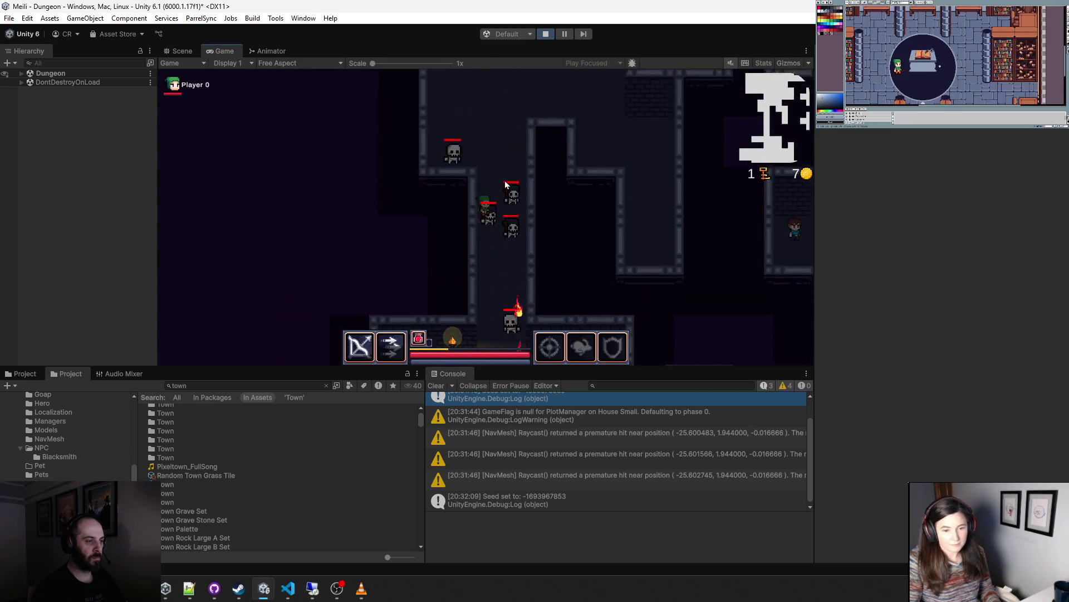
- Push right through the dungeon toward the captive villager, shooting the skeletons for coins
left_click(547, 257)
key("d")
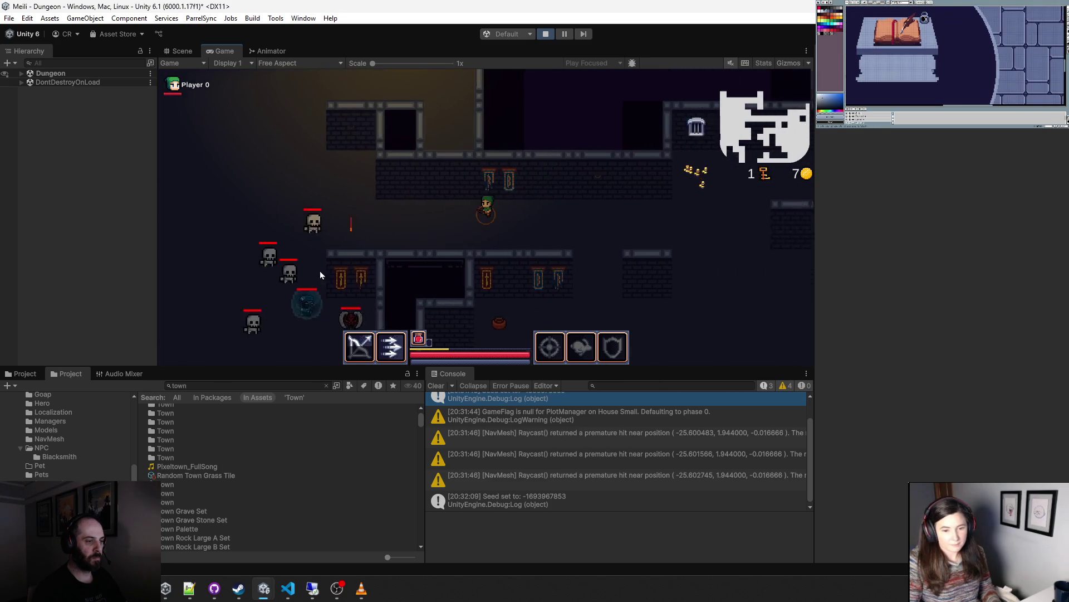
key("d")
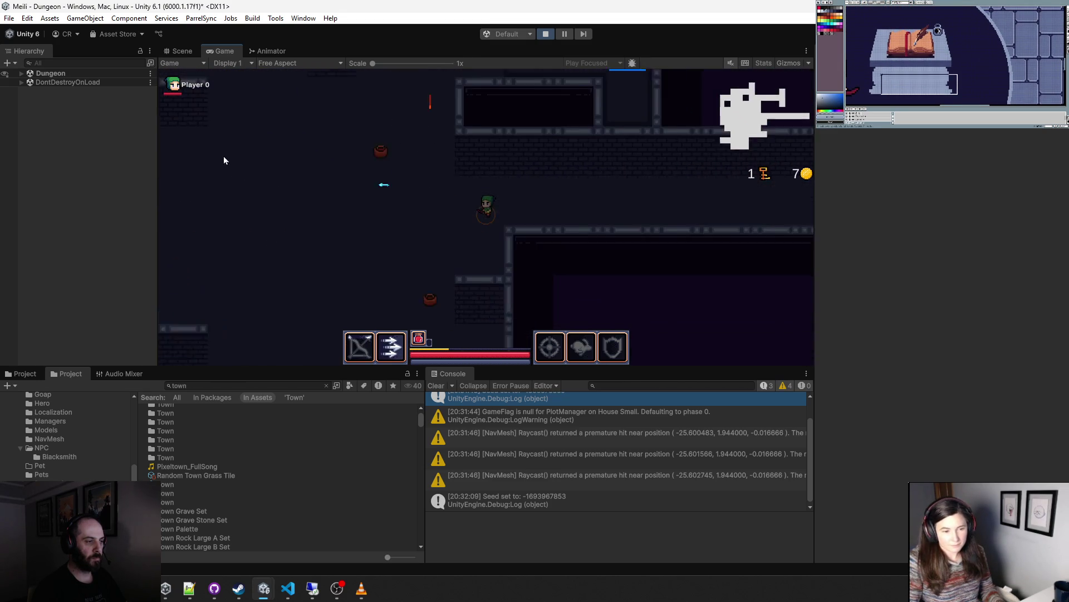
key("d")
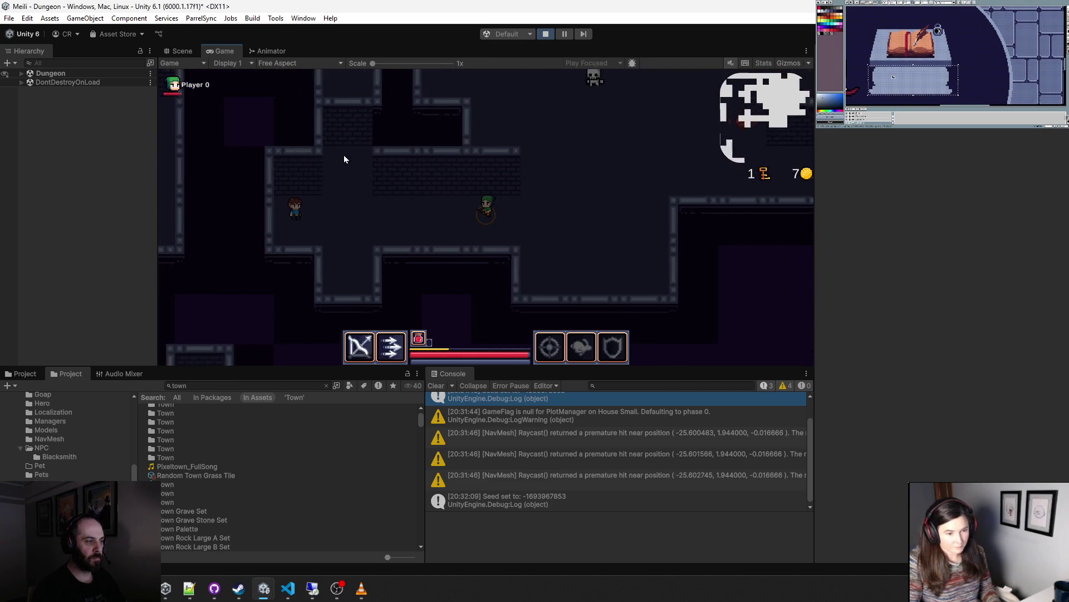
key("d")
left_click(623, 215)
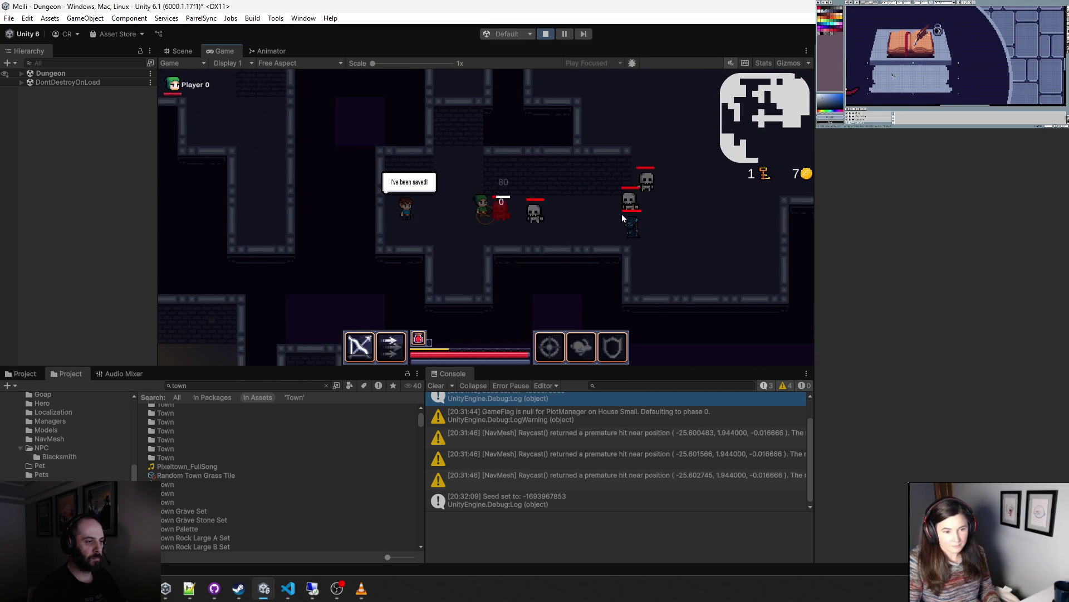
left_click(622, 213)
- Kill the remaining skeletons, then exit the dungeon to town from the pause menu
left_click(567, 210)
key("Escape")
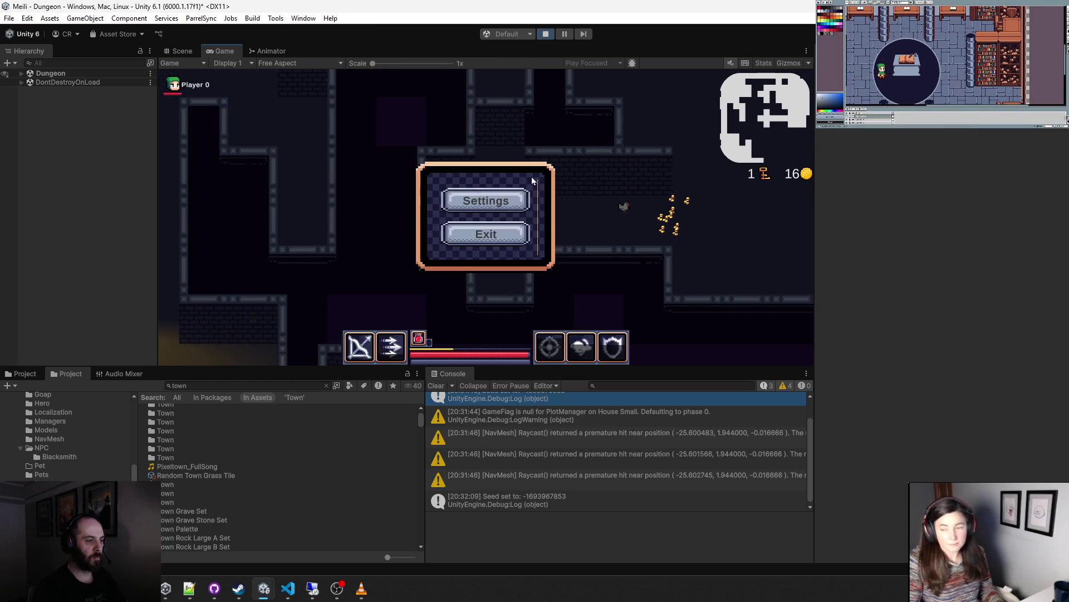
left_click(501, 232)
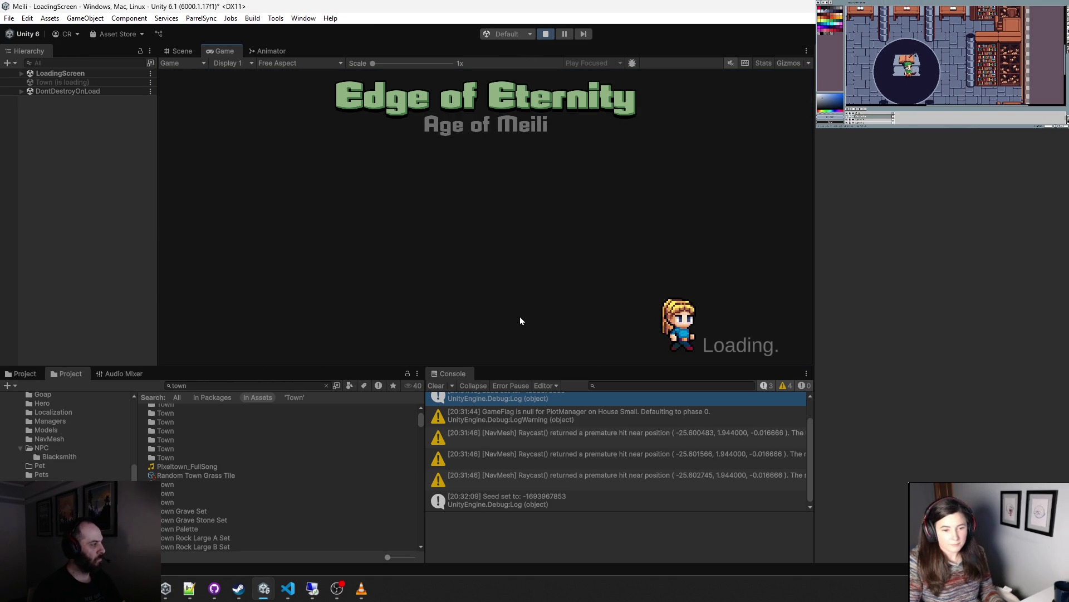
- Walk to the blacksmith plot sign to read its Find my tools! prompt, then stop the game
key("a")
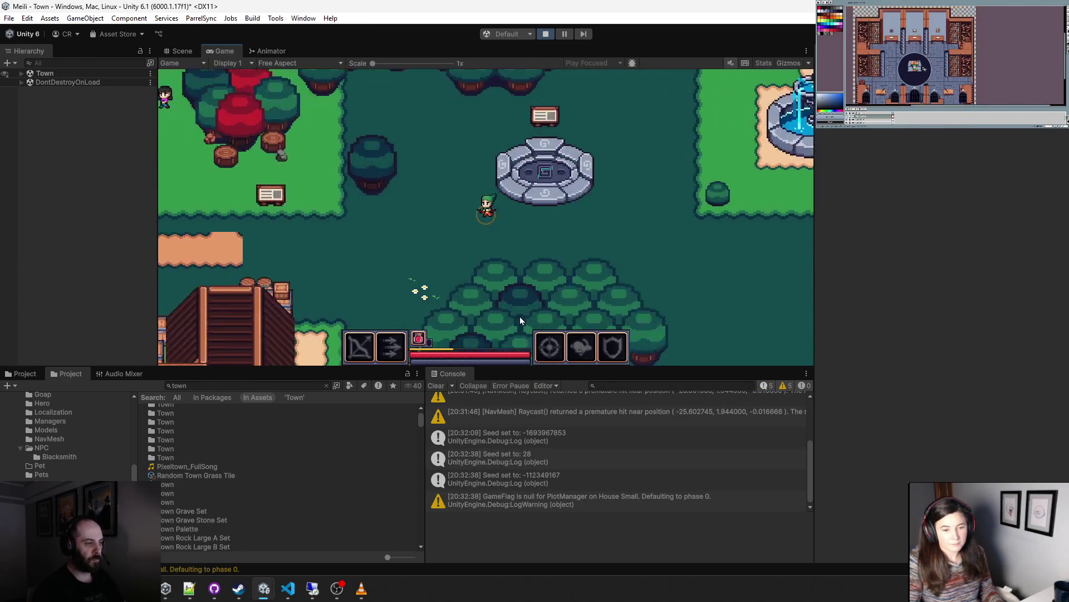
key("s")
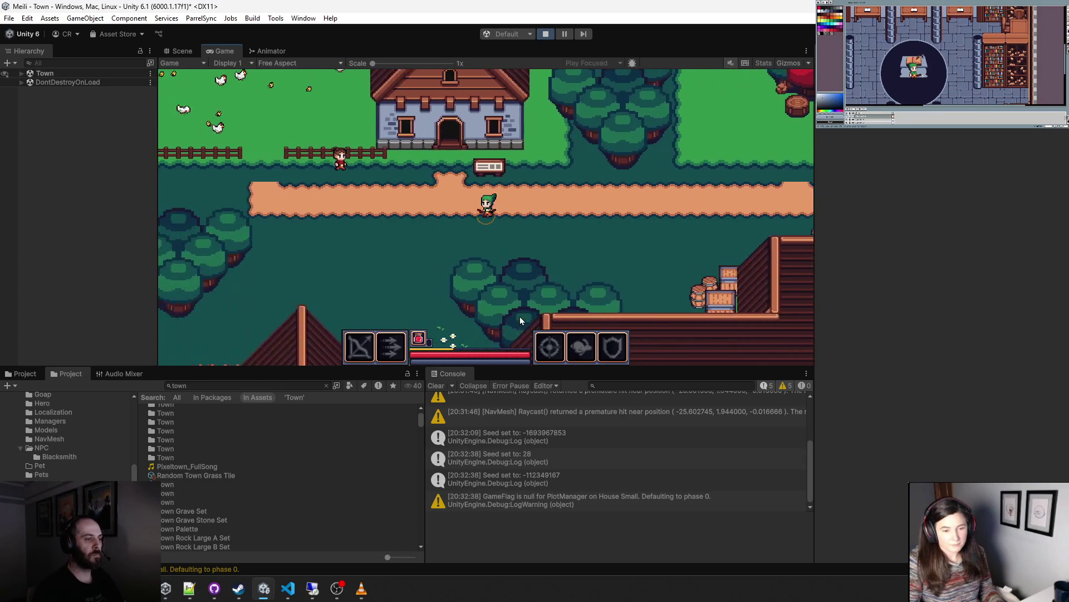
key("a")
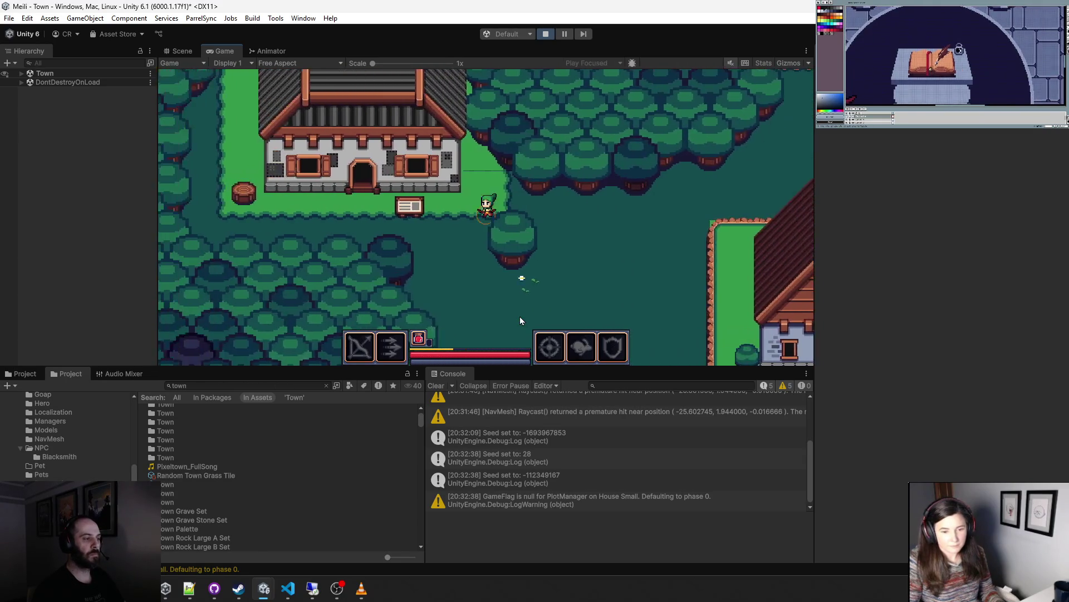
key("w")
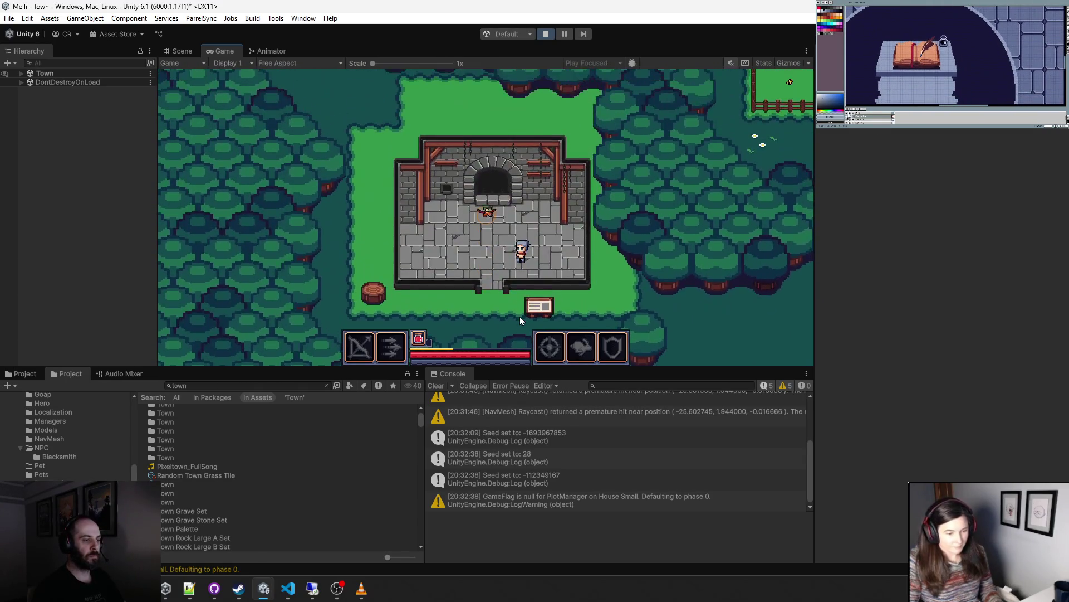
key("s")
key("e")
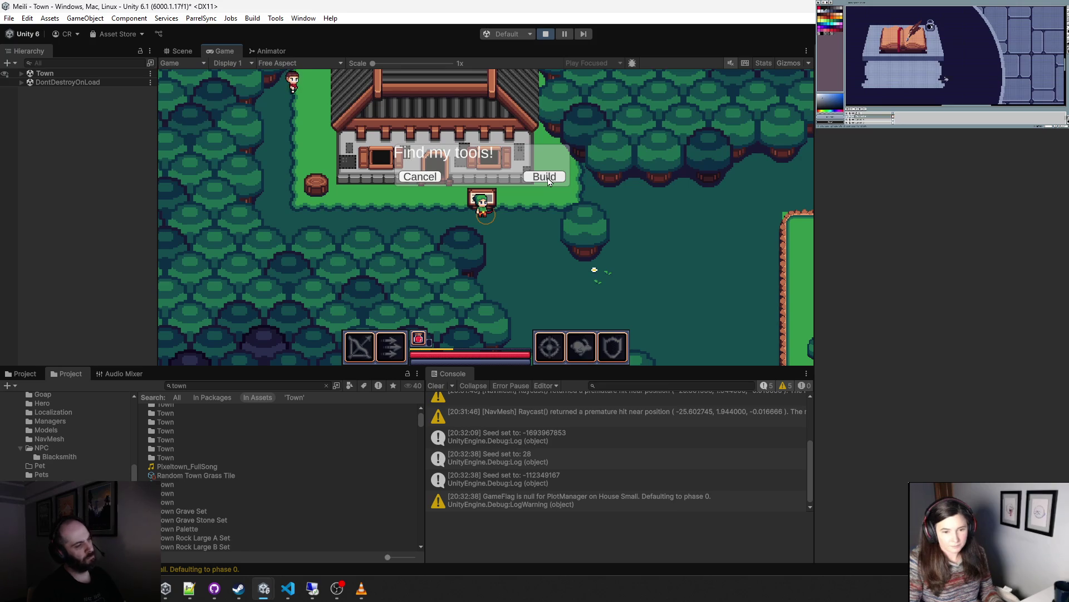
left_click(545, 34)
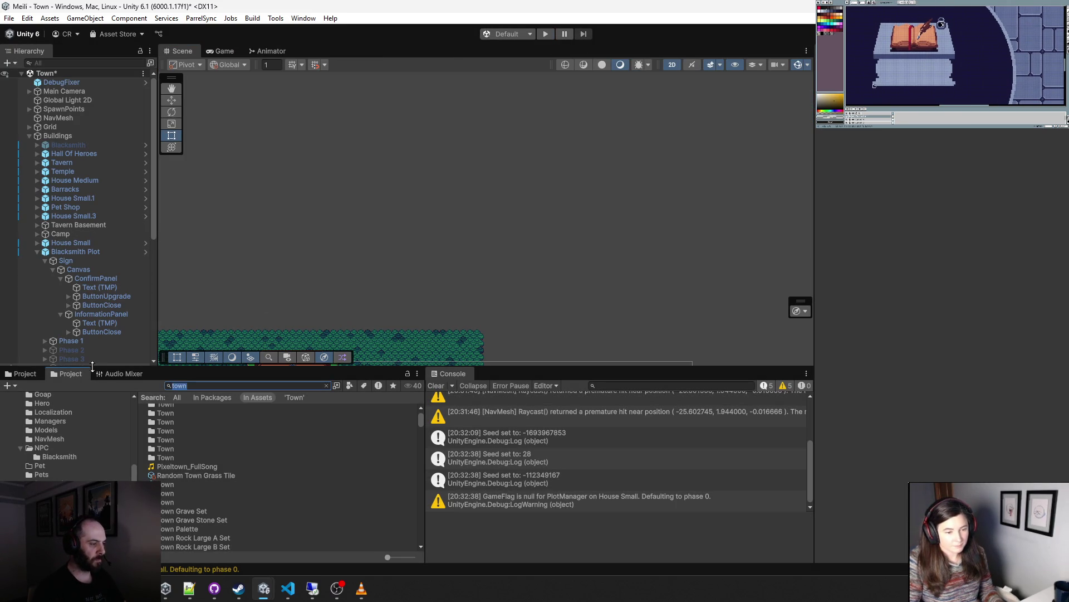
- Open the Blacksmith Plot prefab and uncheck Sign Is Interactable on the Phase 6 element
type("pln")
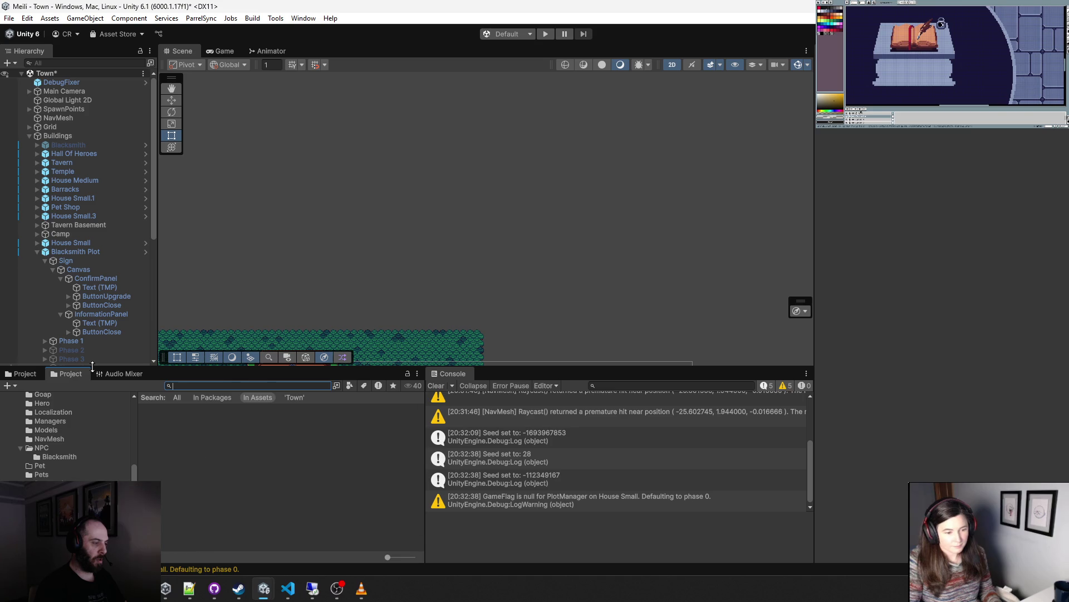
type("ot")
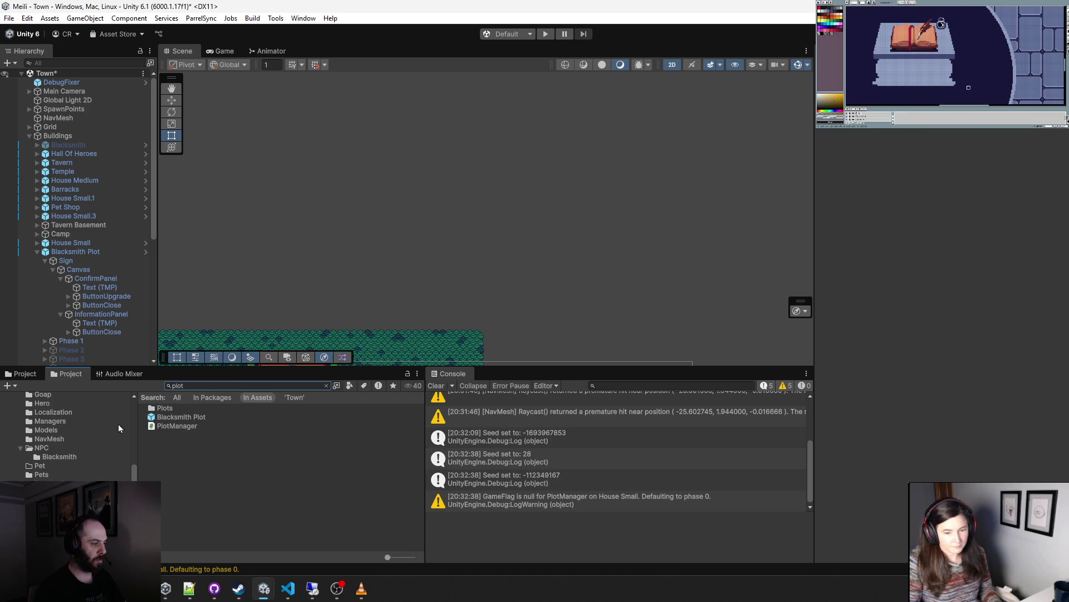
double_click(169, 417)
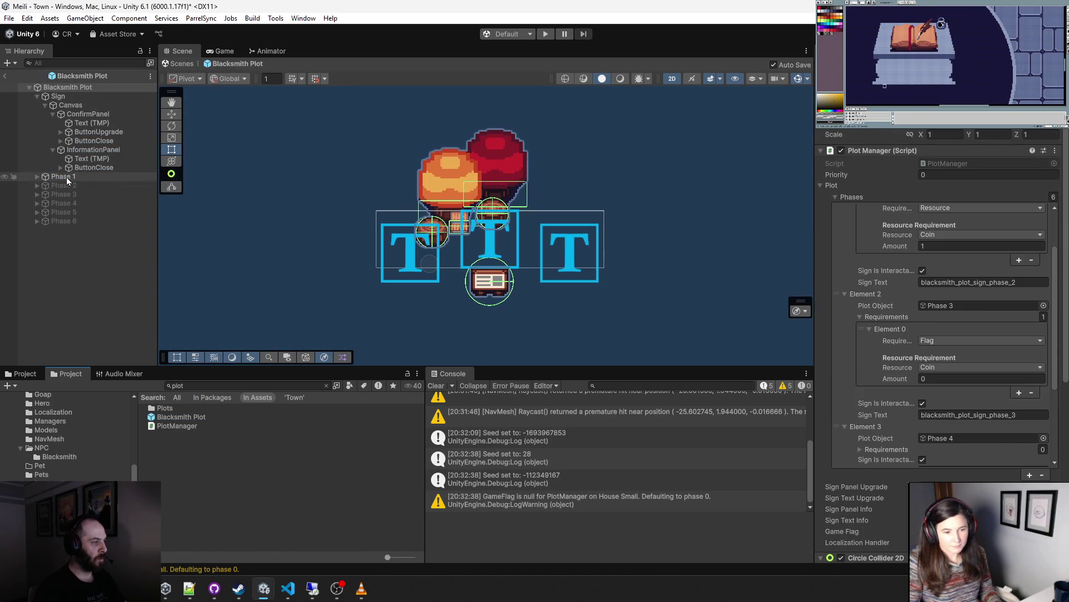
left_click(62, 88)
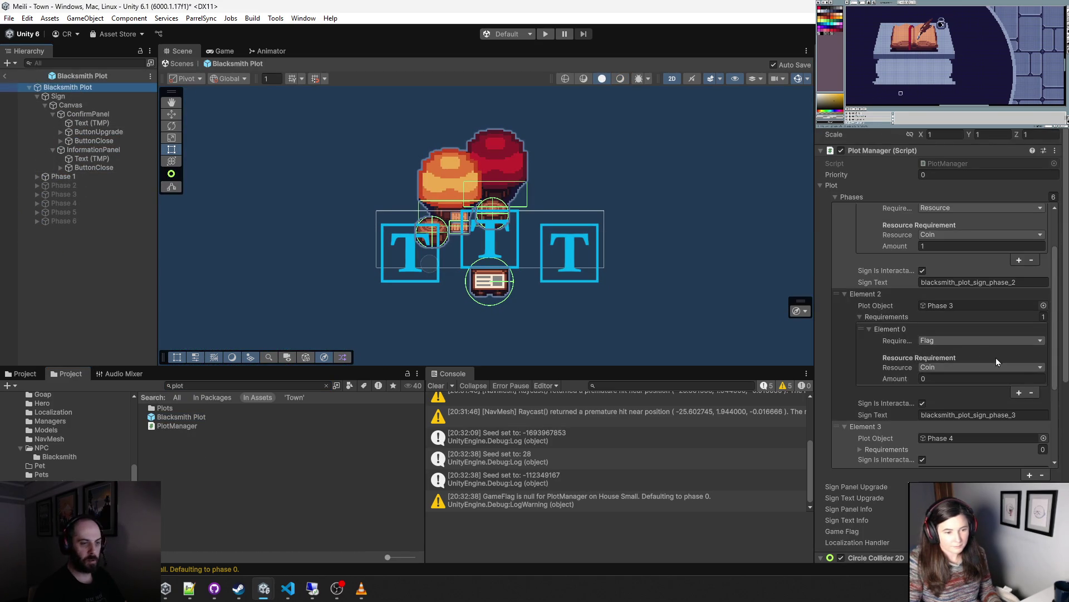
scroll(995, 361, "down", 10)
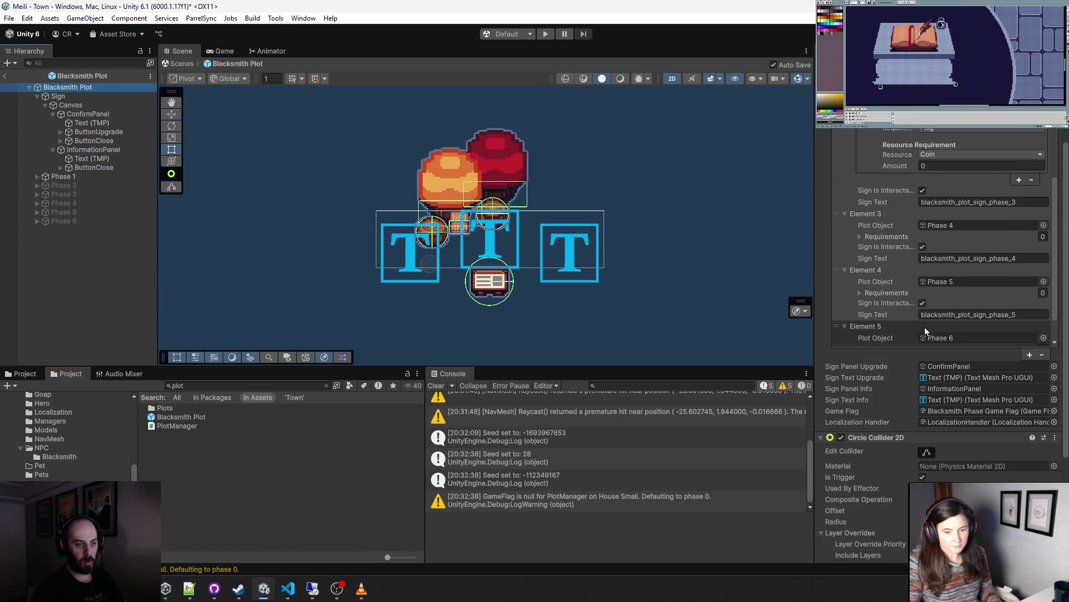
scroll(924, 326, "down", 3)
left_click(923, 299)
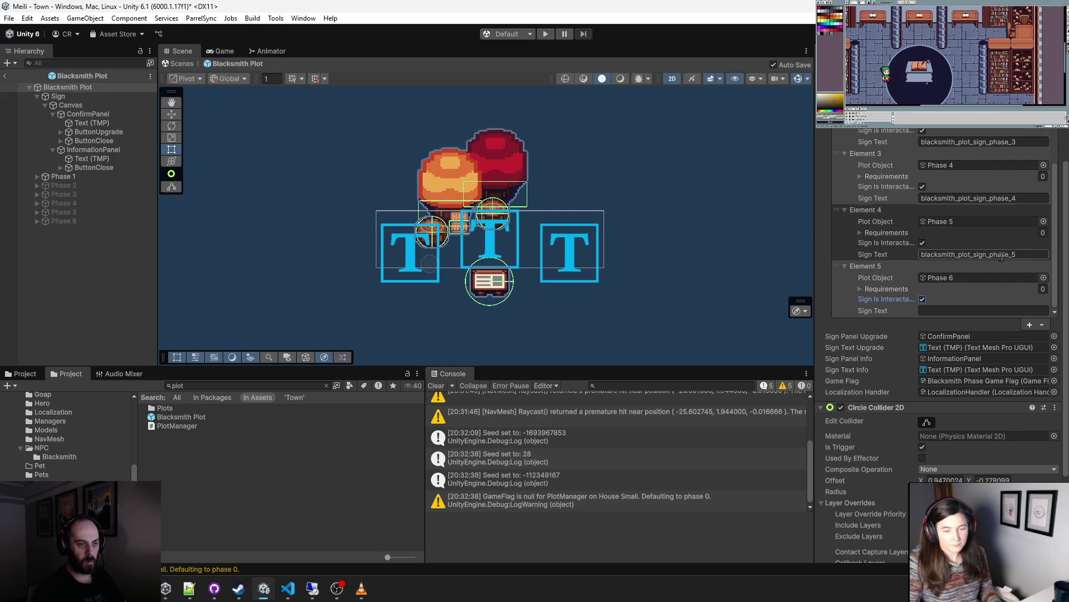
left_click(923, 299)
left_click(858, 289)
left_click(857, 289)
- Add a new requirement entry to the Phase 4 element's Requirements list
left_click(860, 233)
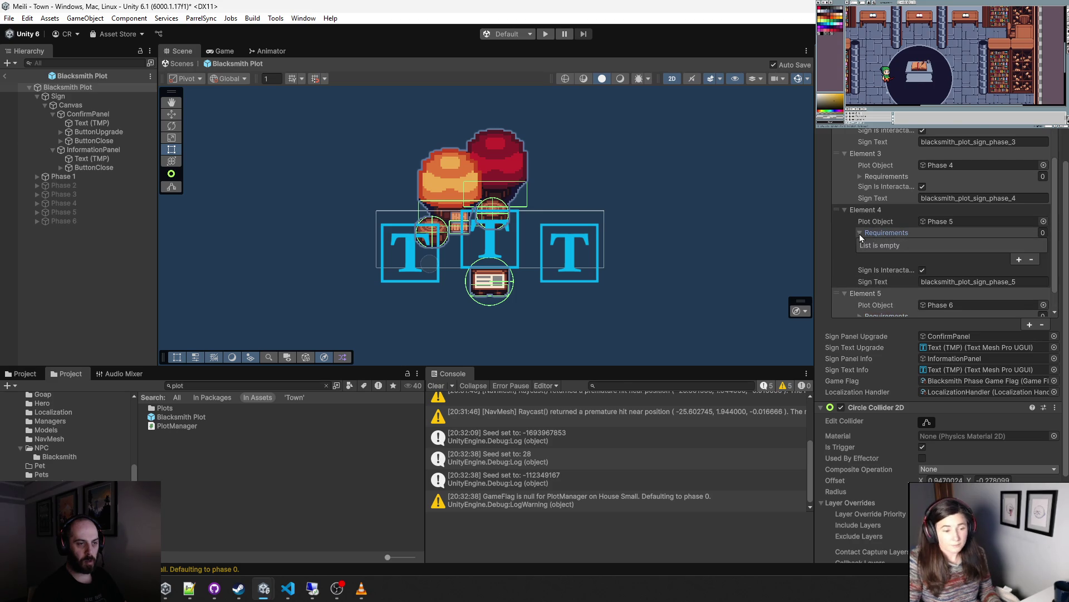
left_click(858, 176)
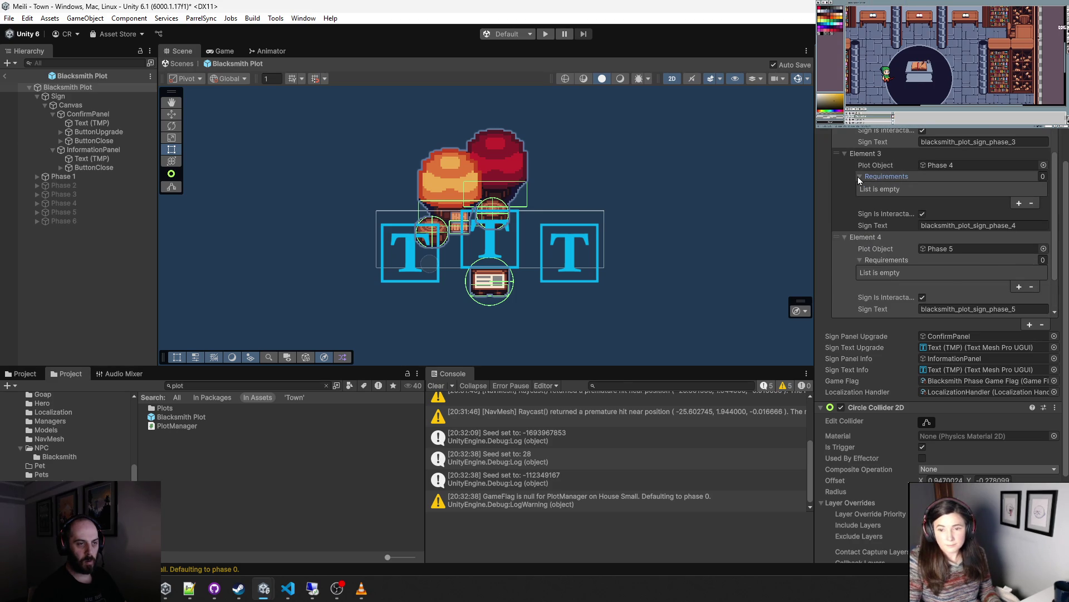
scroll(877, 176, "up", 2)
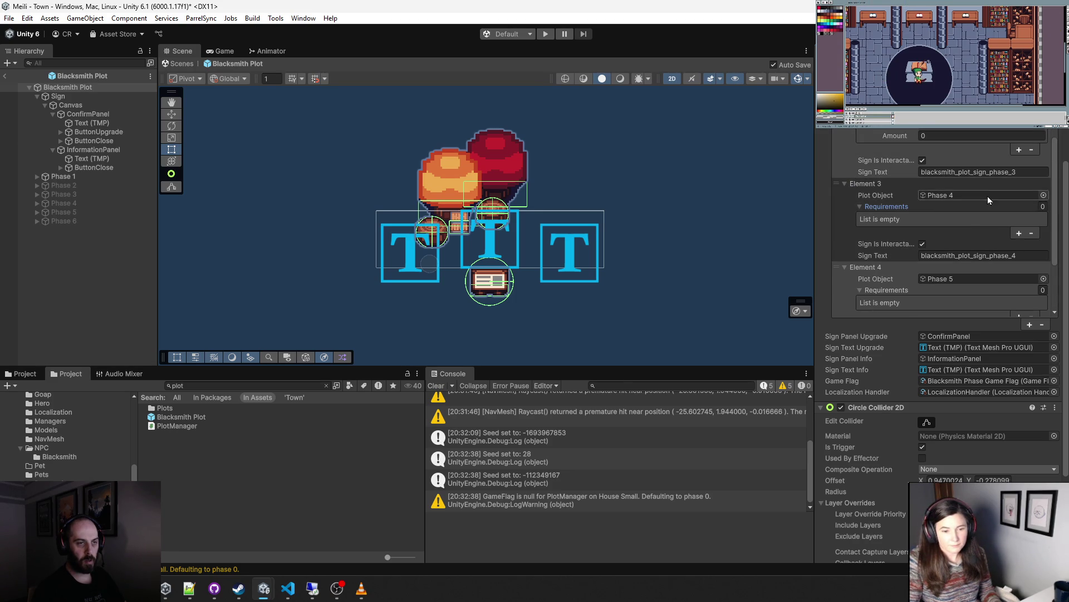
left_click(1020, 233)
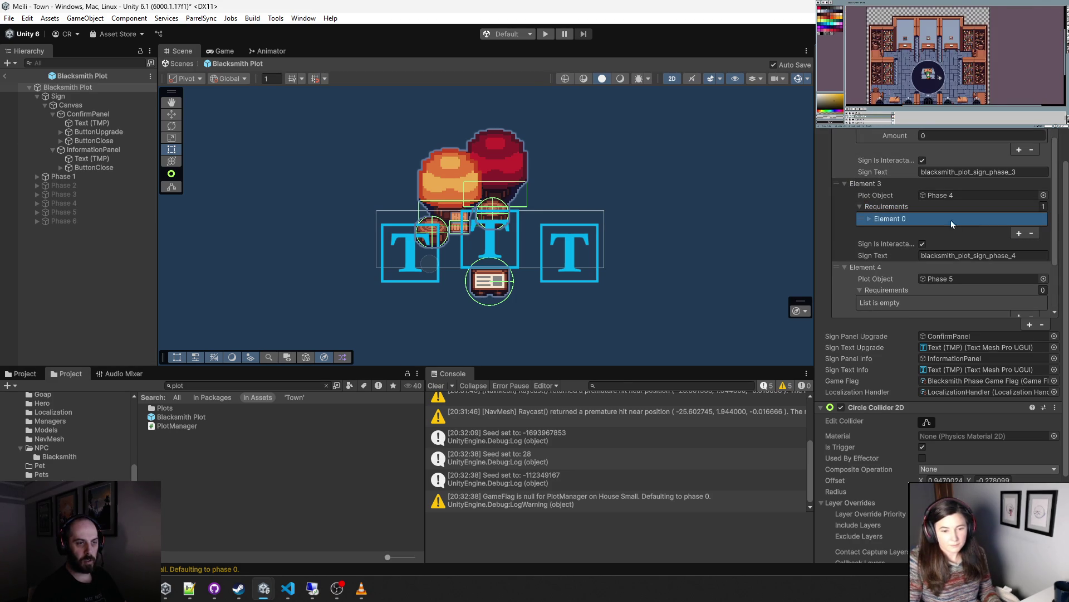
left_click(873, 221)
left_click(870, 218)
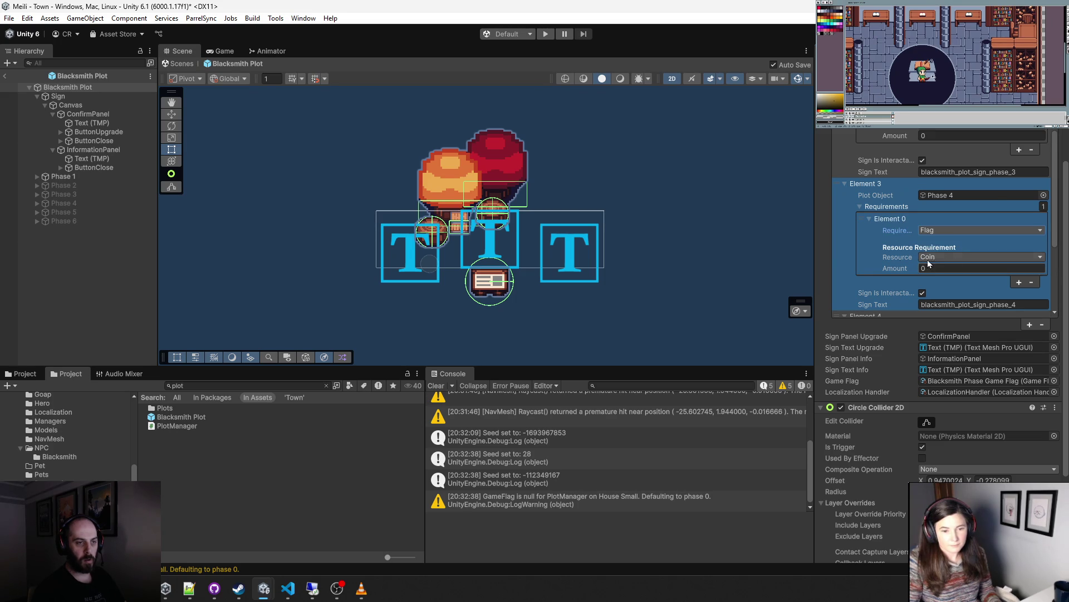
- Add a Flag requirement to the Phase 5 element and start Play mode
scroll(947, 248, "down", 3)
scroll(891, 250, "down", 2)
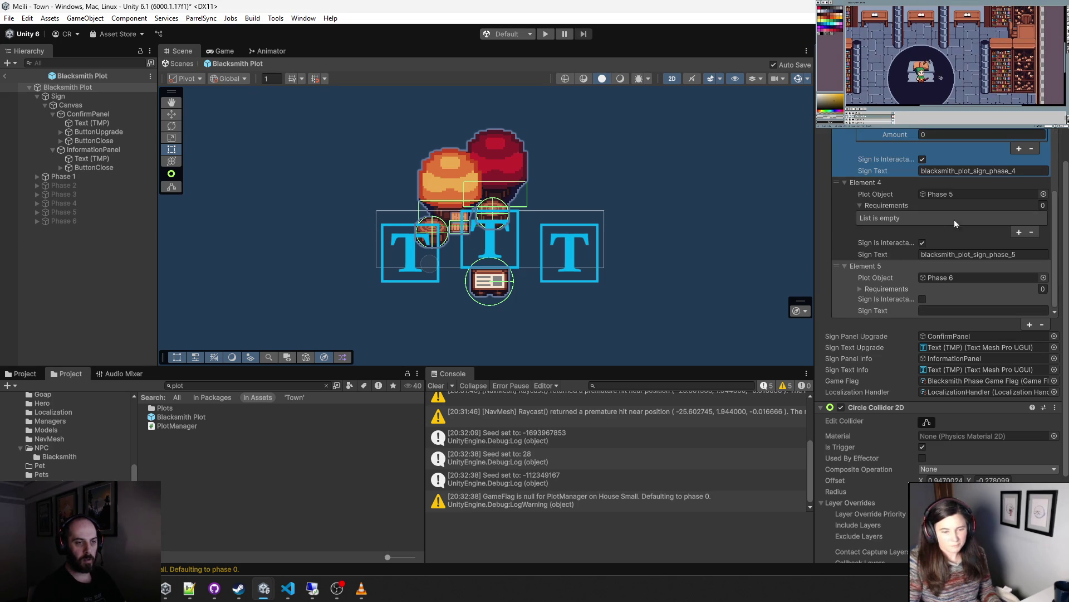
left_click(991, 220)
left_click(953, 229)
left_click(961, 254)
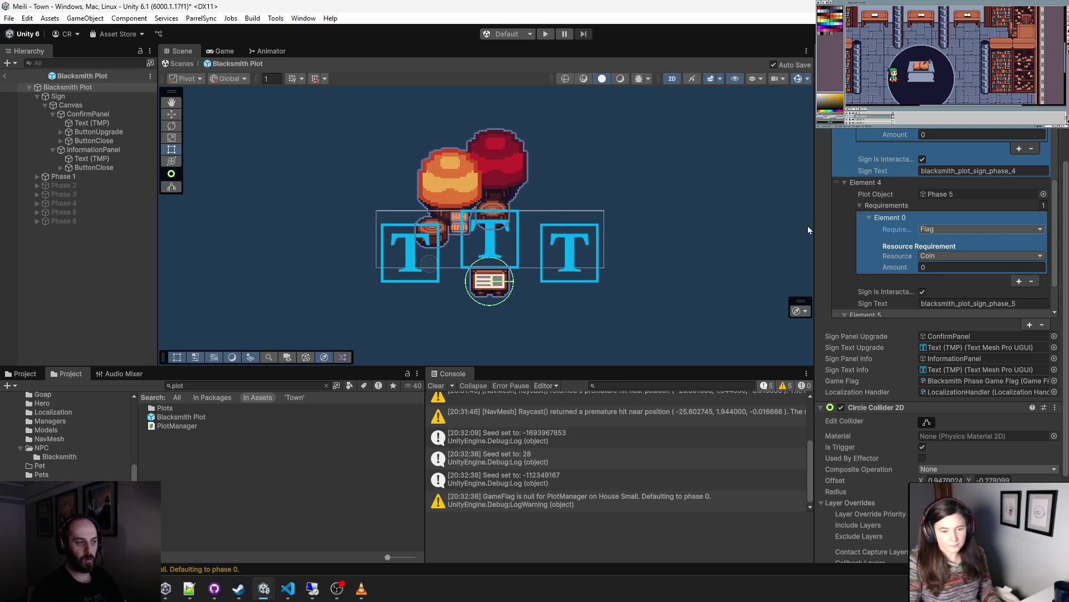
left_click(545, 34)
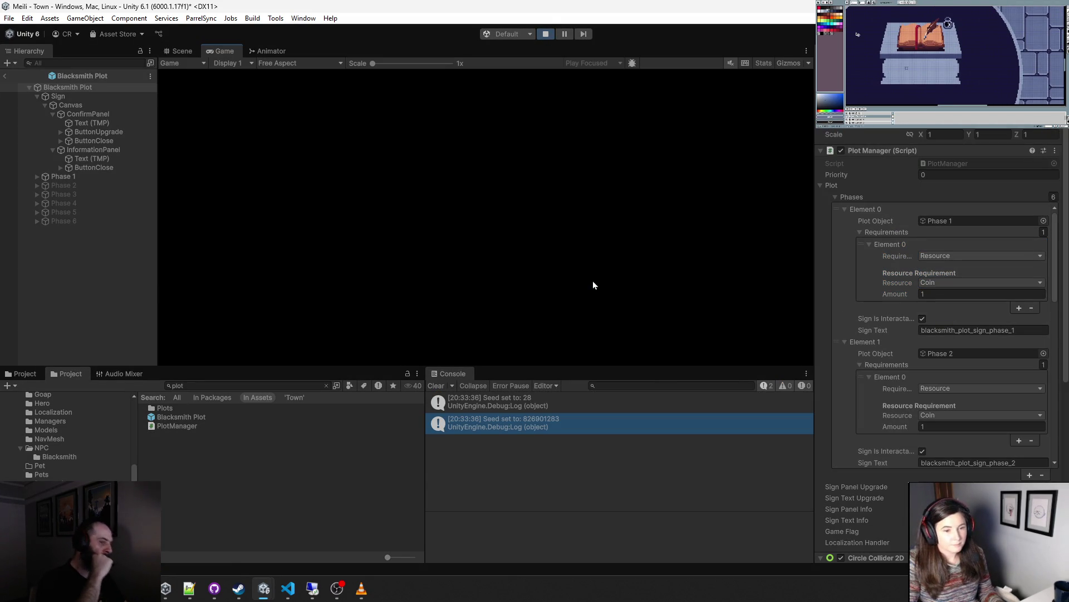
- Walk to the blacksmith sign and dismiss its Find my tools! prompt
key("a")
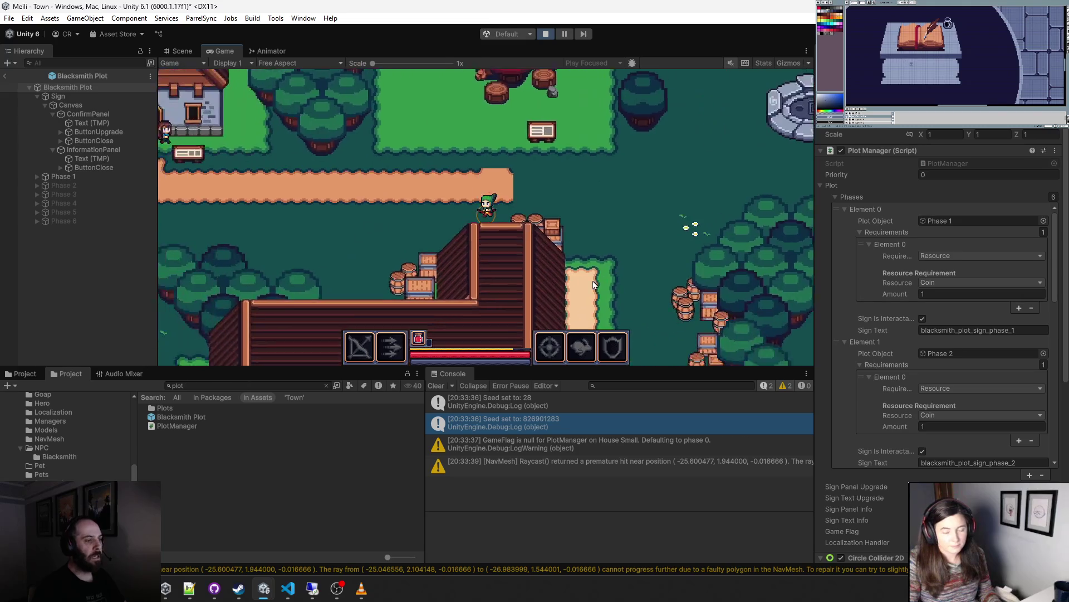
key("s")
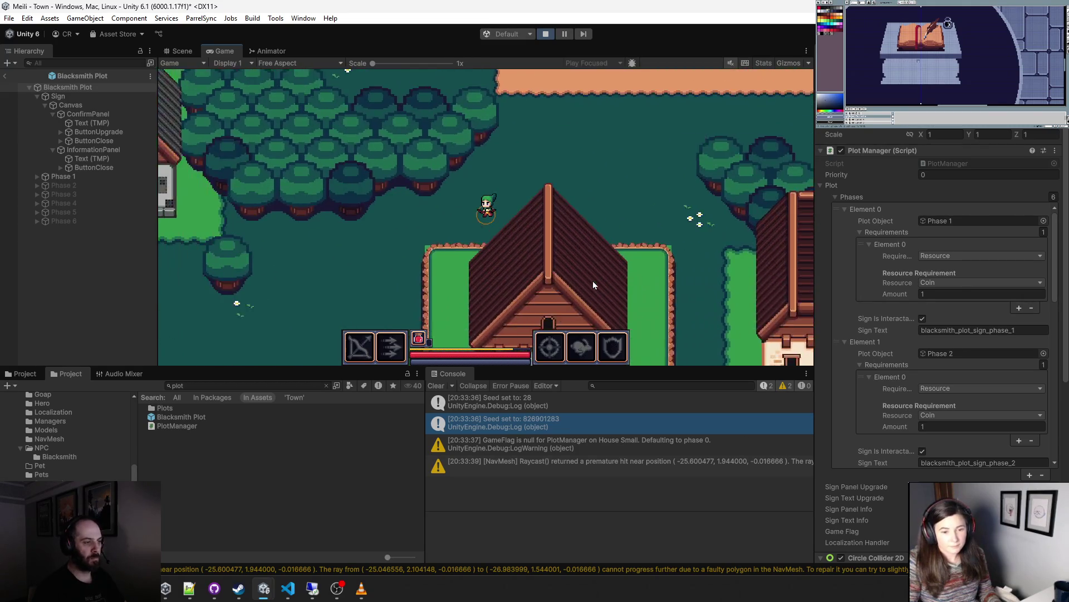
key("a")
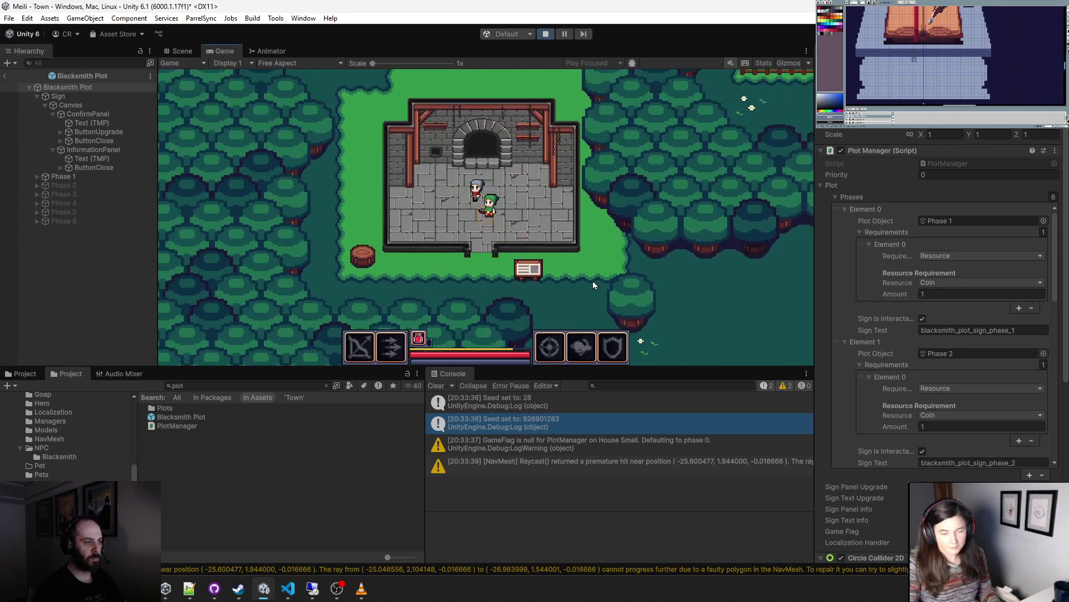
key("w")
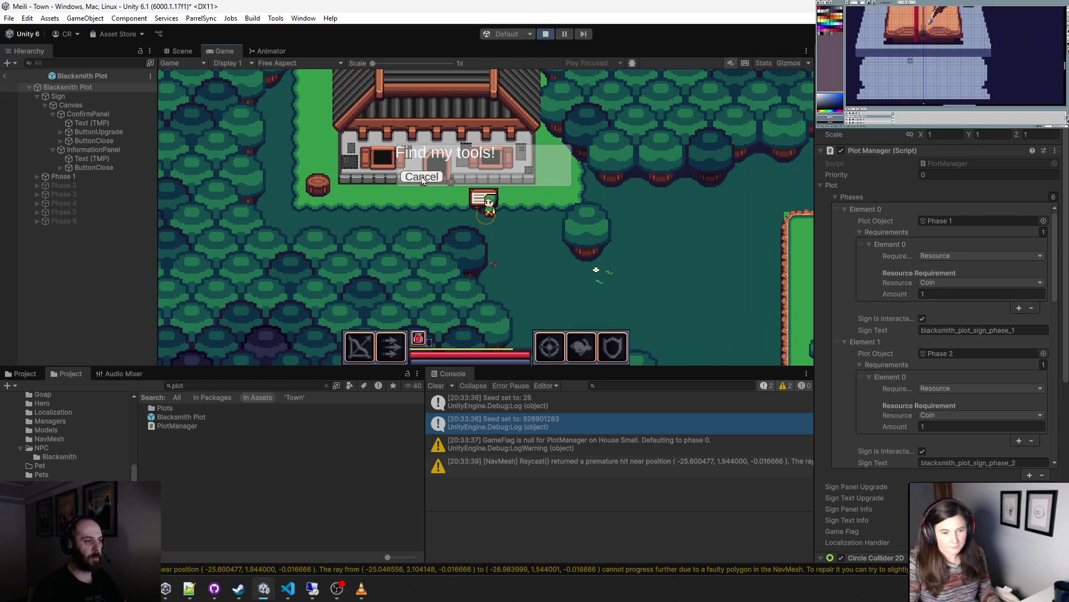
left_click(422, 177)
- Walk from the sign across the town plaza into the dungeon entrance
key("d")
key("w")
key("d")
key("w")
key("d")
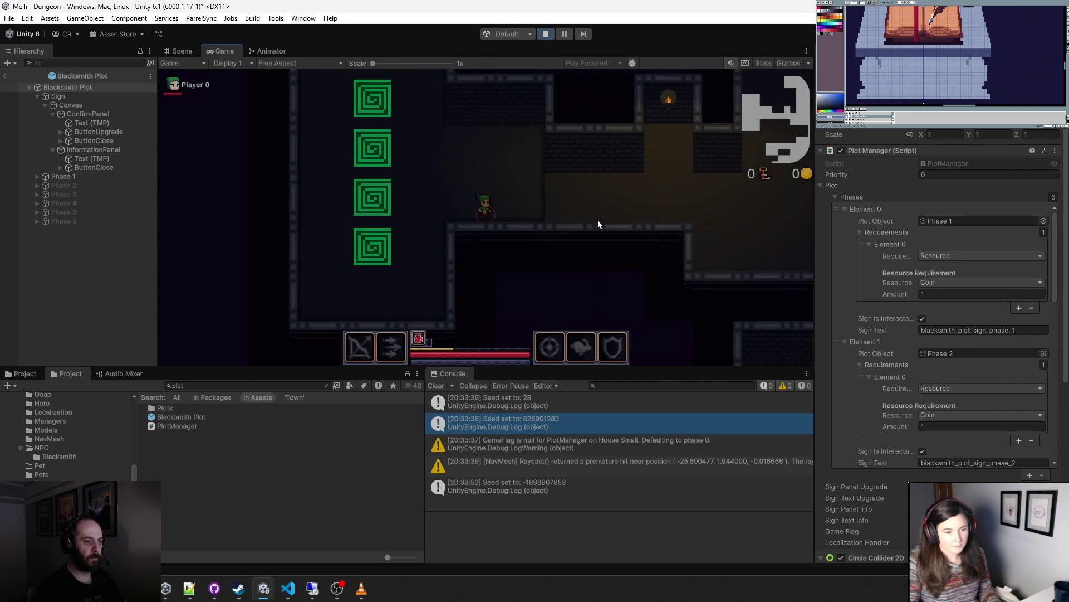
- Fight through the dungeon corridors, pick up the Spark-Caller hammer, and confirm leaving for town
key("d")
key("w")
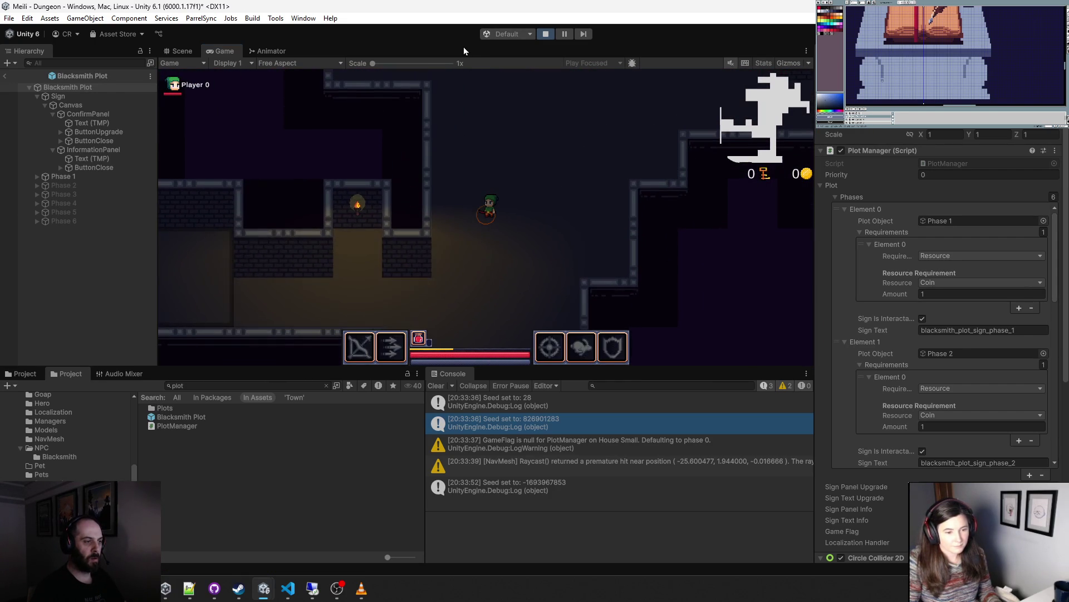
key("w")
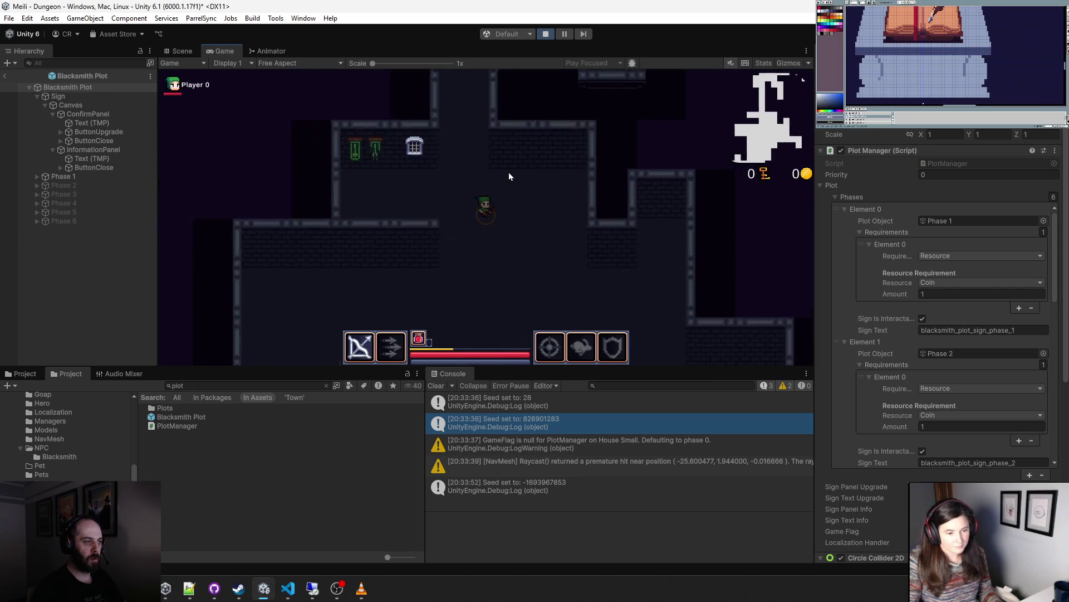
key("w")
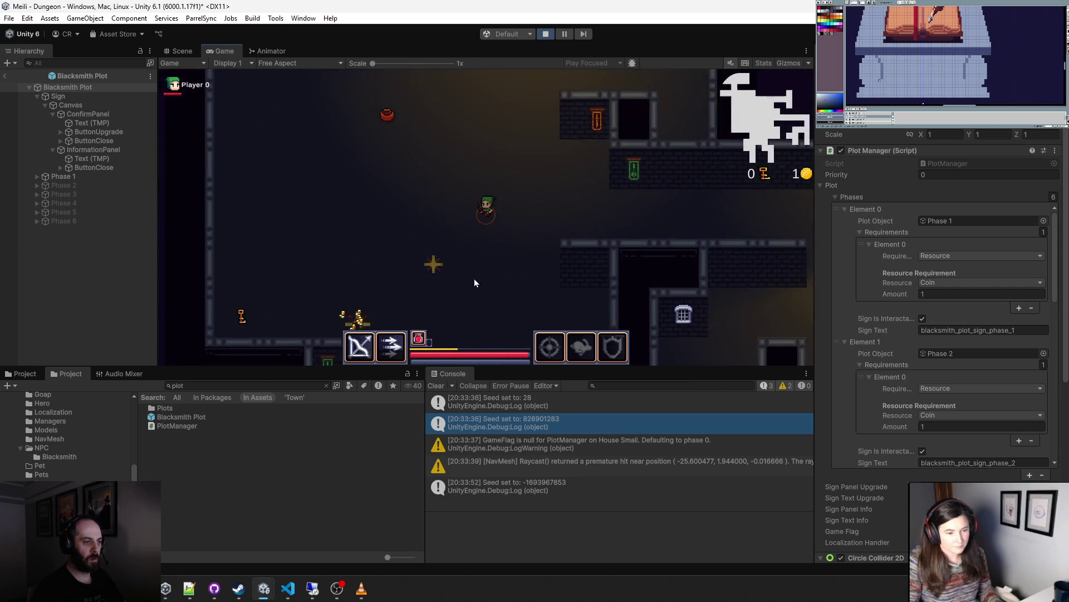
key("w")
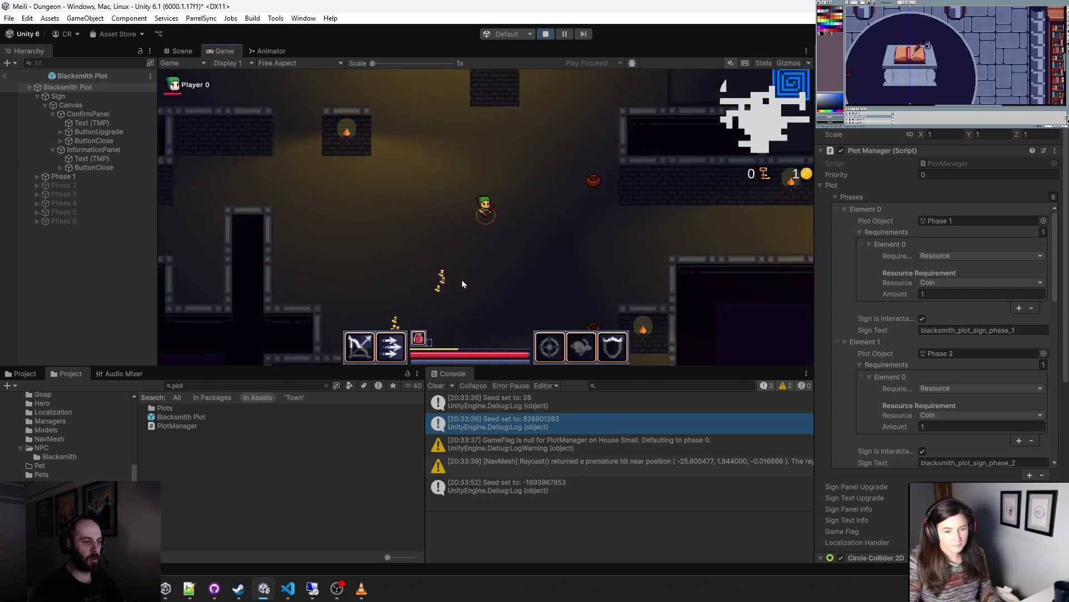
key("w")
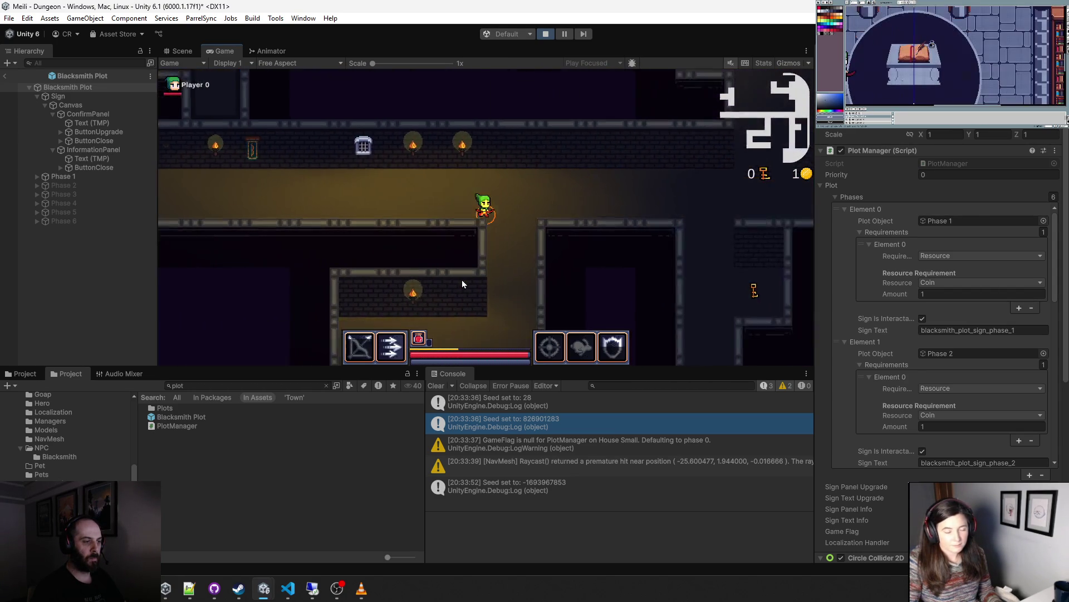
key("s")
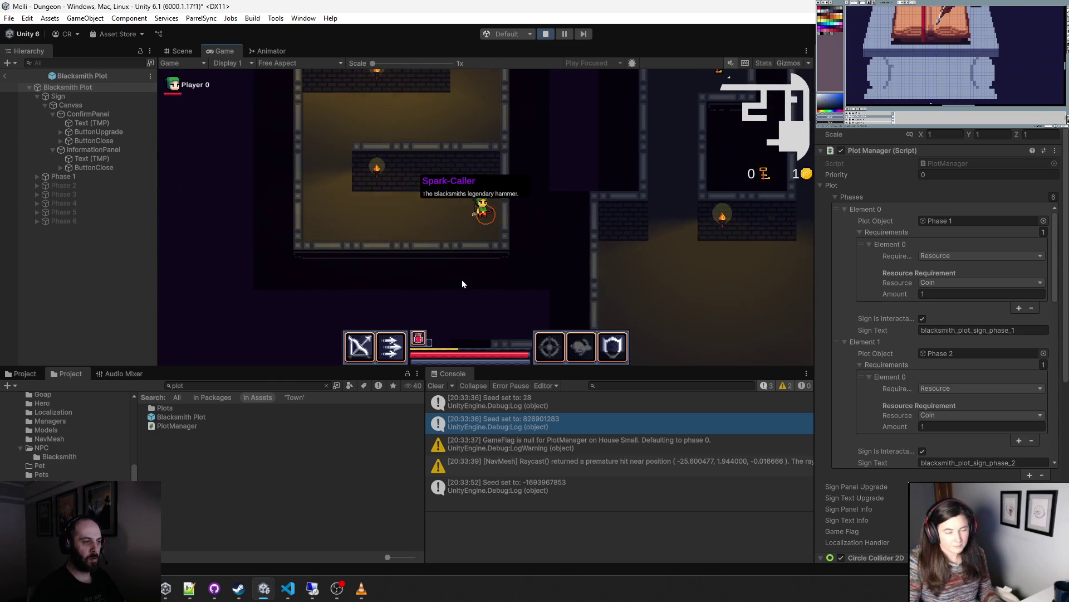
key("e")
left_click(503, 208)
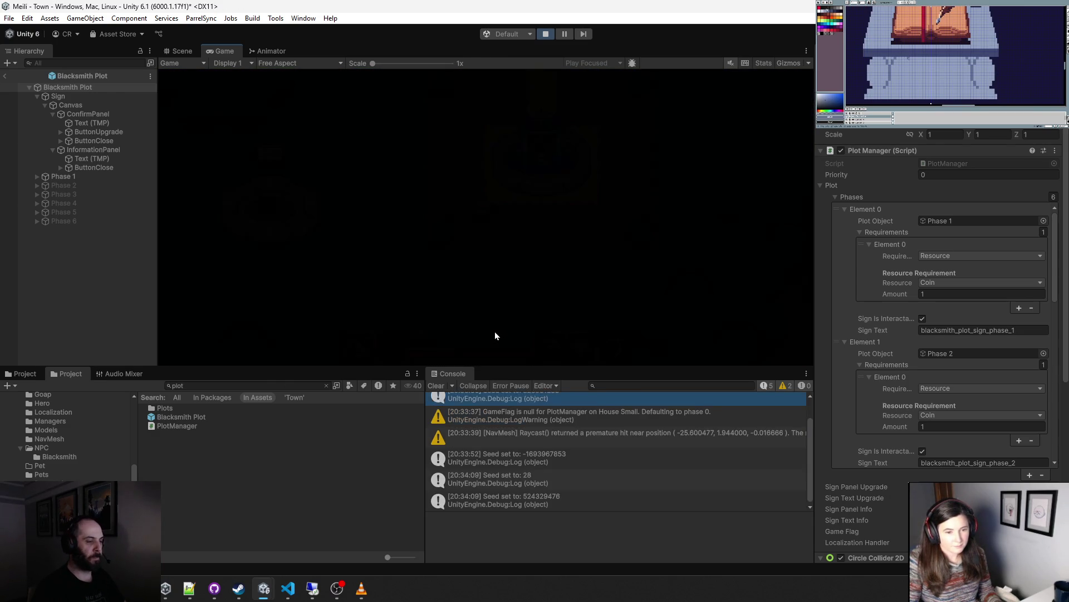
- Walk to the blacksmith sign and dismiss its Find the Heart of the Forge prompt
key("a")
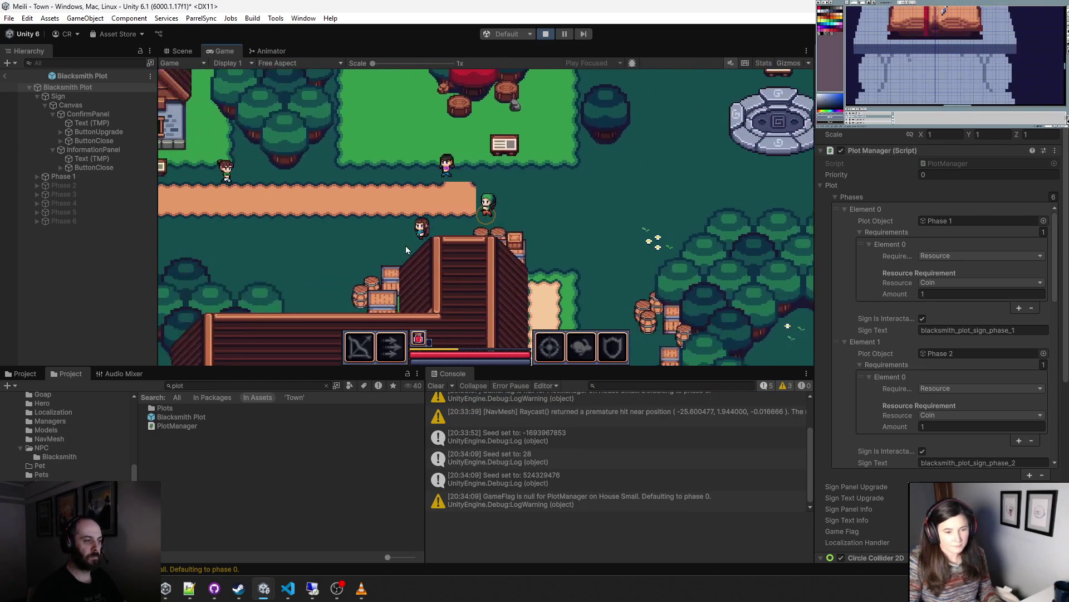
key("s")
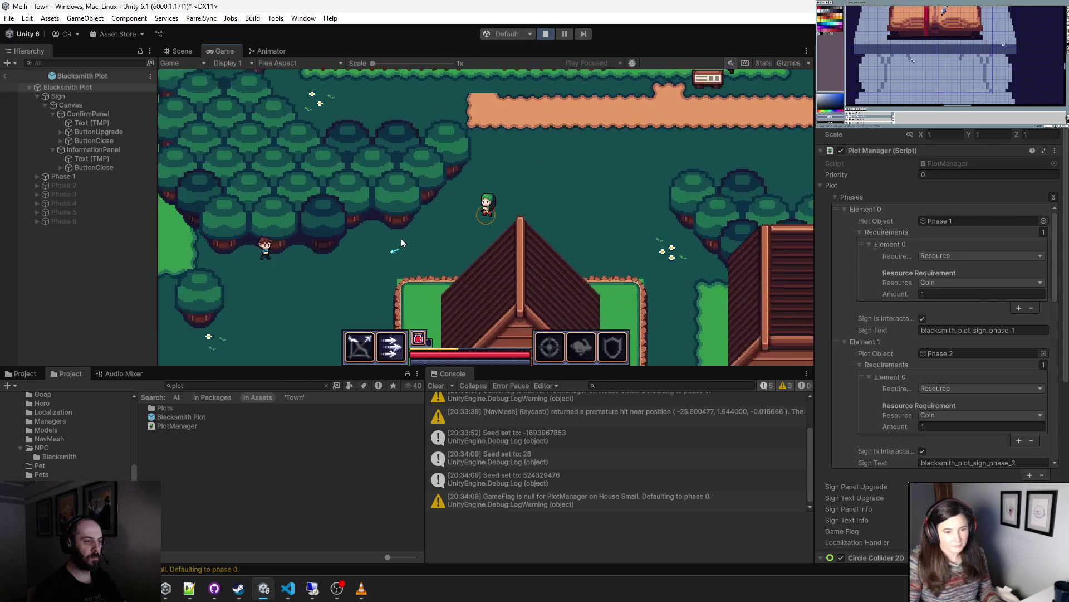
key("a")
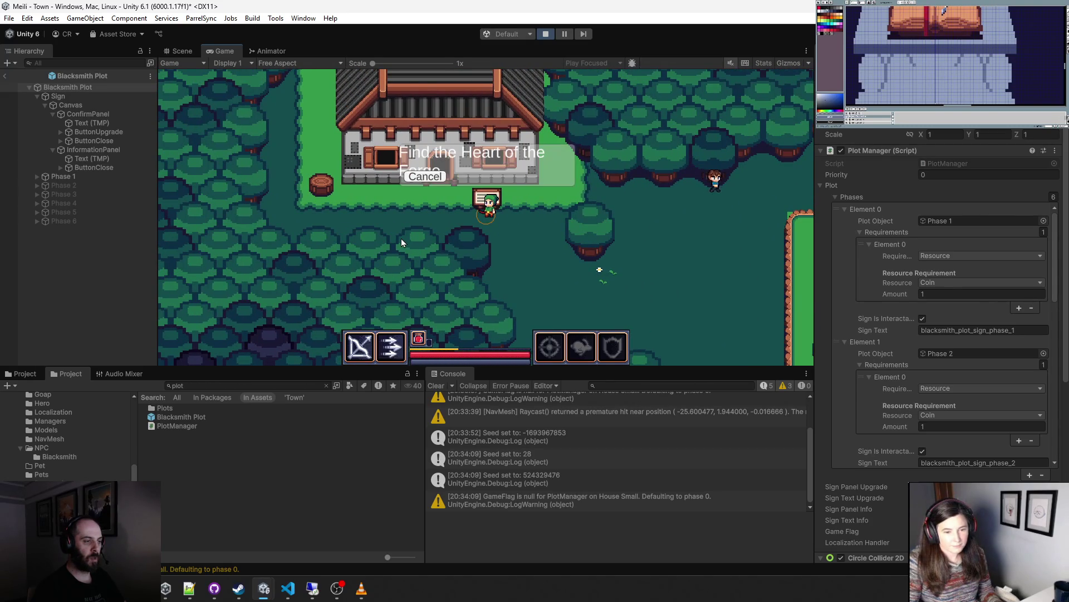
left_click(424, 176)
- Walk from the forge into the dungeon, fight the enemies, and leave via the pause menu
key("w")
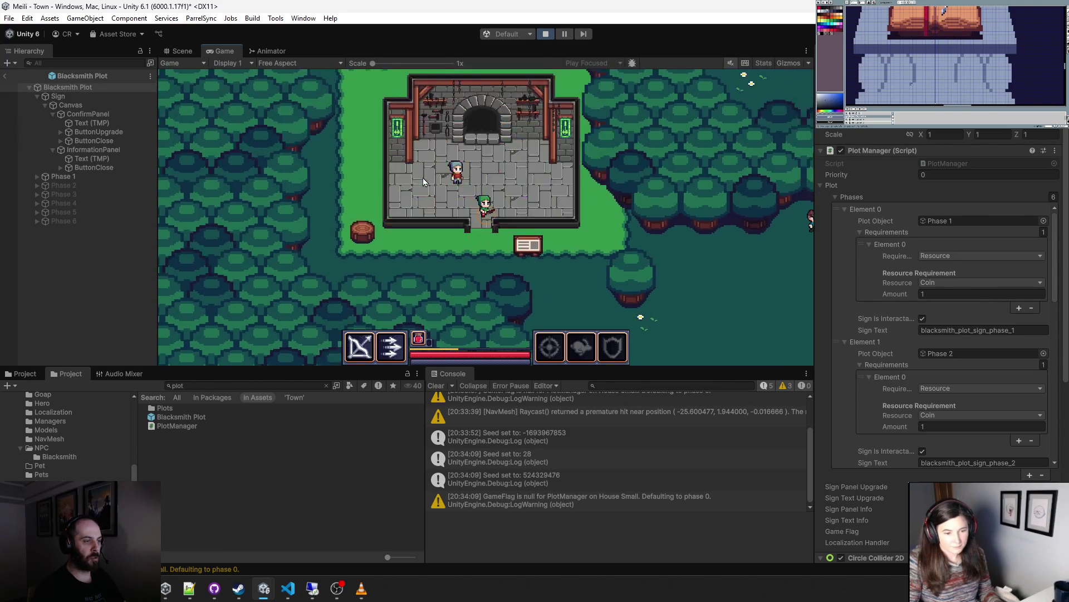
key("s")
key("d")
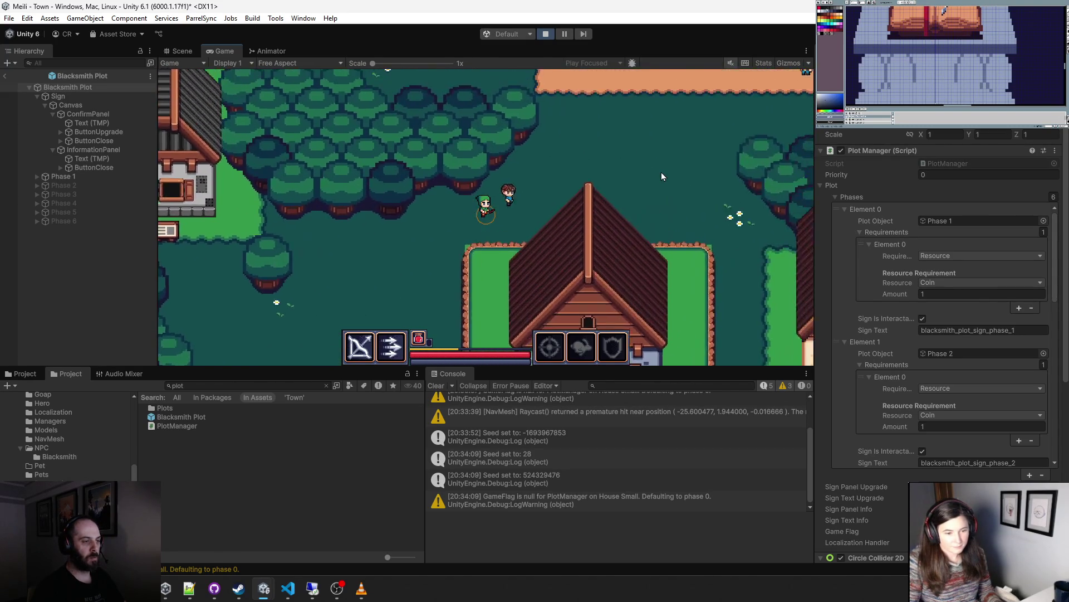
key("w")
key("d")
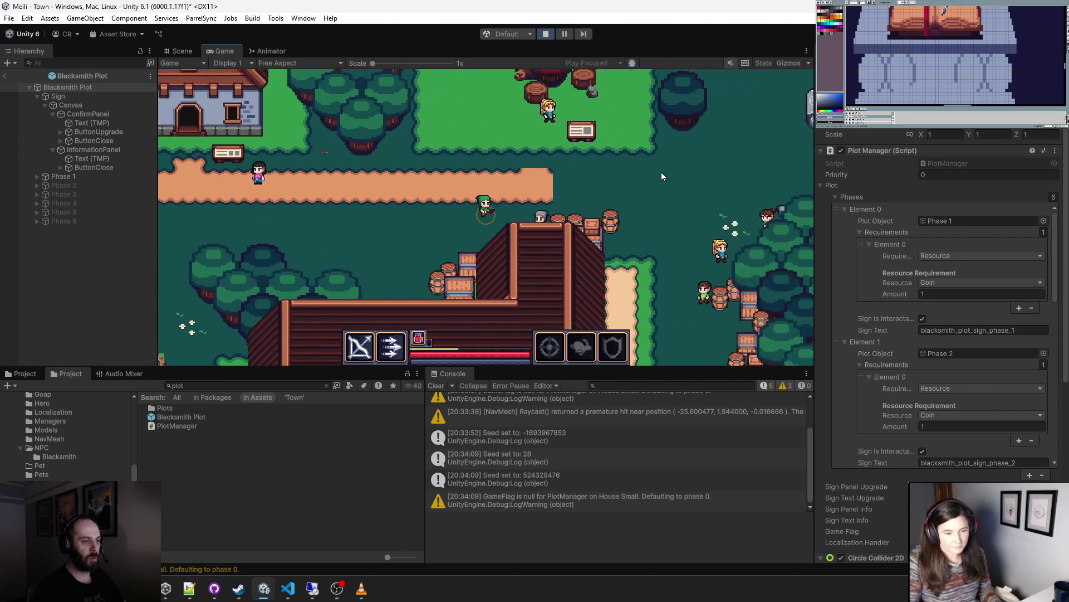
key("d")
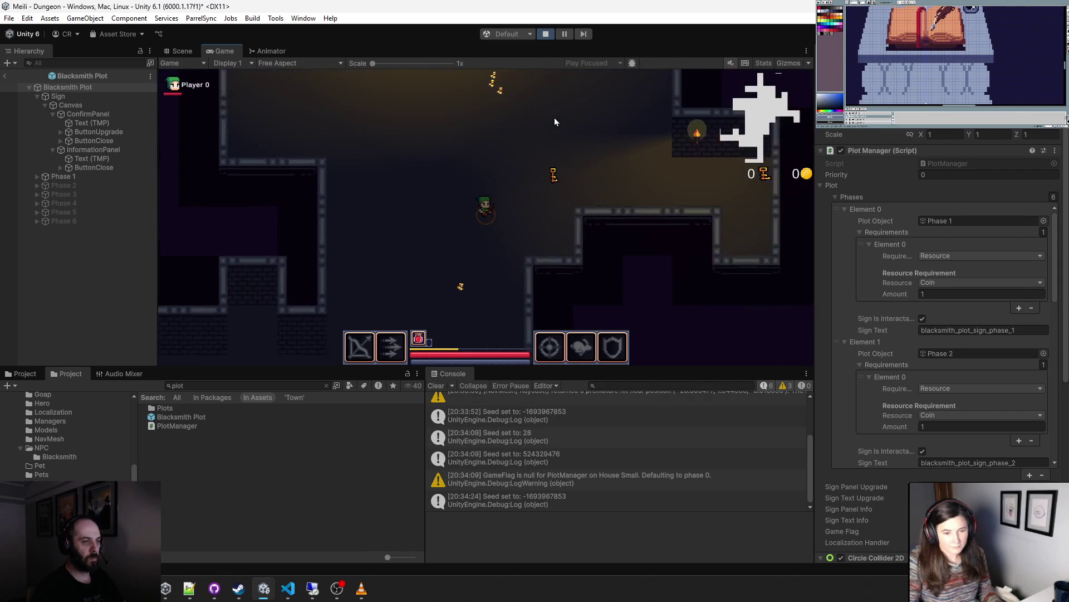
key("s")
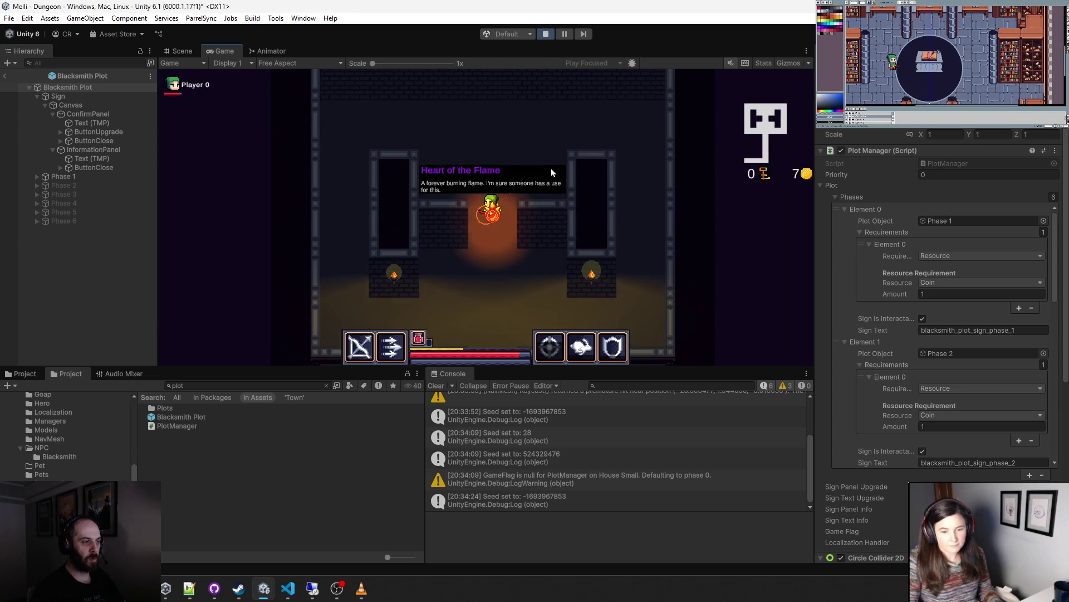
key("Escape")
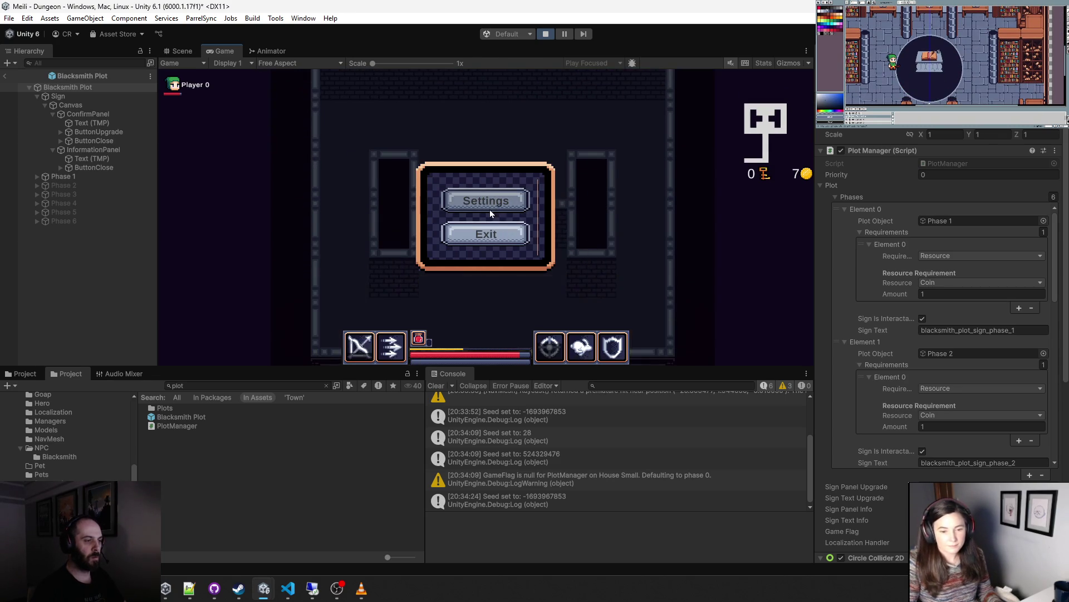
left_click(490, 209)
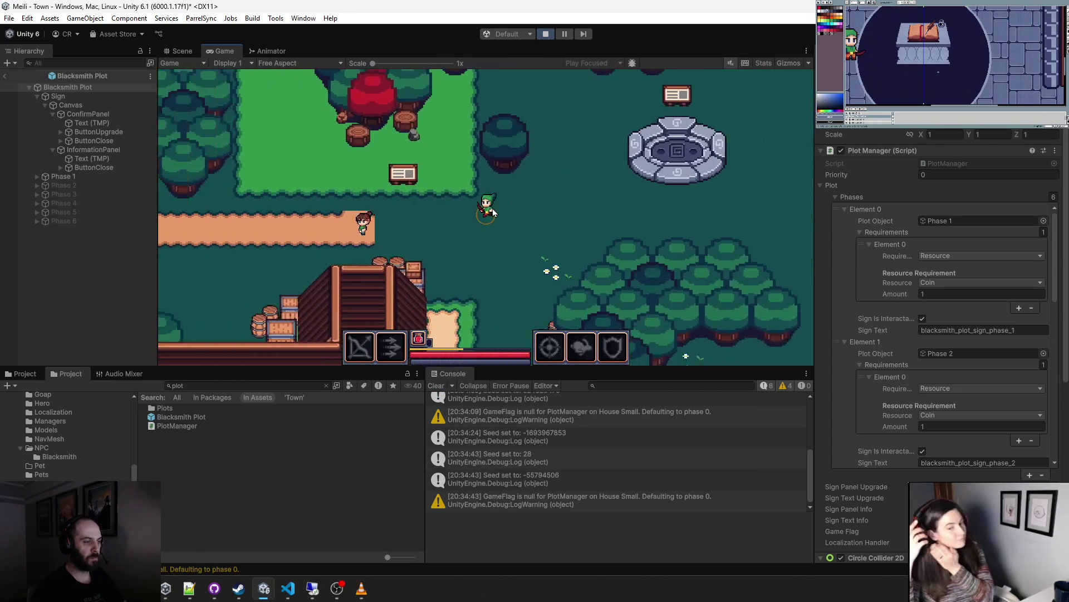
- Walk back to the blacksmith plot sign to see the forge, then exit to the main menu
key("s")
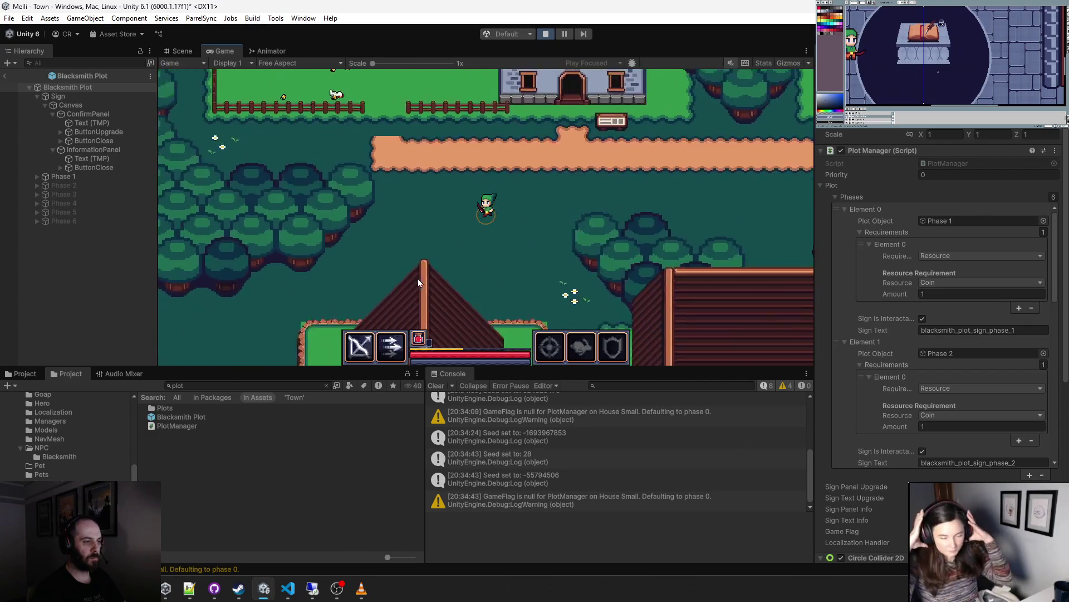
key("a")
key("w")
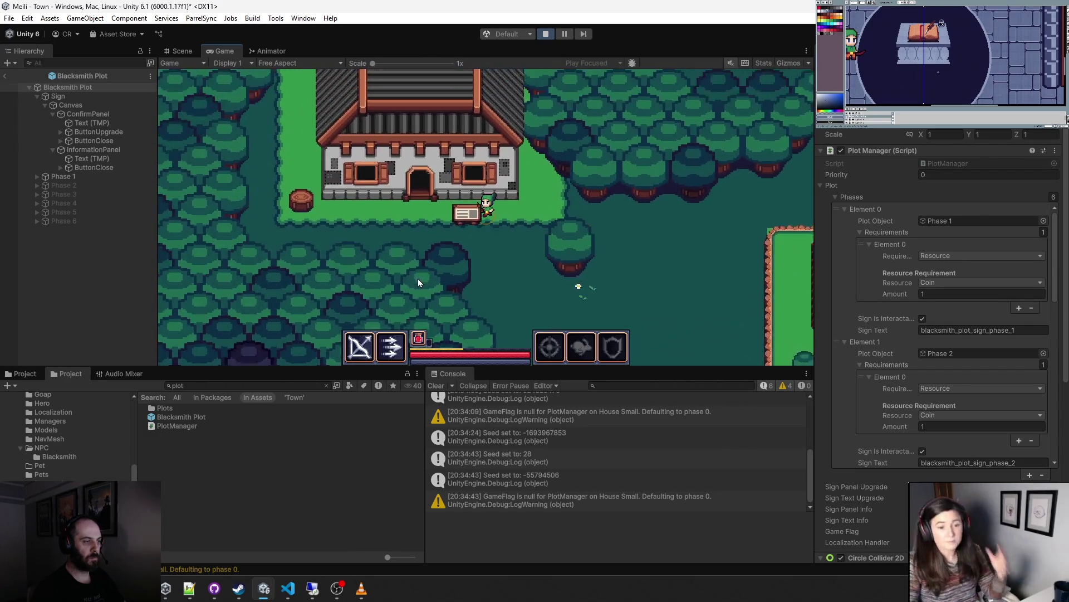
key("s")
key("w")
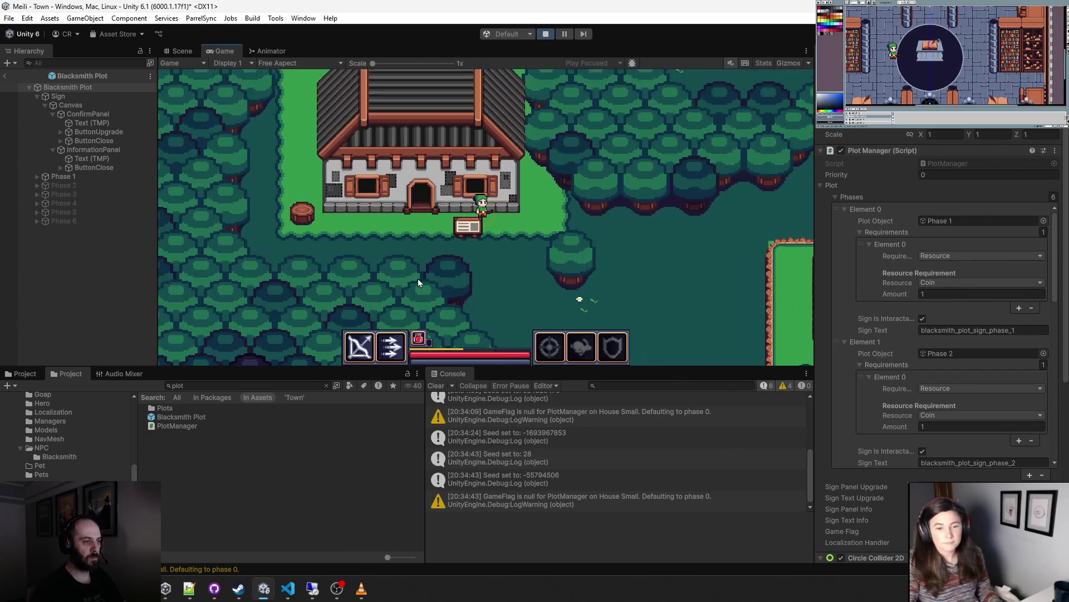
key("w")
key("e")
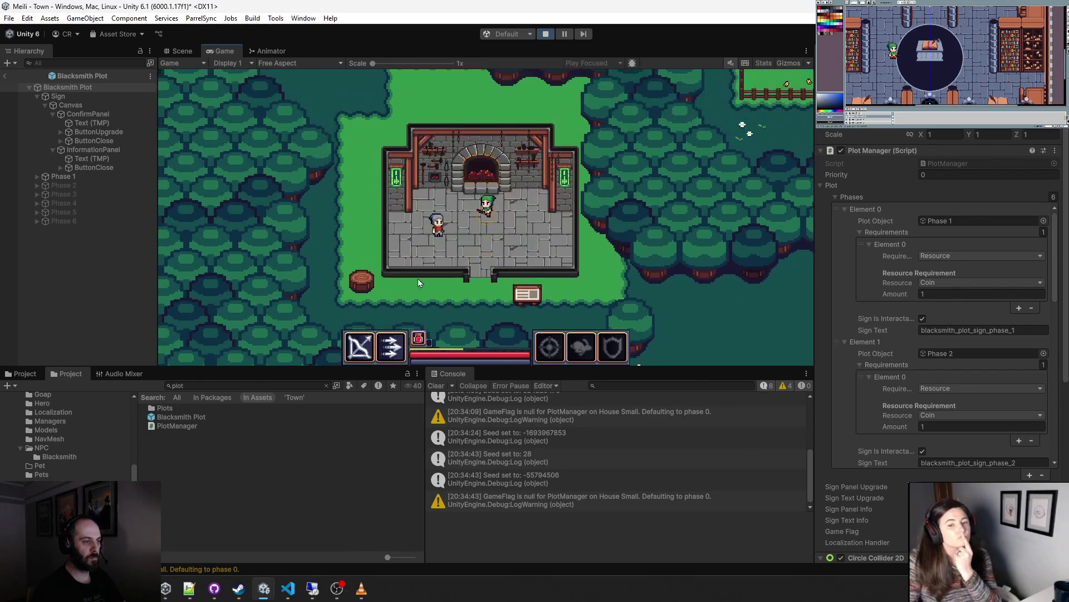
key("s")
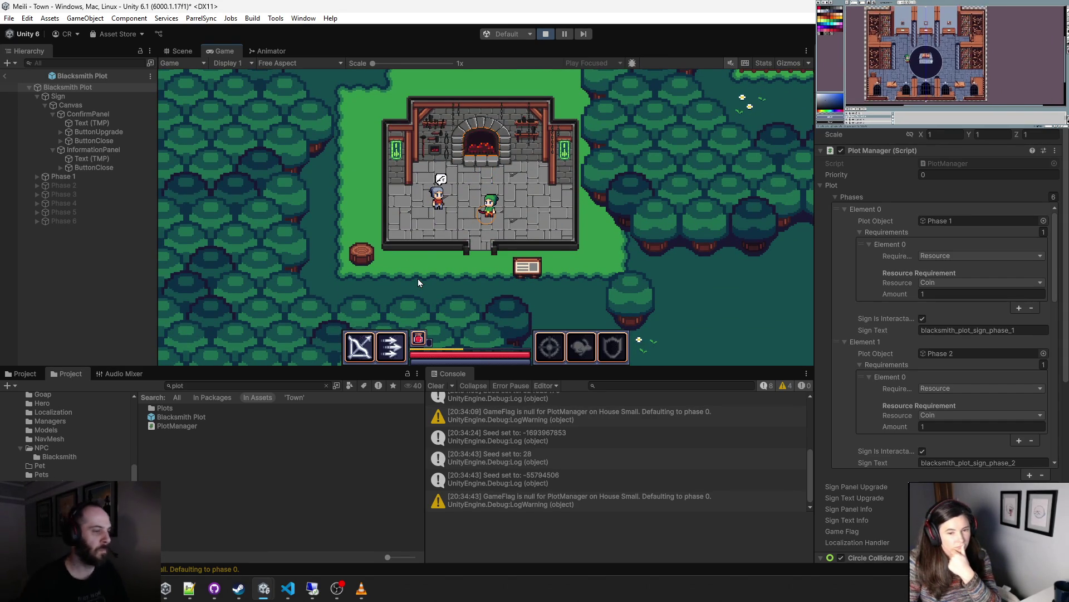
key("Escape")
left_click(490, 237)
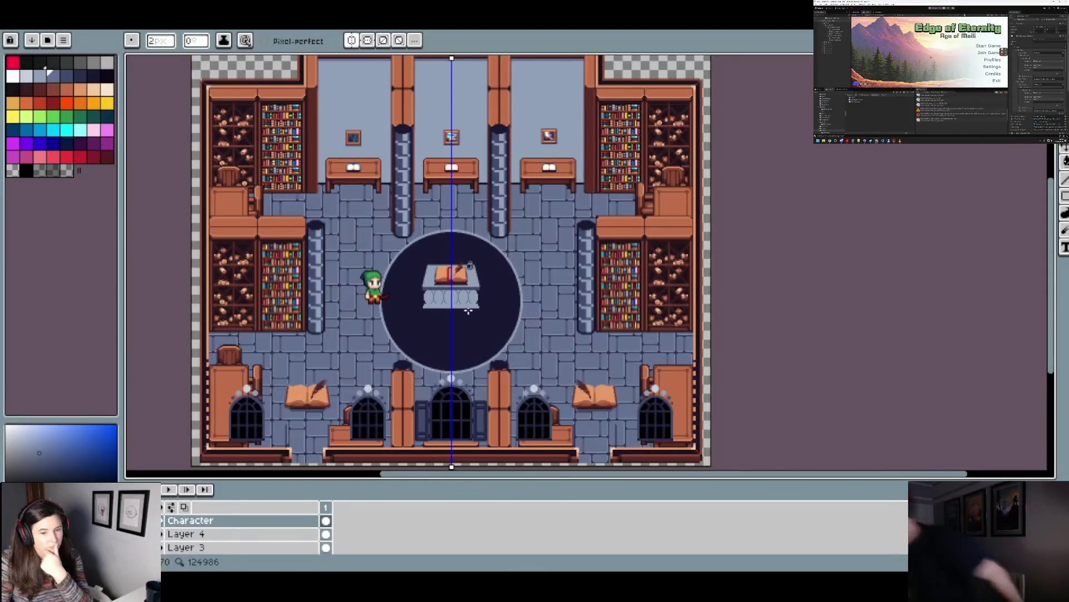
scroll(468, 311, "up", 2)
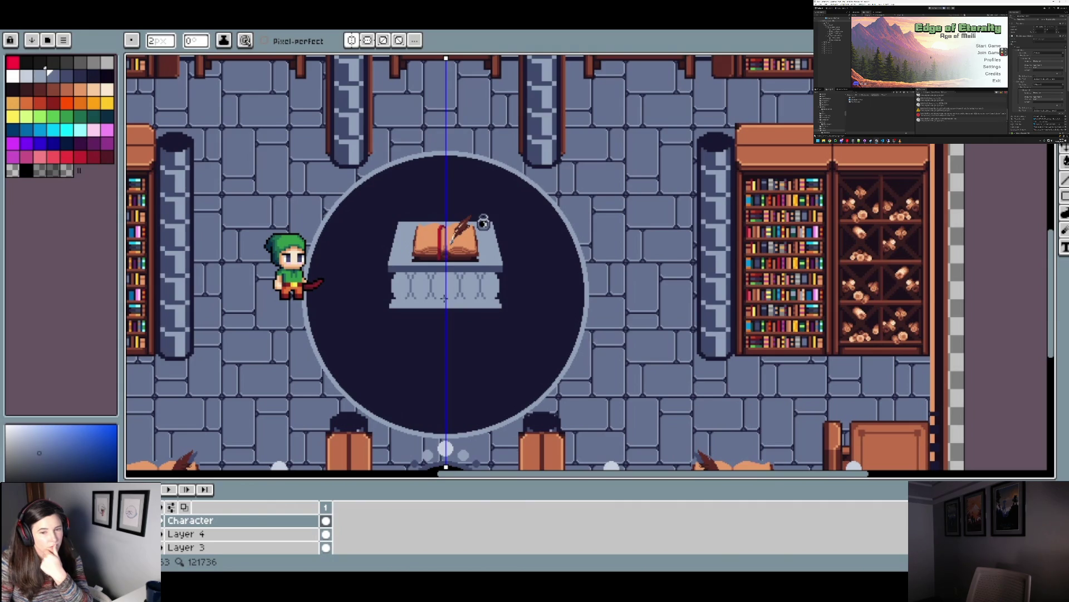
scroll(443, 298, "down", 2)
scroll(444, 298, "up", 2)
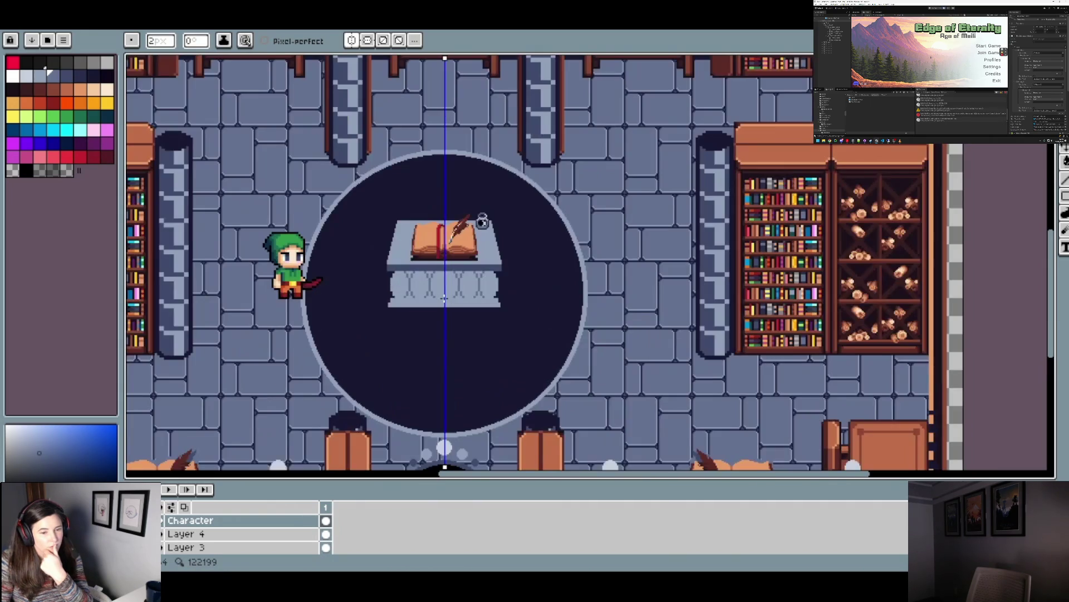
scroll(444, 298, "up", 2)
scroll(360, 278, "up", 1)
scroll(379, 254, "up", 1)
scroll(398, 228, "down", 2)
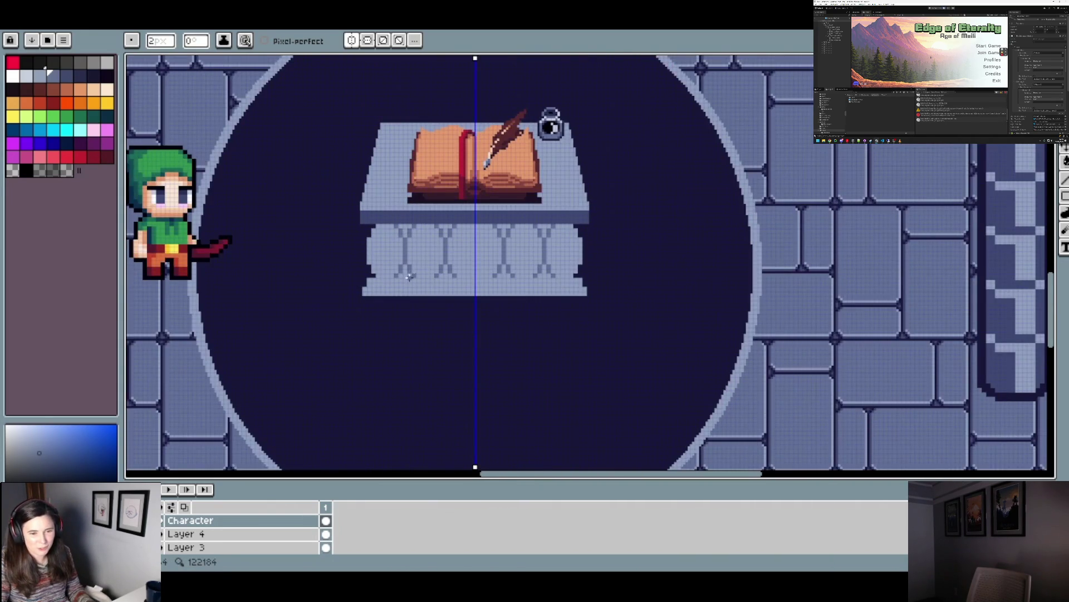
scroll(409, 277, "up", 1)
scroll(444, 281, "down", 2)
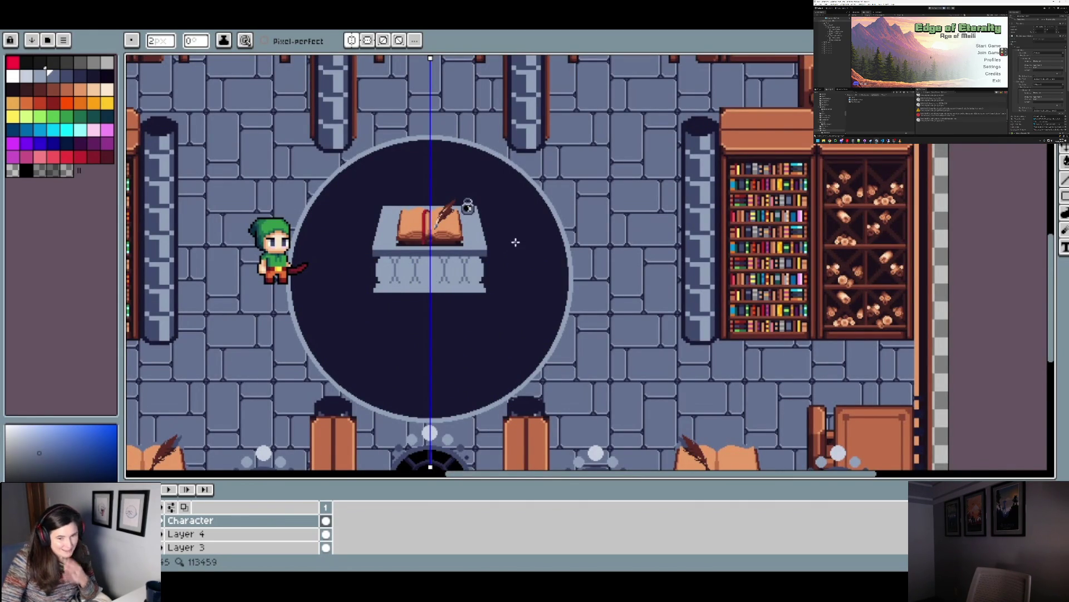
scroll(504, 254, "up", 2)
scroll(462, 258, "down", 1)
scroll(466, 262, "down", 2)
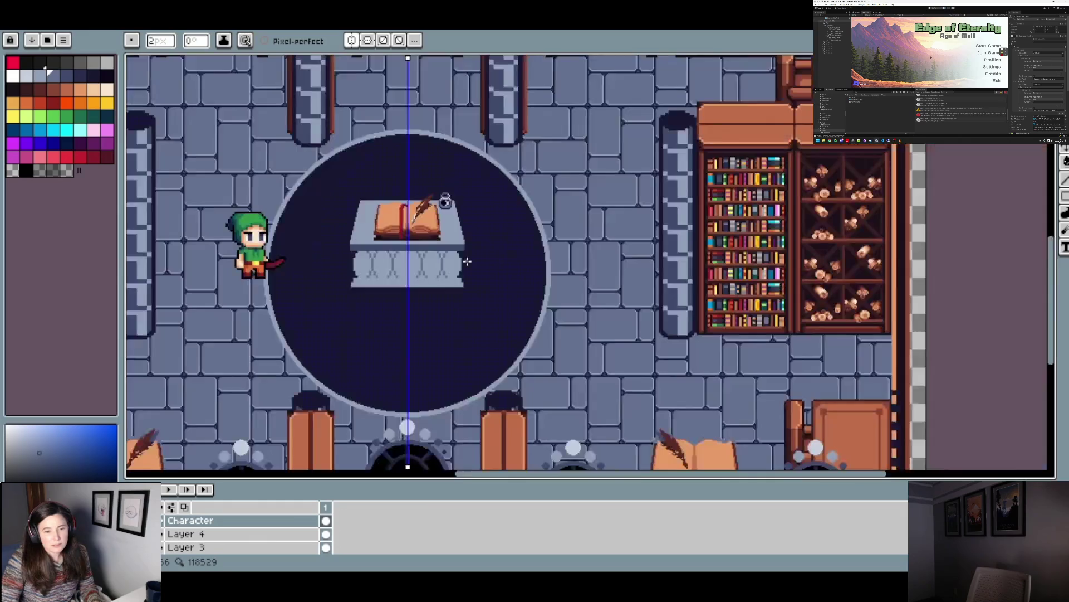
left_click_drag(477, 290, 480, 303)
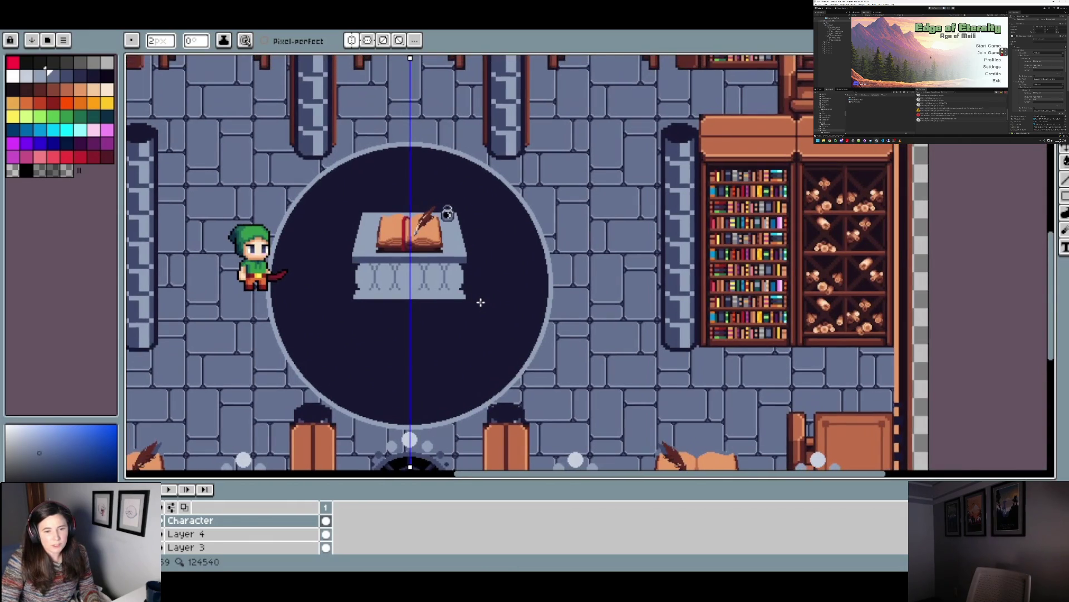
scroll(480, 302, "down", 2)
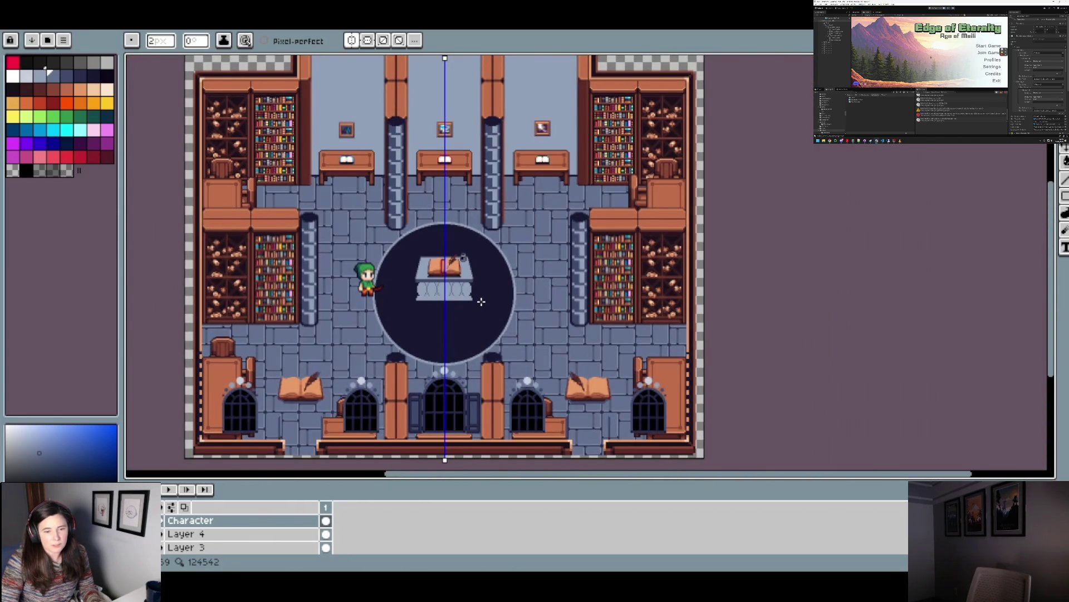
scroll(481, 301, "up", 2)
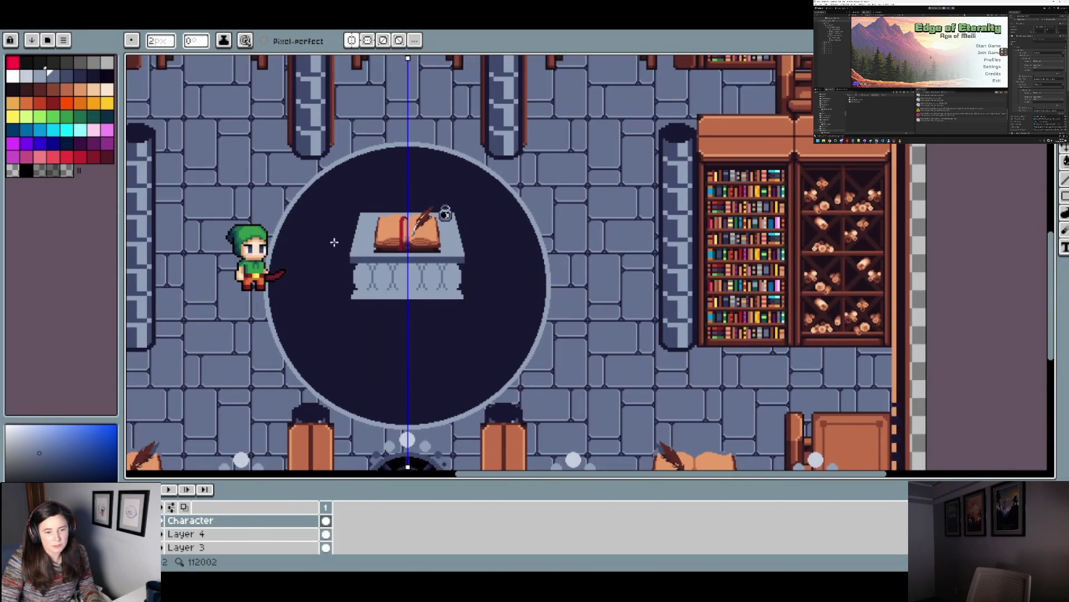
scroll(453, 277, "down", 2)
scroll(439, 276, "up", 2)
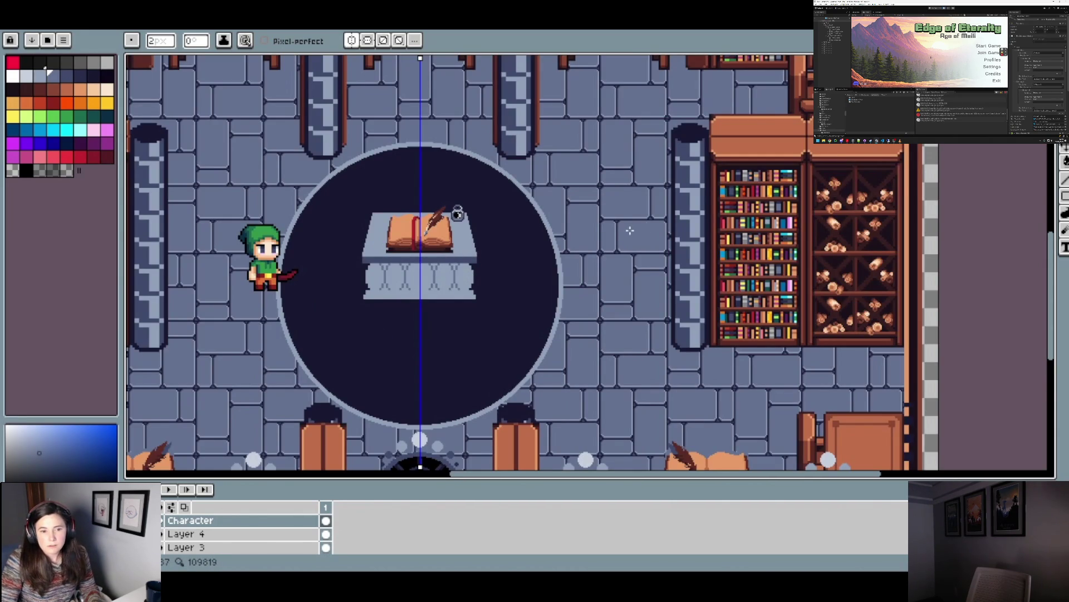
scroll(634, 229, "down", 2)
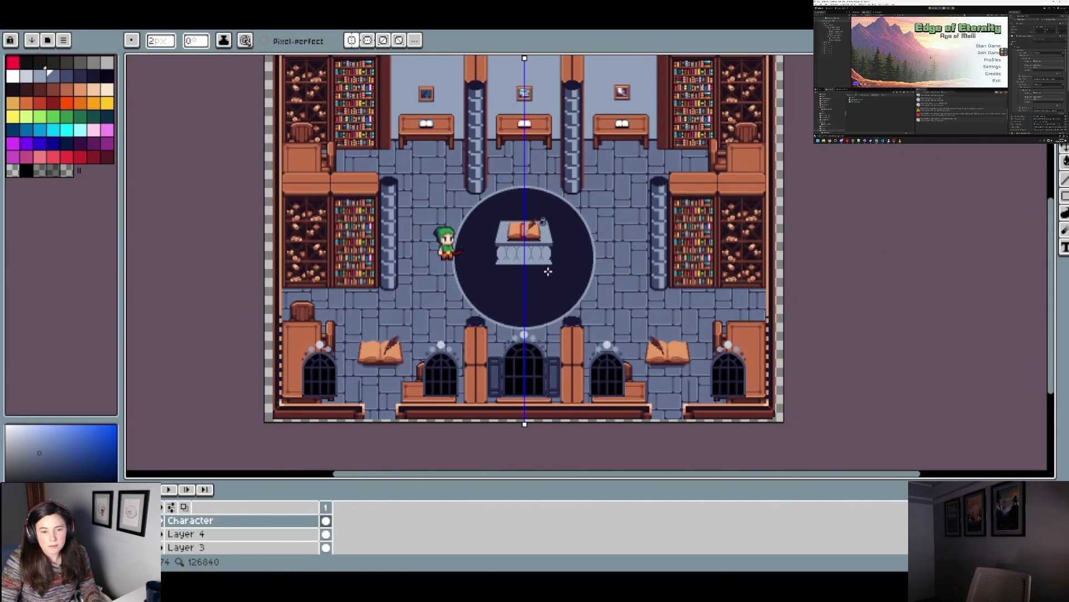
scroll(560, 261, "up", 2)
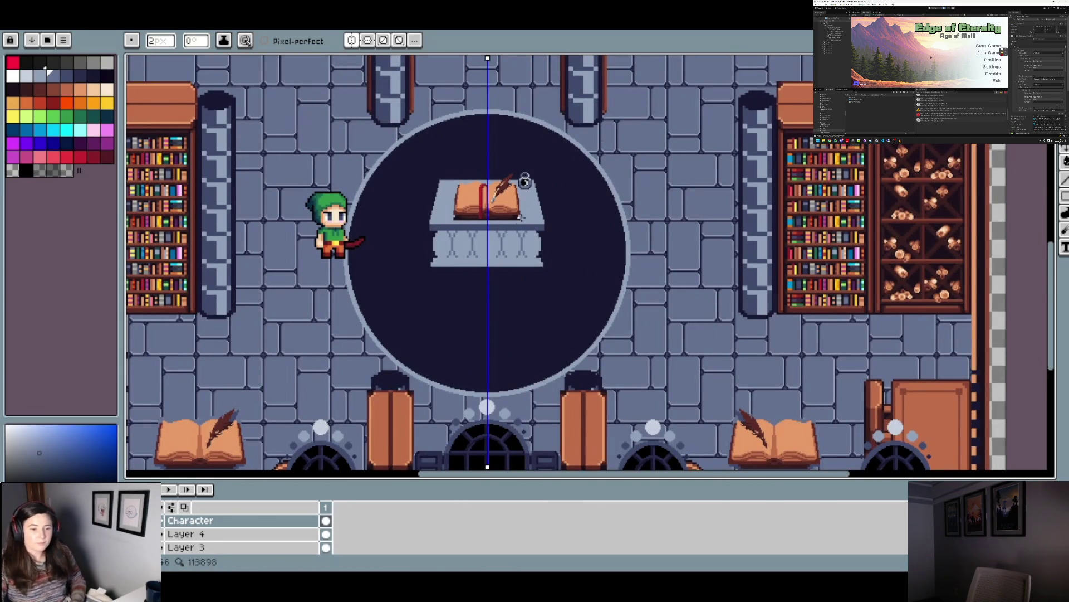
scroll(166, 537, "down", 3)
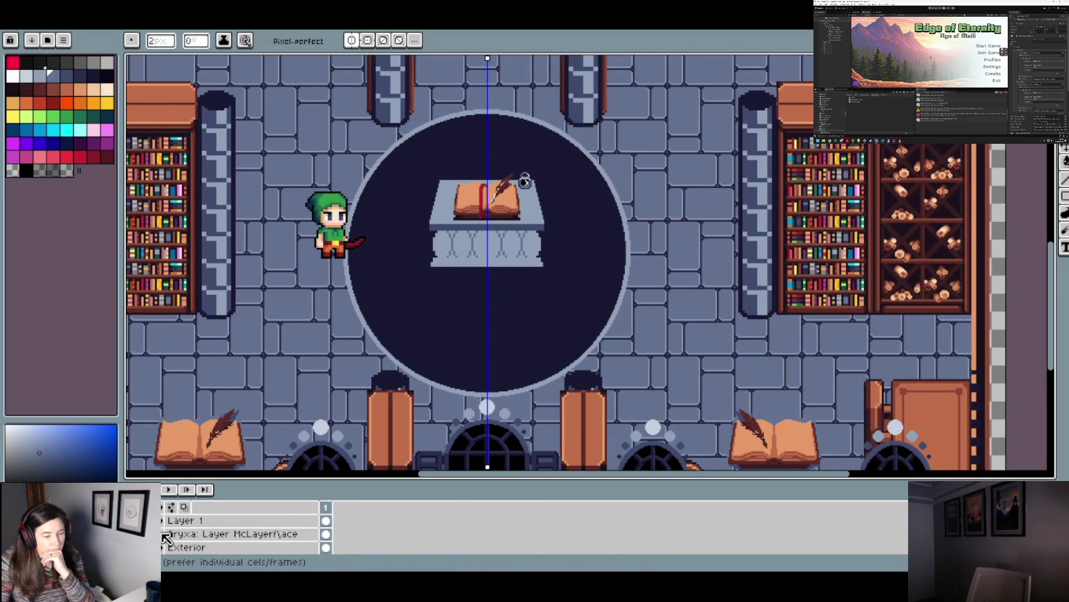
scroll(521, 260, "down", 2)
- Draw a dark mirrored line across the lectern base, then undo it
left_click_drag(527, 269, 504, 314)
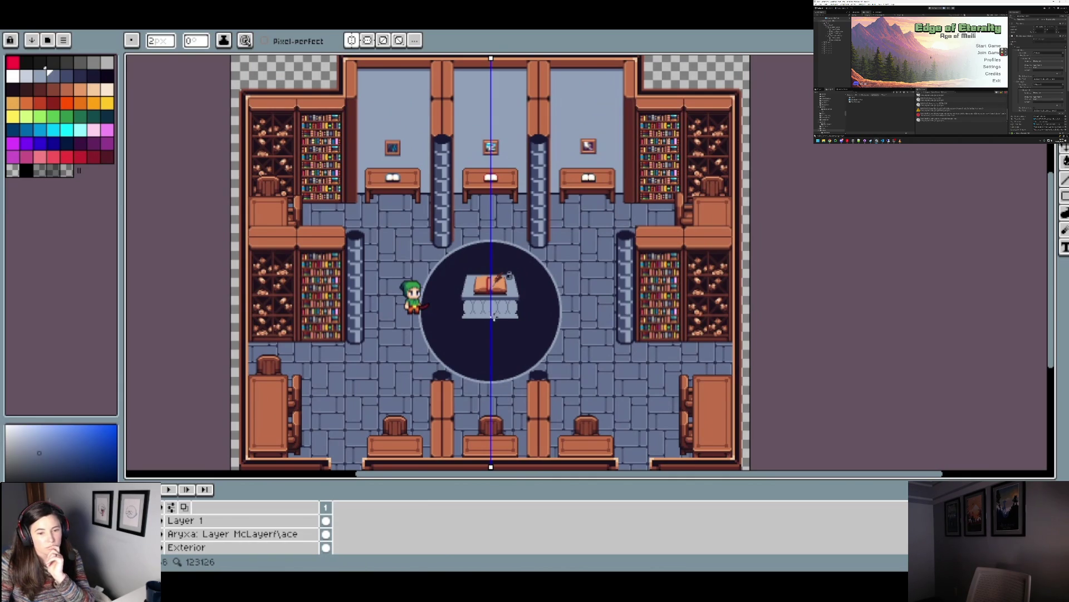
scroll(509, 320, "up", 2)
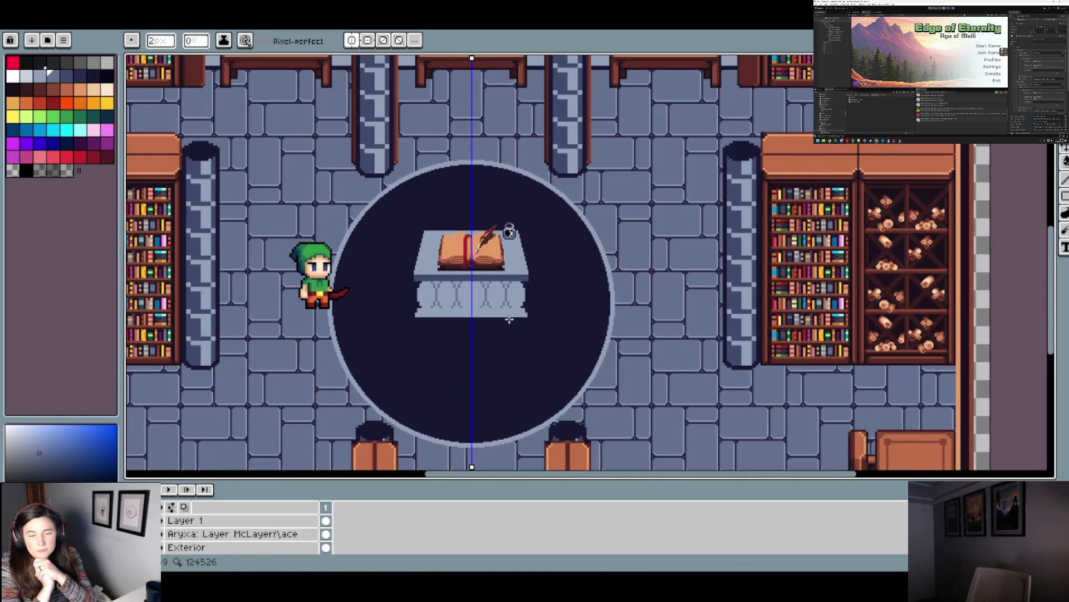
scroll(458, 317, "up", 3)
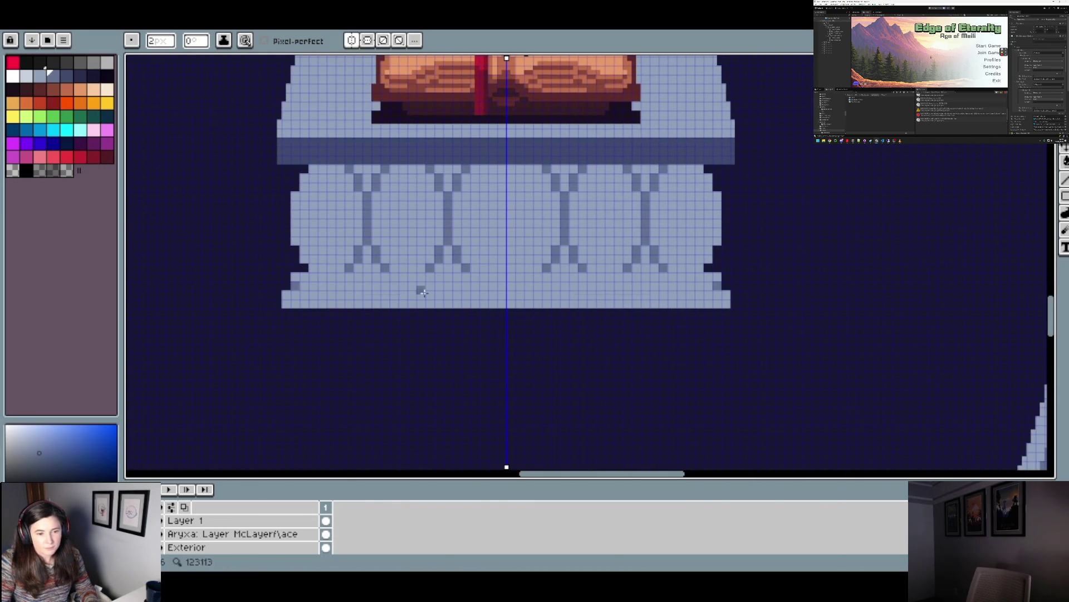
left_click_drag(404, 293, 543, 285)
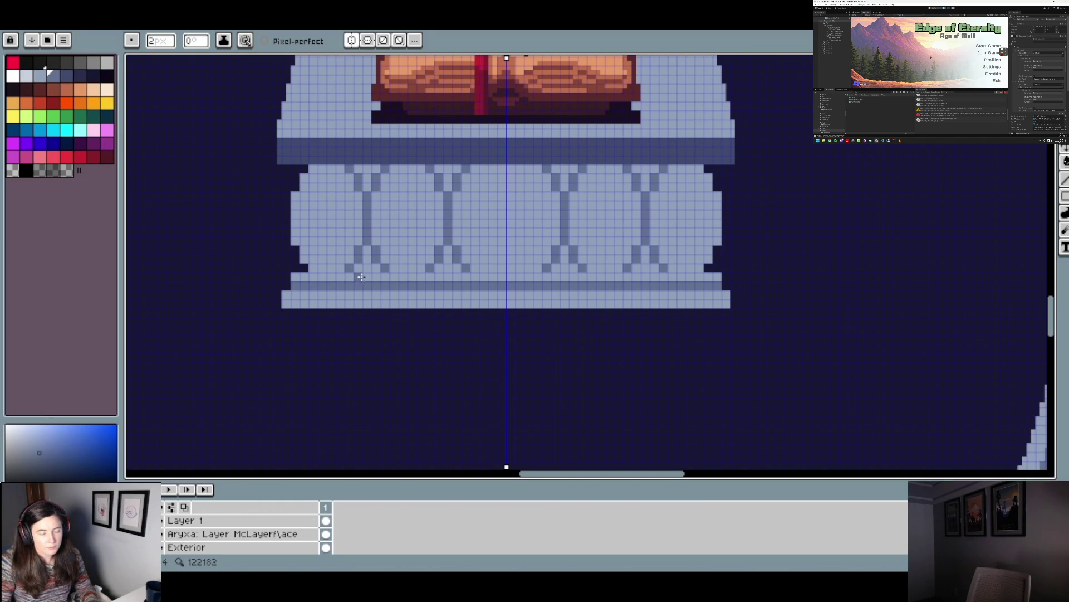
key("ctrl+z")
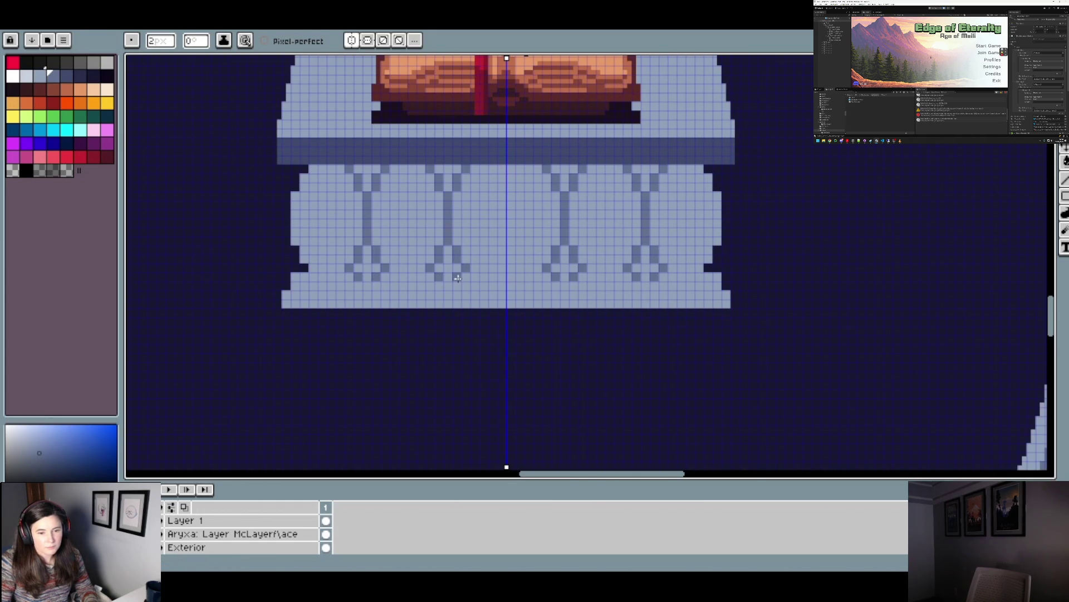
- Shade the base's lower ledge with dark mirrored lines, then pick another palette colour
scroll(458, 278, "down", 2)
scroll(511, 280, "down", 2)
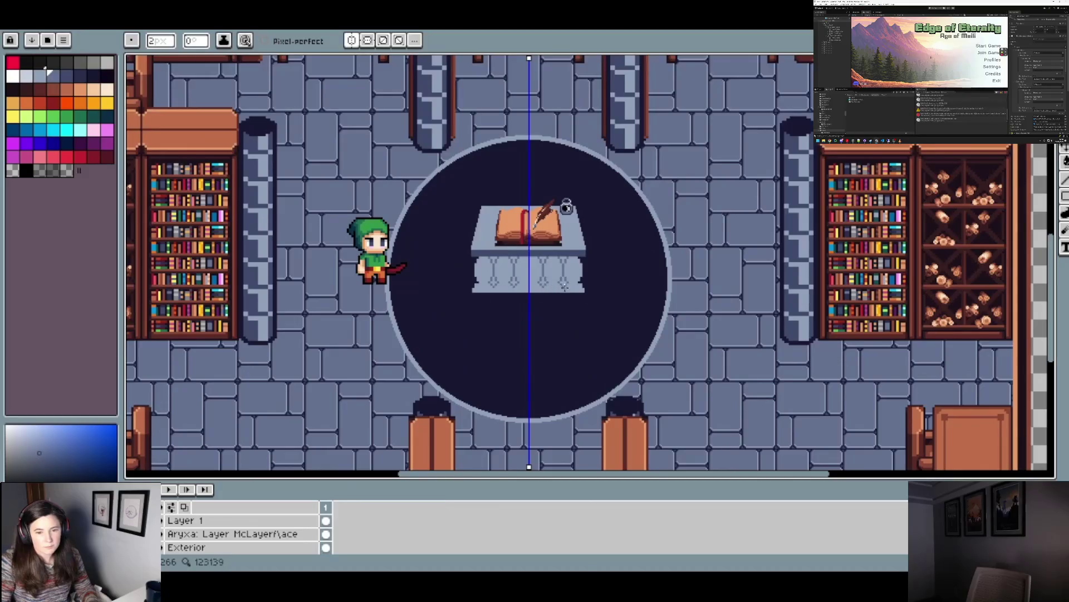
scroll(538, 307, "up", 4)
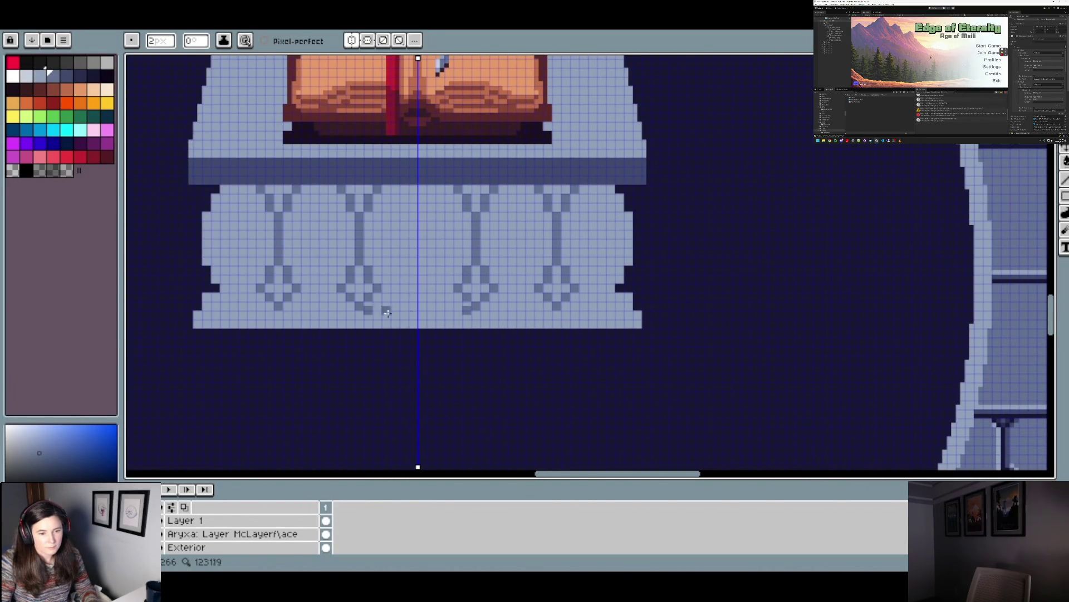
left_click_drag(370, 313, 456, 315)
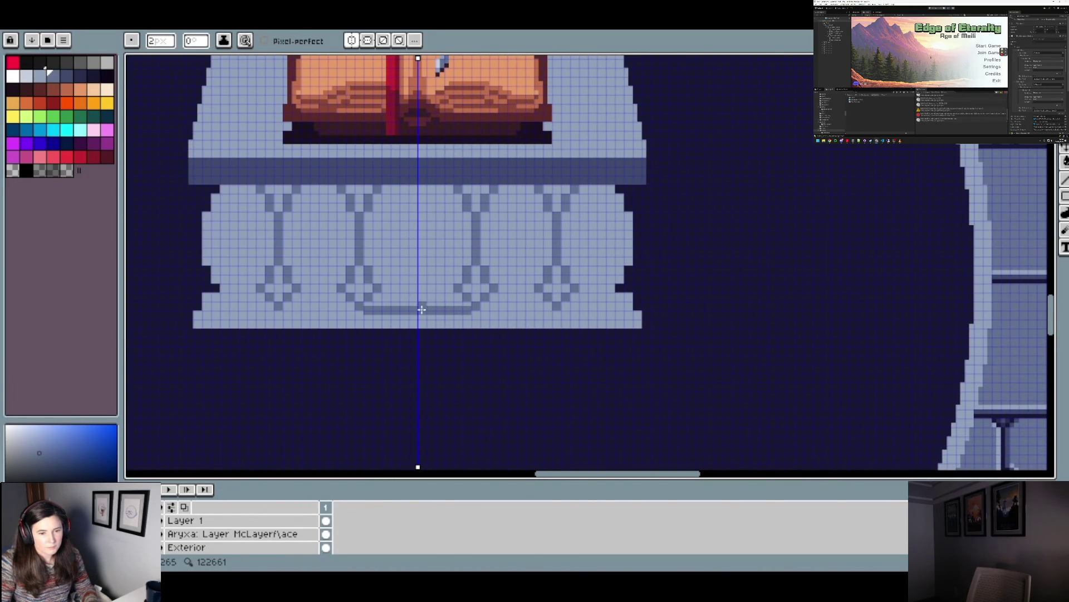
scroll(422, 310, "up", 2)
left_click_drag(428, 308, 356, 307)
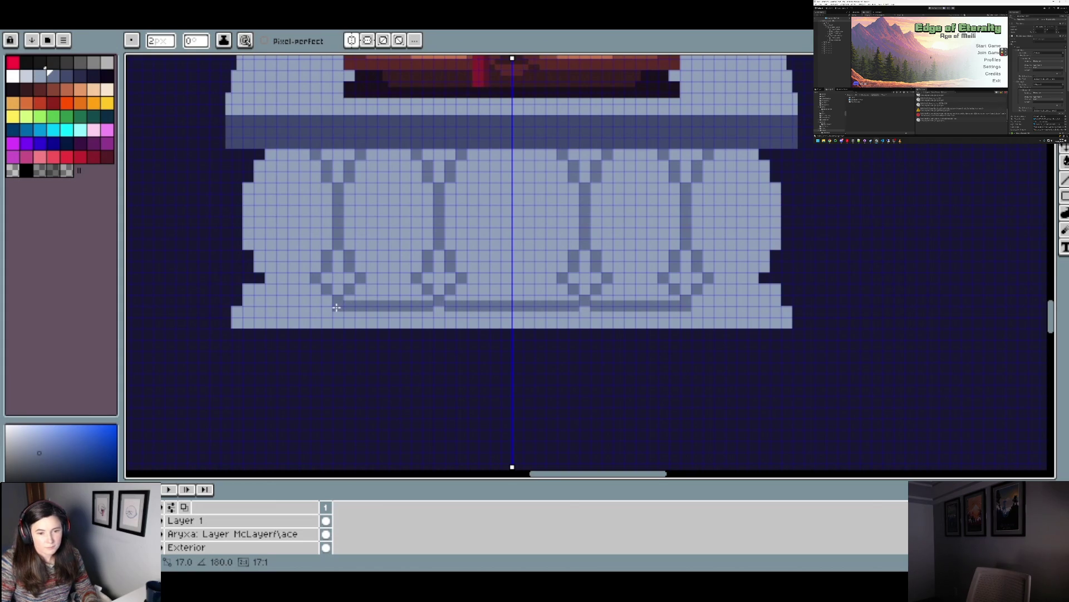
left_click_drag(349, 307, 351, 308)
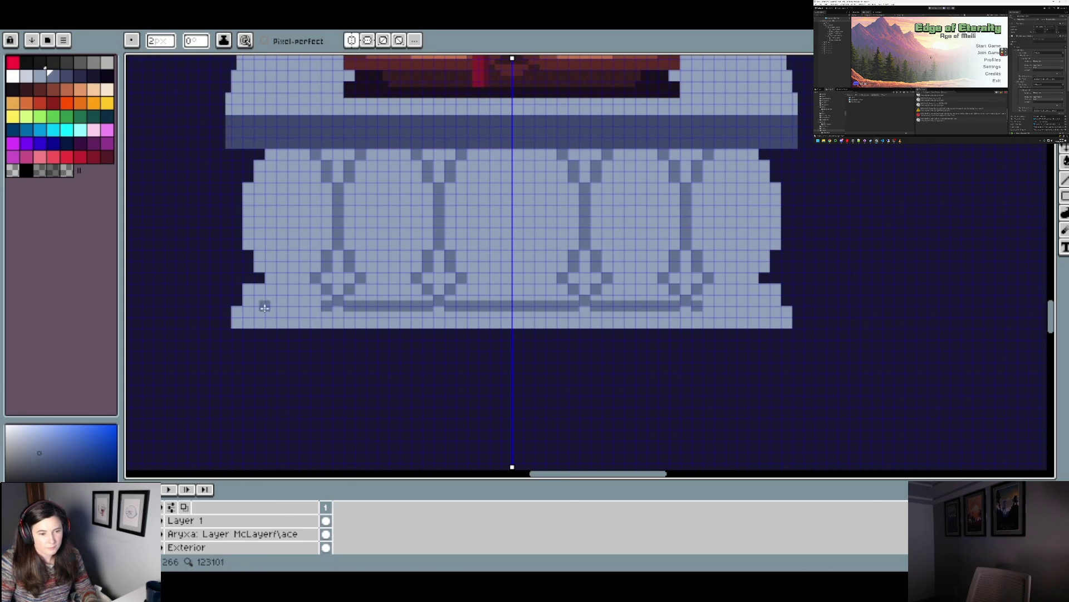
left_click_drag(276, 307, 252, 309)
scroll(306, 307, "down", 3)
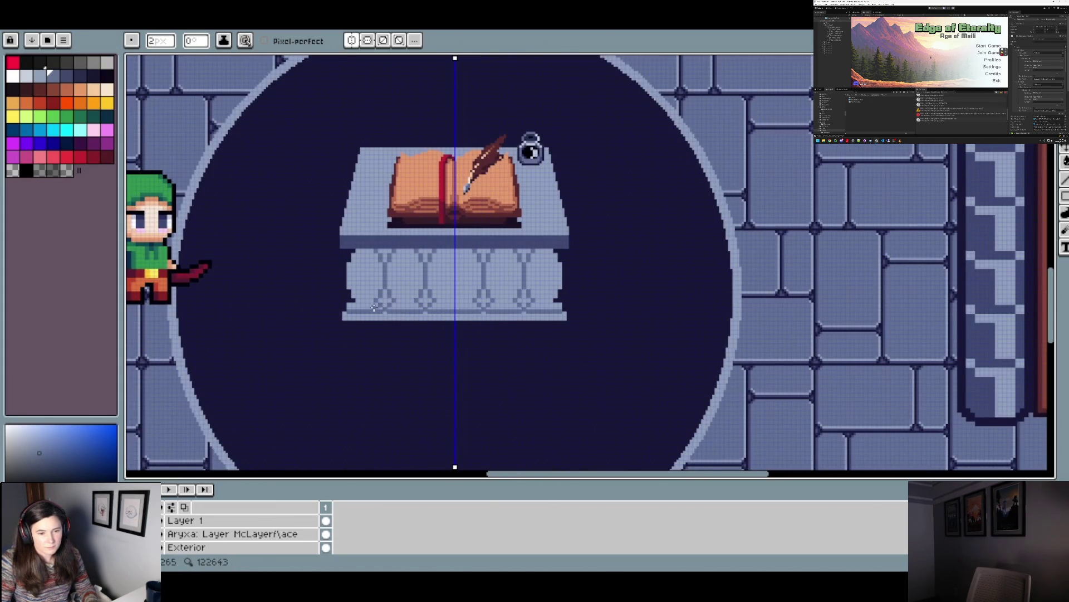
scroll(373, 307, "up", 2)
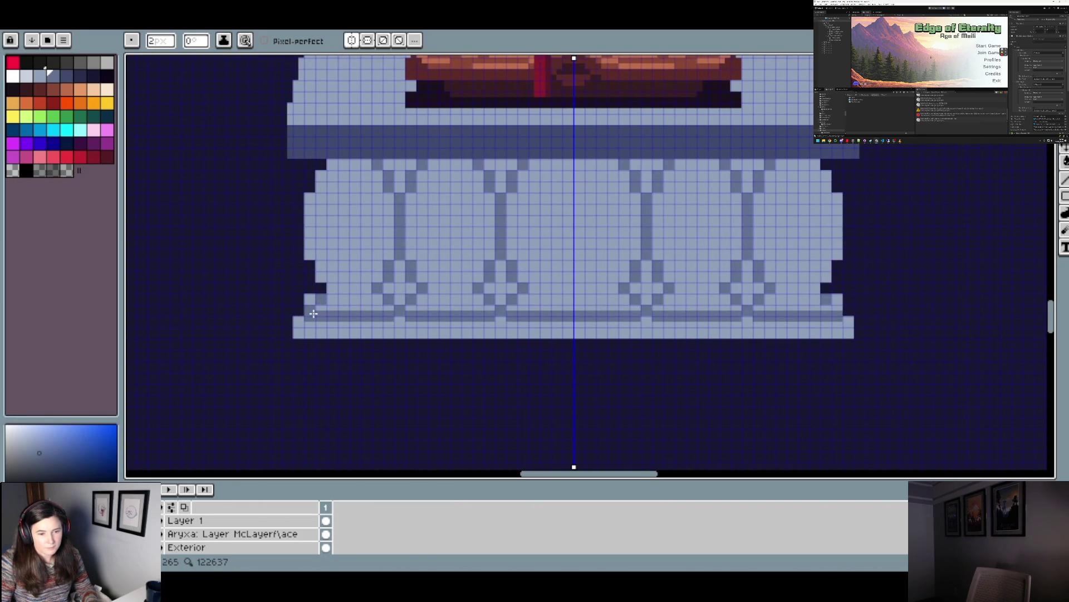
scroll(378, 307, "down", 2)
scroll(377, 308, "up", 2)
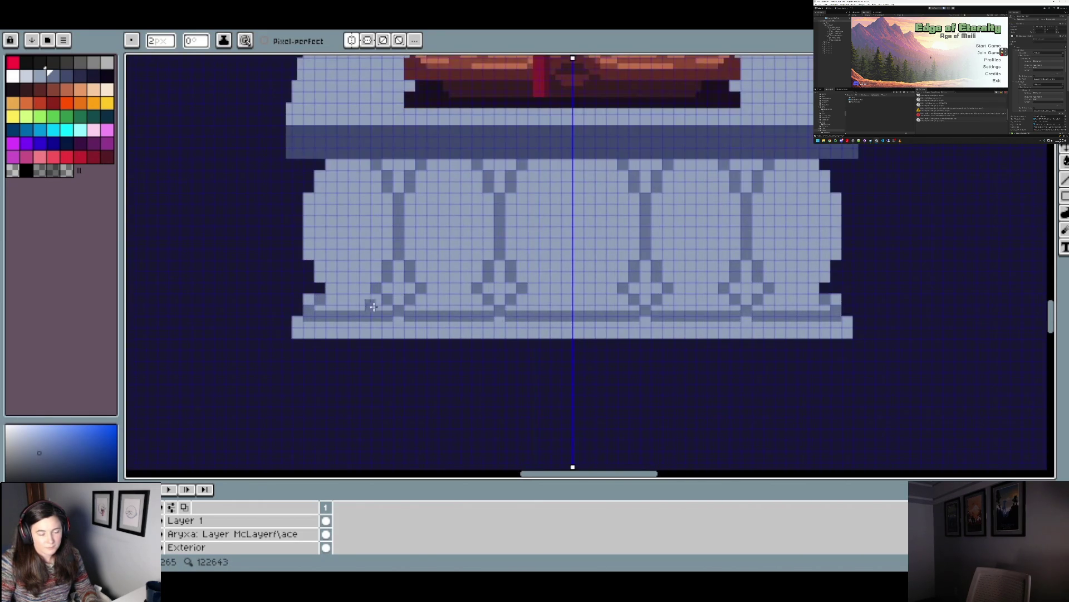
left_click(19, 175)
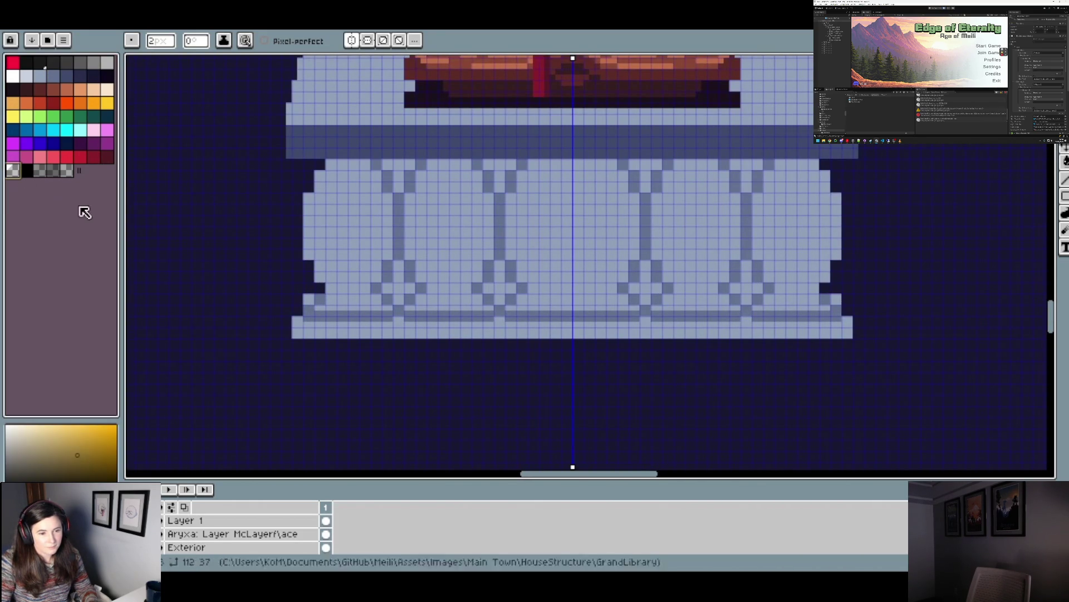
- Make the Character layer the active layer
scroll(384, 304, "down", 1)
scroll(387, 305, "up", 1)
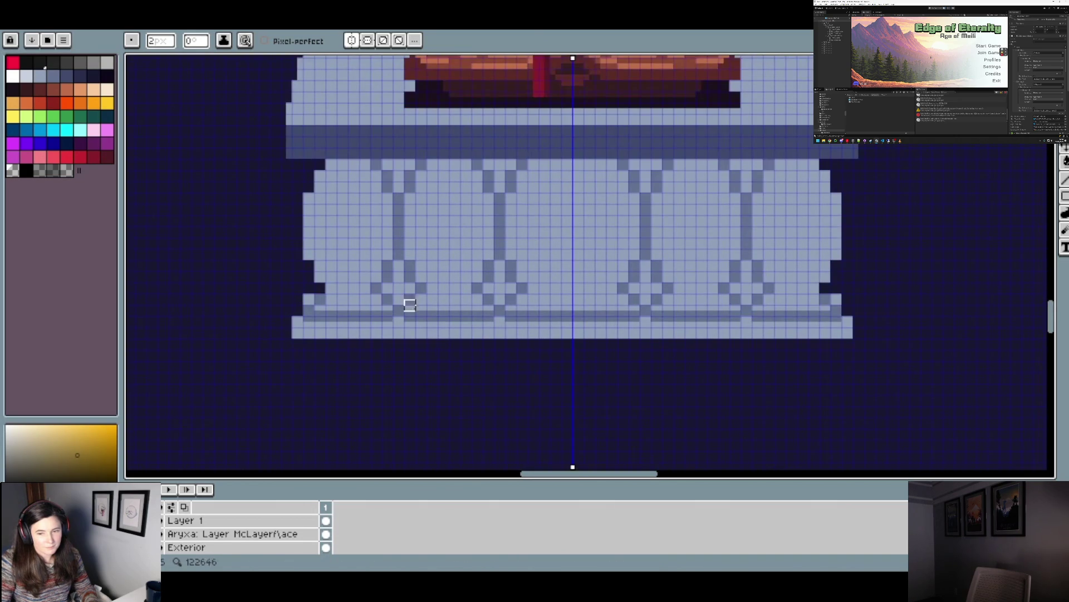
scroll(206, 530, "up", 3)
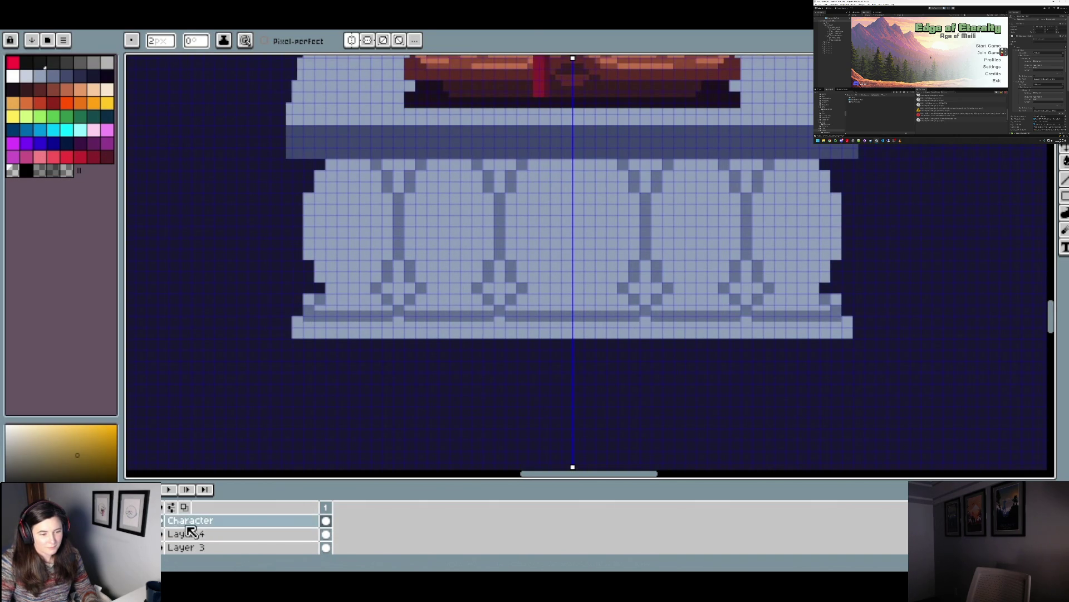
left_click(186, 527)
scroll(241, 464, "down", 1)
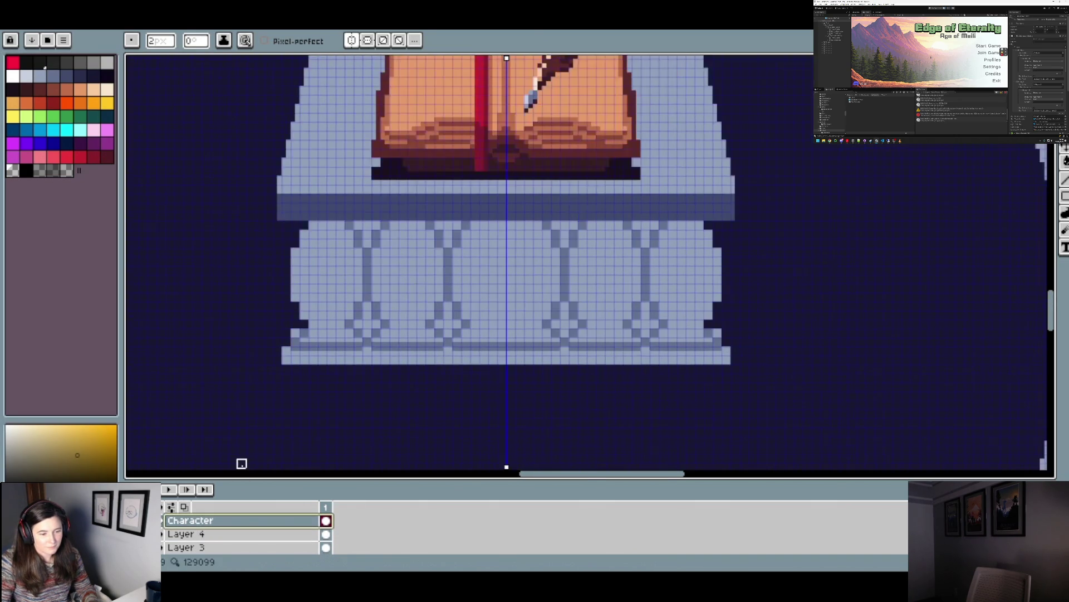
scroll(304, 418, "down", 1)
- Marquee the book and pedestal, delete the selection, then undo the deletion
key("m")
scroll(721, 333, "down", 2)
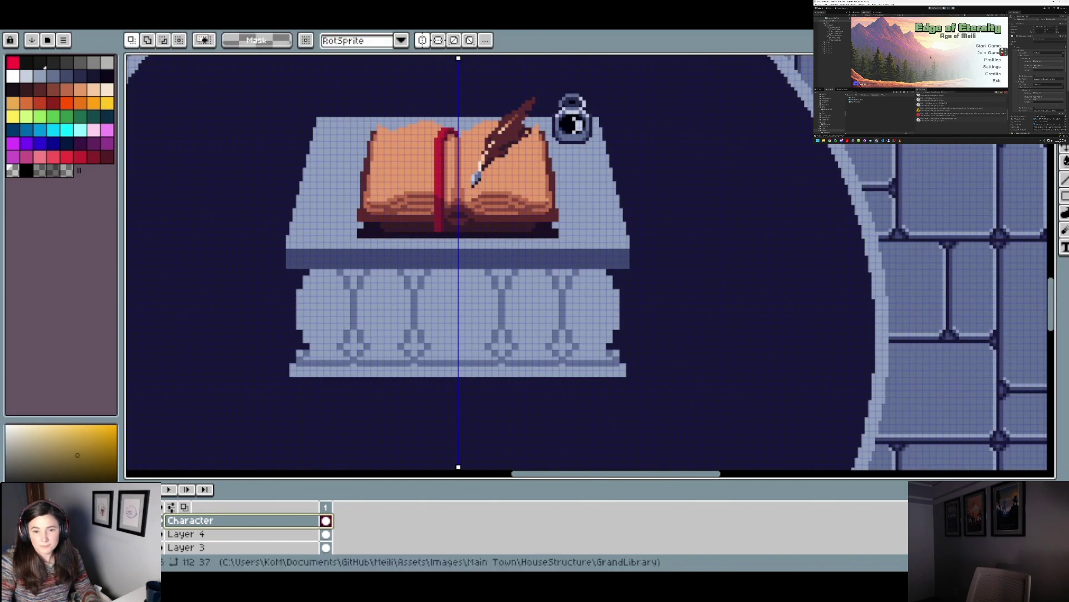
mouse_move(690, 378)
left_mouse_down()
mouse_move(396, 156)
mouse_move(399, 143)
left_mouse_up()
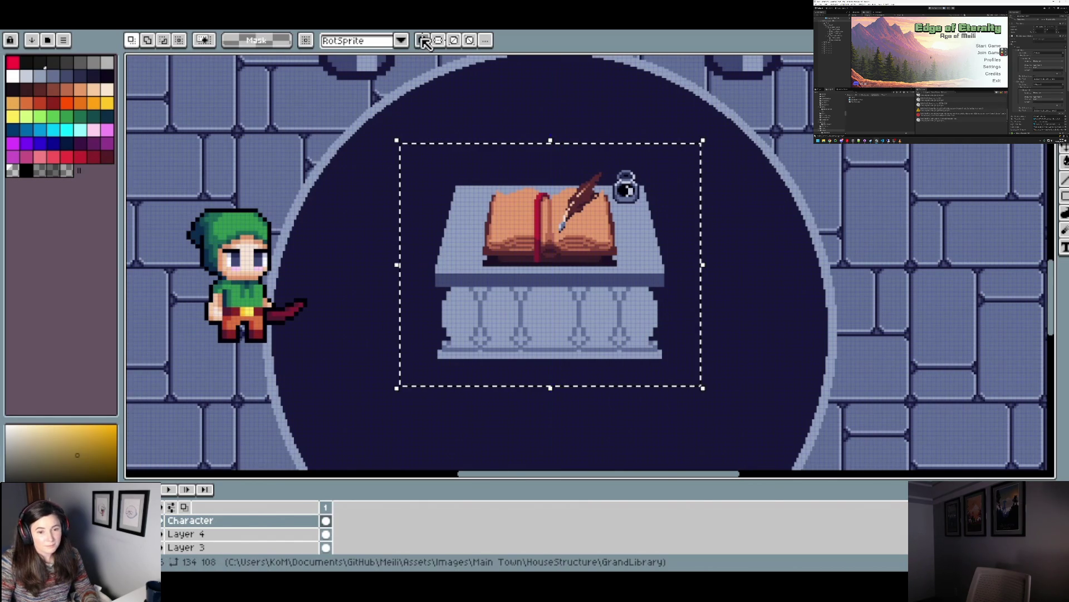
key("Delete")
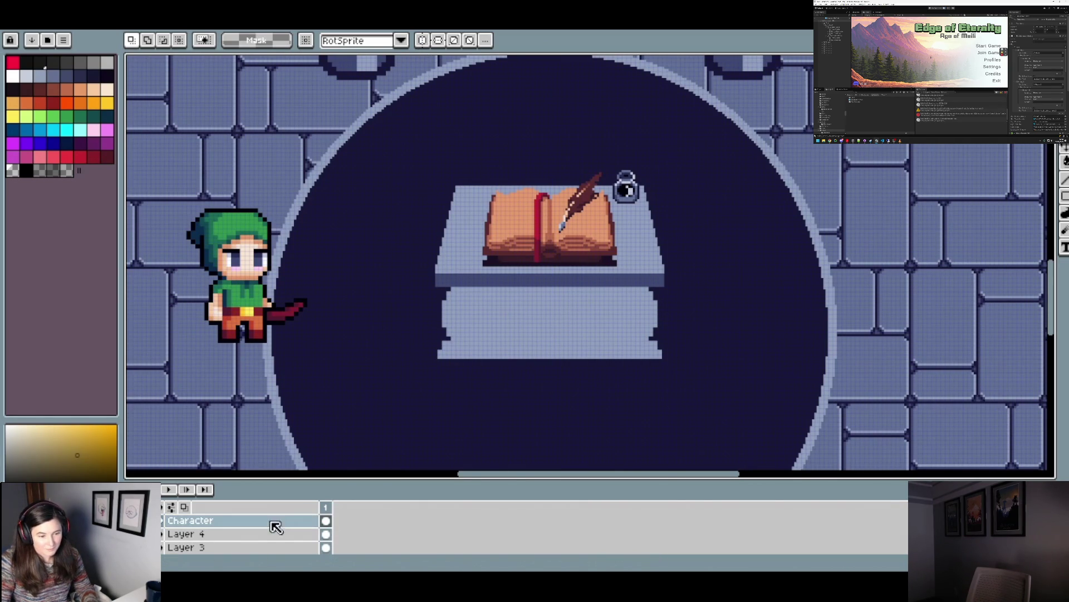
left_click(203, 533)
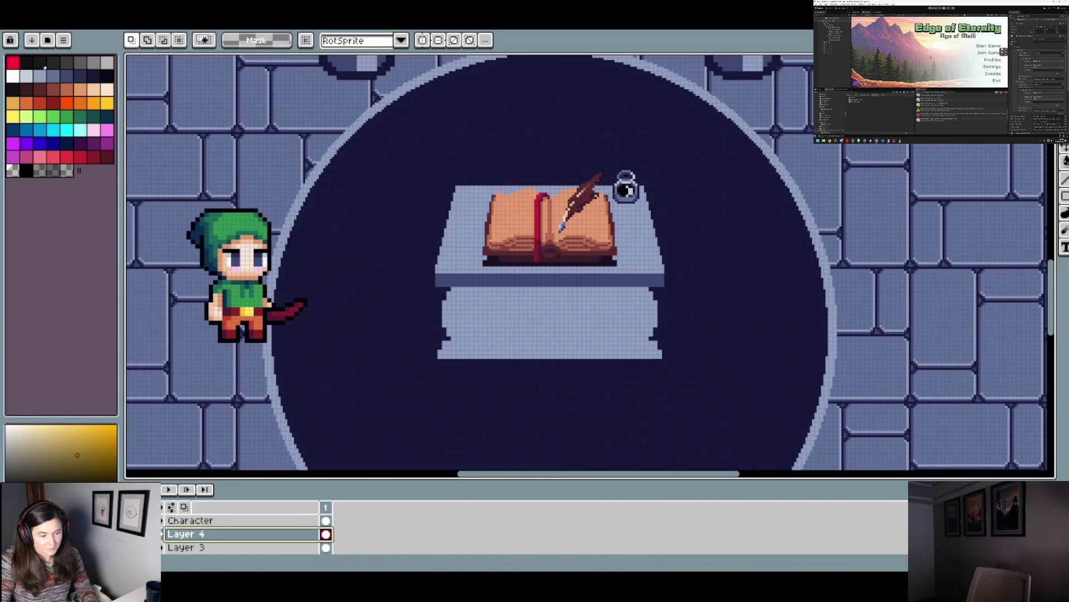
left_click(184, 547)
key("ctrl+z")
- Fill the lower-left lattice cross with the dark colour using the Paint Bucket
scroll(549, 358, "up", 3)
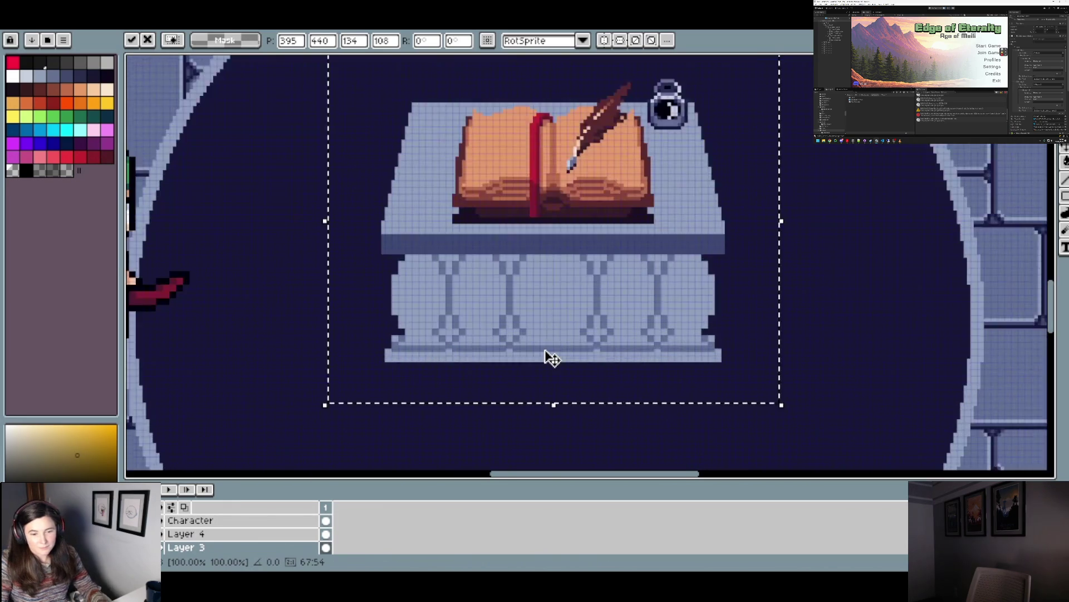
key("i")
key("e")
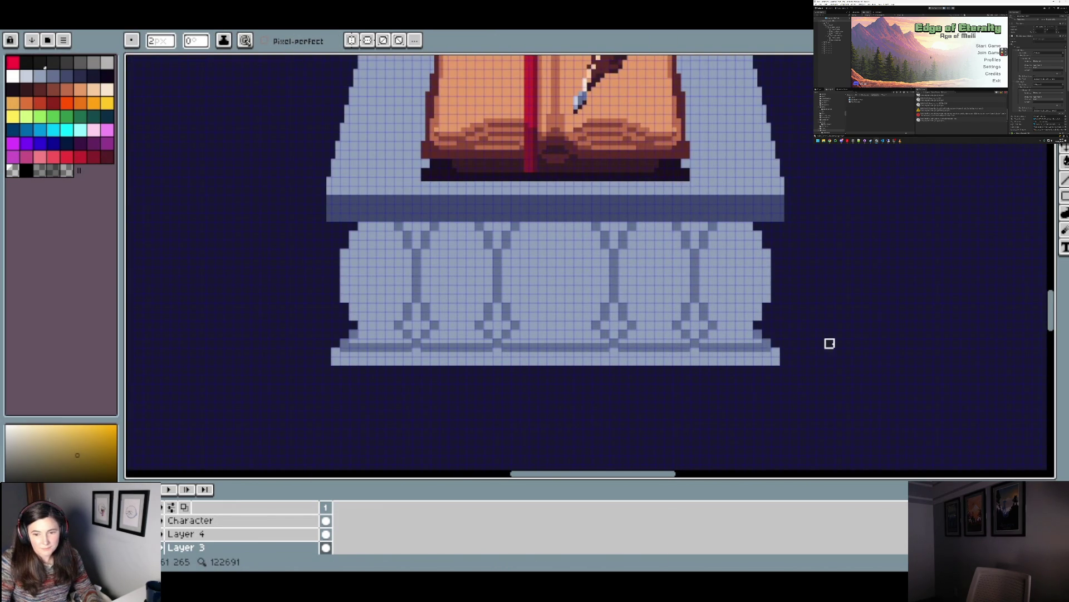
scroll(813, 342, "down", 5)
scroll(501, 366, "up", 4)
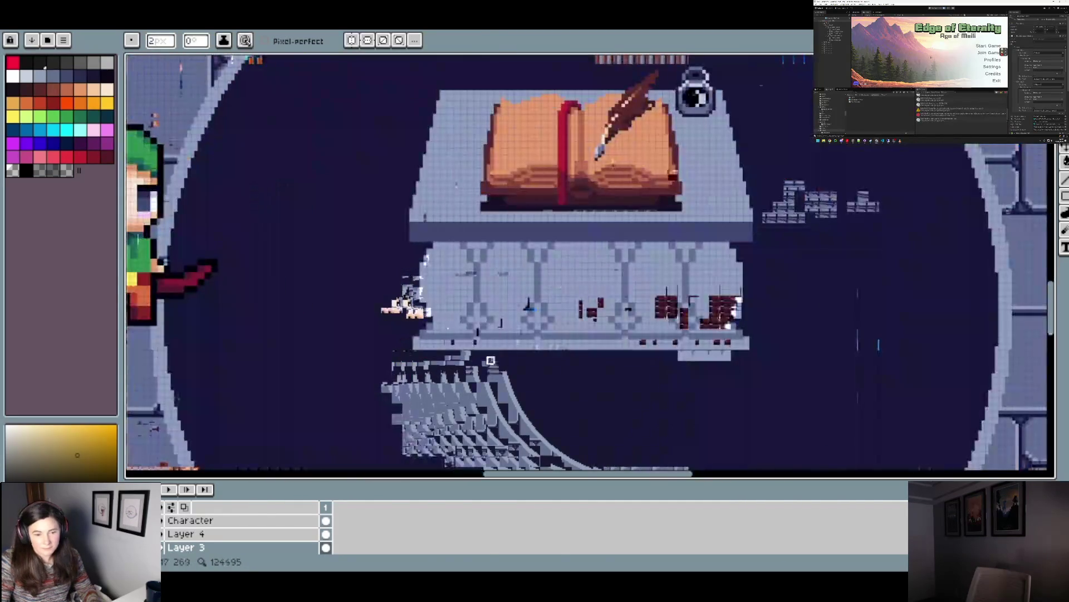
key("g")
left_click(475, 322)
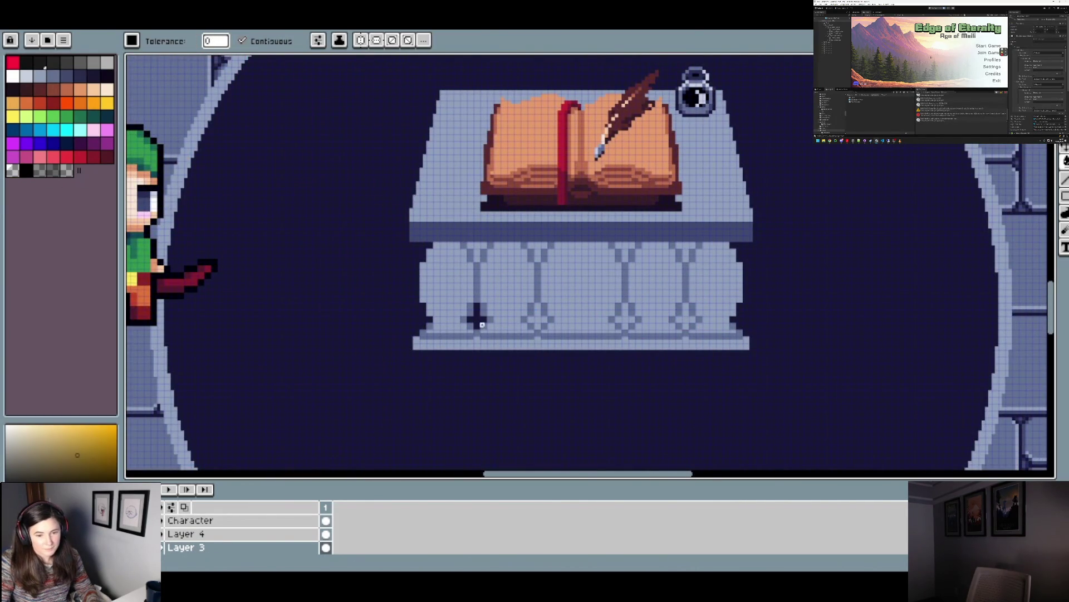
- Fill the lattice crosses dark, undoing the misplaced second cross and filling the right one
left_click(544, 321)
scroll(557, 323, "down", 4)
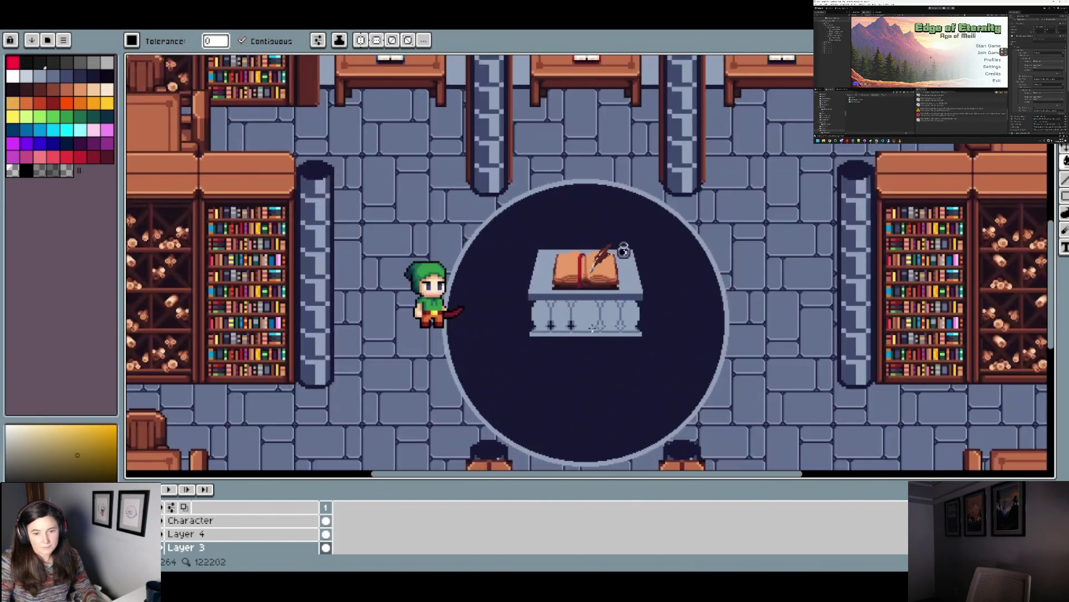
scroll(595, 330, "up", 4)
key("ctrl+z")
left_click(682, 318)
scroll(682, 320, "down", 3)
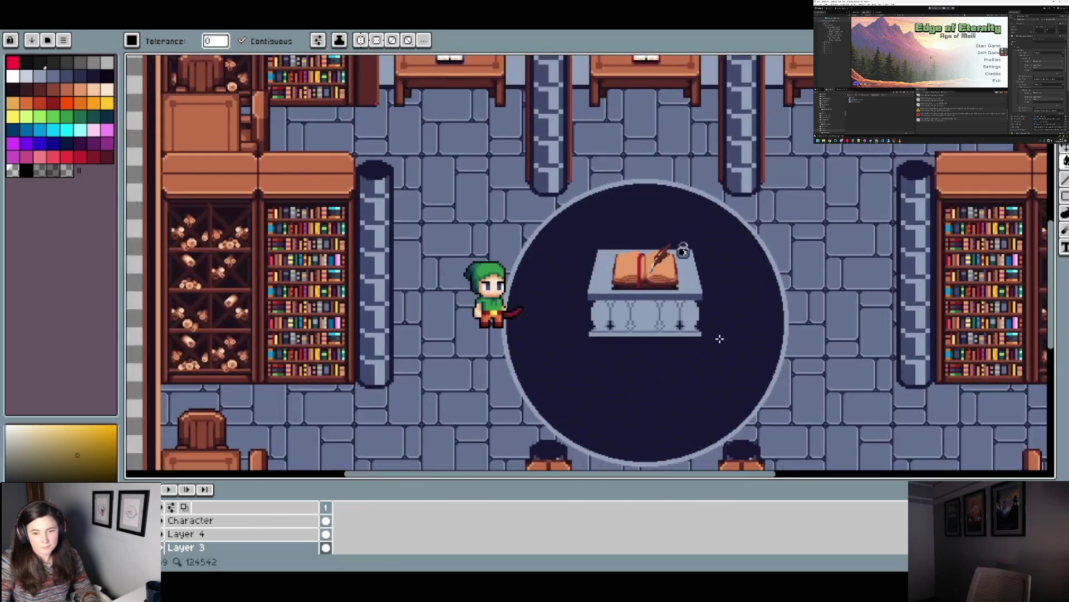
scroll(626, 306, "up", 3)
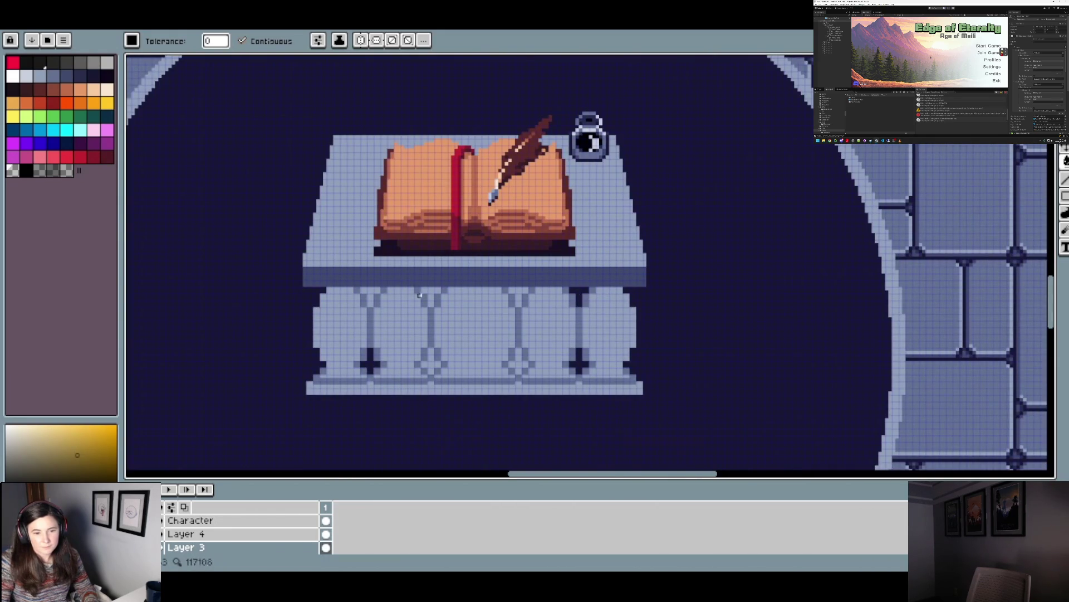
scroll(546, 327, "down", 3)
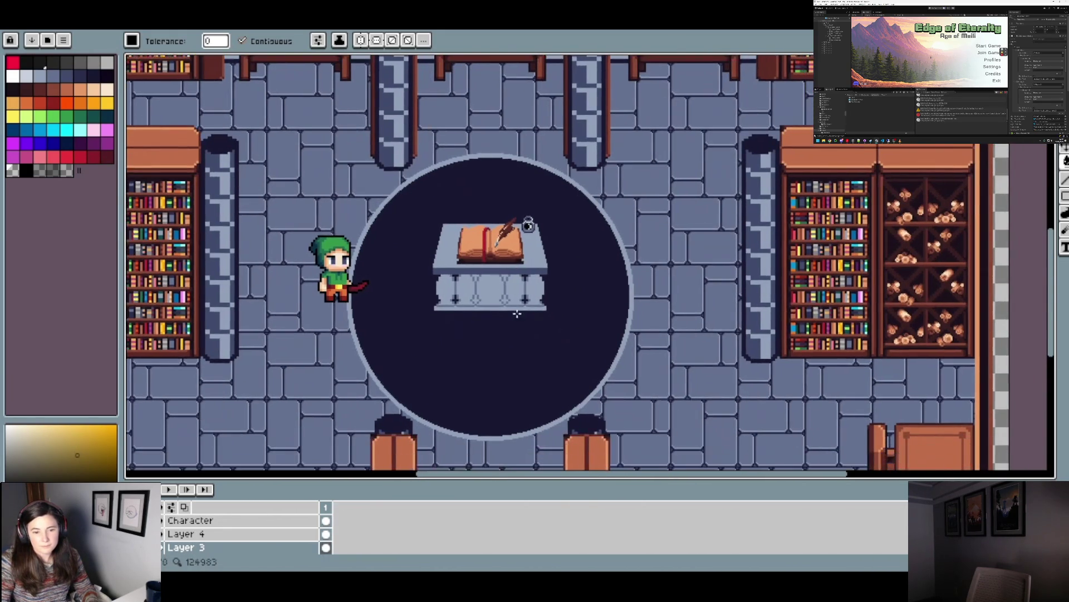
scroll(484, 288, "up", 3)
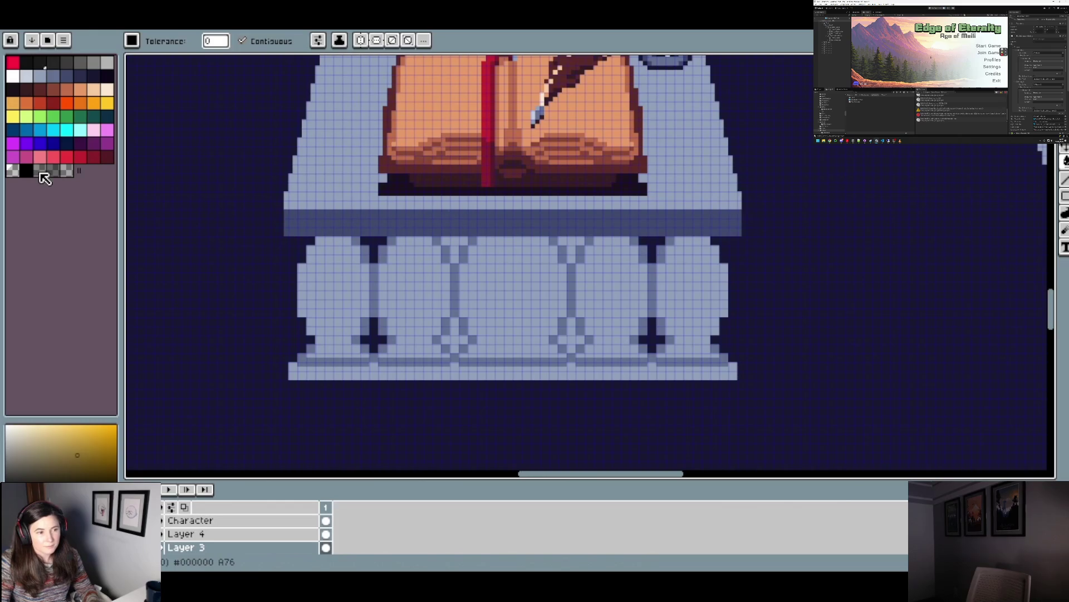
- Darken the pillars' top gaps and bottom crosses with a sampled dark blue-grey shade
left_click(26, 171)
left_click(456, 248)
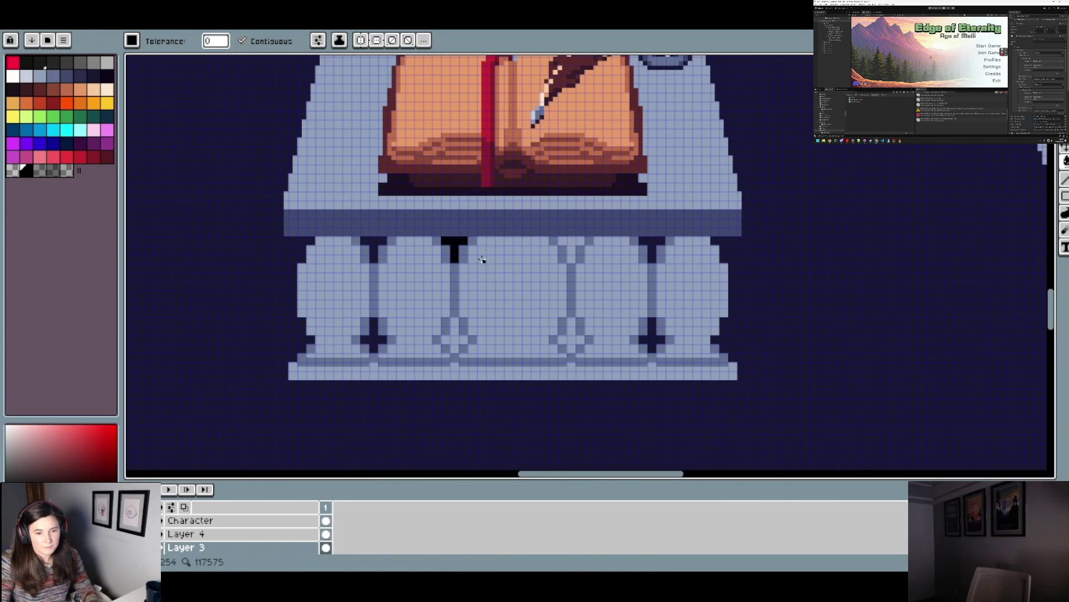
left_click(456, 225, "alt")
left_click(448, 245)
left_click(568, 242)
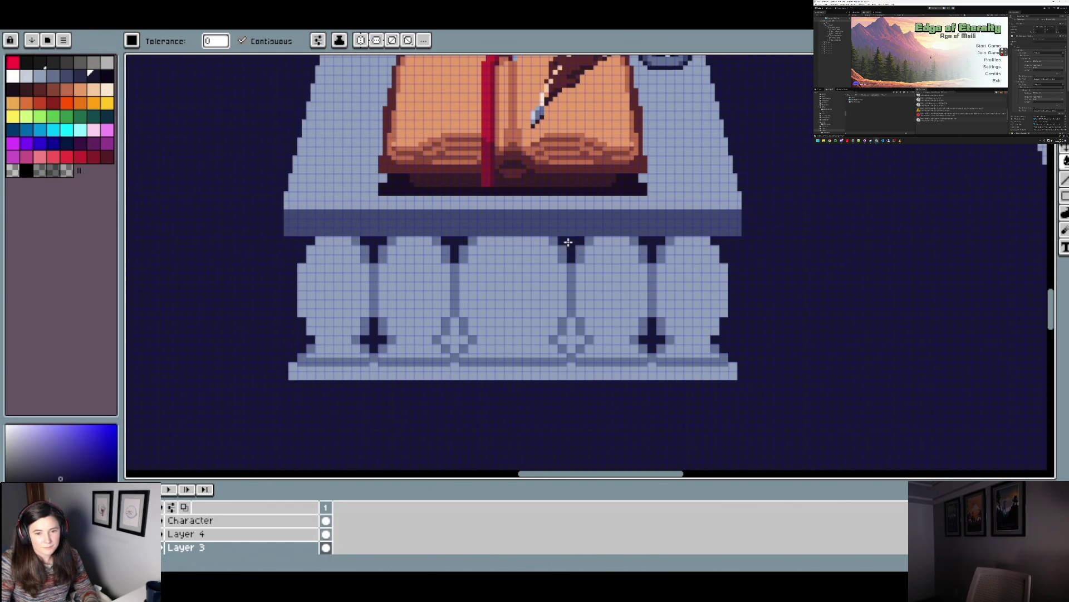
left_click(574, 336)
left_click(454, 337)
scroll(468, 336, "down", 3)
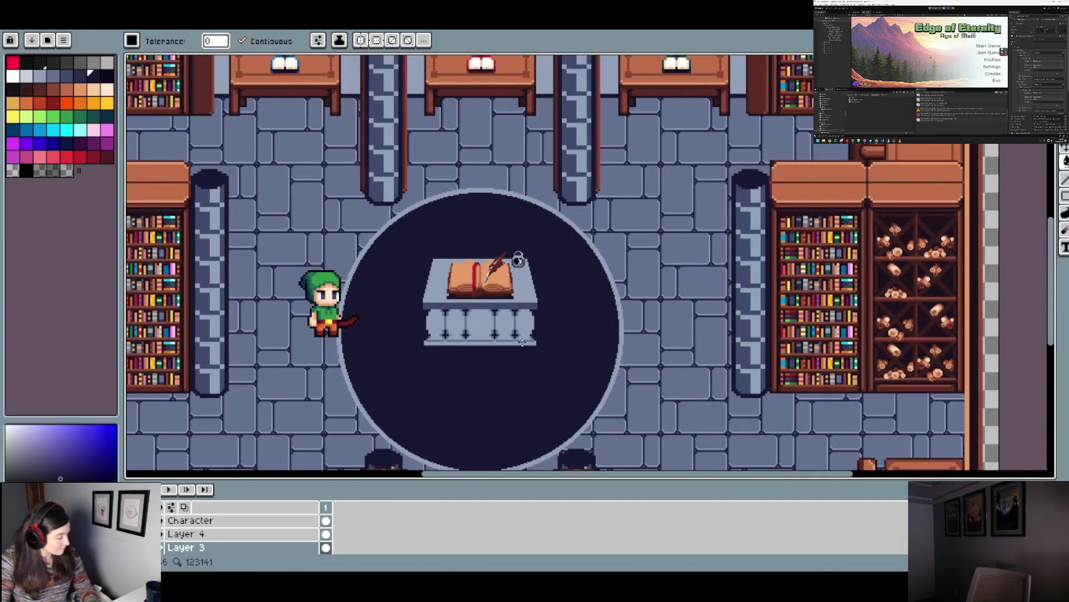
- Lighten the third pillar's top gap and two base crosses with a neighbouring palette shade
left_click(80, 76)
scroll(473, 329, "up", 5)
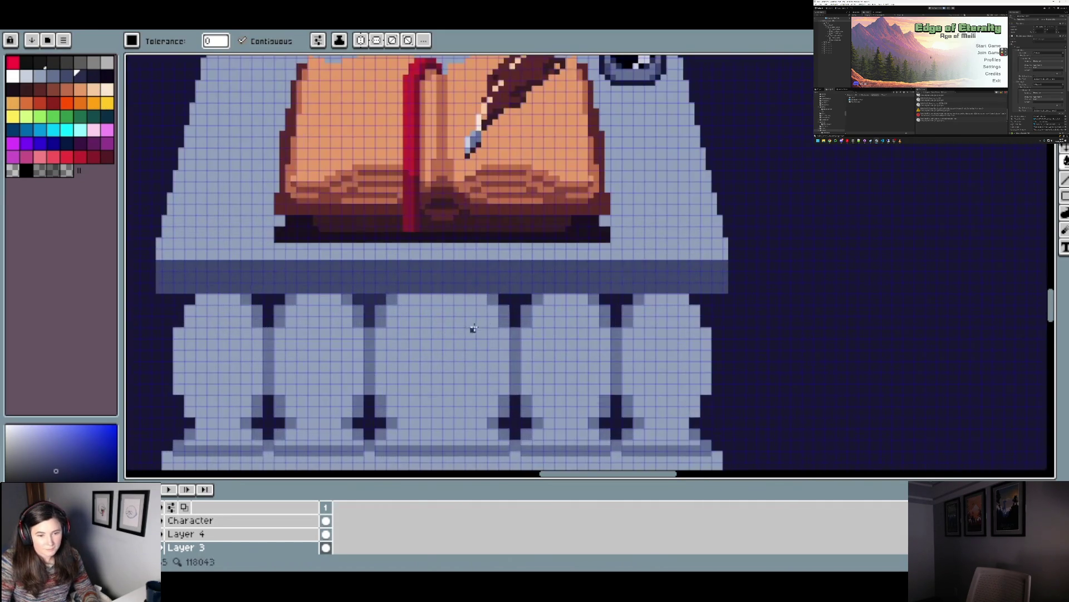
left_click(517, 301)
left_click(517, 421)
left_click(369, 419)
scroll(409, 420, "down", 3)
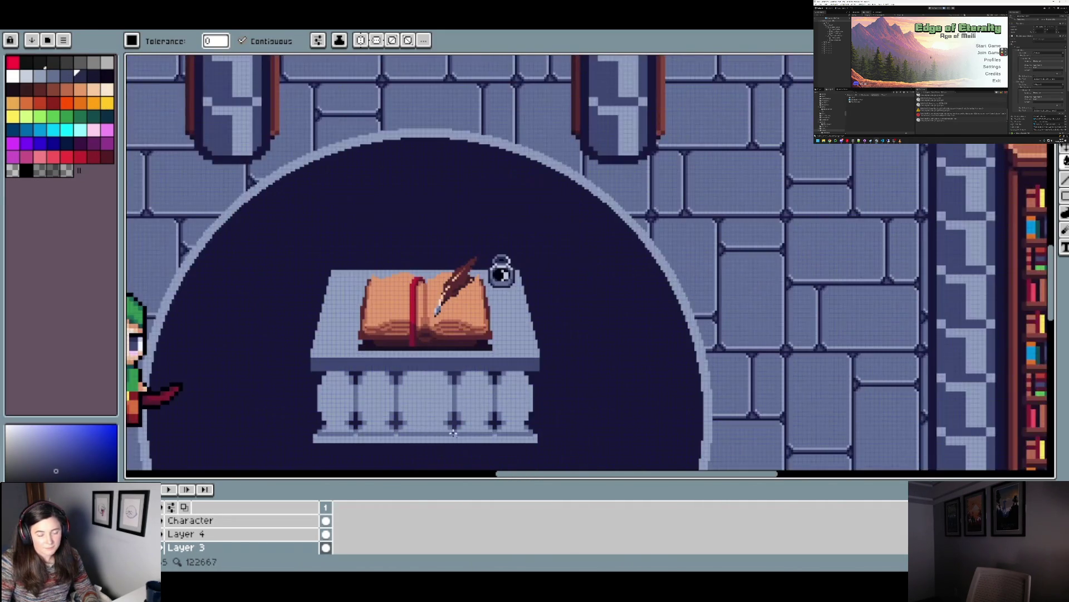
left_click_drag(467, 433, 473, 322)
scroll(472, 322, "down", 2)
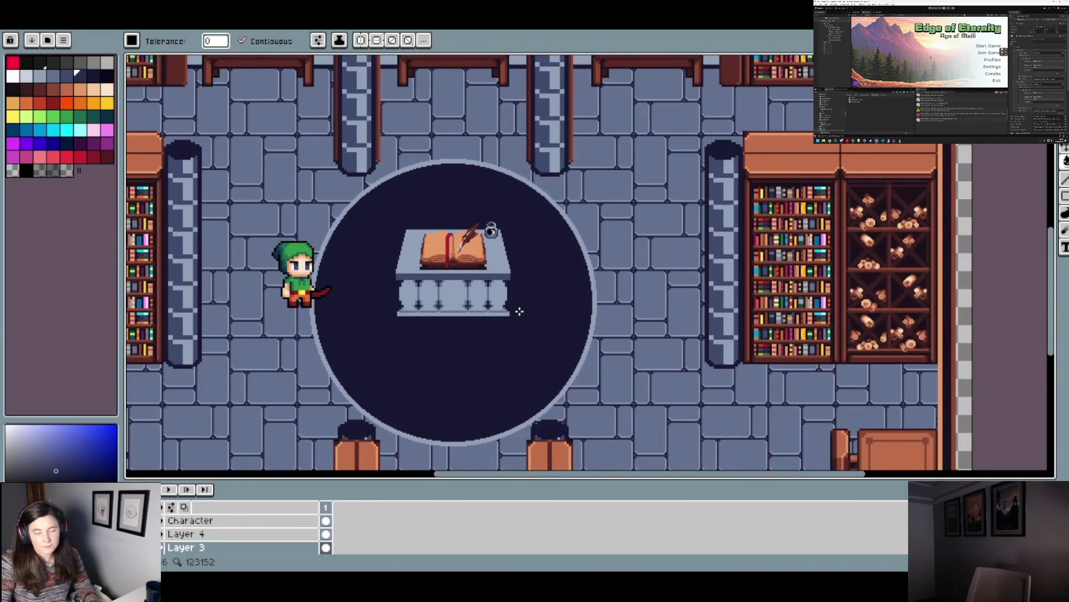
scroll(453, 318, "up", 2)
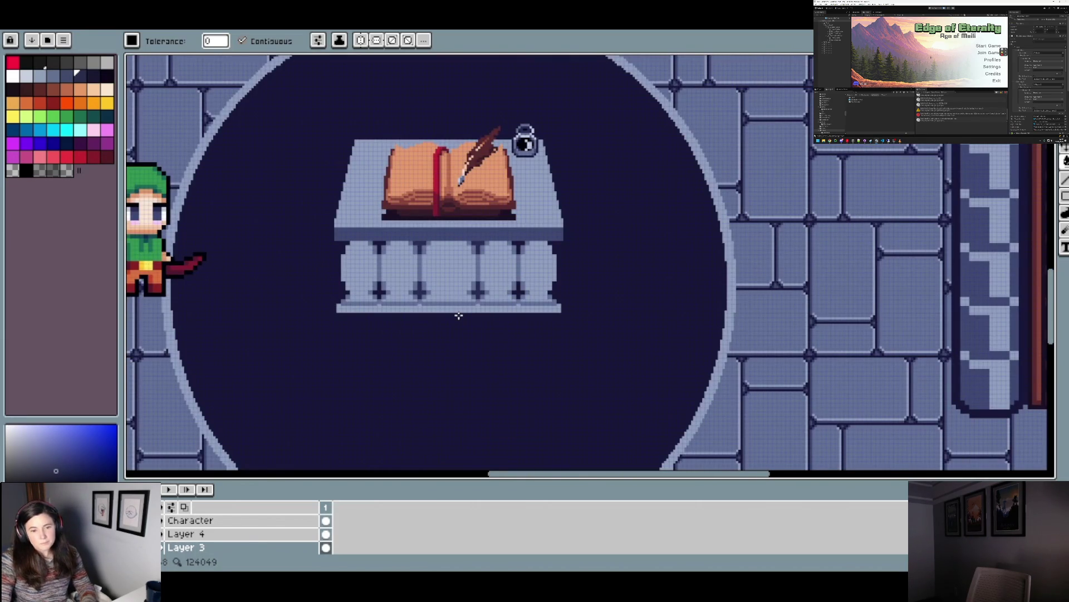
scroll(458, 315, "up", 3)
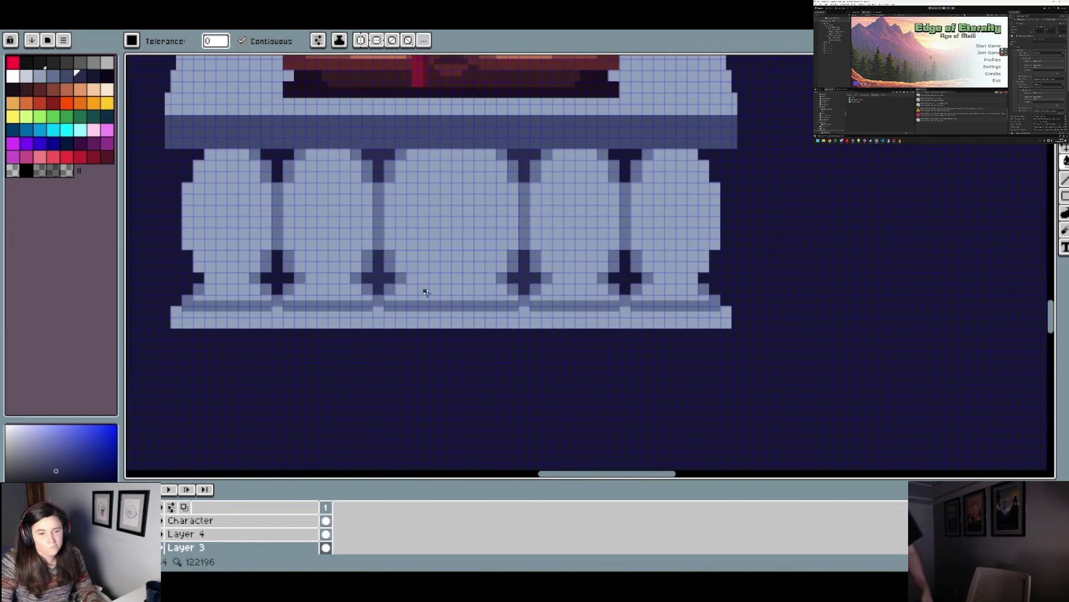
- Draw a horizontal pencil line between the balustrade pillars
key("b")
left_click_drag(397, 278, 504, 278)
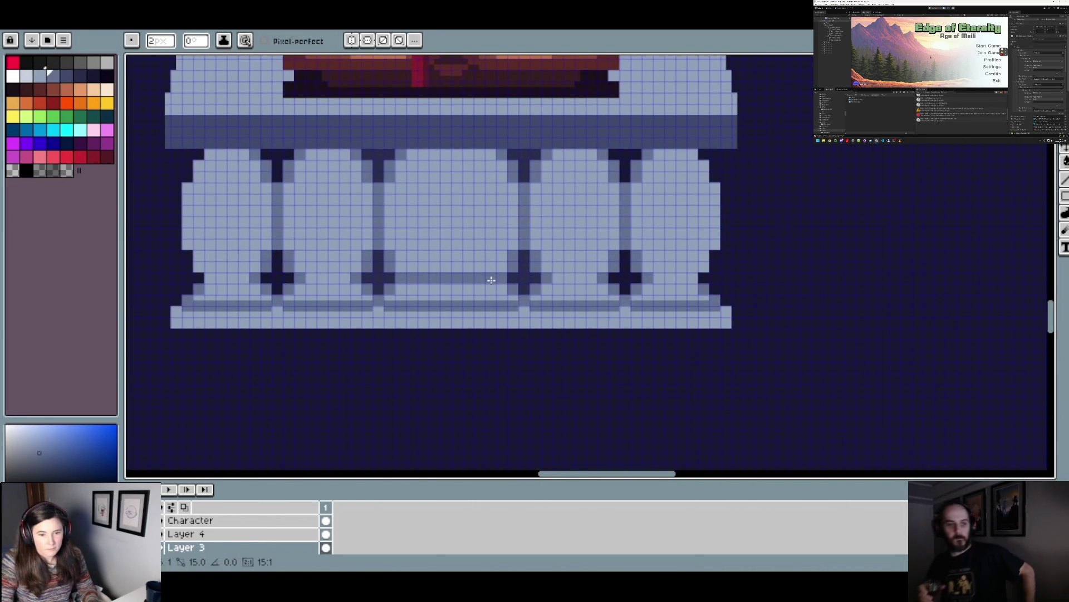
scroll(491, 279, "down", 1)
scroll(491, 280, "down", 2)
scroll(498, 276, "up", 2)
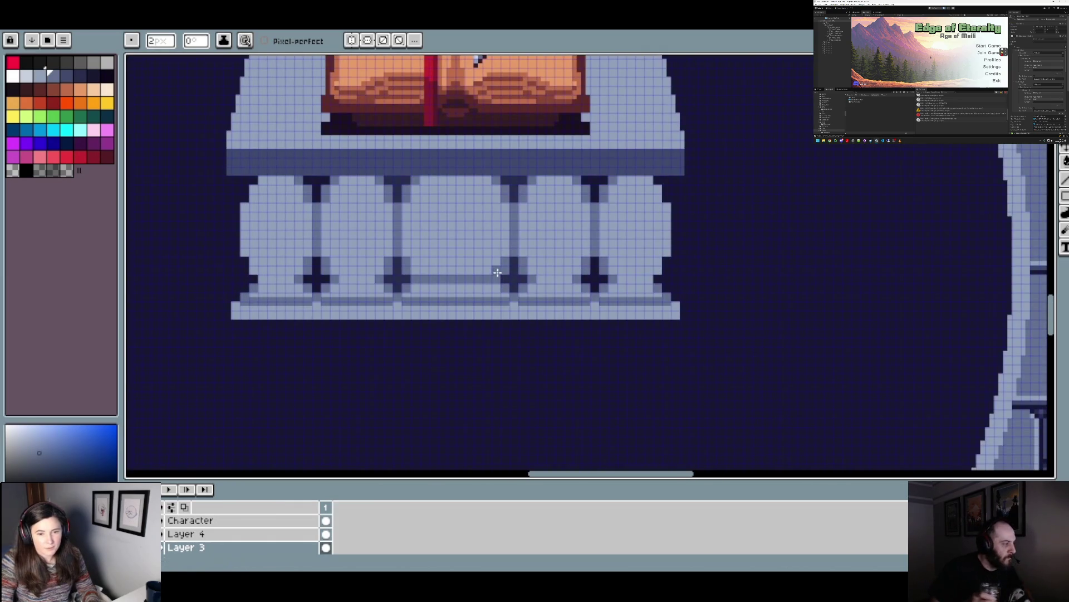
scroll(495, 279, "down", 2)
scroll(473, 272, "up", 3)
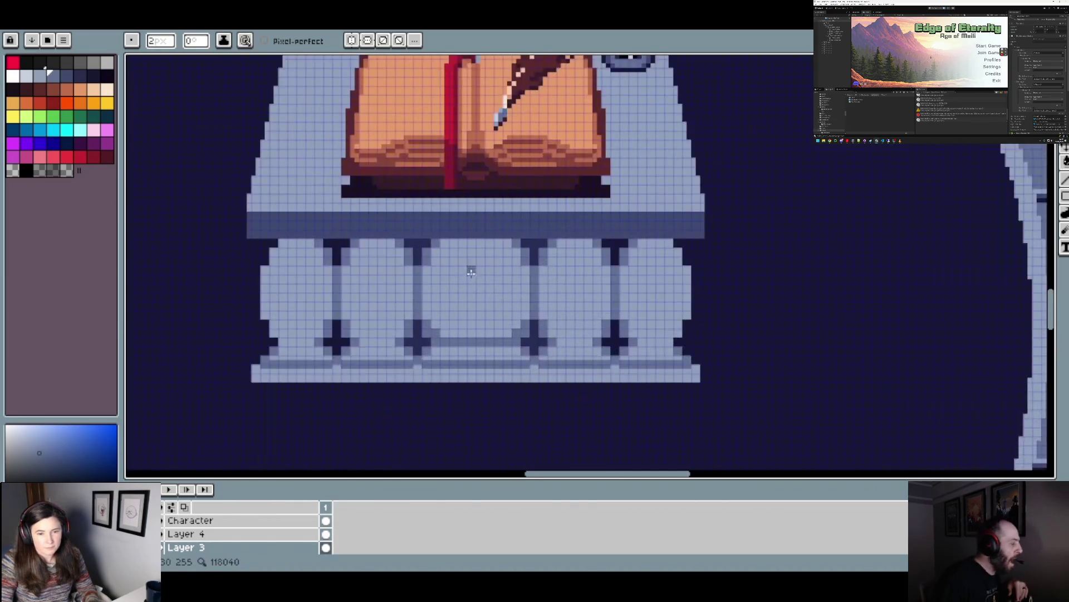
scroll(473, 268, "down", 1)
scroll(508, 312, "up", 1)
- Paint a darker band along the panel base and a light line down its right edge
left_click_drag(513, 315, 649, 313)
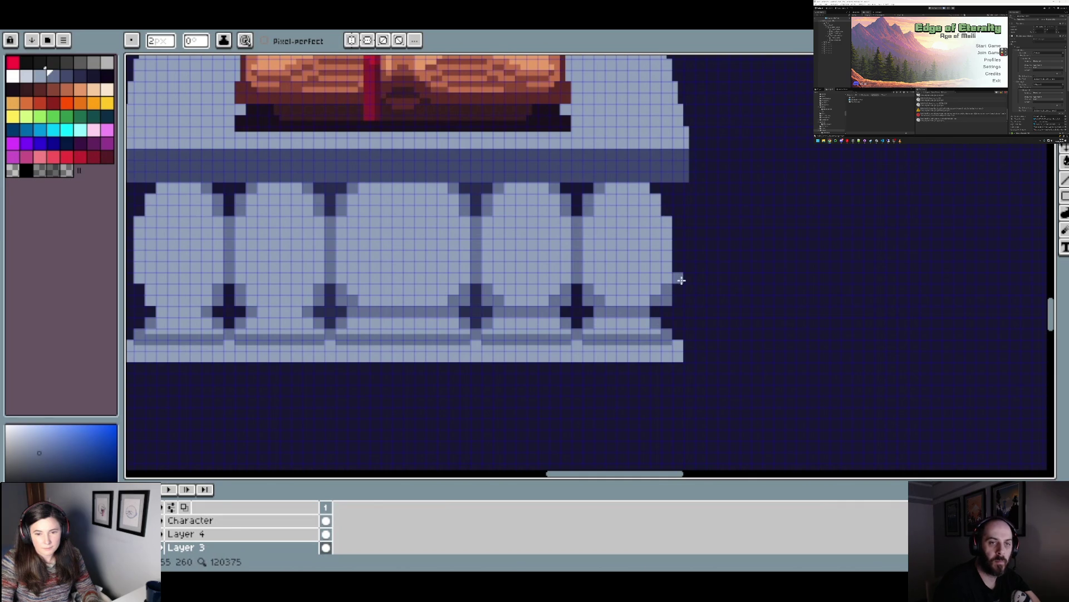
left_click(679, 224, "shift")
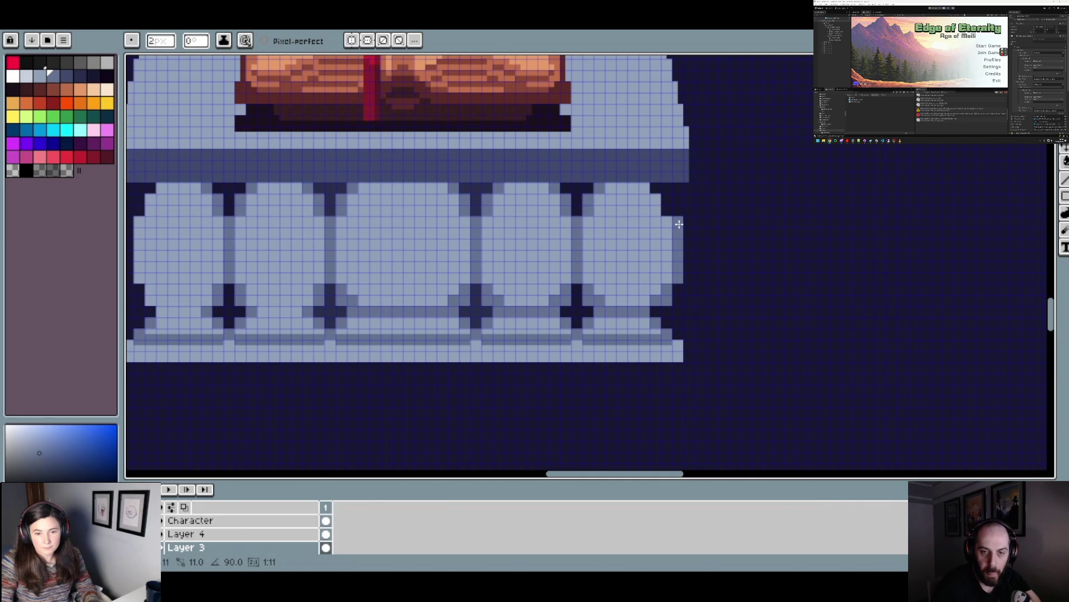
scroll(688, 218, "down", 3)
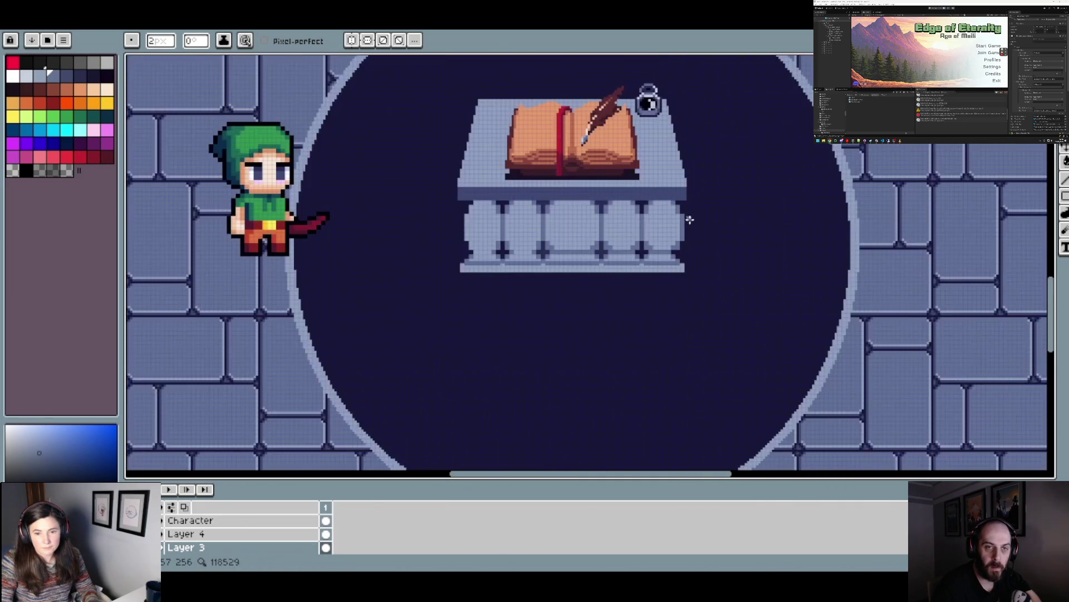
scroll(681, 230, "up", 5)
- Undo the right-edge pixel edits on the balustrade and inspect the restored outline
key("v")
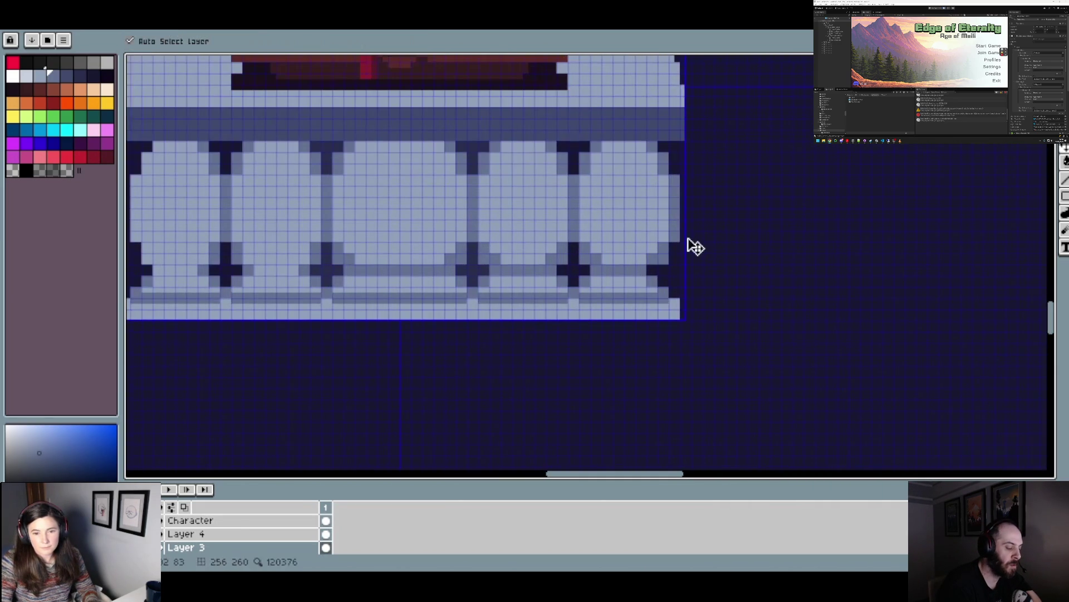
key("ctrl+z")
key("ctrl+z")
key("ctrl+z")
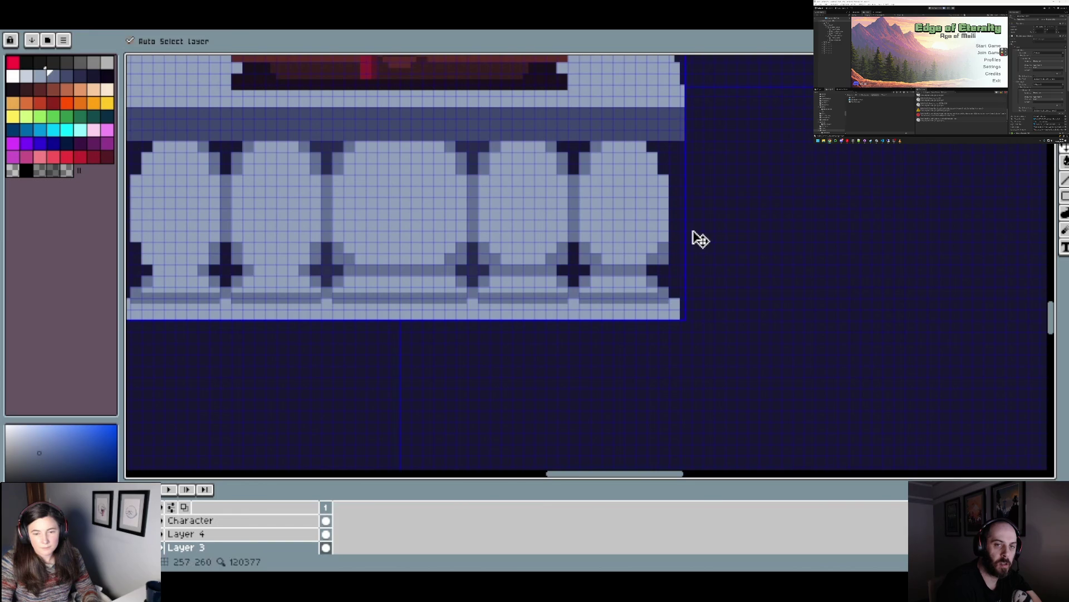
key("b")
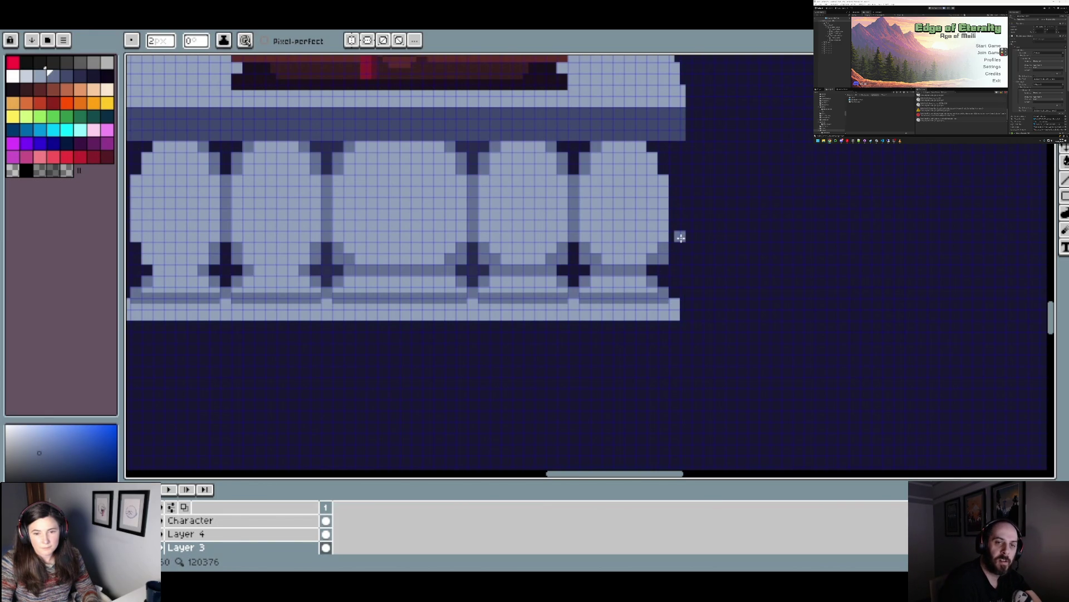
scroll(680, 237, "down", 3)
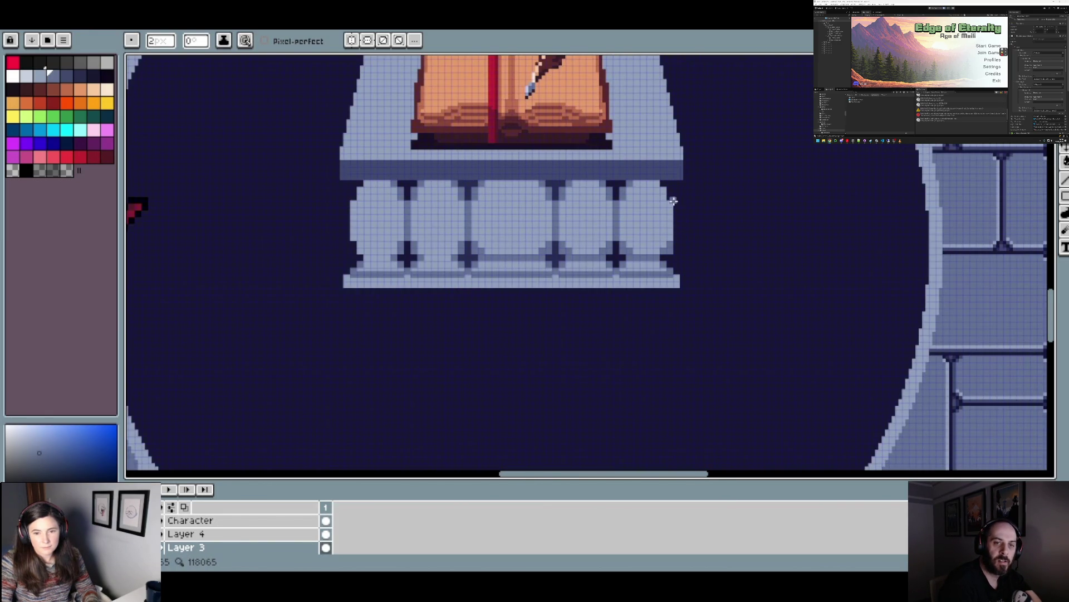
scroll(671, 196, "up", 3)
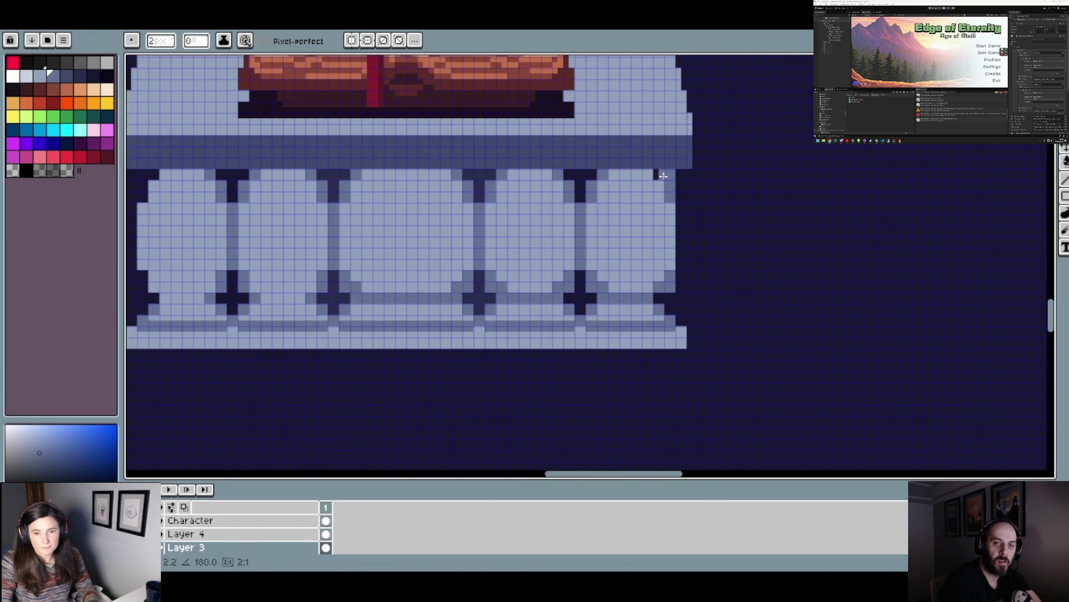
scroll(679, 197, "down", 3)
scroll(699, 217, "down", 3)
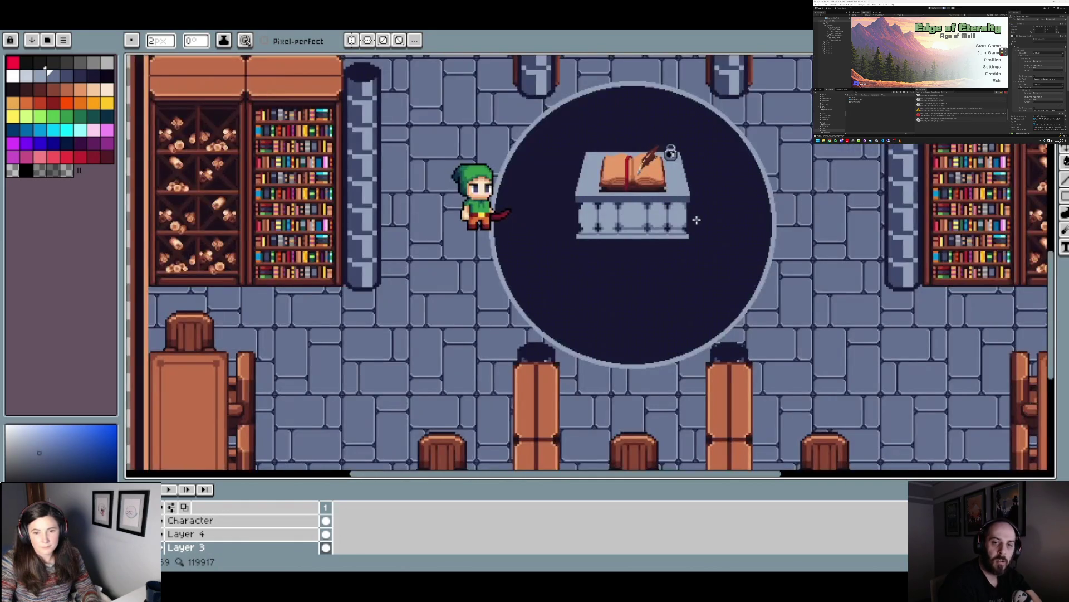
scroll(692, 219, "up", 2)
scroll(585, 253, "up", 3)
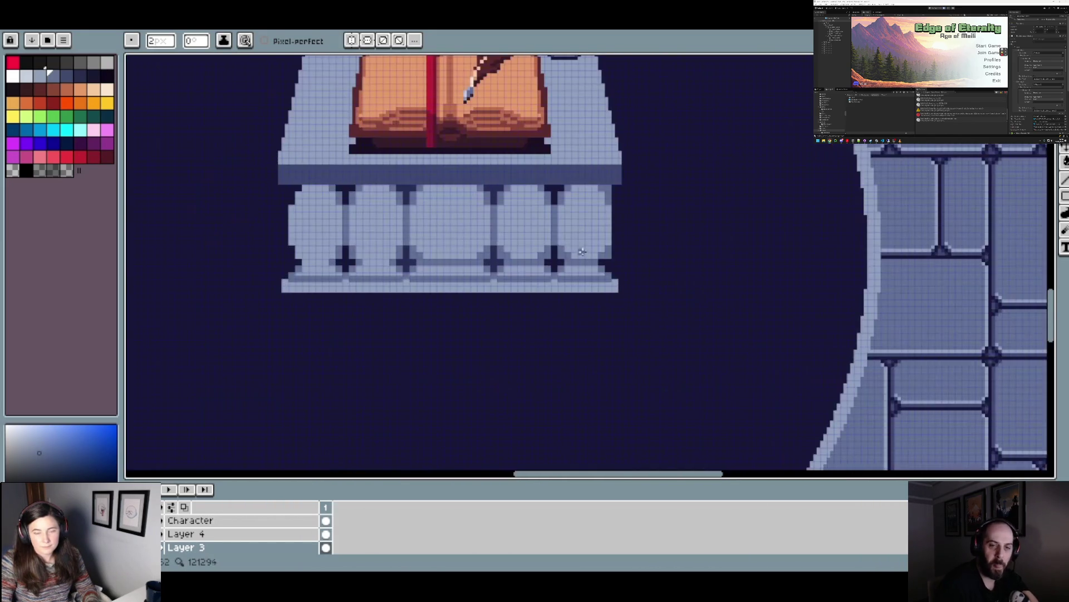
scroll(562, 235, "down", 3)
scroll(559, 236, "up", 4)
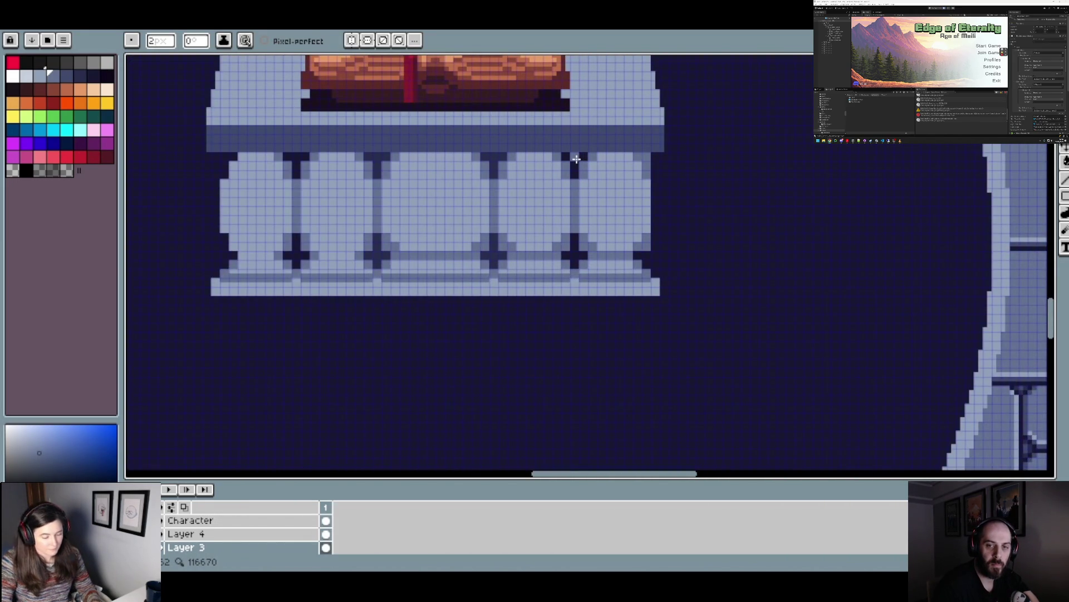
- Paint Bucket the six dark column gaps, including the two on the left, in lighter blue-grey
key("g")
left_click(574, 160)
left_click(577, 252)
scroll(578, 252, "down", 3)
scroll(576, 254, "up", 4)
left_click(473, 247)
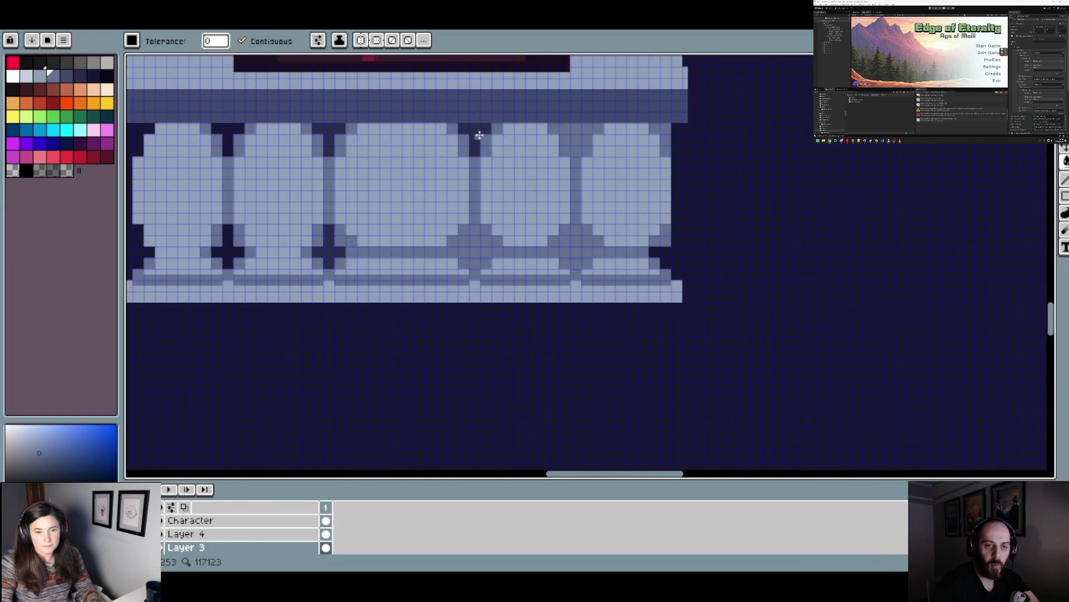
left_click(479, 140)
scroll(479, 140, "down", 2)
scroll(471, 297, "up", 2)
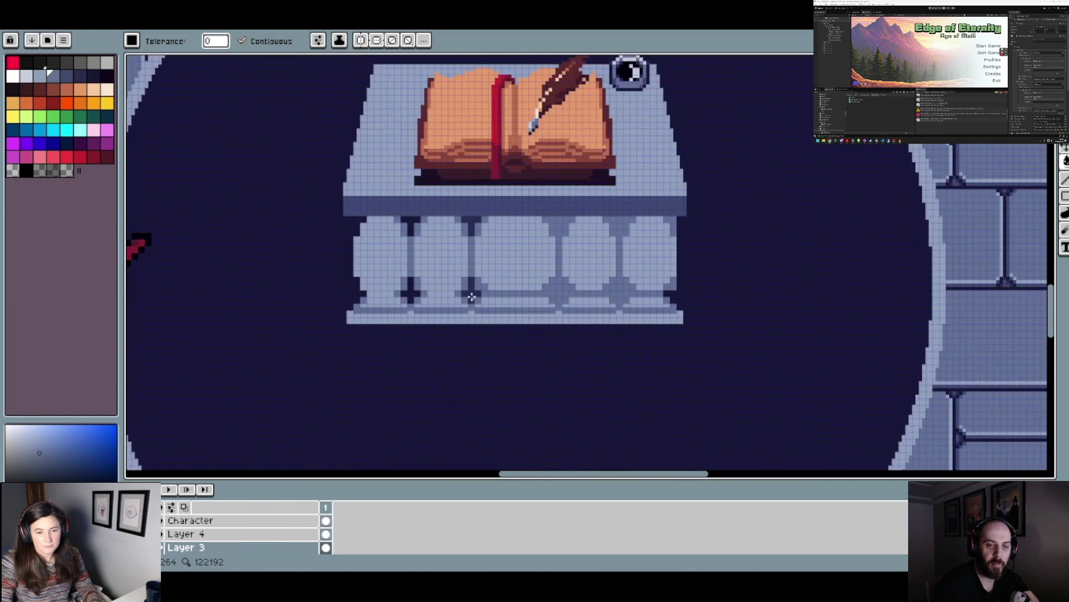
left_click(415, 225)
left_click(407, 289)
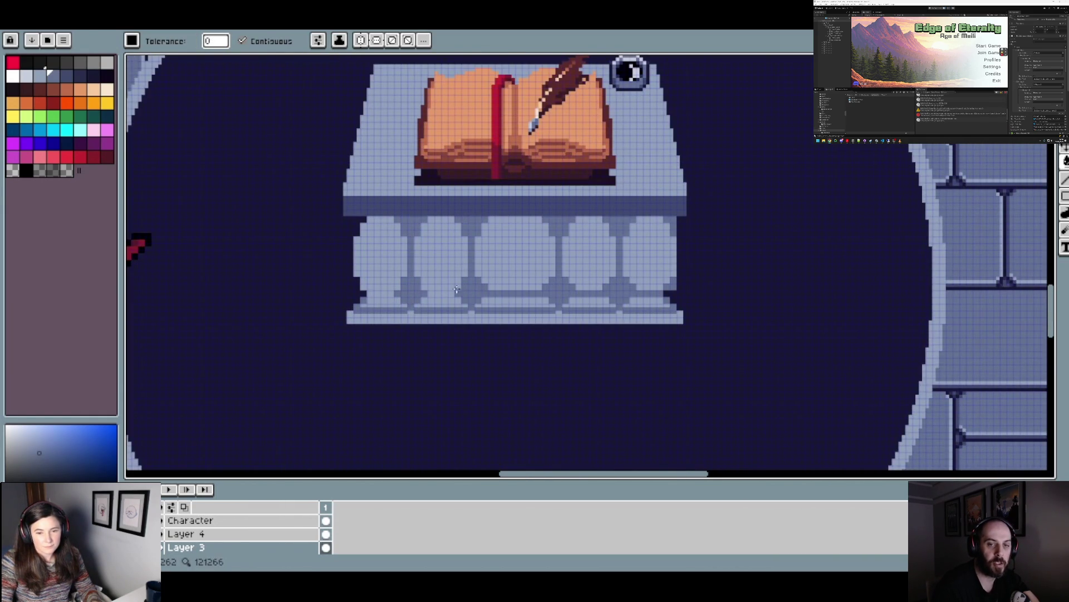
scroll(499, 290, "down", 2)
scroll(499, 290, "up", 4)
- Pencil a dark line along the pedestal's base row and light pixels at its left edge
key("b")
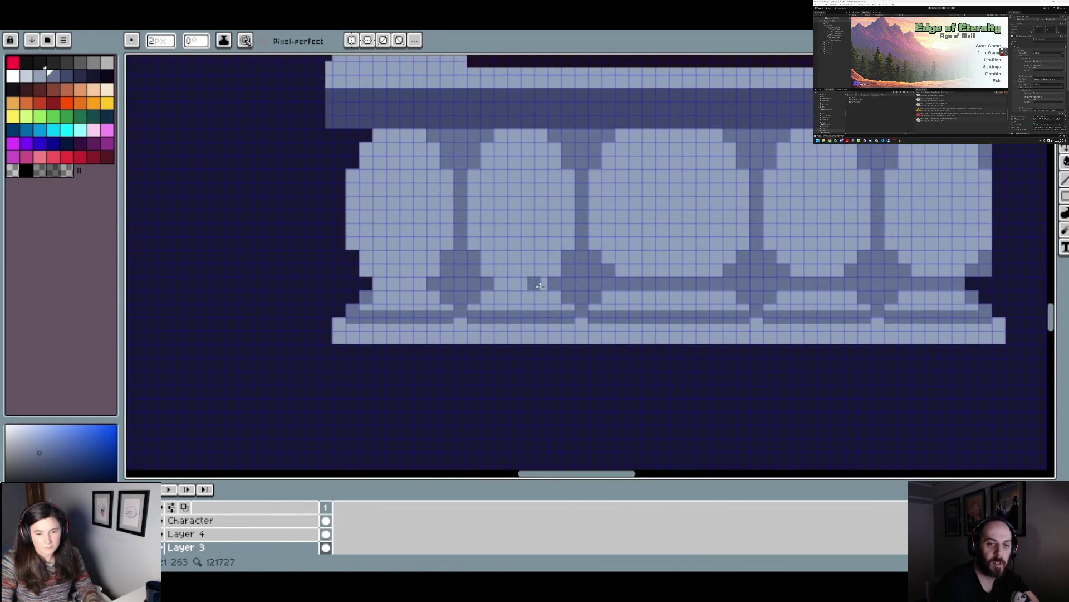
left_click_drag(399, 287, 382, 287)
scroll(383, 286, "down", 2)
scroll(370, 286, "up", 2)
mouse_move(376, 289)
left_mouse_down()
mouse_move(352, 258)
mouse_move(367, 279)
left_mouse_up()
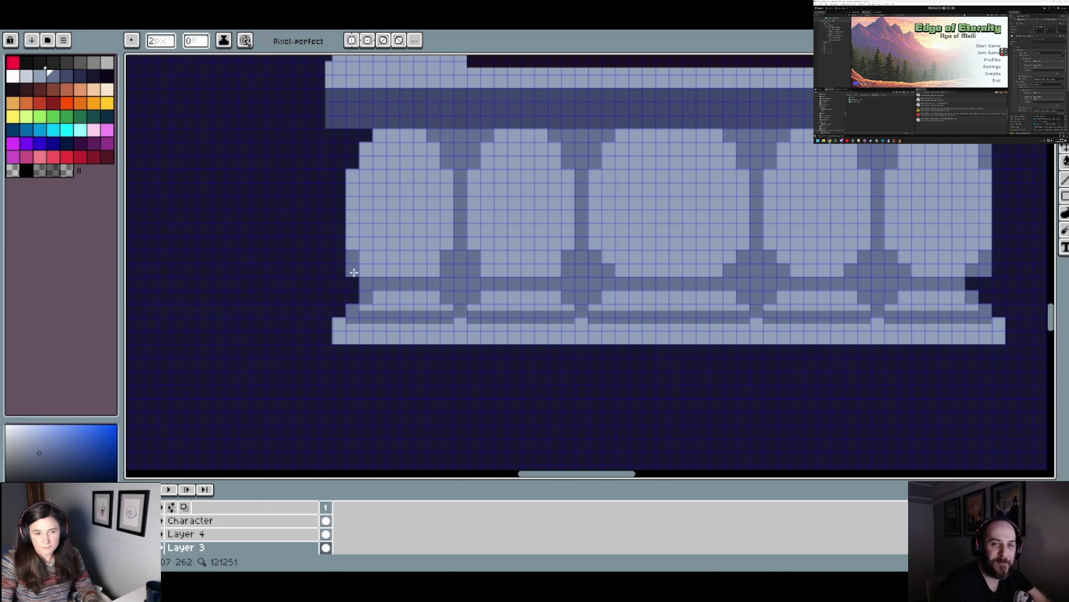
- Sample the pedestal's darker and light blues and darken cells in the lower row
left_click(360, 283, "alt")
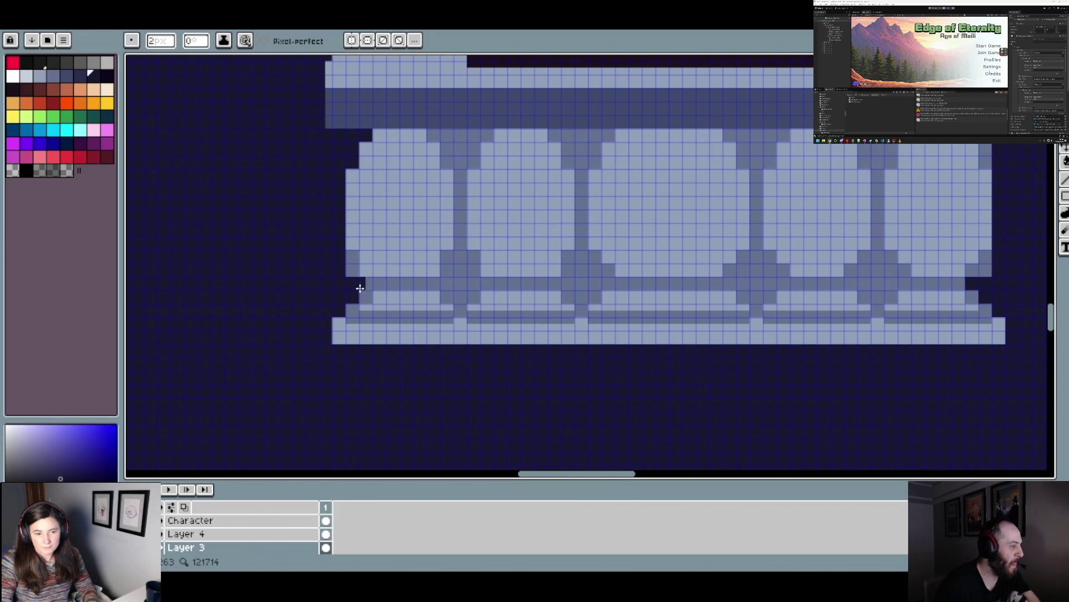
left_click(368, 274, "alt")
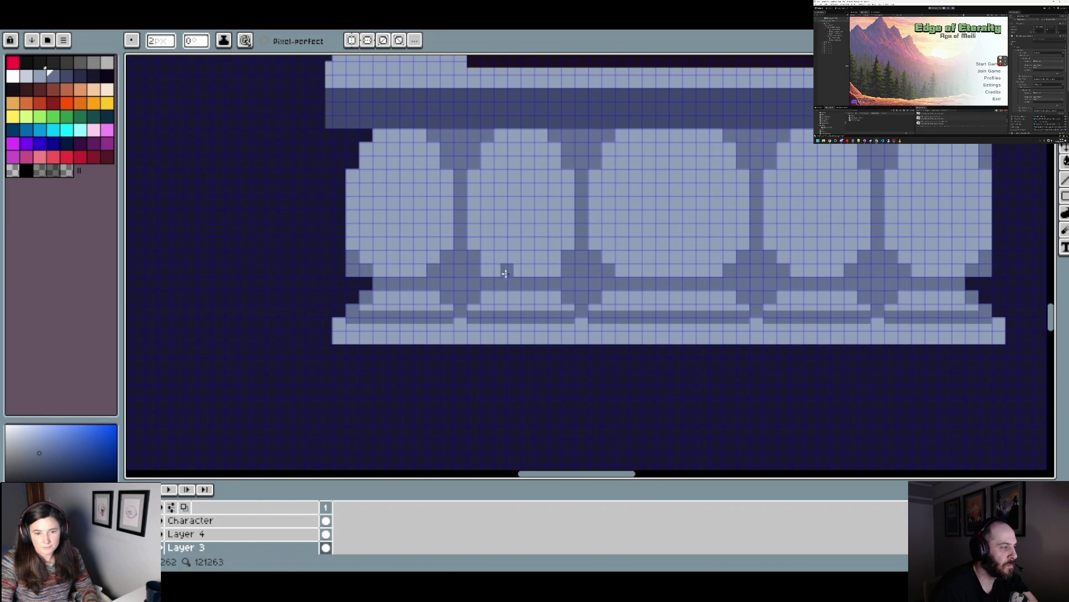
left_click(487, 270)
left_click(553, 271)
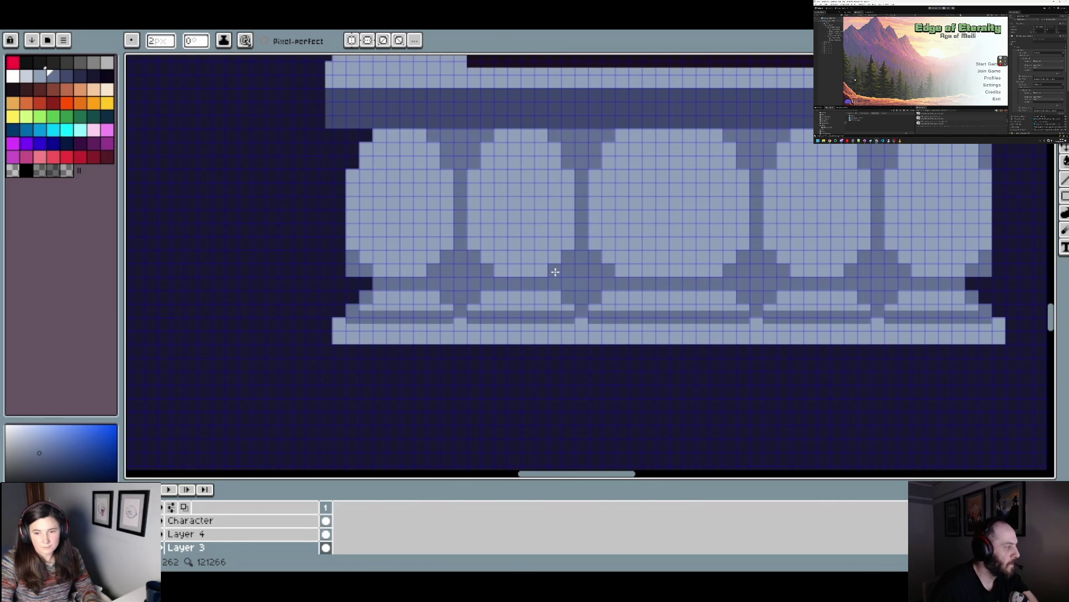
scroll(569, 276, "down", 3)
scroll(417, 251, "up", 3)
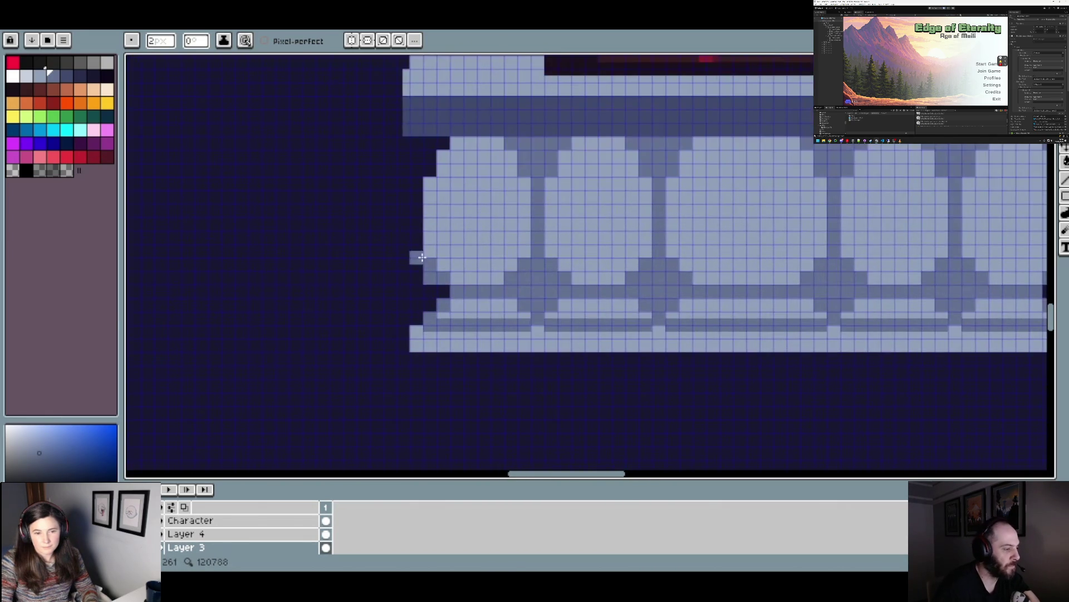
scroll(418, 258, "up", 1)
scroll(468, 275, "down", 1)
left_click_drag(468, 275, 413, 277)
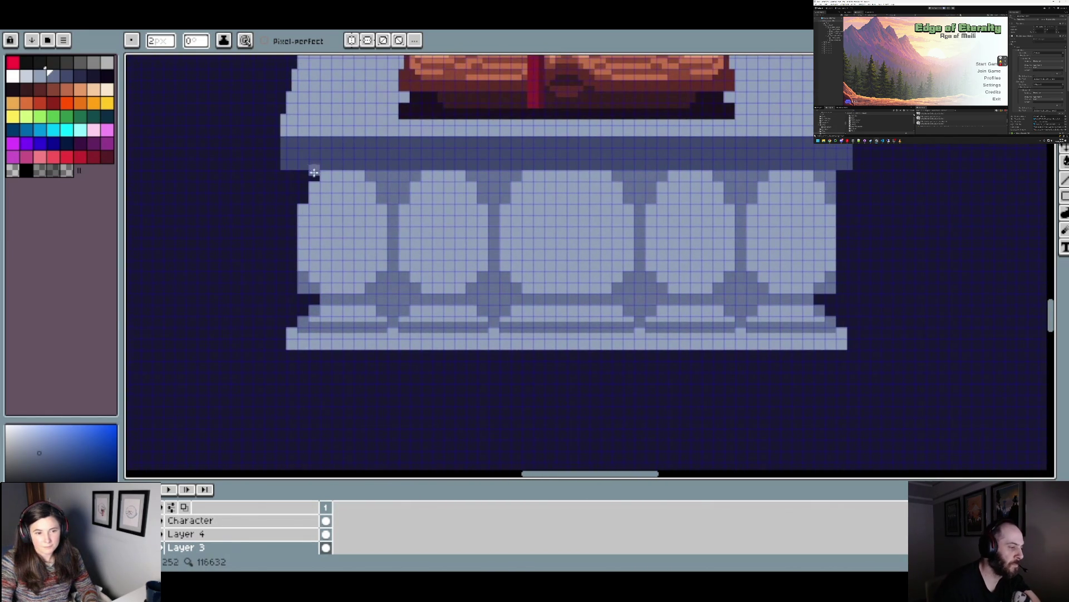
- Fill dark cells beside the left column and lighten the balustrade's left and right edges
mouse_move(316, 177)
left_mouse_down()
mouse_move(304, 181)
mouse_move(306, 203)
left_mouse_up()
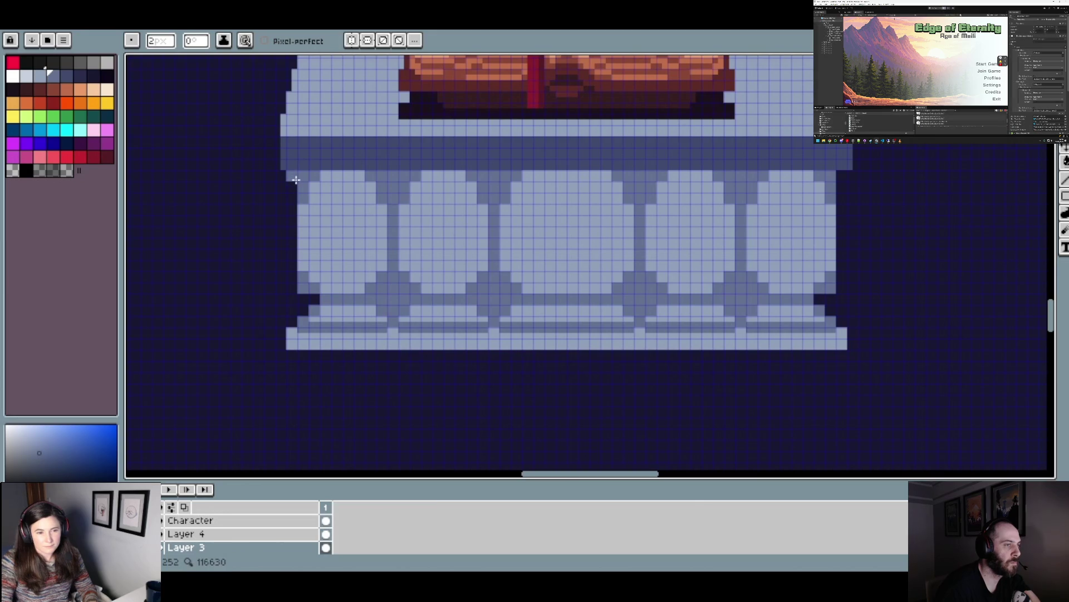
mouse_move(299, 256)
left_mouse_down()
mouse_move(293, 290)
mouse_move(293, 234)
mouse_move(292, 292)
left_mouse_up()
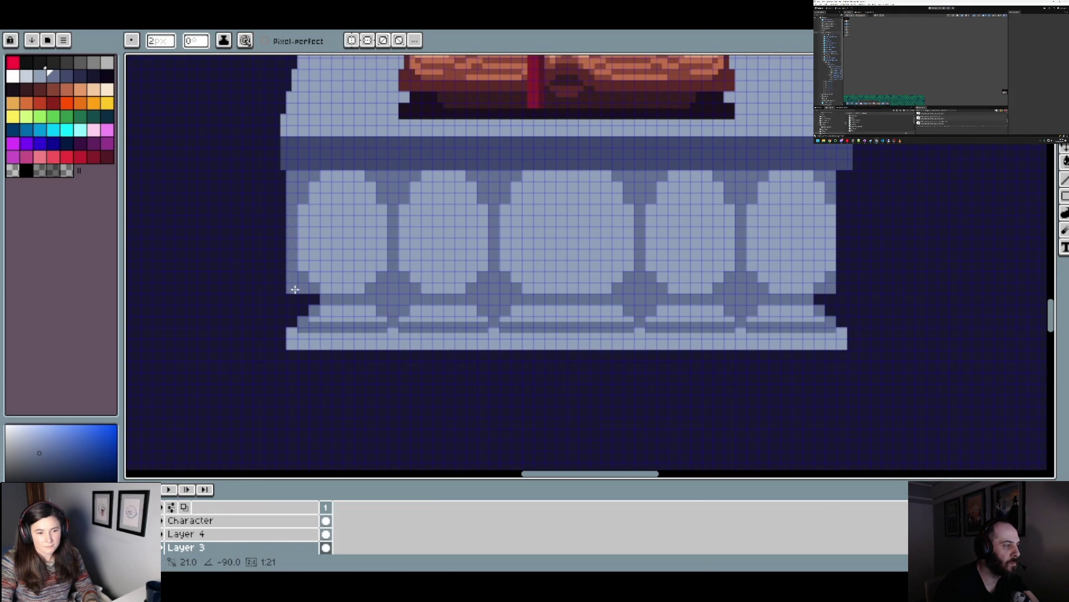
scroll(604, 65, "down", 3)
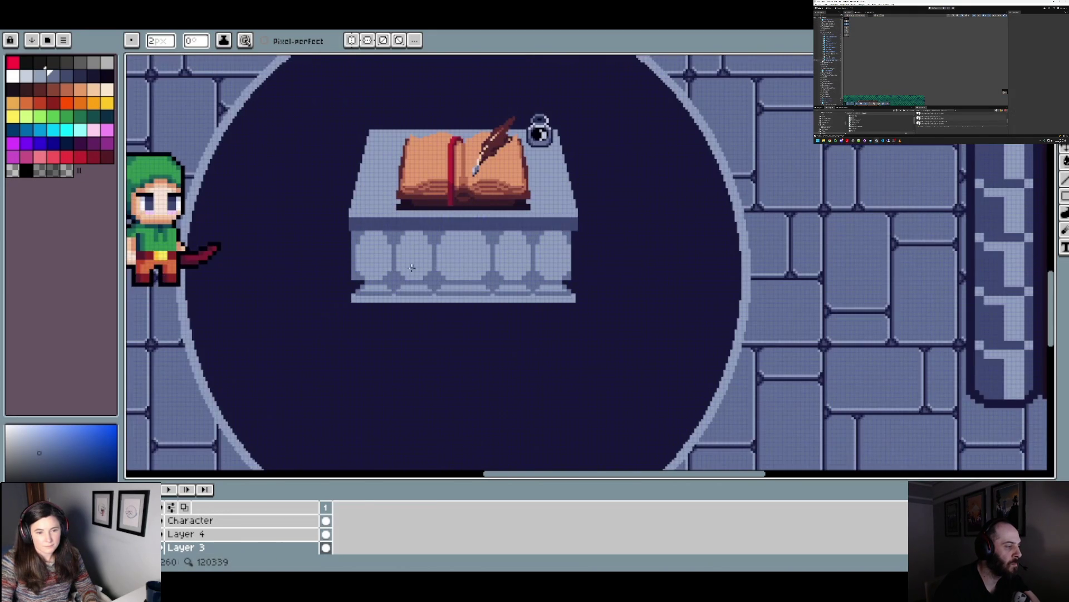
scroll(540, 129, "up", 3)
left_click_drag(542, 244, 544, 324)
scroll(545, 324, "down", 2)
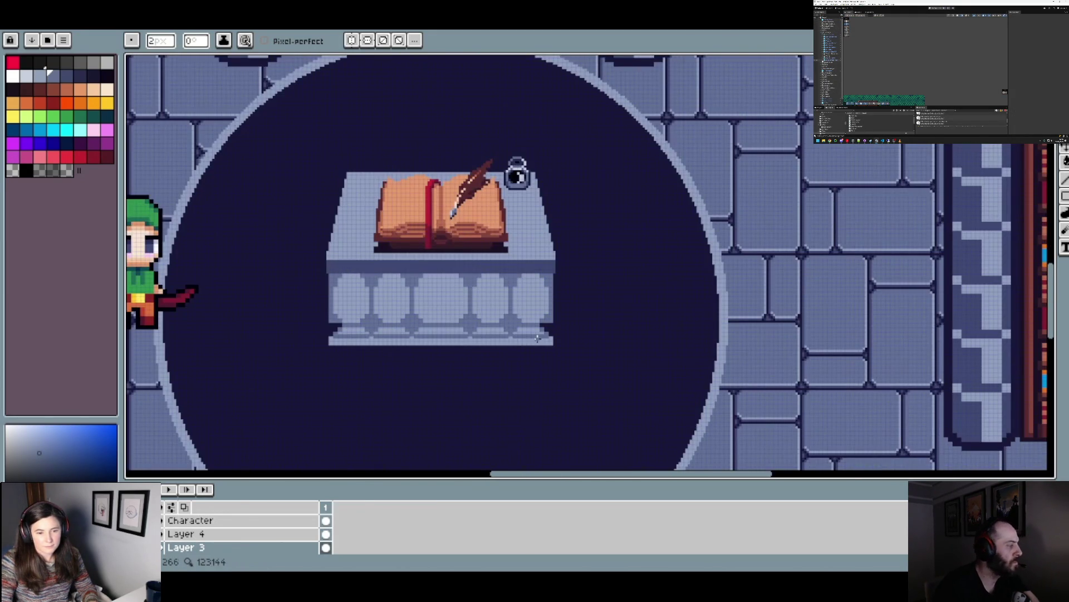
scroll(550, 339, "down", 2)
left_click_drag(548, 343, 559, 293)
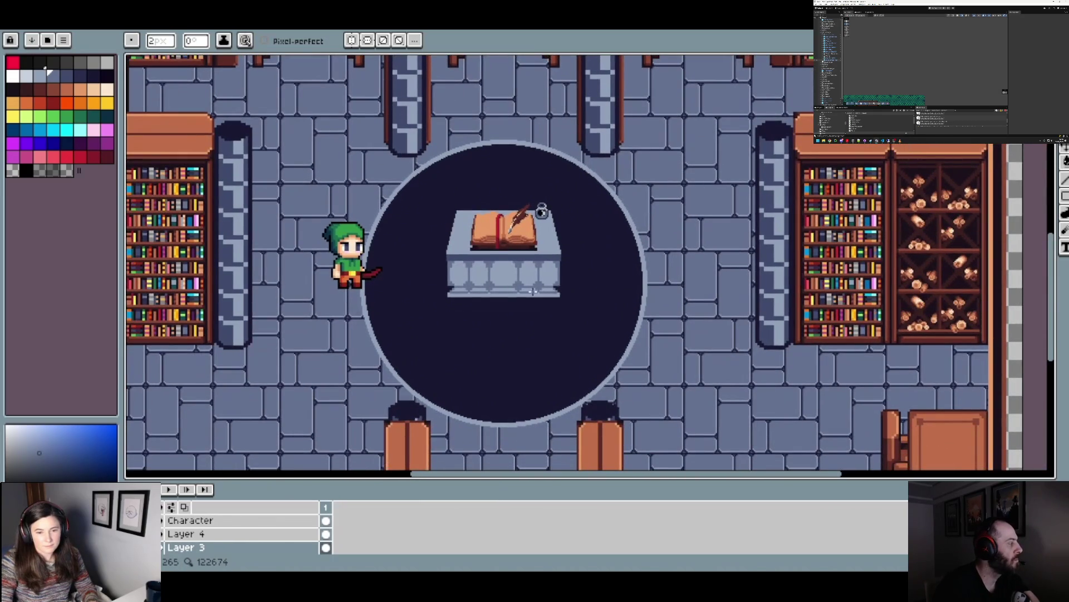
scroll(532, 290, "up", 4)
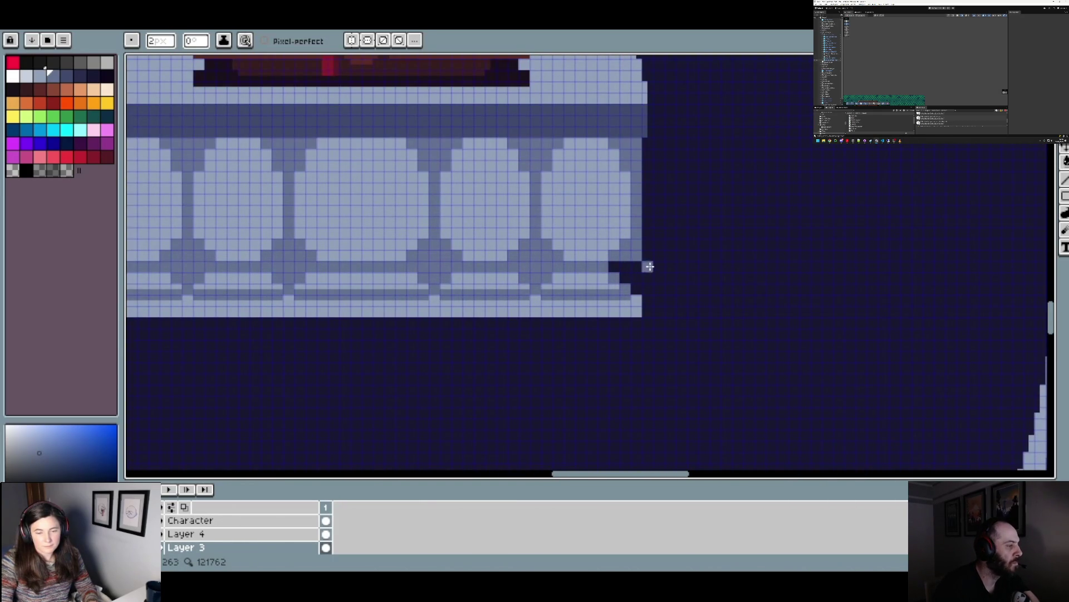
- Select the transparent colour for erasing pixels
left_click(12, 170)
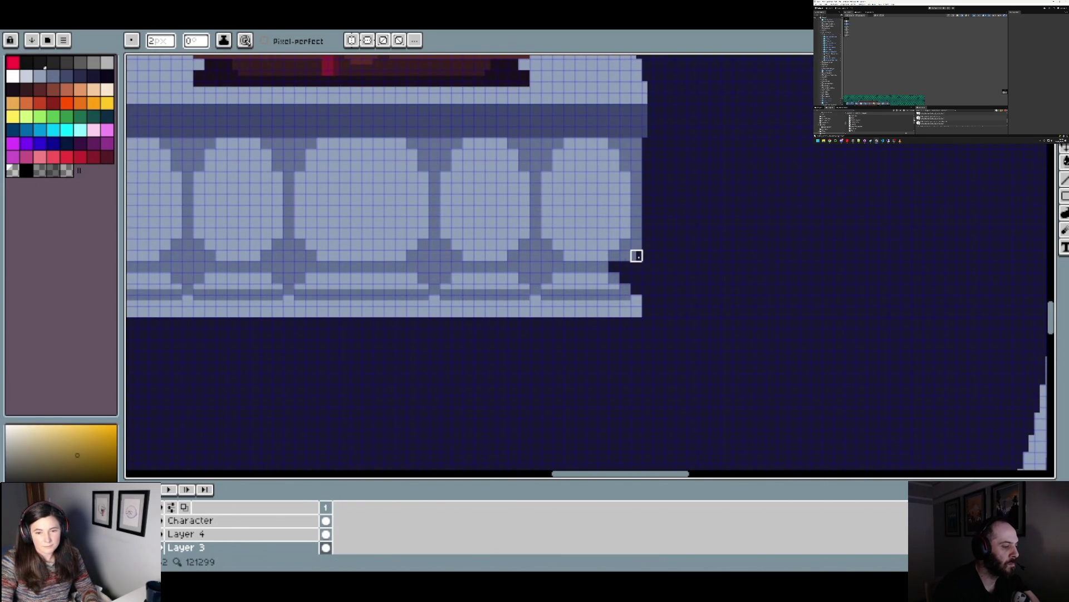
scroll(697, 305, "down", 2)
scroll(336, 261, "up", 2)
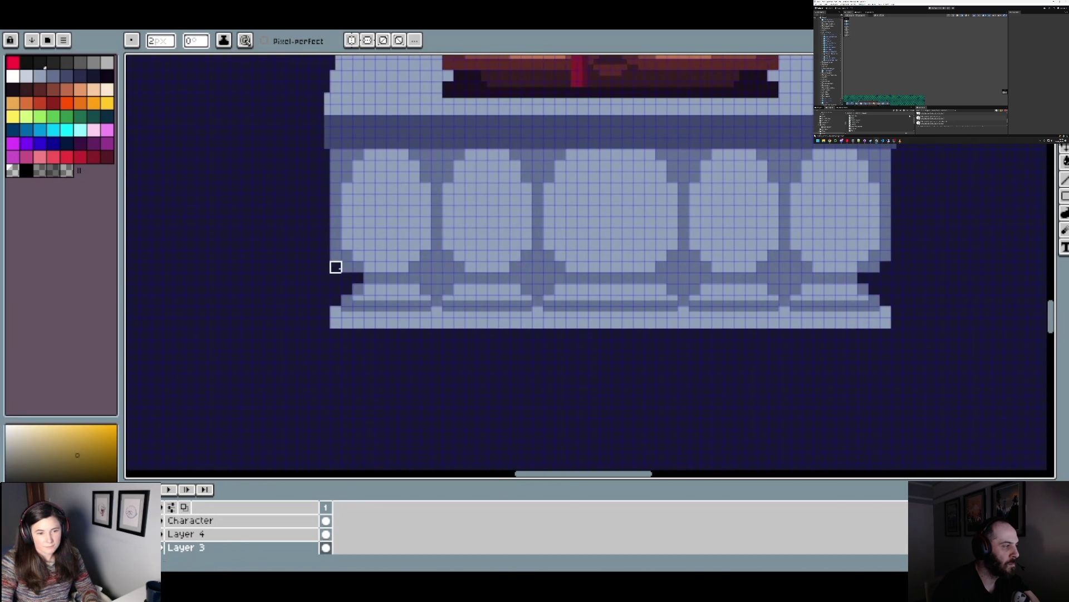
scroll(336, 266, "down", 3)
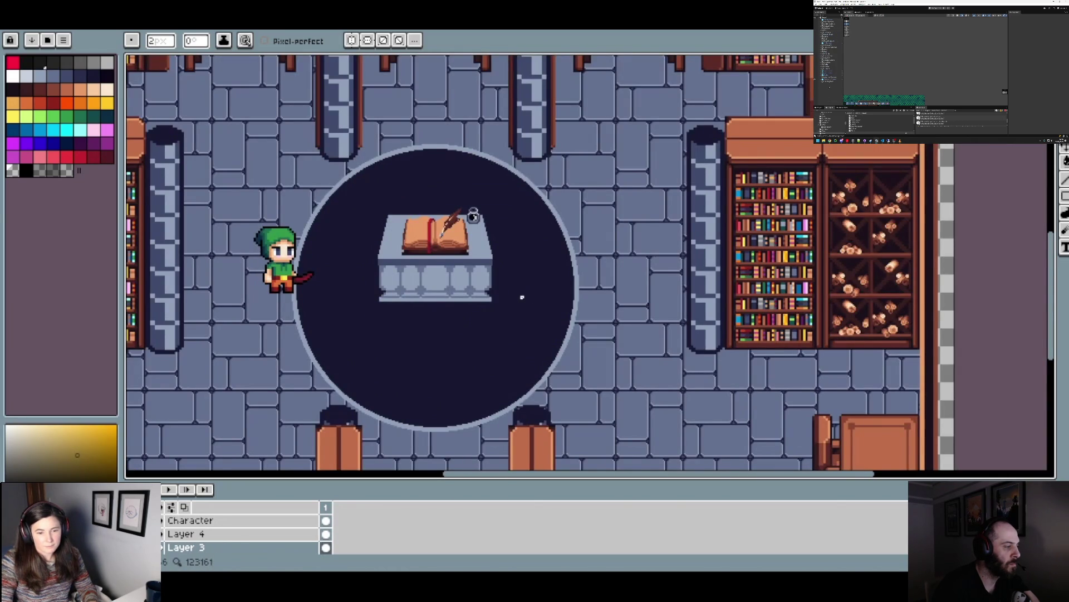
- Extend the base's bottom light-blue band at both the left and right ends
scroll(532, 299, "up", 4)
scroll(527, 259, "down", 2)
scroll(410, 281, "up", 2)
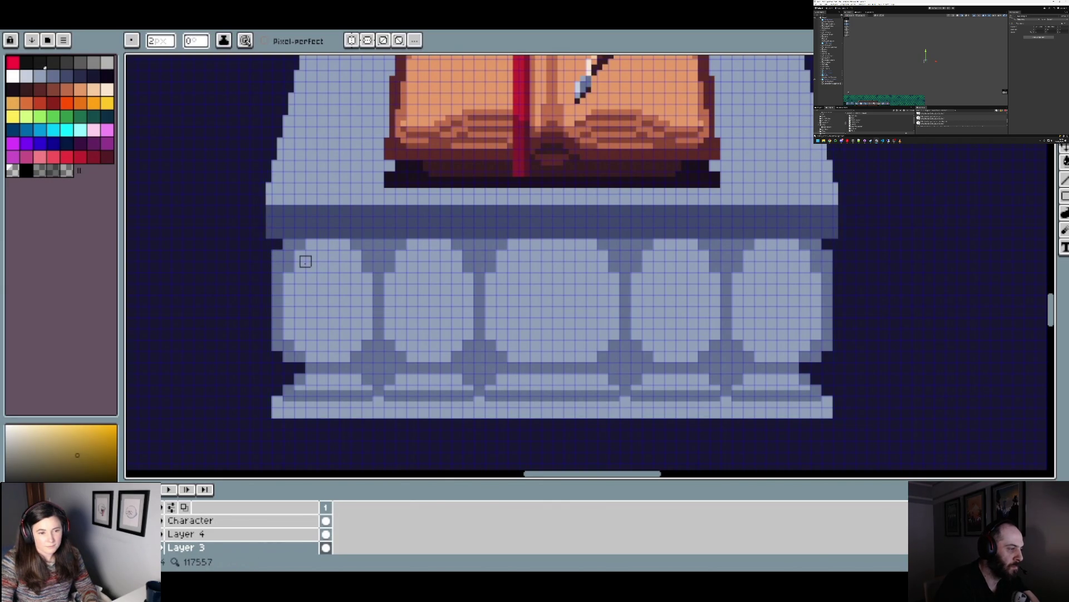
scroll(305, 262, "down", 2)
scroll(412, 270, "down", 2)
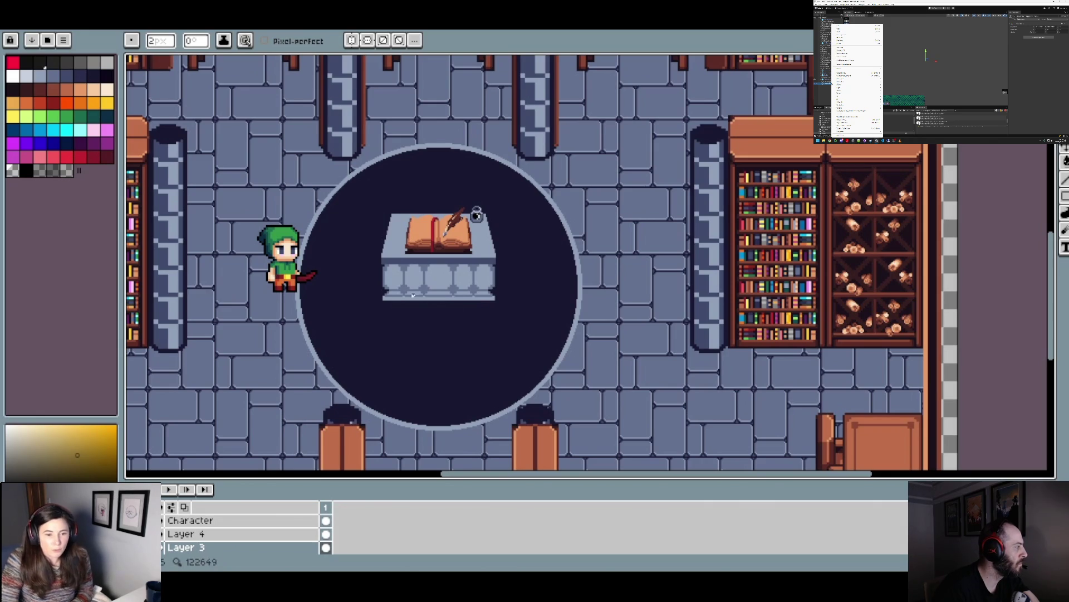
scroll(479, 292, "up", 2)
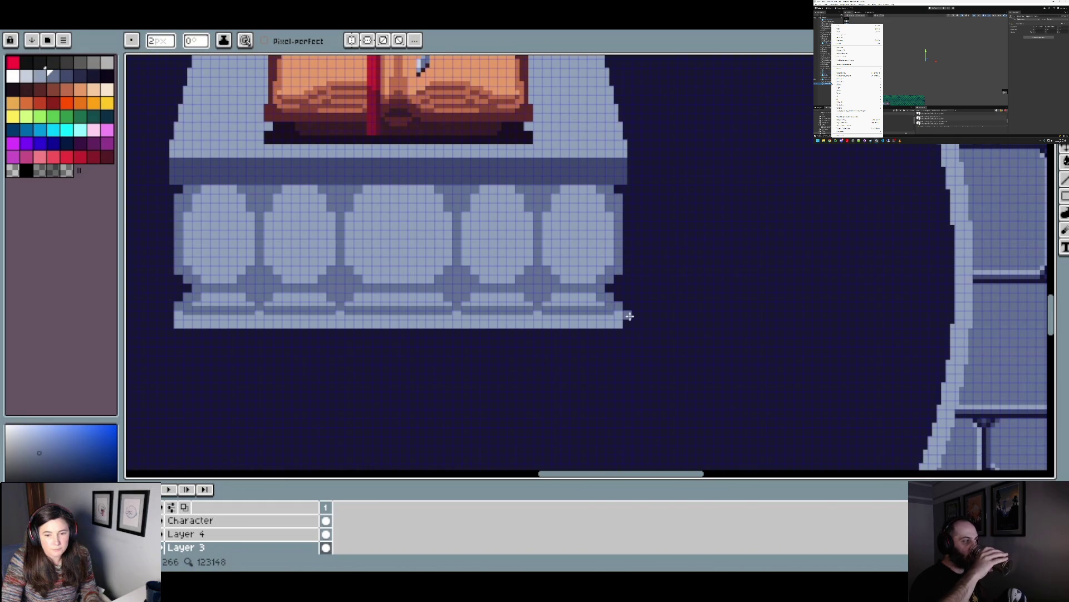
left_click_drag(628, 315, 627, 326)
left_click_drag(170, 315, 169, 326)
left_click(178, 333)
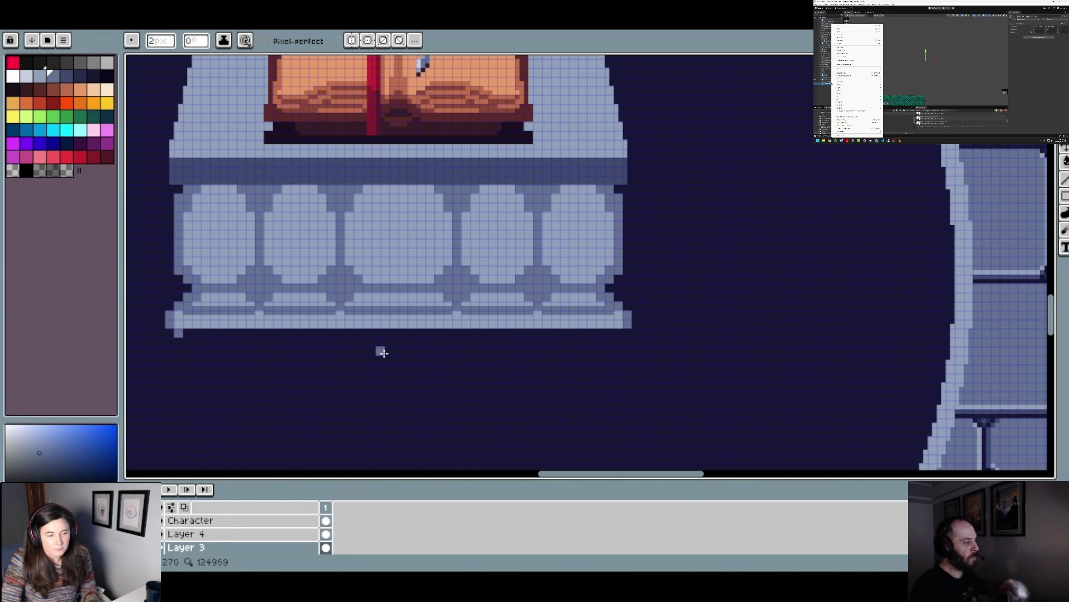
left_click(621, 331, "shift")
- Review the pedestal in the library room, then hide it so the dark circle is empty
scroll(619, 332, "down", 2)
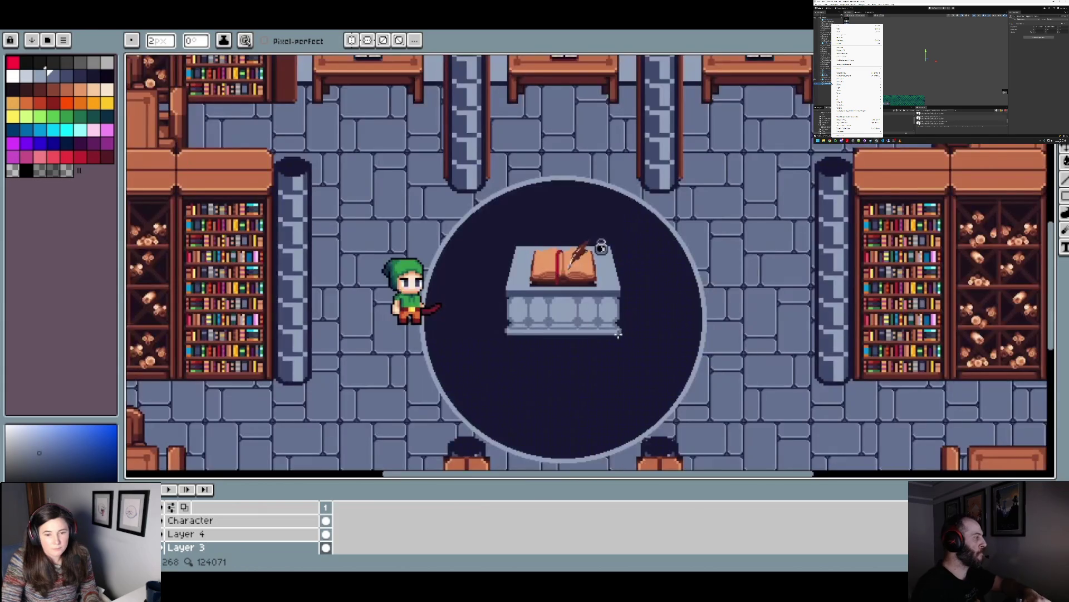
left_click_drag(640, 338, 579, 335)
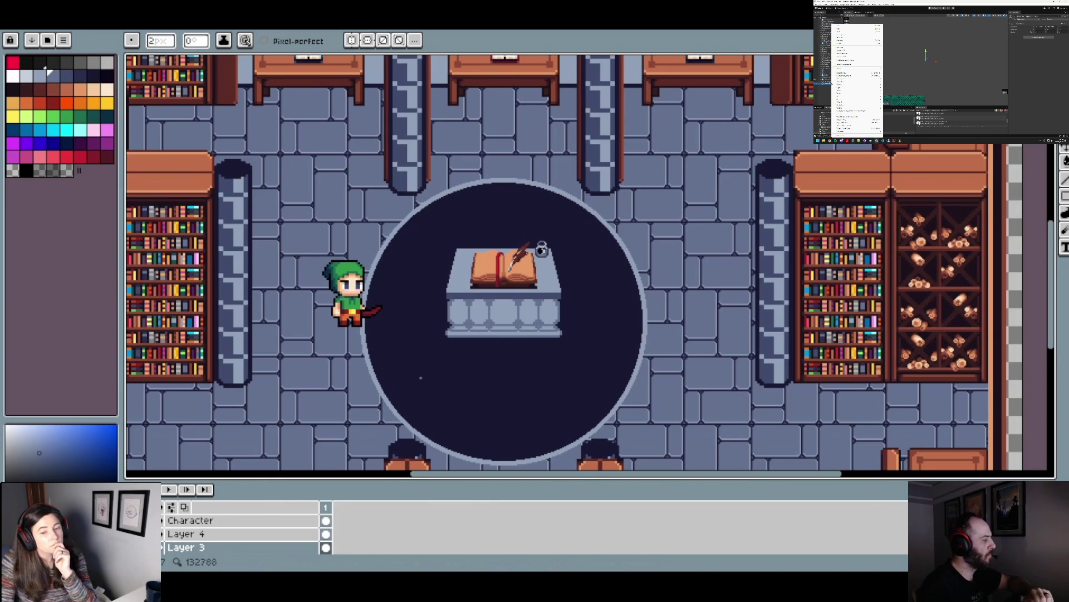
scroll(418, 378, "down", 2)
scroll(422, 375, "up", 2)
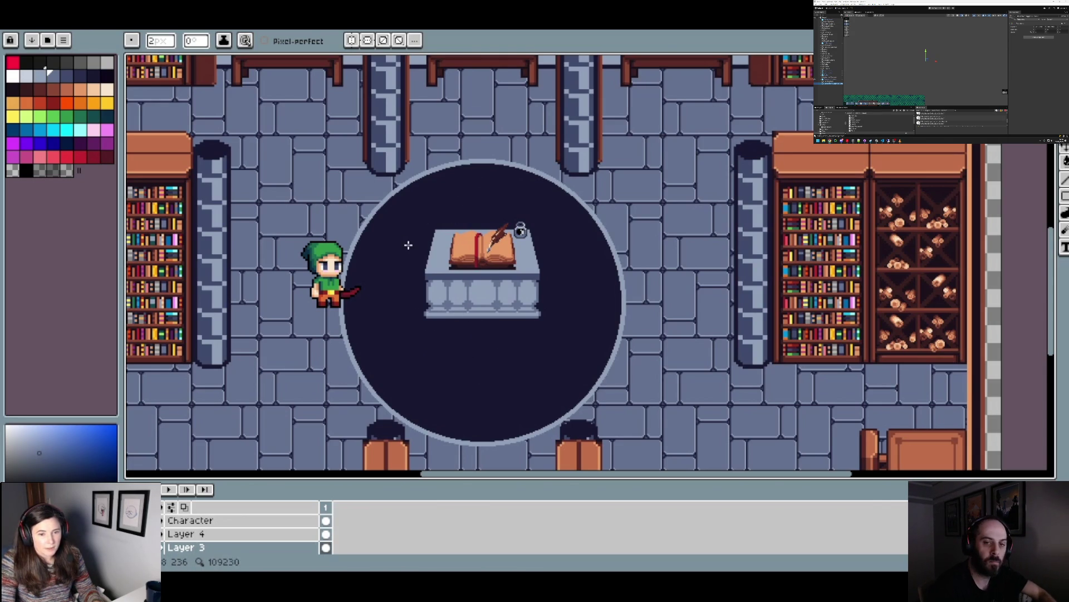
key("ctrl+z")
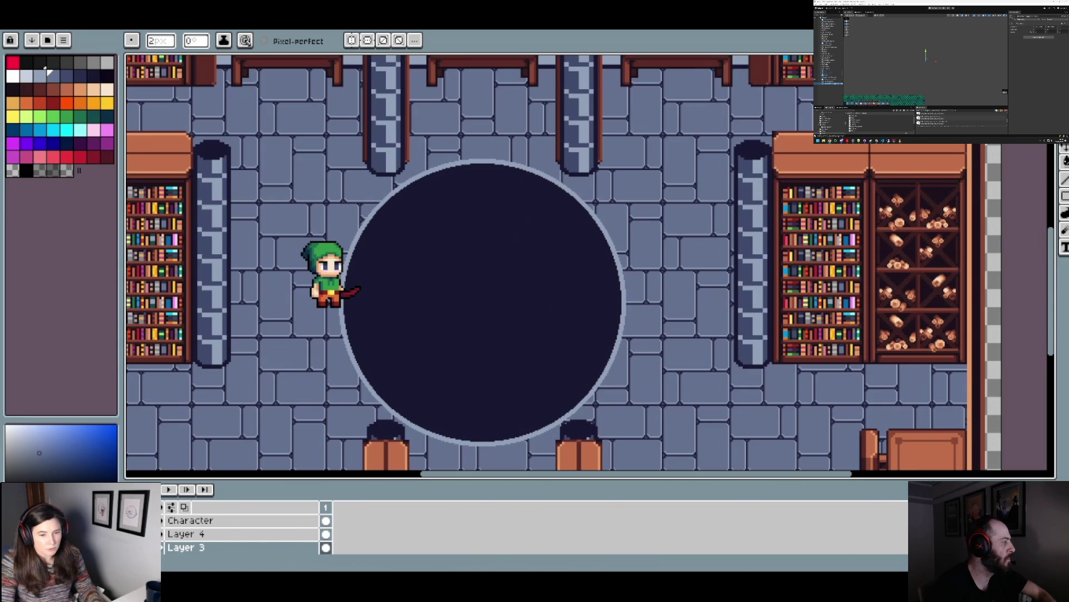
- Add a new Layer 5 above the Podium layer
scroll(223, 532, "down", 1)
left_click(190, 548)
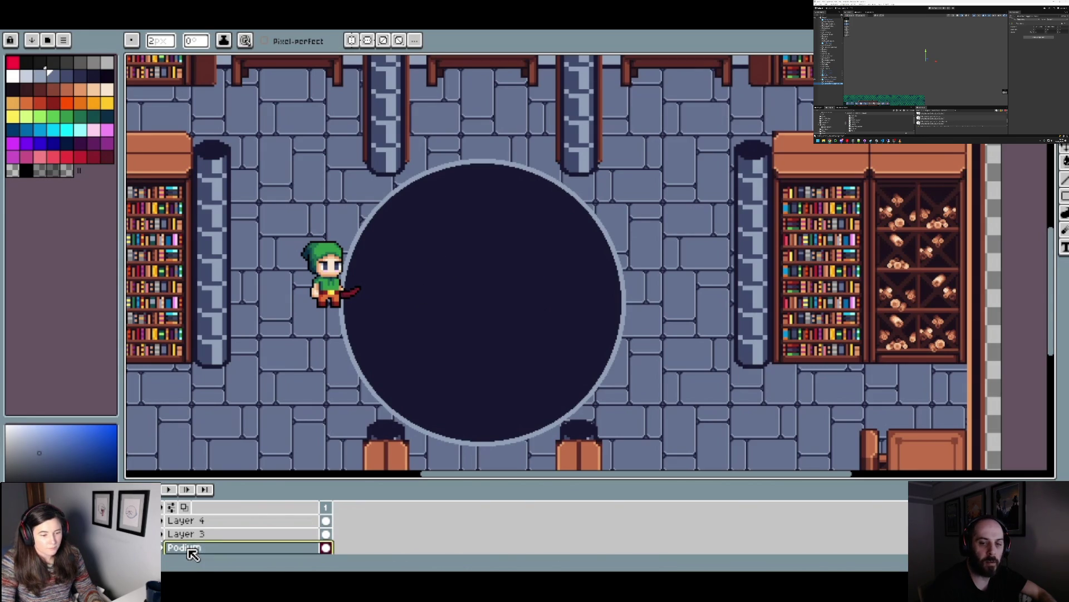
right_click(190, 548)
mouse_move(251, 479)
left_click(312, 478)
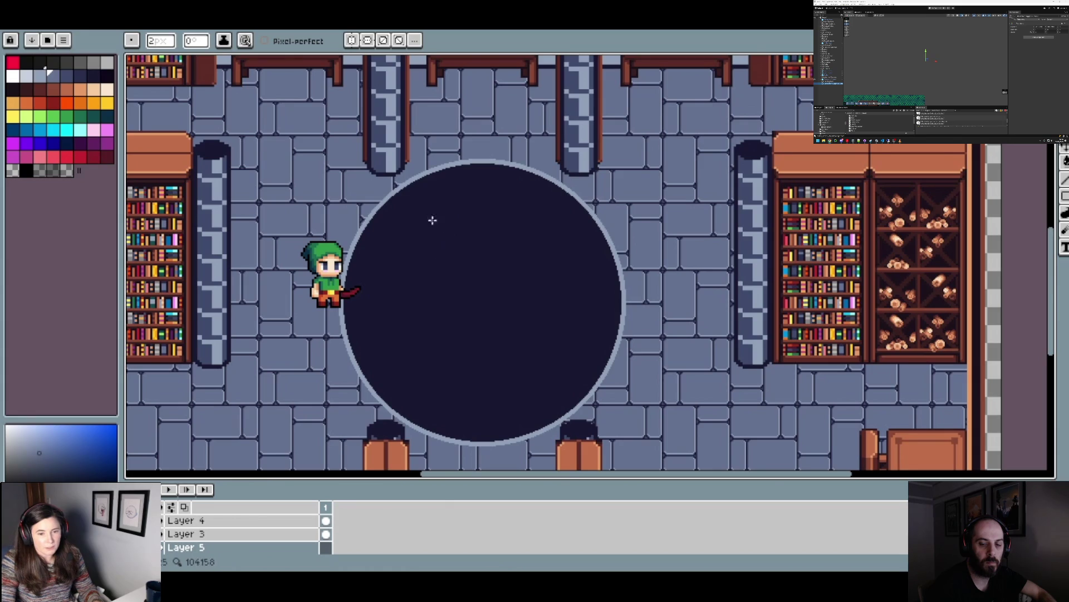
- Freehand-sketch a rough head-in-profile outline inside the dark circle
mouse_move(439, 226)
left_mouse_down()
mouse_move(542, 270)
mouse_move(509, 313)
left_mouse_up()
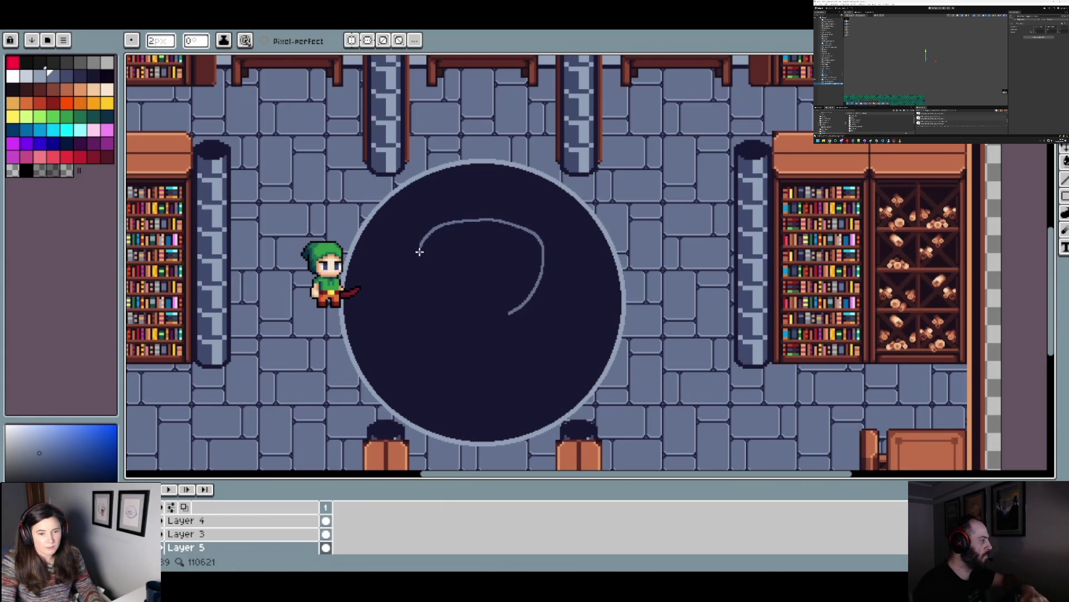
left_click_drag(420, 249, 413, 295)
mouse_move(486, 233)
left_mouse_down()
mouse_move(470, 260)
mouse_move(502, 240)
left_mouse_up()
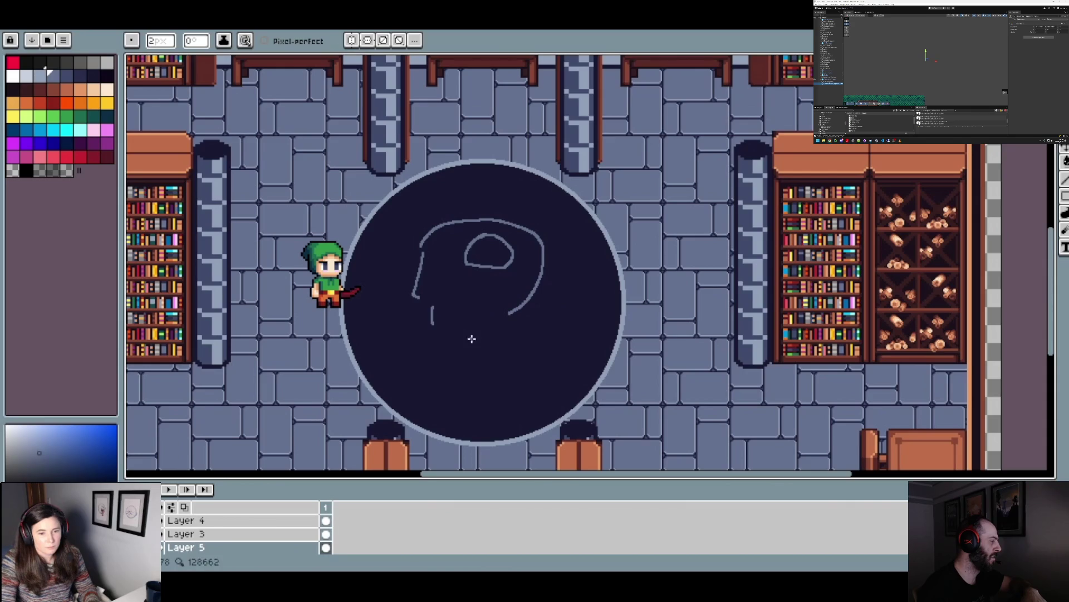
left_click_drag(472, 320, 465, 348)
left_click_drag(509, 313, 515, 320)
scroll(537, 412, "down", 3)
scroll(527, 374, "up", 3)
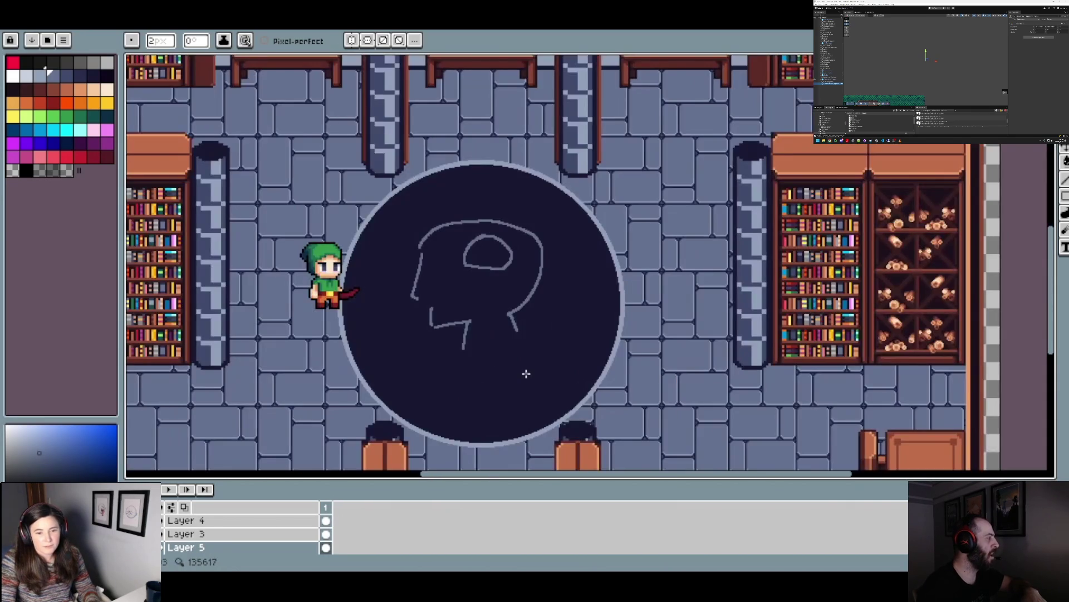
scroll(532, 267, "down", 3)
- Bring back the Podium layer's book-topped pedestal in the dark circle
key("v")
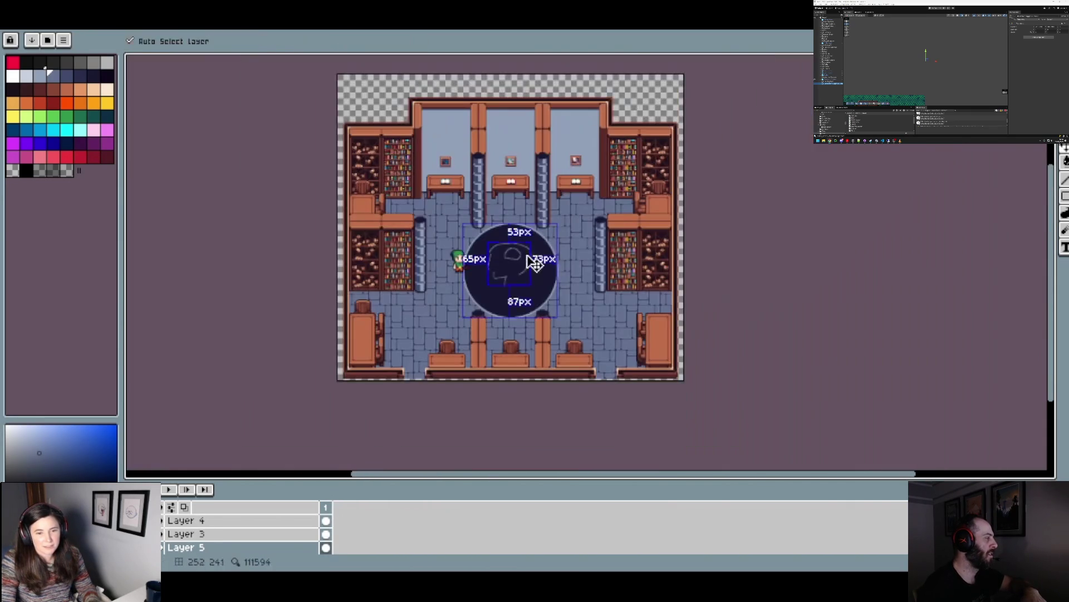
key("b")
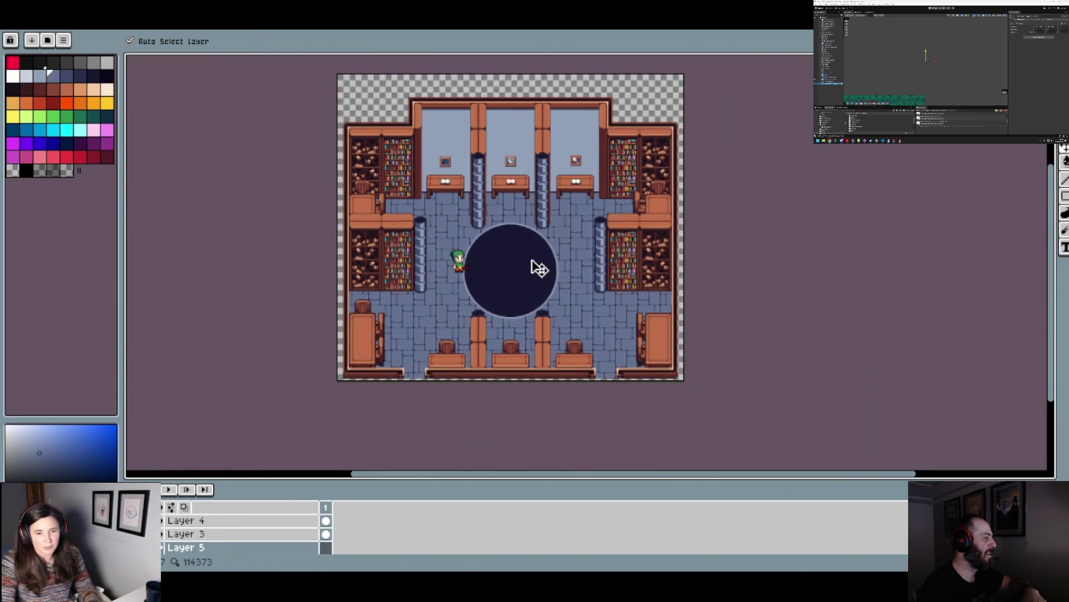
scroll(477, 173, "up", 4)
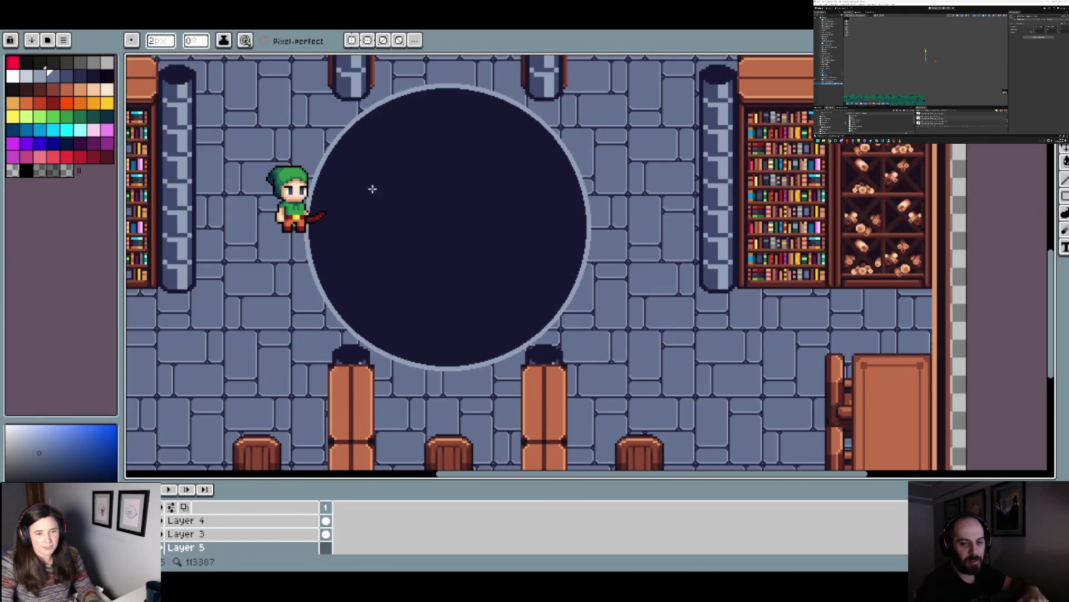
scroll(495, 164, "down", 3)
scroll(475, 170, "up", 4)
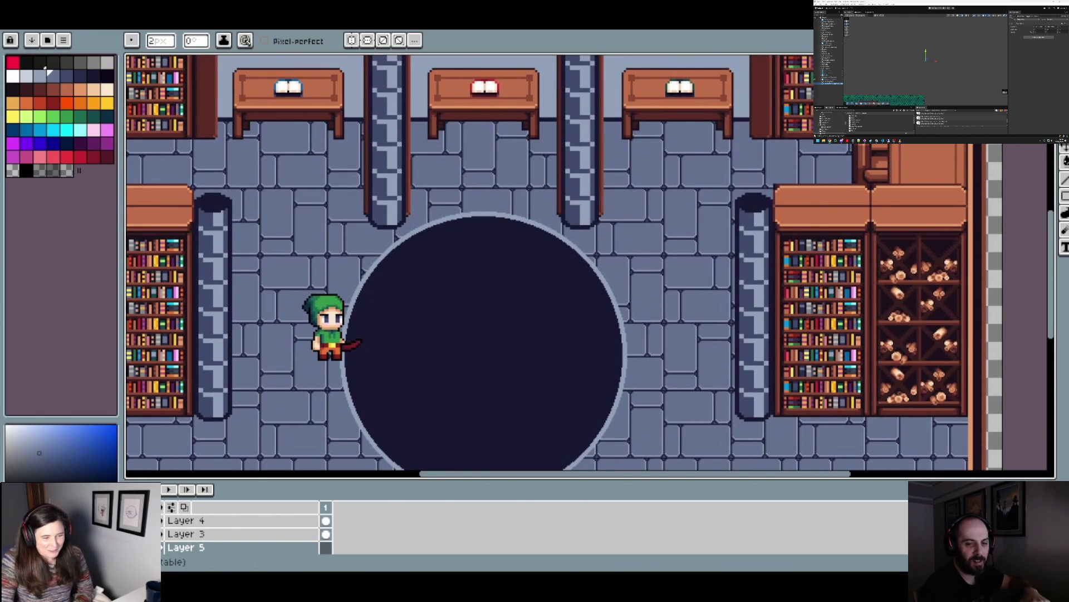
key("ctrl+z")
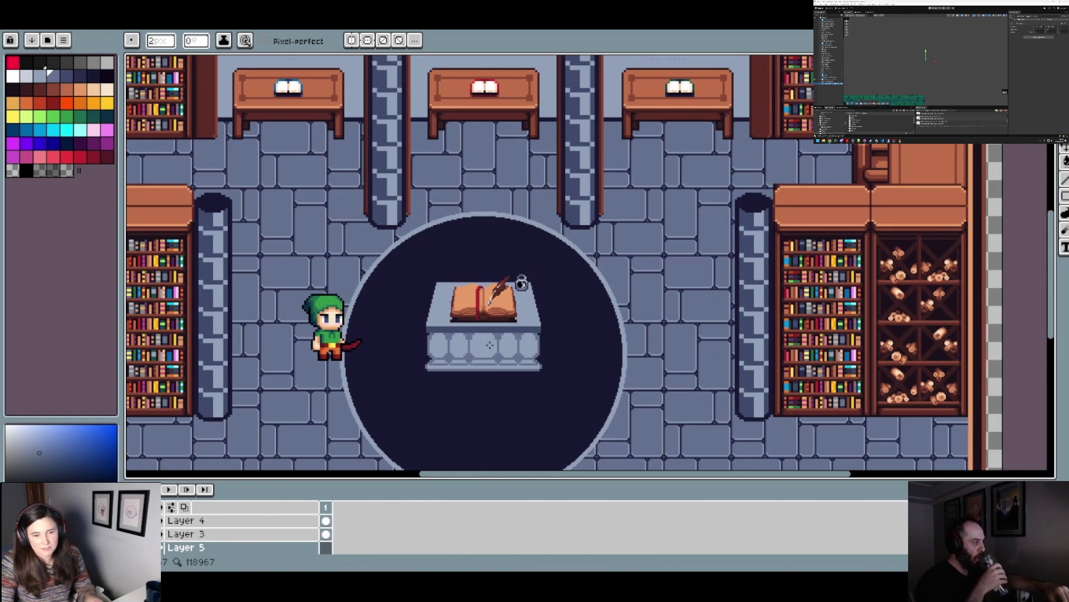
- Zoom in and out to inspect the lectern up close and across the library room
scroll(490, 320, "up", 2)
scroll(530, 315, "down", 2)
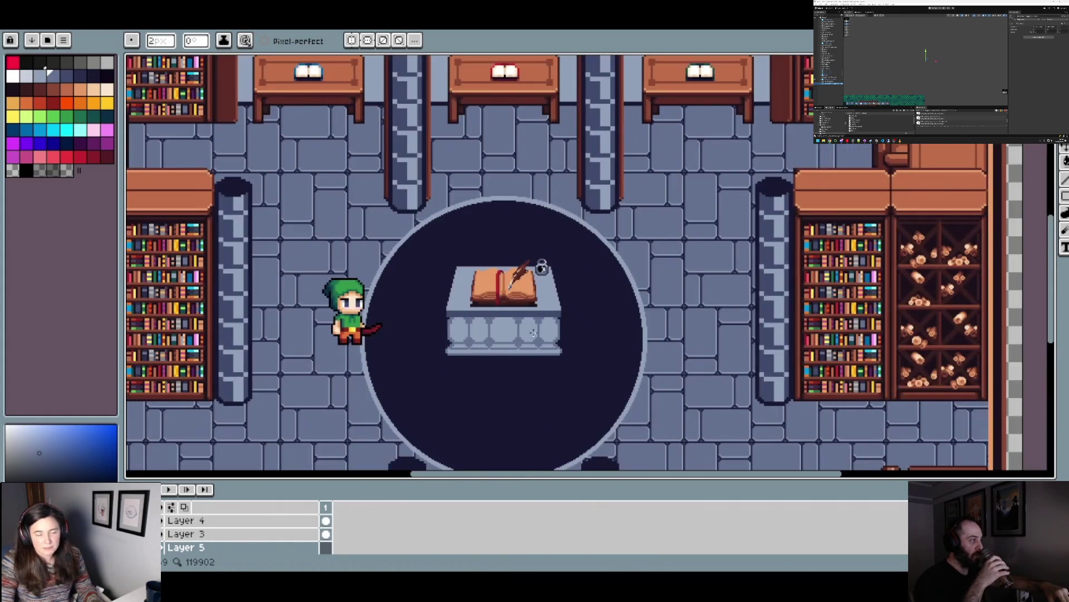
scroll(533, 333, "down", 2)
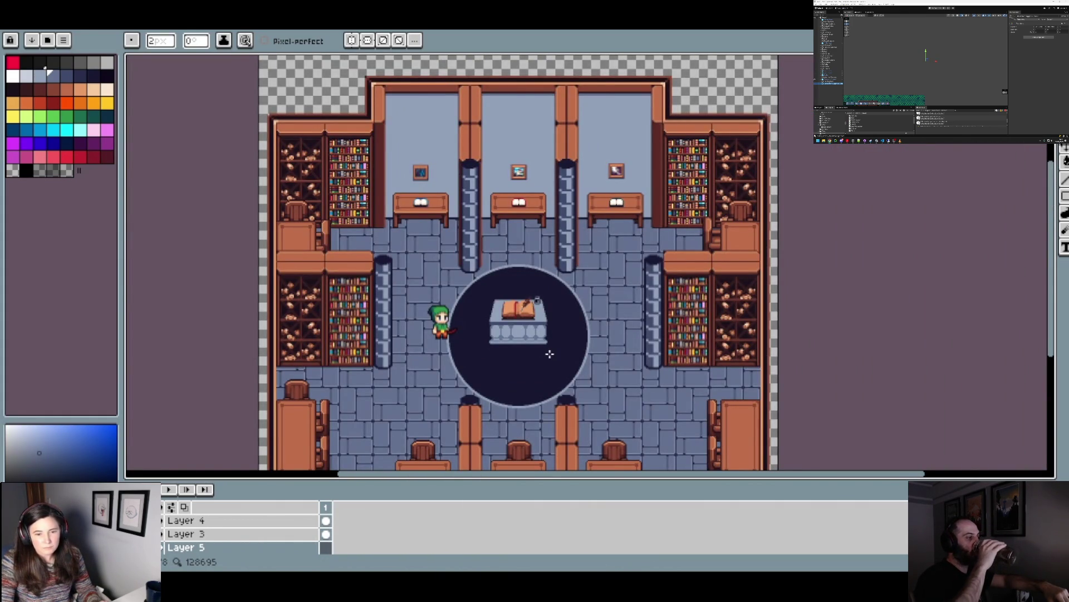
scroll(553, 329, "up", 2)
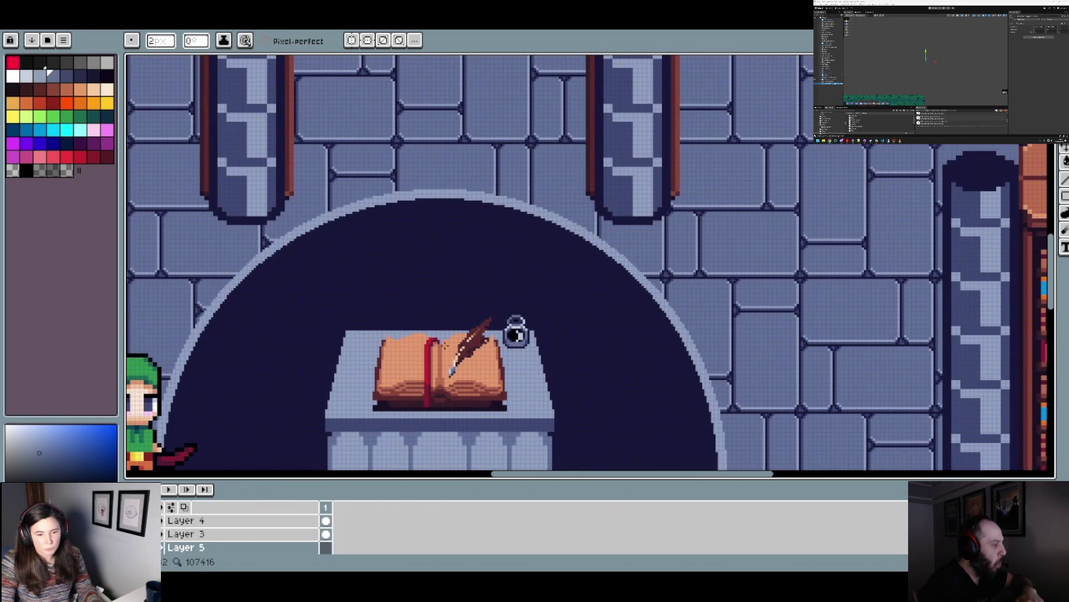
scroll(551, 365, "down", 1)
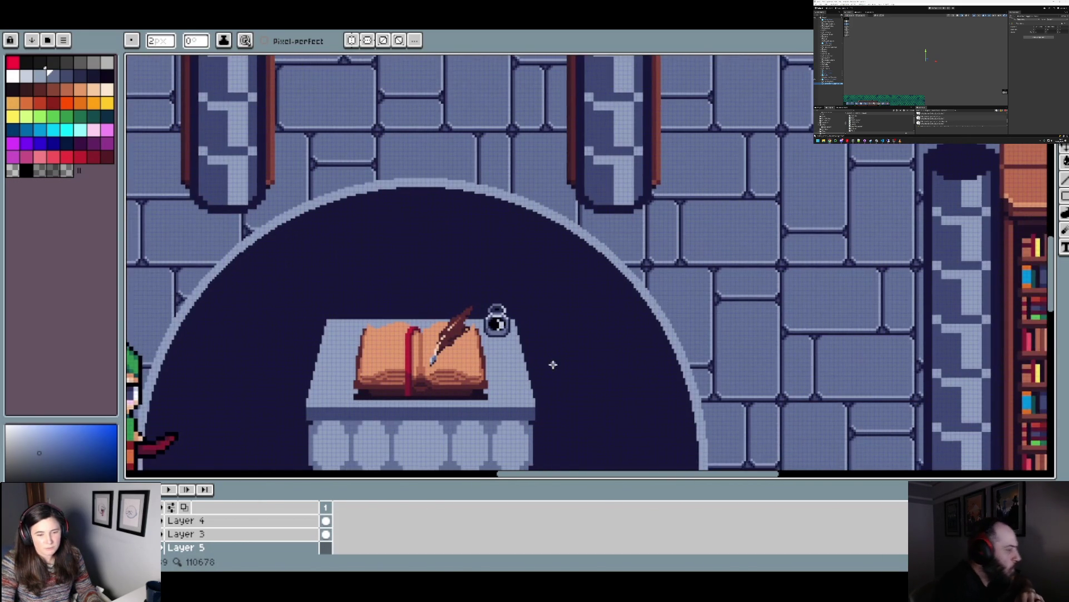
scroll(551, 365, "down", 1)
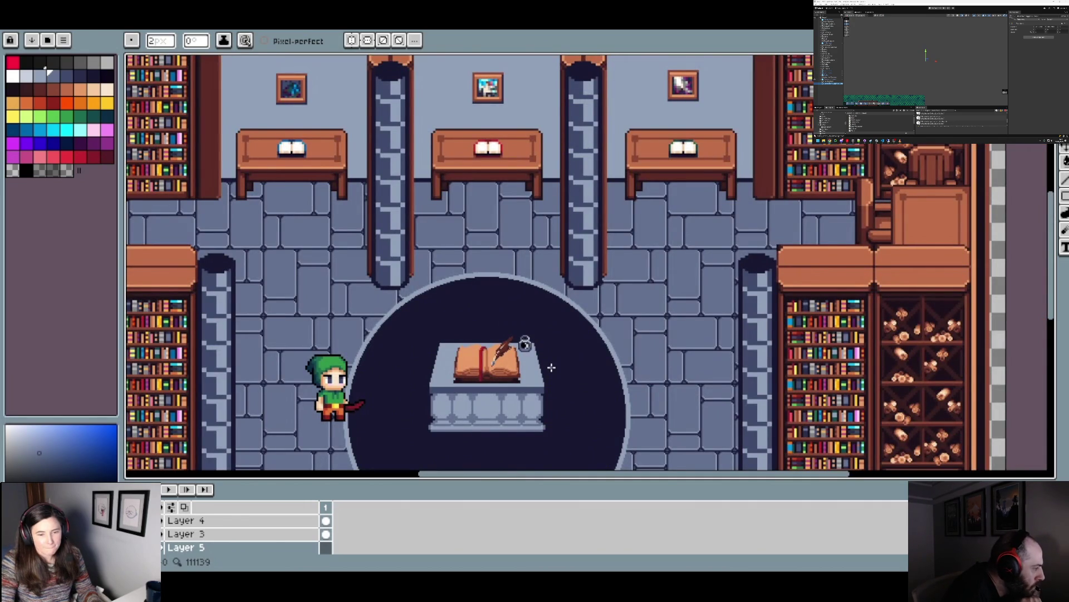
scroll(552, 365, "down", 1)
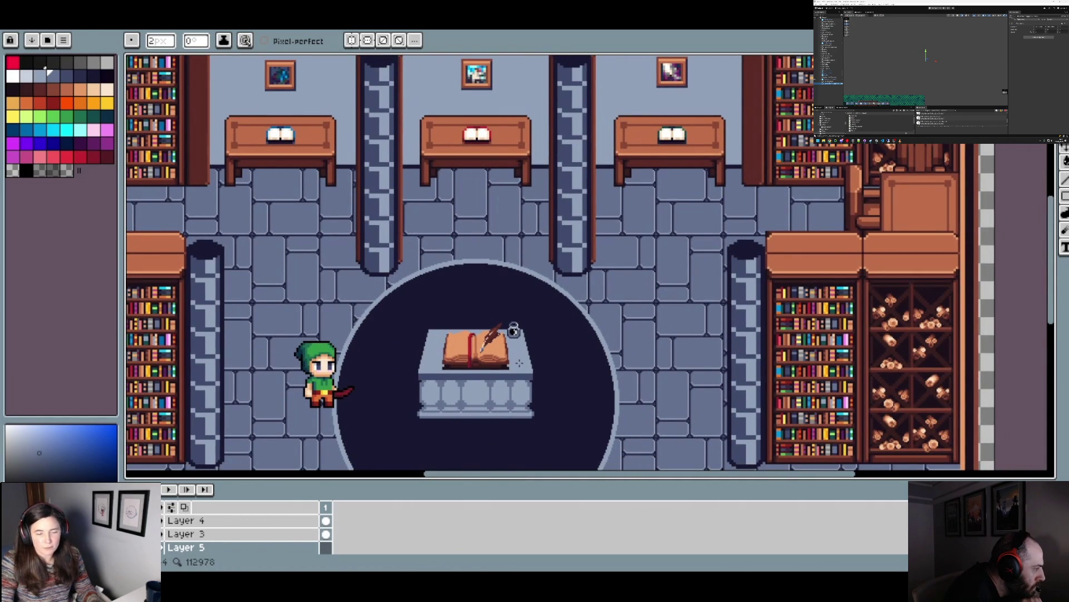
scroll(510, 334, "down", 1)
scroll(485, 317, "down", 2)
scroll(464, 290, "up", 1)
scroll(463, 290, "up", 1)
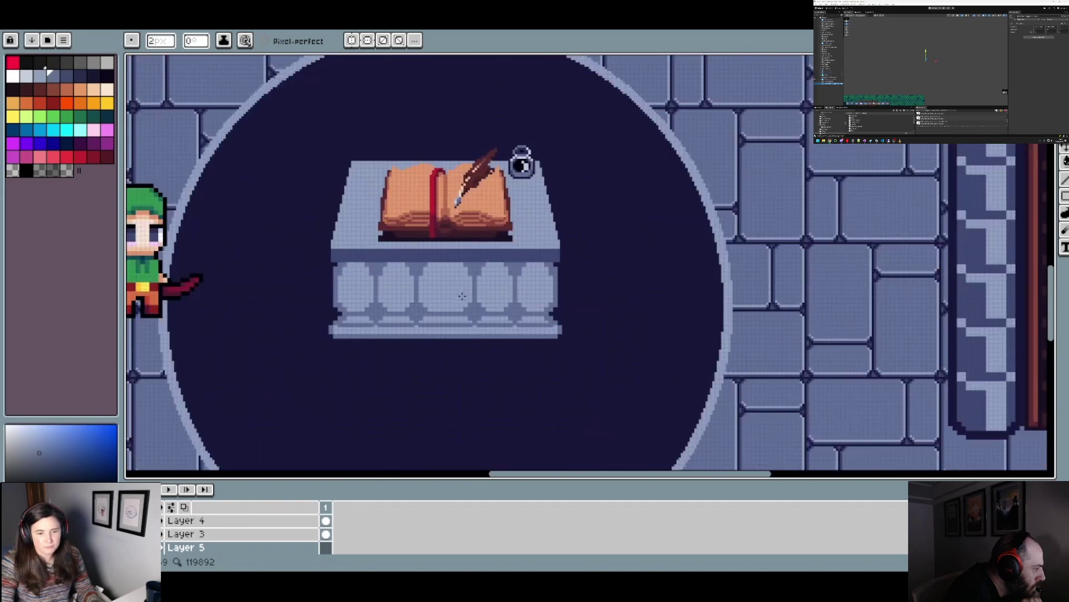
scroll(484, 312, "down", 3)
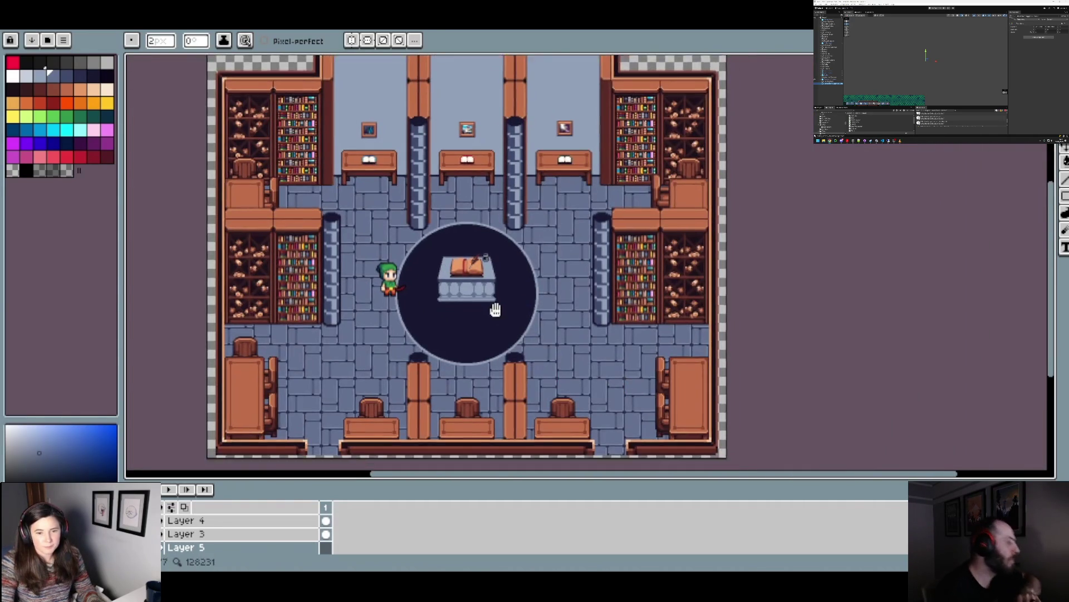
scroll(496, 305, "up", 4)
scroll(284, 263, "up", 1)
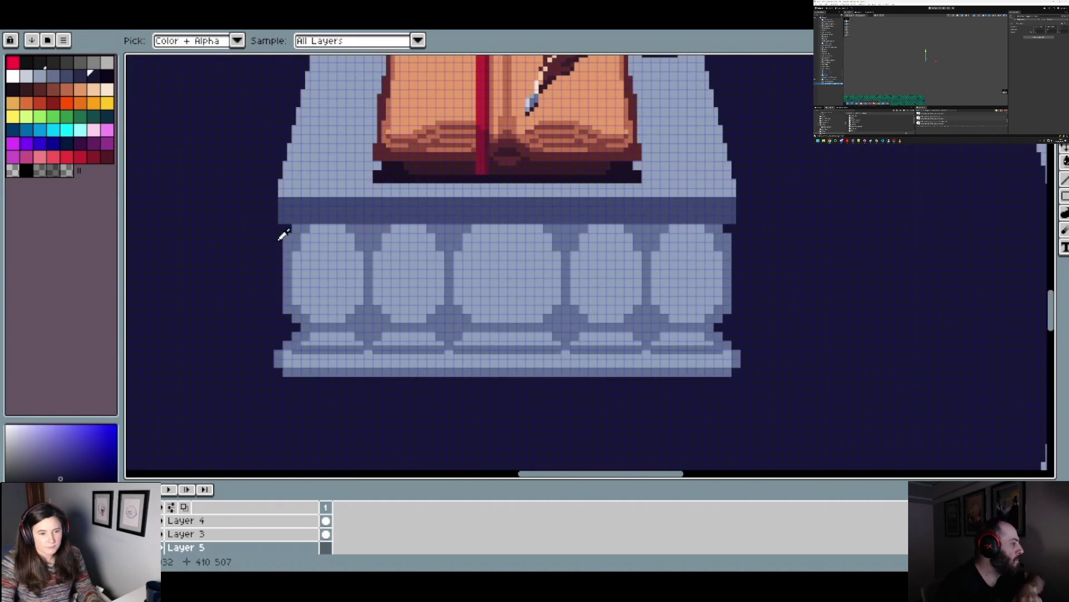
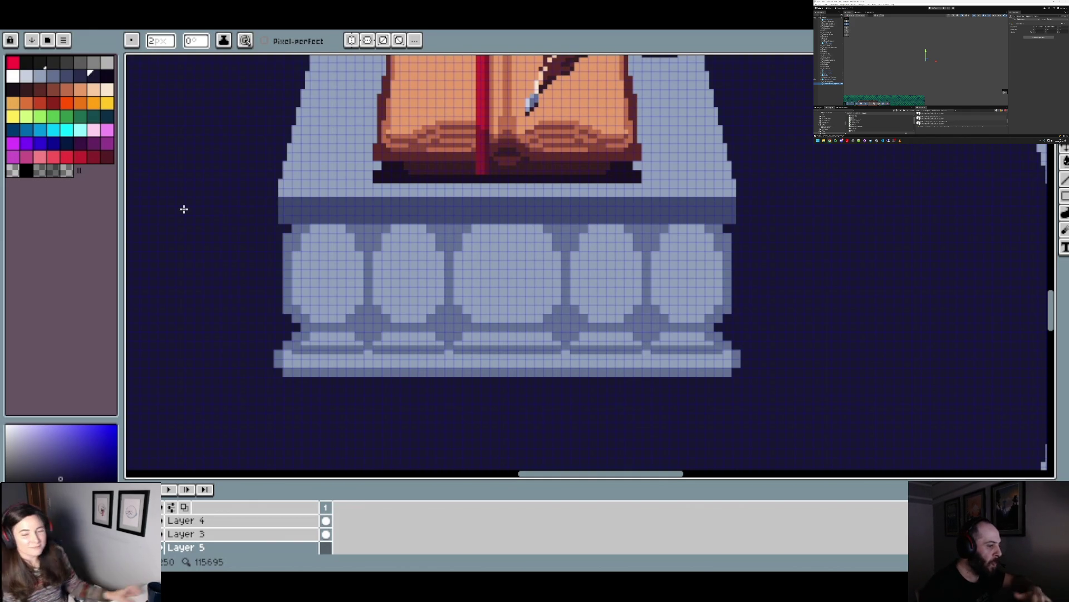
- Set the drawing colour to the transparent swatch and make Layer 3 the active layer
scroll(379, 251, "down", 3)
key("i")
key("b")
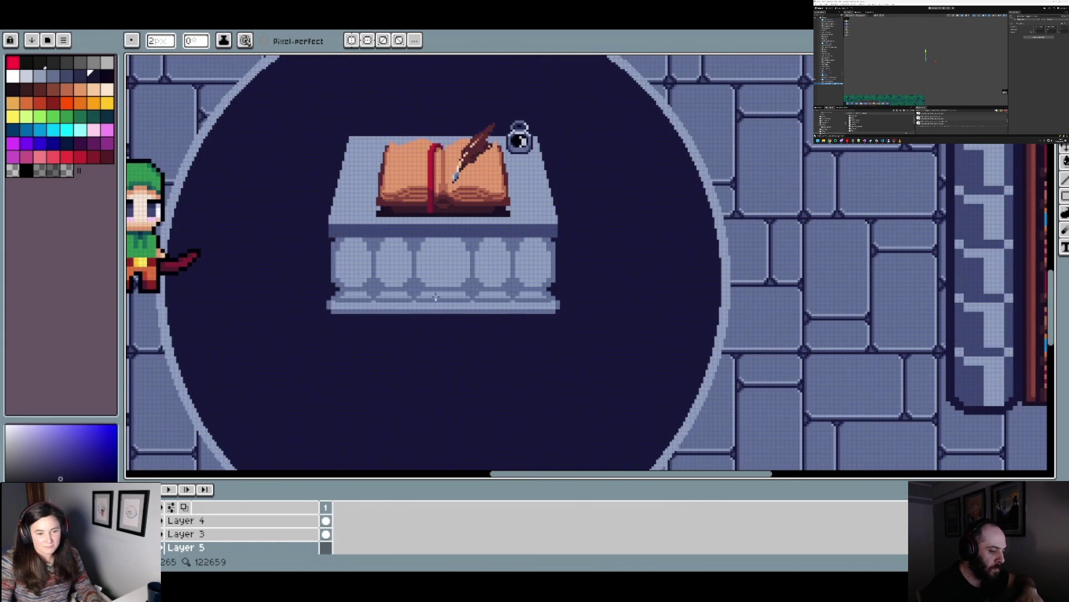
scroll(373, 288, "up", 3)
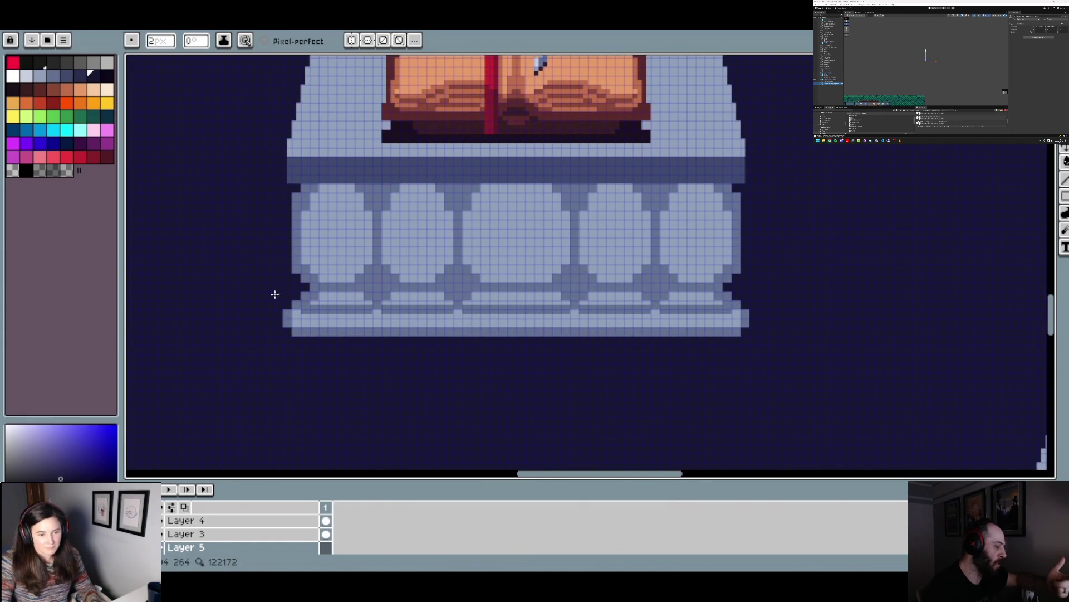
left_click(12, 170)
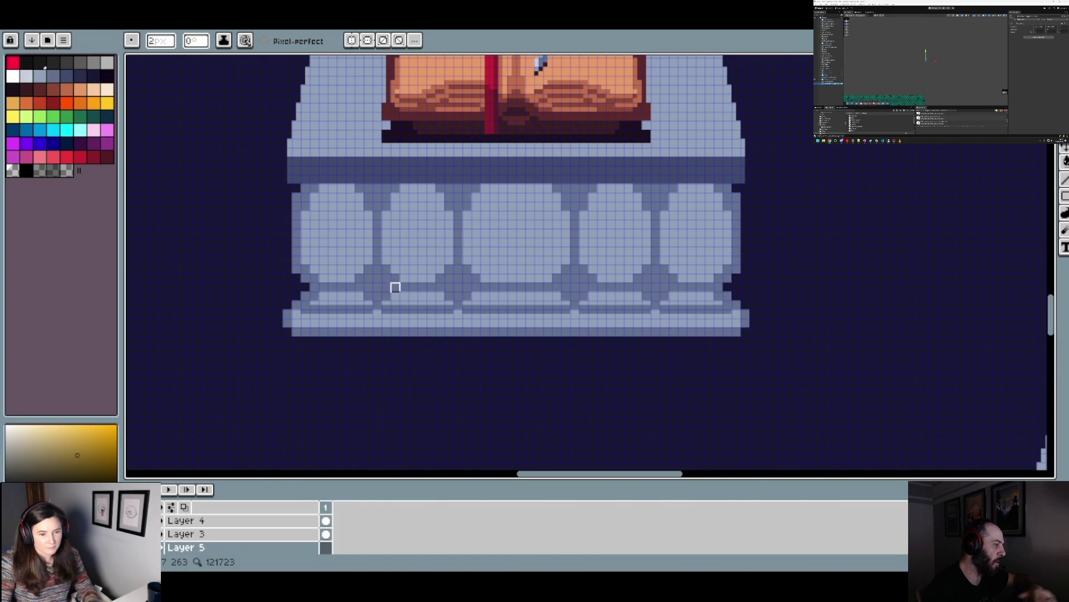
scroll(245, 541, "down", 1)
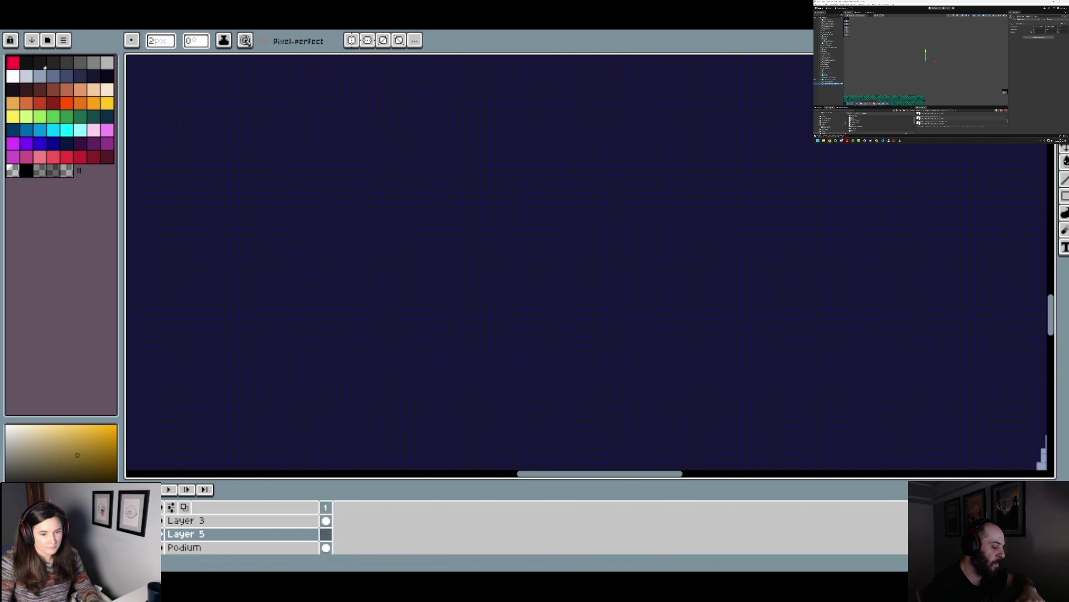
left_click(186, 521)
scroll(454, 303, "up", 1)
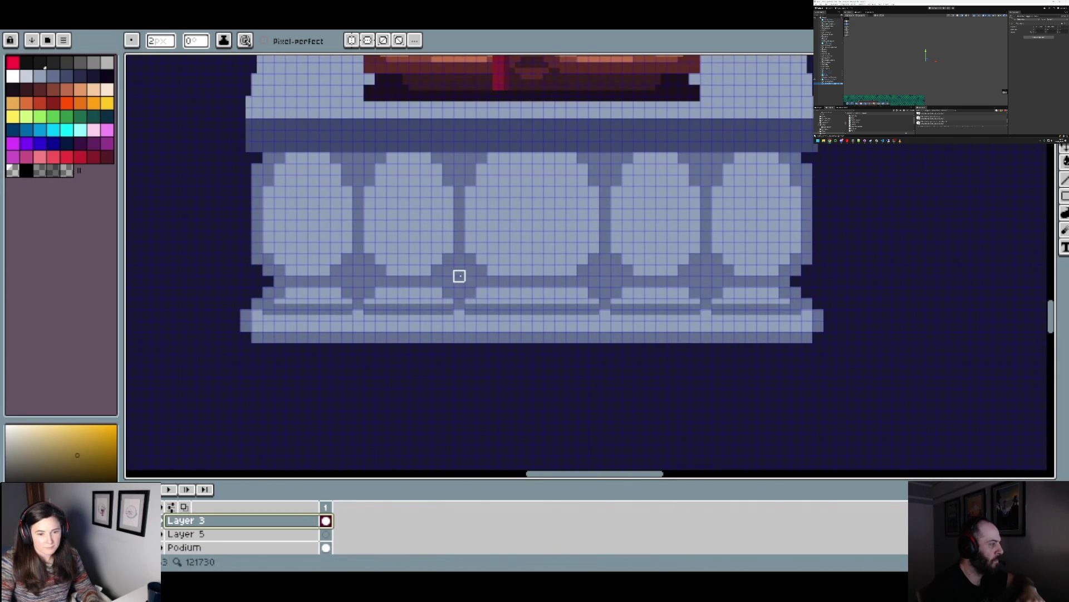
left_click(459, 274)
scroll(470, 309, "down", 3)
scroll(478, 306, "up", 2)
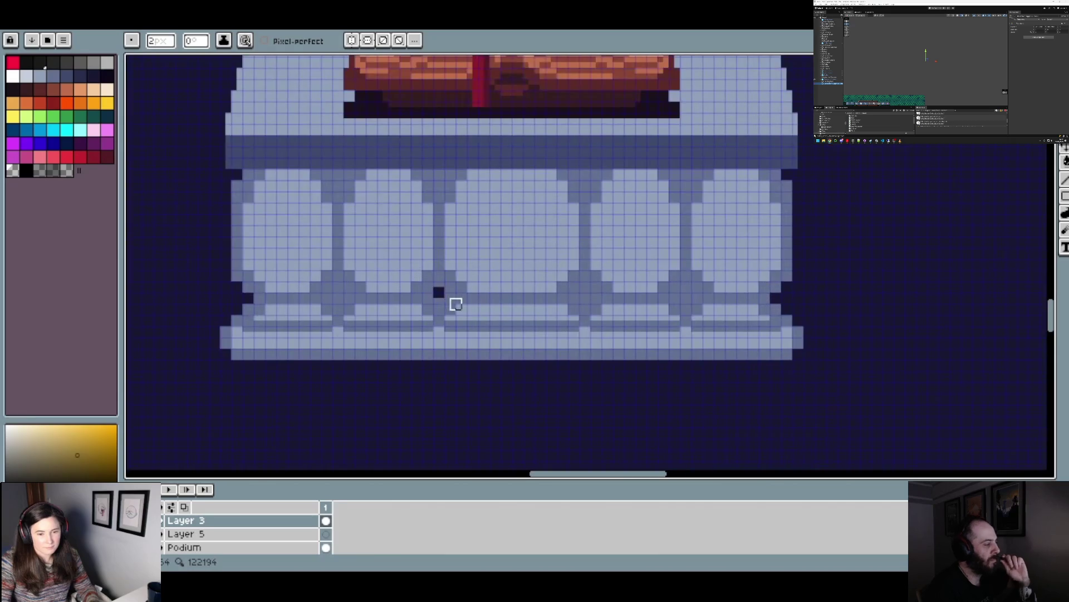
left_click(333, 293)
left_click(333, 287)
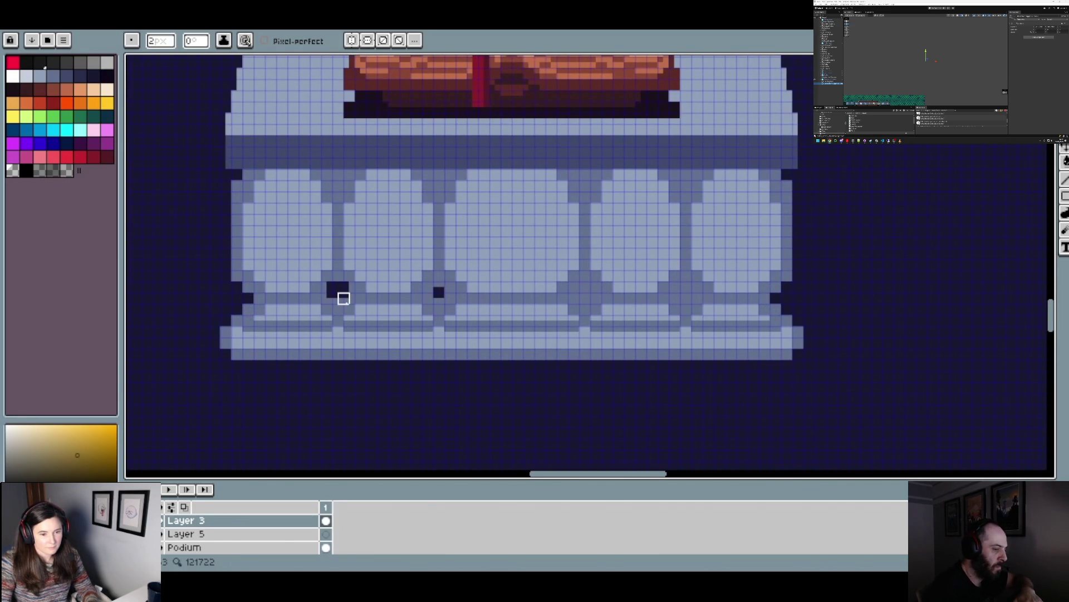
scroll(389, 309, "down", 1)
scroll(388, 309, "down", 2)
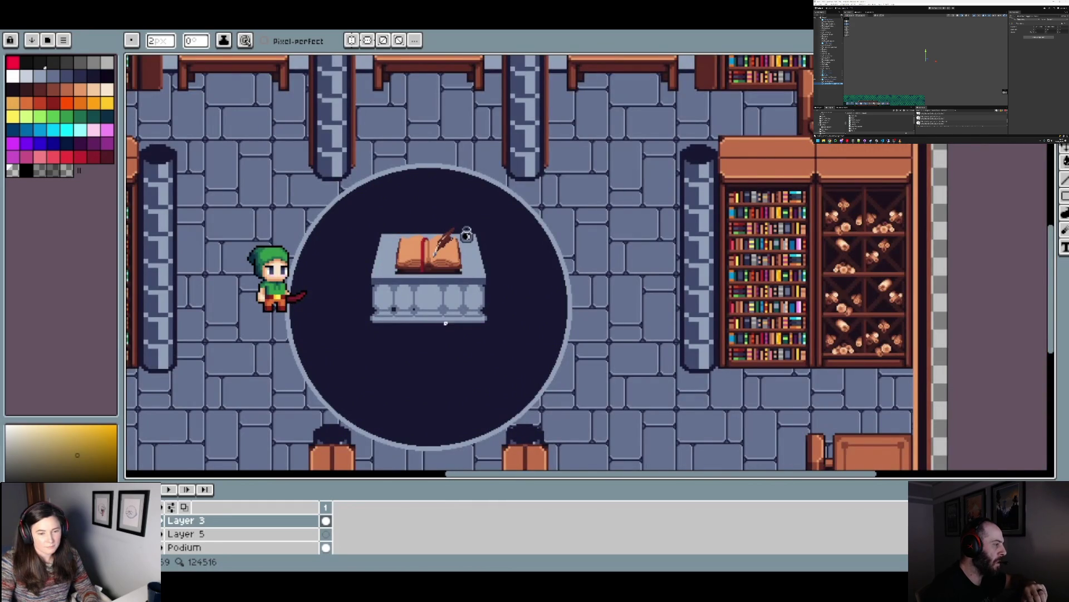
scroll(449, 325, "up", 2)
key("v")
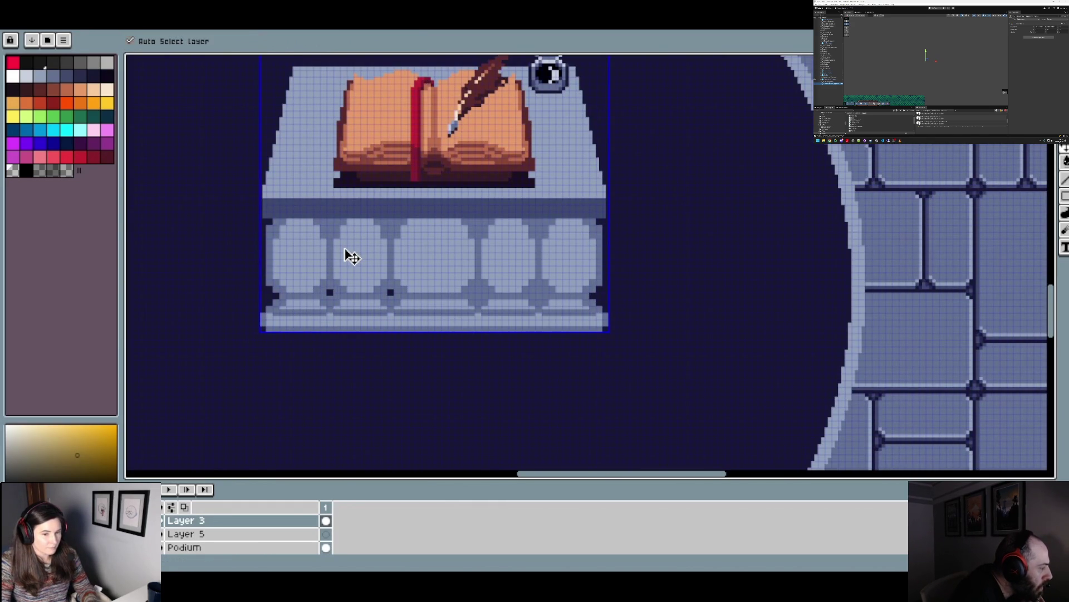
key("b")
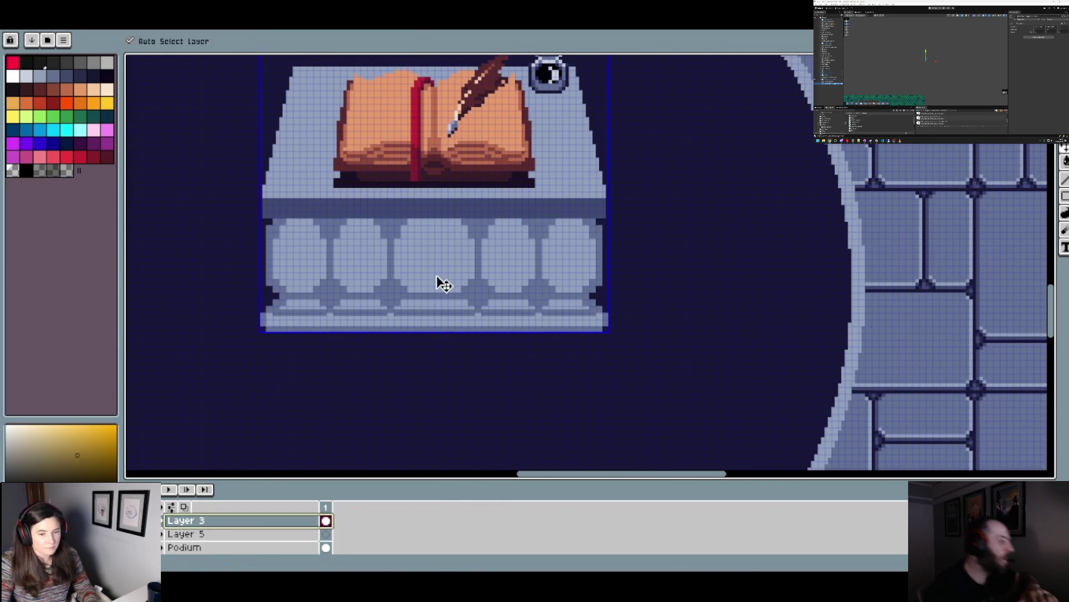
scroll(275, 218, "up", 1)
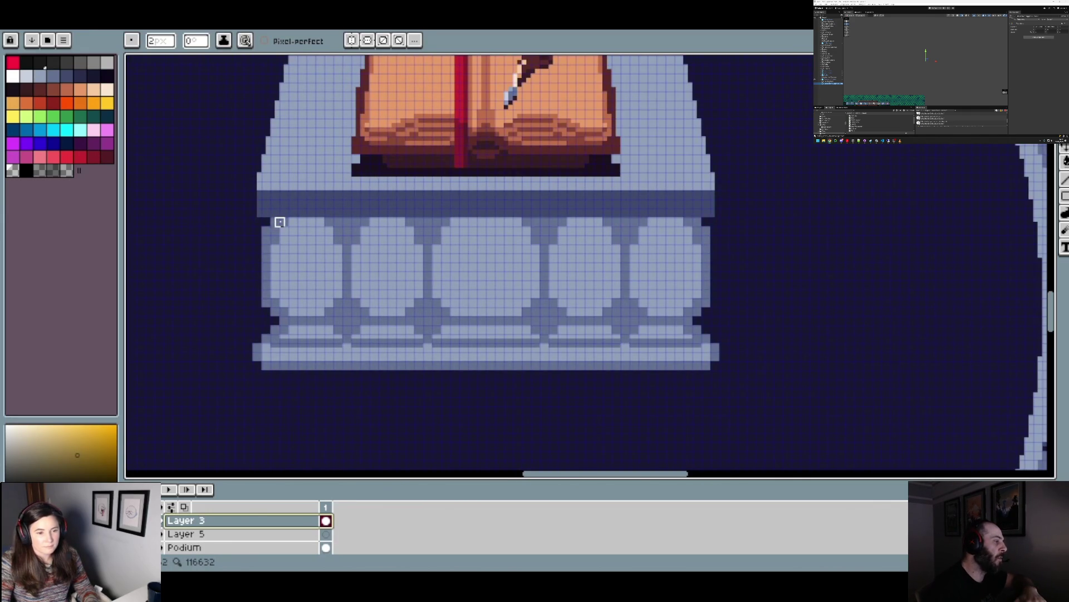
- Review the podium at several zoom levels and pan to bring its left edge into view
scroll(345, 251, "down", 2)
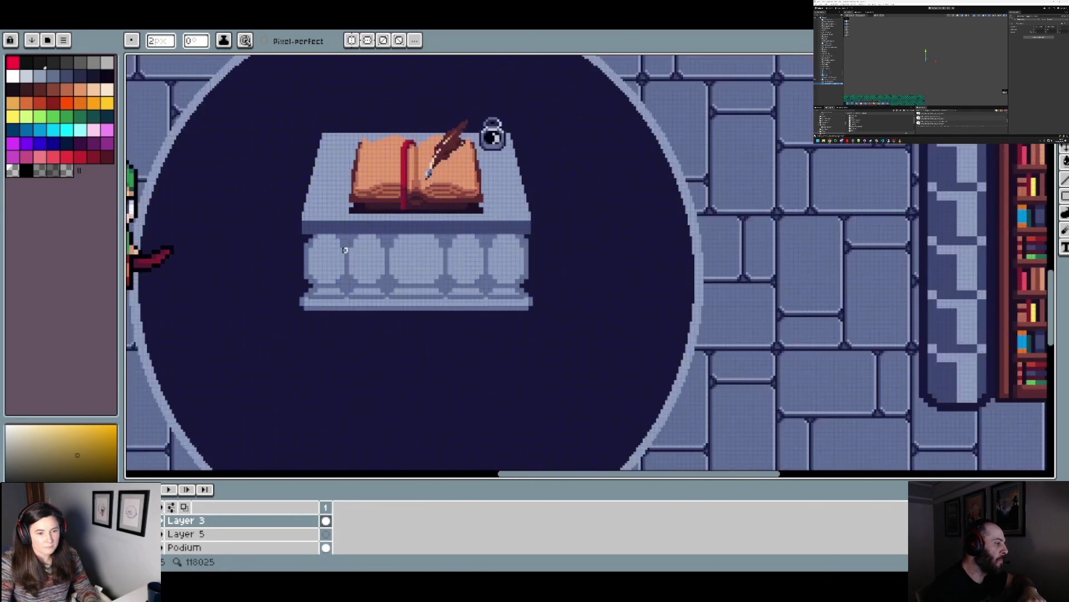
scroll(529, 231, "up", 2)
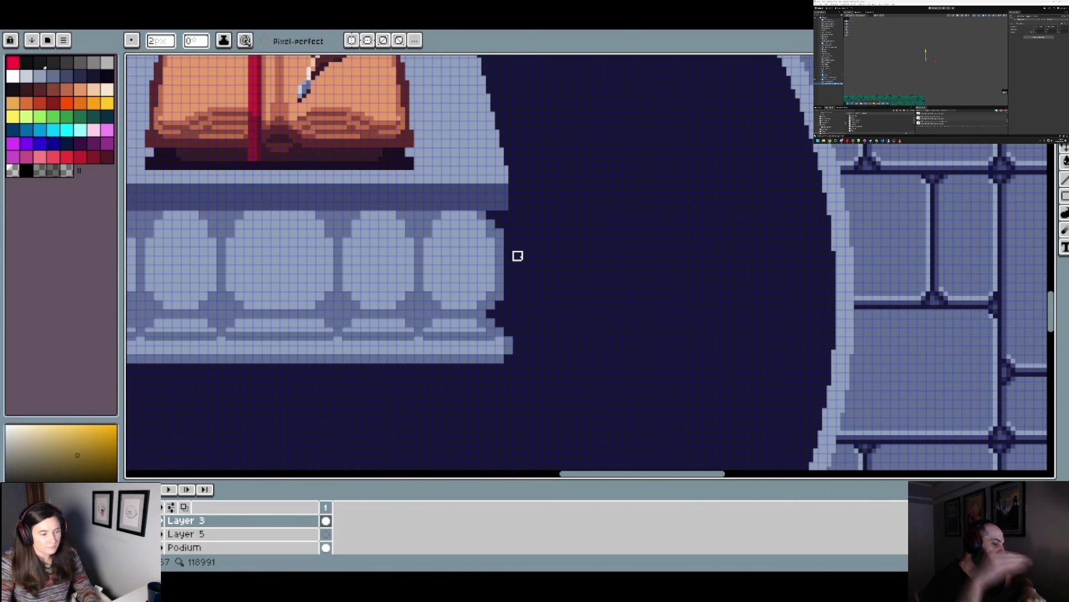
scroll(518, 256, "down", 2)
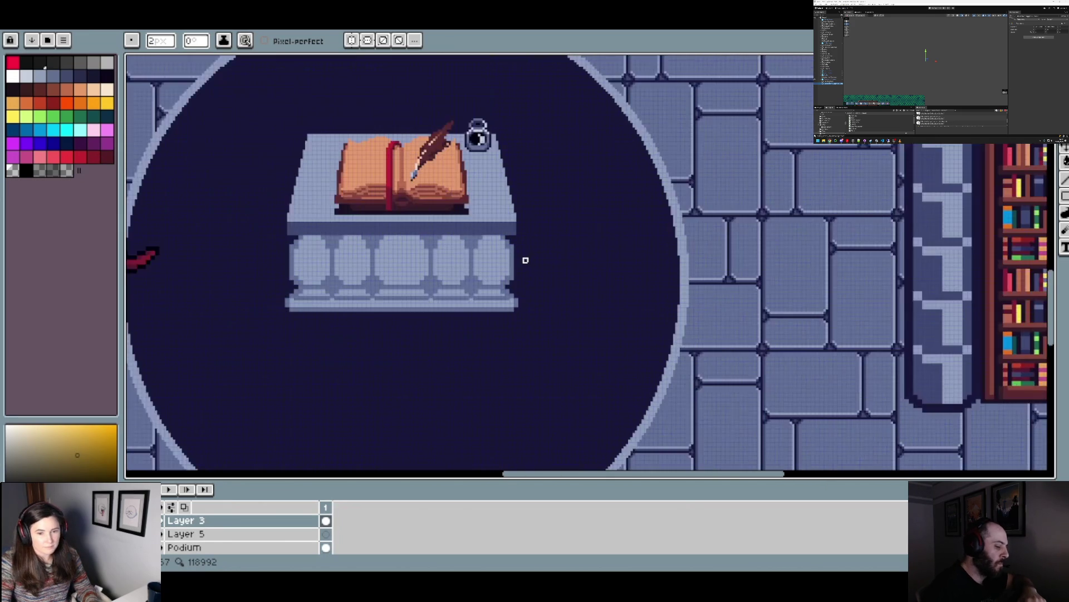
scroll(525, 260, "down", 2)
scroll(496, 265, "up", 3)
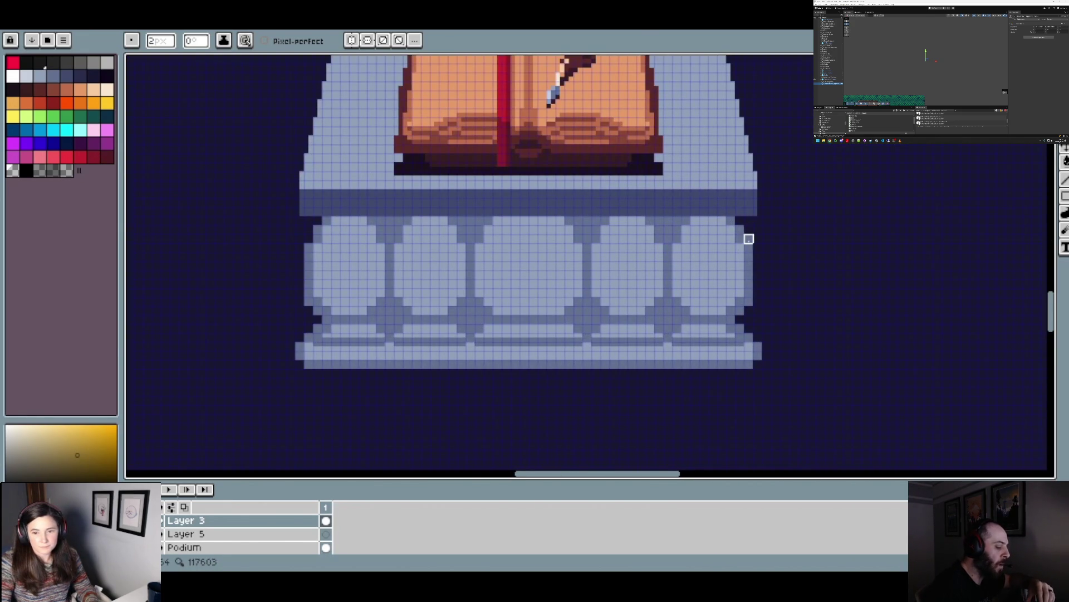
scroll(769, 282, "down", 2)
scroll(772, 289, "up", 2)
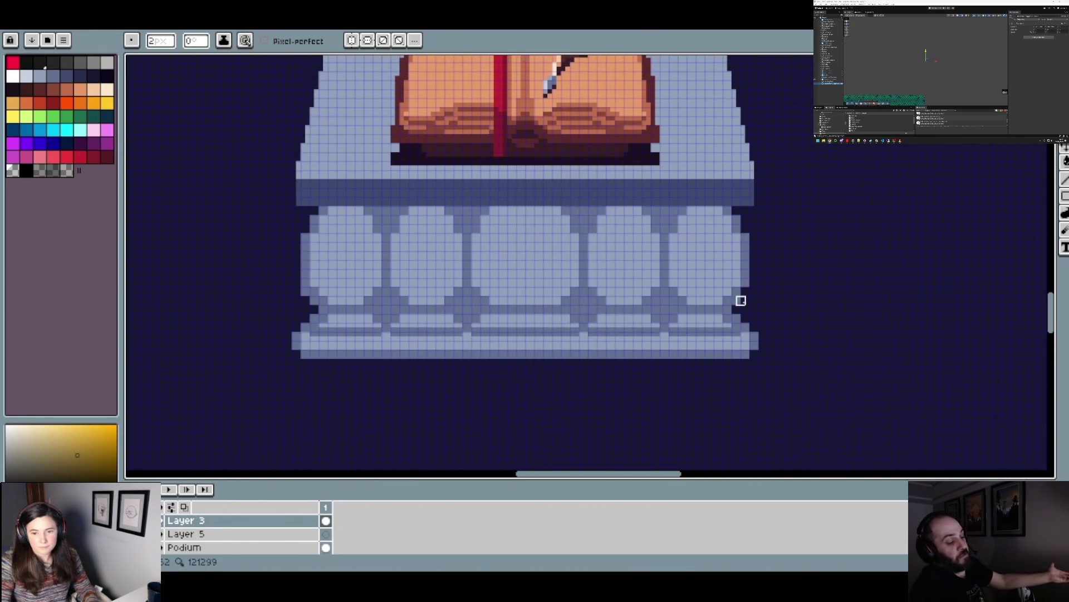
scroll(736, 303, "down", 2)
left_click_drag(788, 305, 594, 306)
- Eyedrop the podium's light blue stone as the drawing colour
scroll(370, 300, "up", 2)
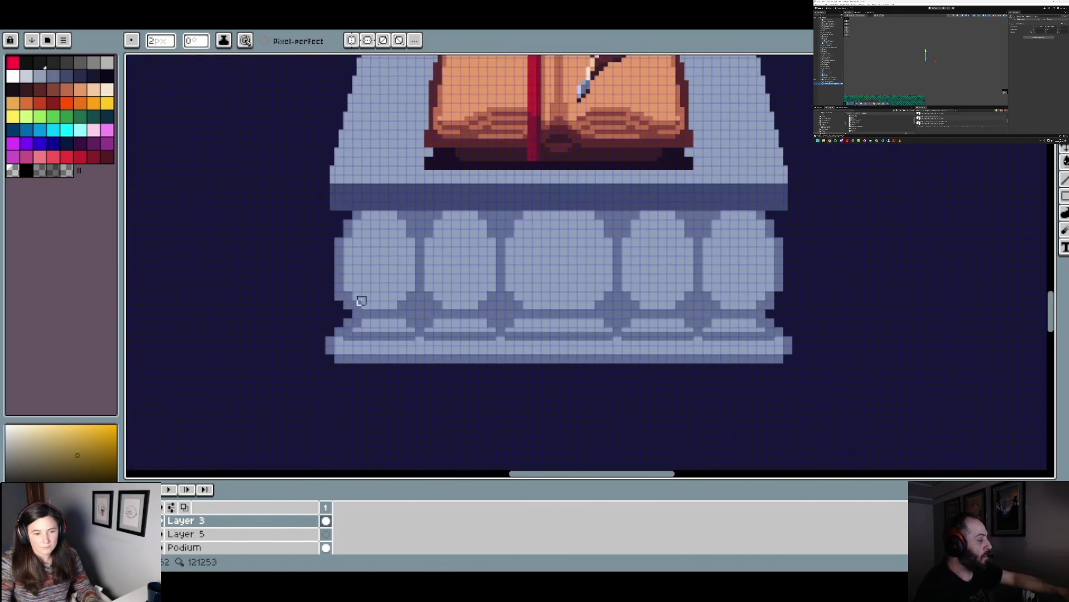
scroll(496, 332, "down", 4)
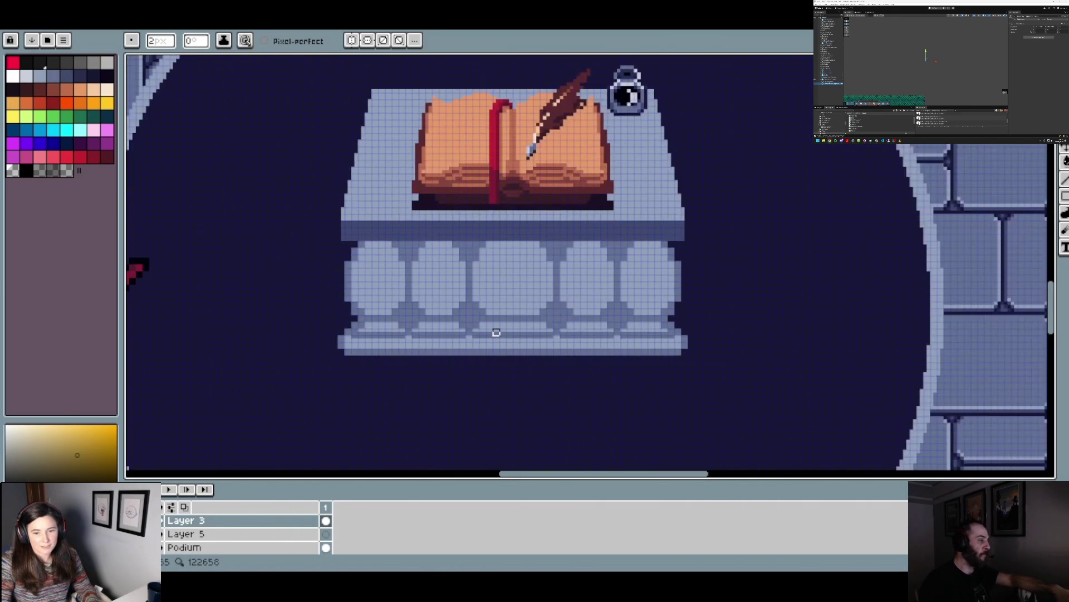
scroll(504, 337, "up", 2)
scroll(523, 337, "up", 2)
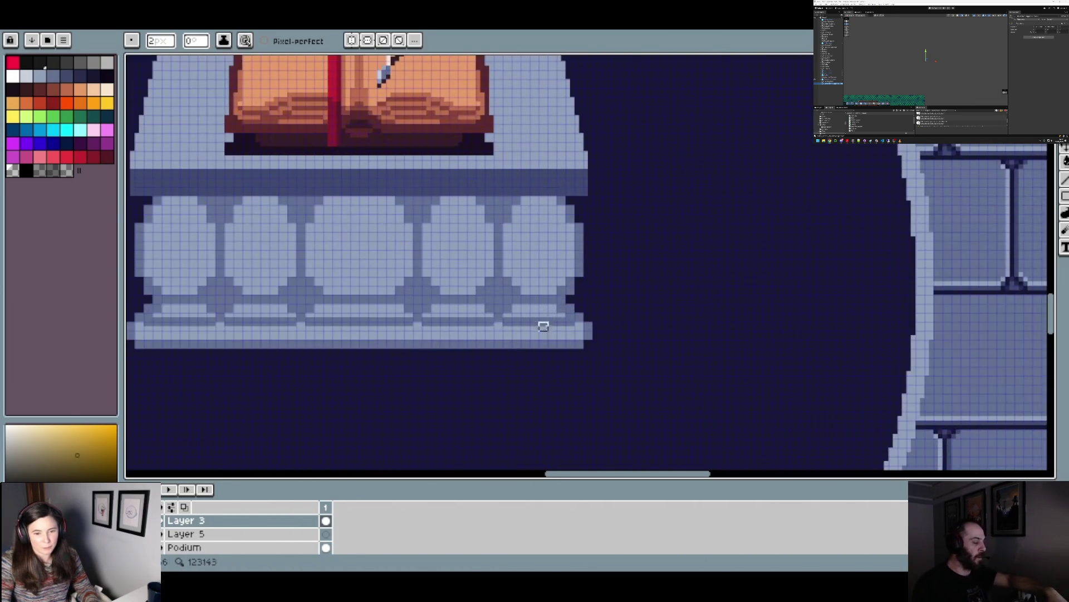
scroll(662, 321, "down", 2)
scroll(568, 329, "up", 1)
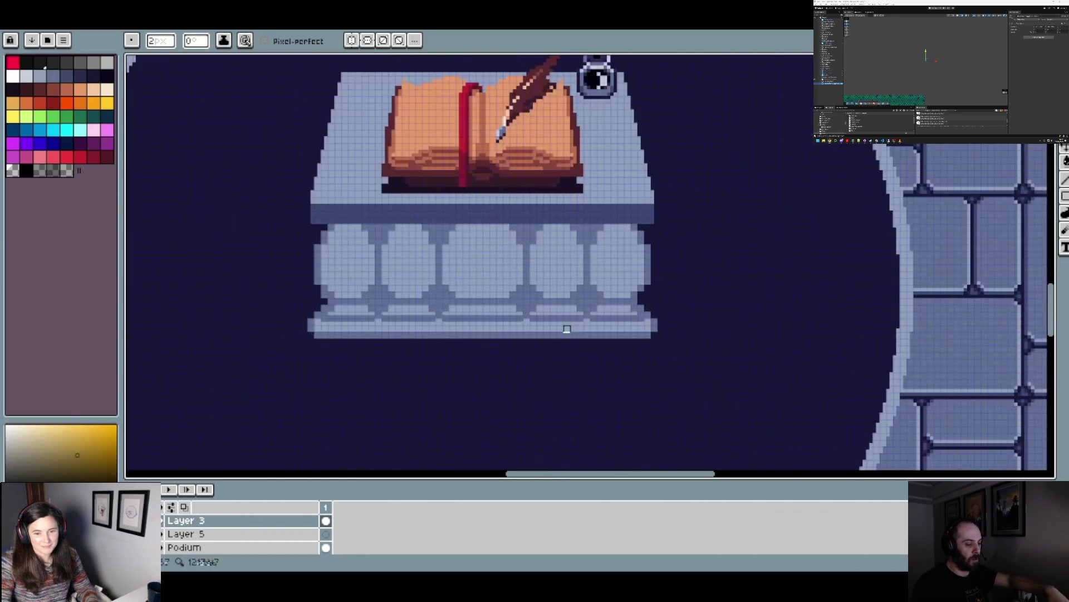
scroll(410, 312, "down", 3)
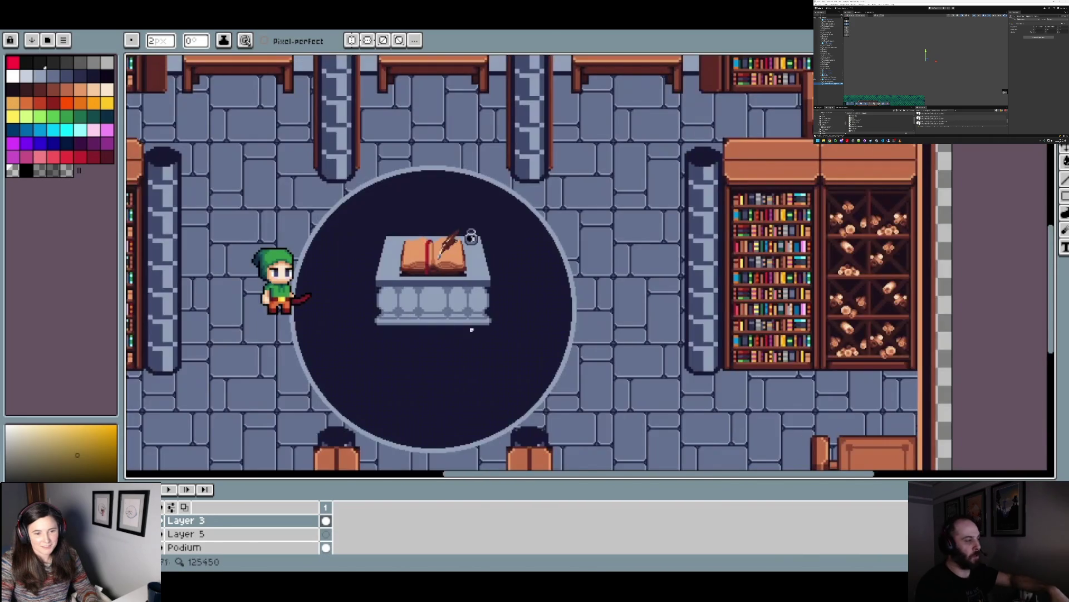
scroll(385, 302, "up", 3)
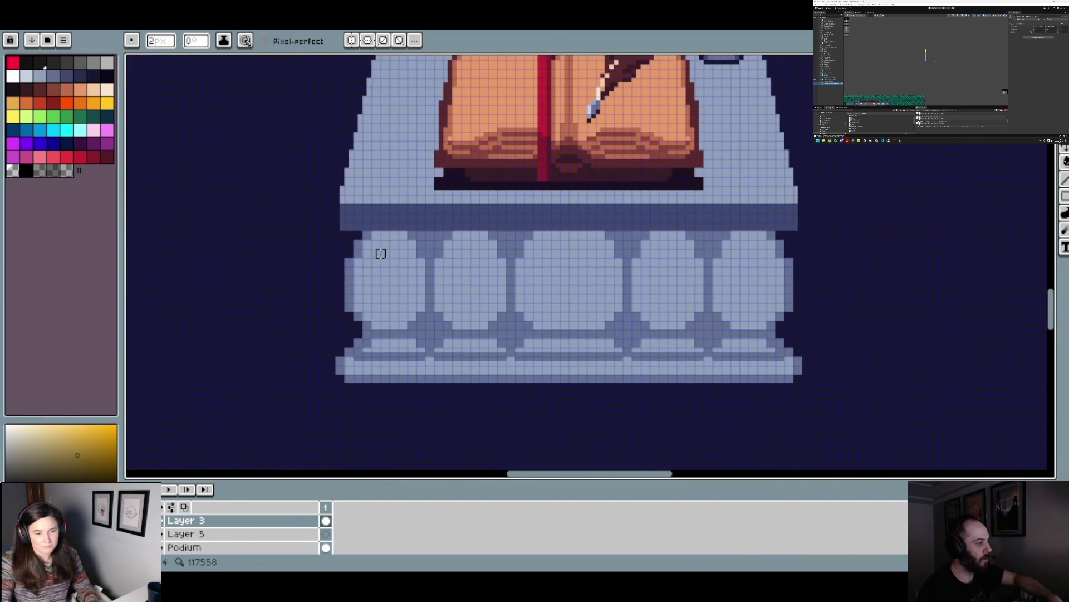
scroll(381, 253, "up", 1)
left_click(360, 272, "alt")
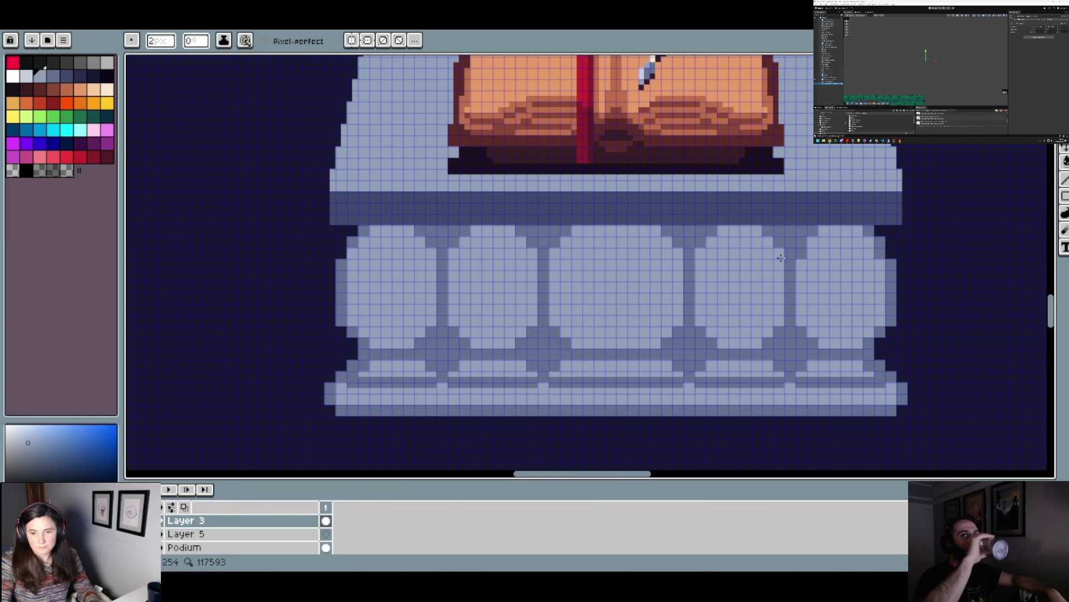
left_click(890, 254, "alt")
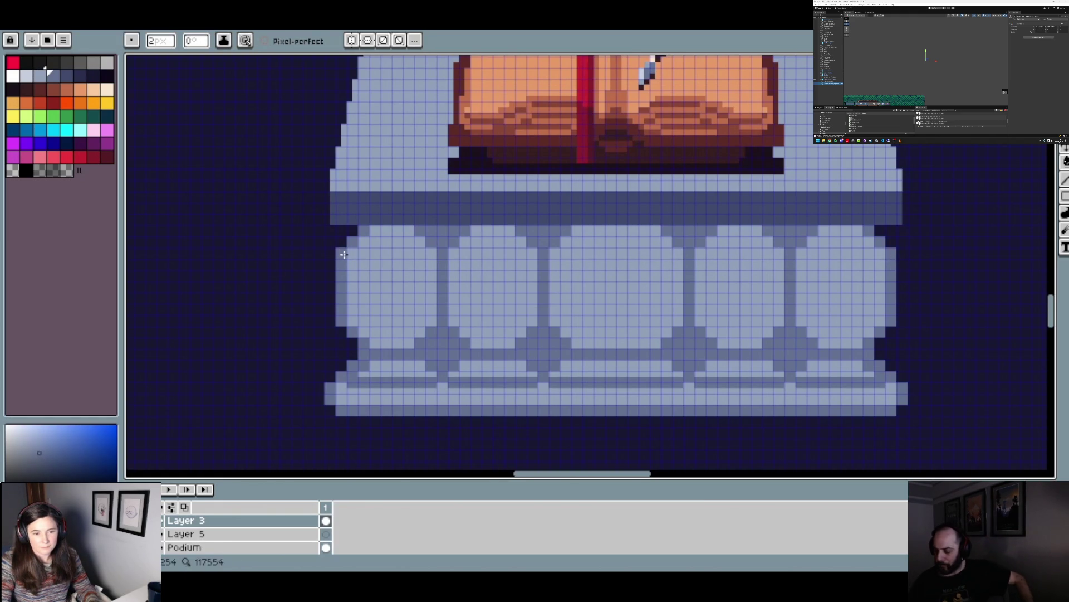
scroll(357, 266, "down", 3)
scroll(418, 278, "down", 2)
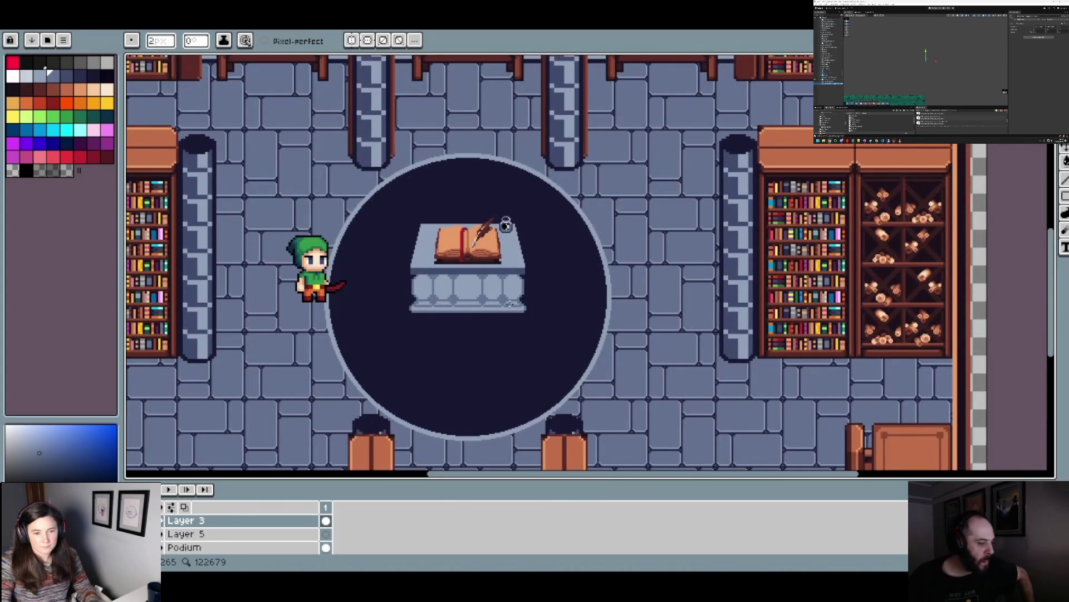
scroll(437, 293, "up", 3)
scroll(437, 293, "down", 1)
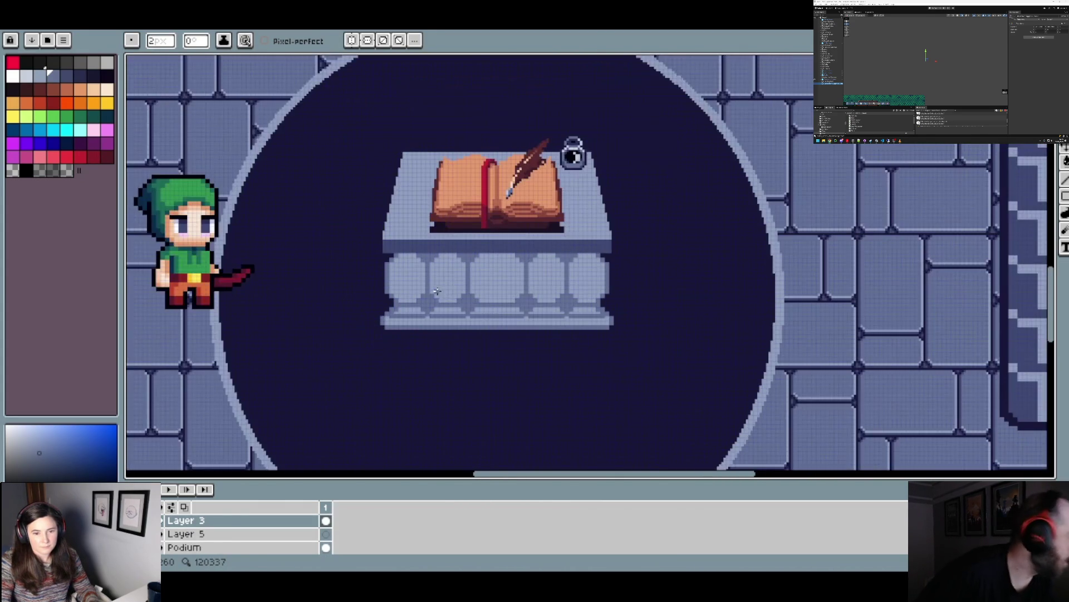
scroll(381, 296, "up", 1)
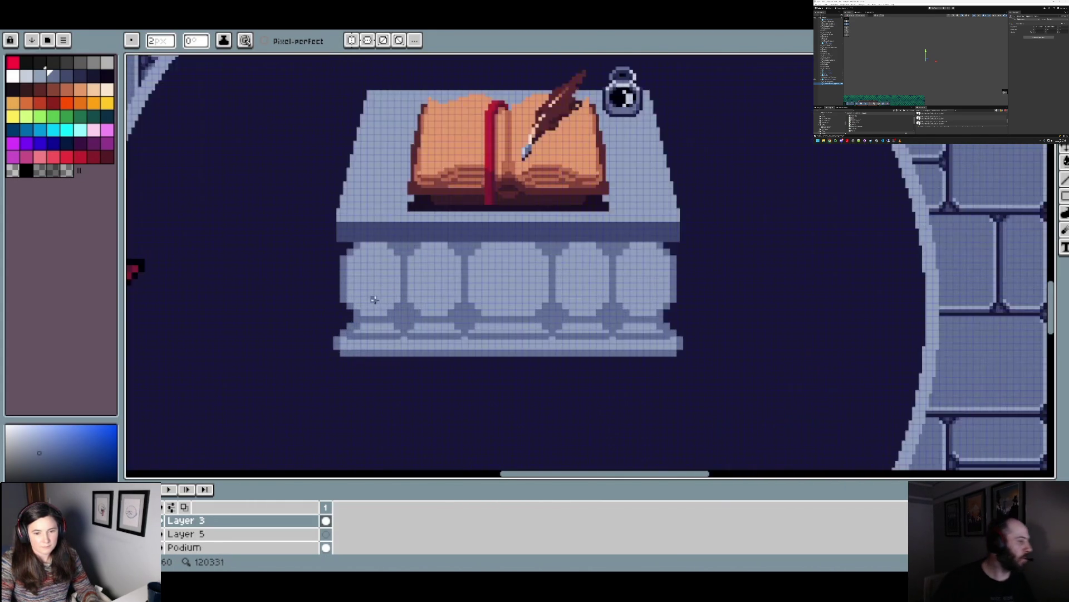
scroll(381, 296, "down", 1)
scroll(381, 295, "up", 1)
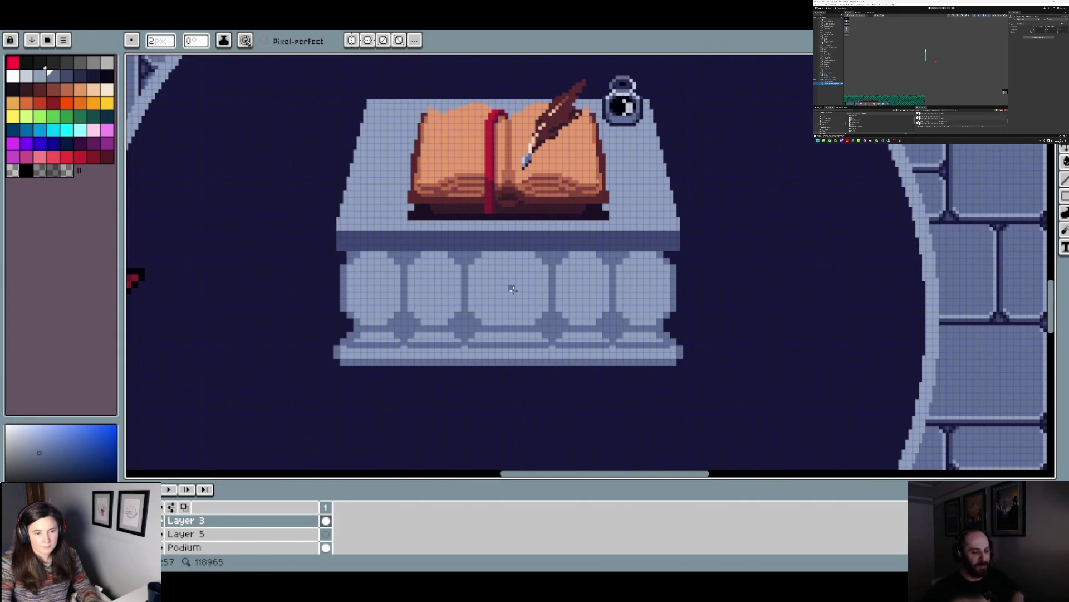
scroll(385, 321, "up", 1)
scroll(362, 337, "down", 3)
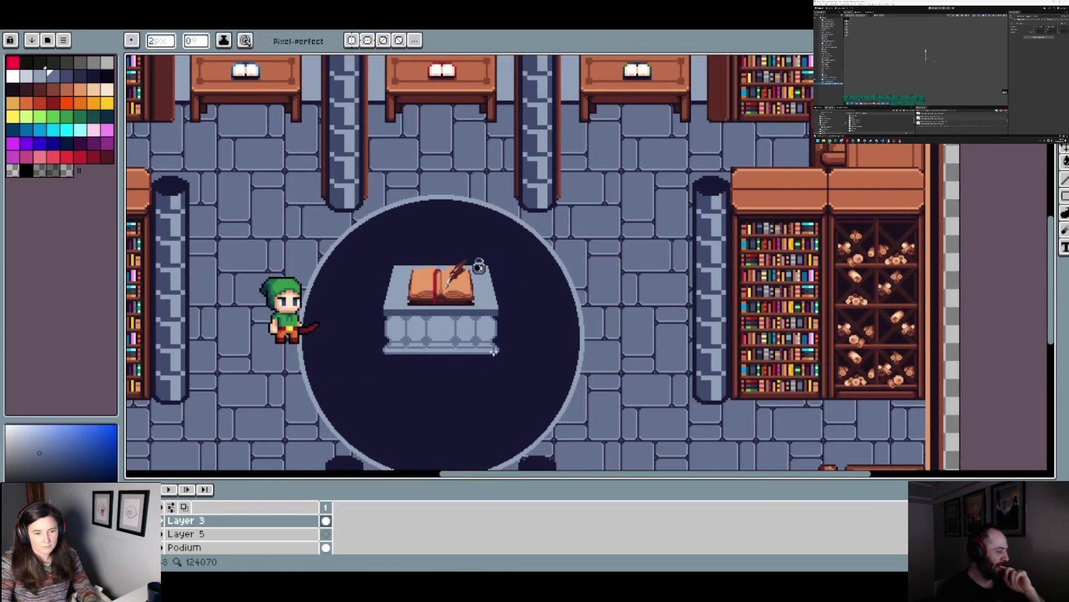
scroll(498, 348, "up", 3)
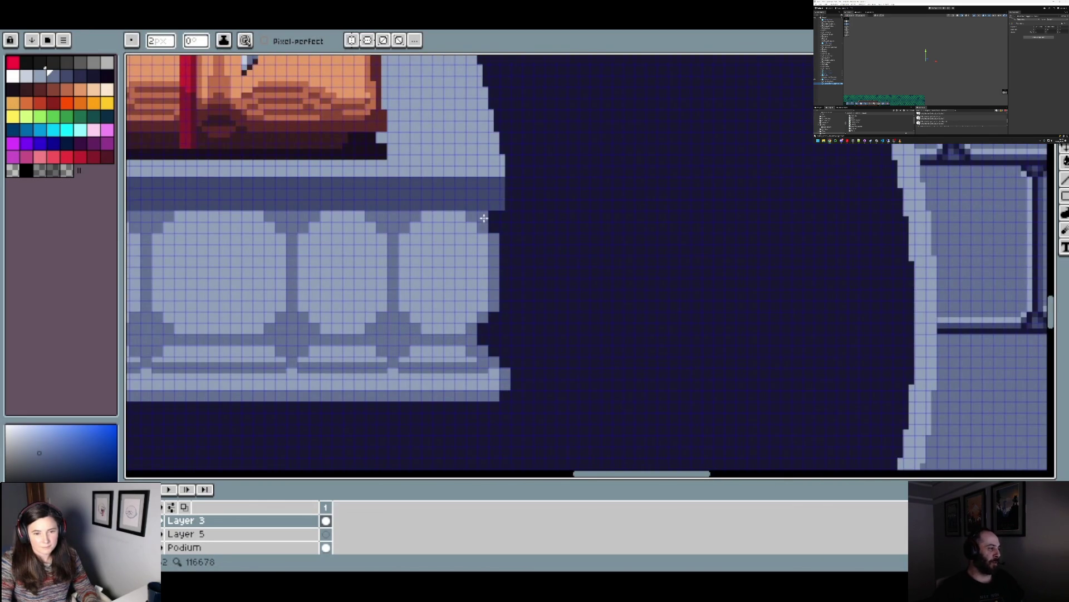
scroll(526, 267, "down", 2)
scroll(537, 287, "down", 2)
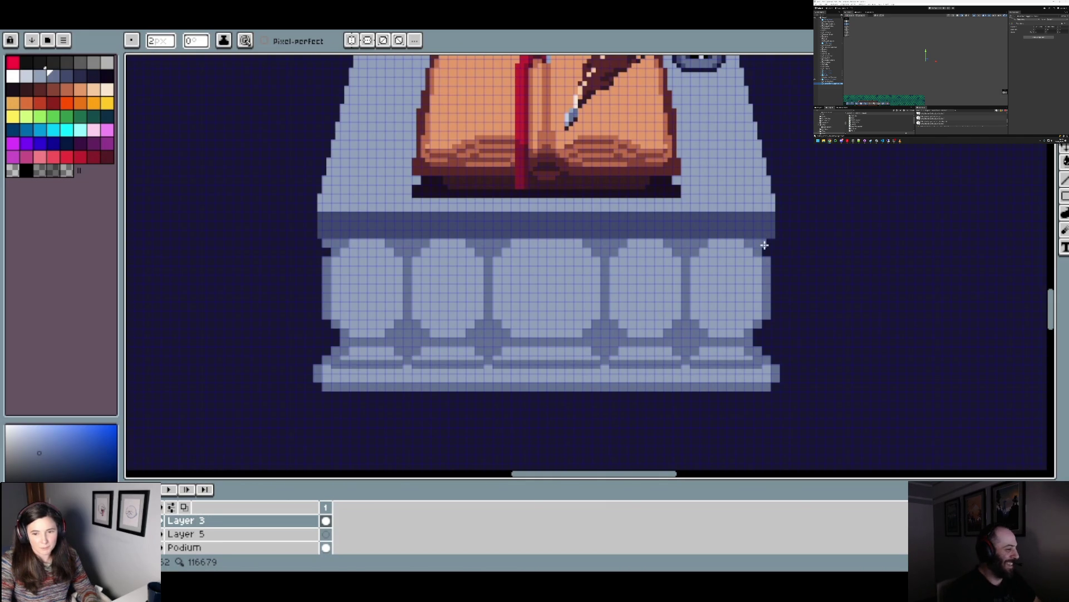
scroll(310, 279, "down", 2)
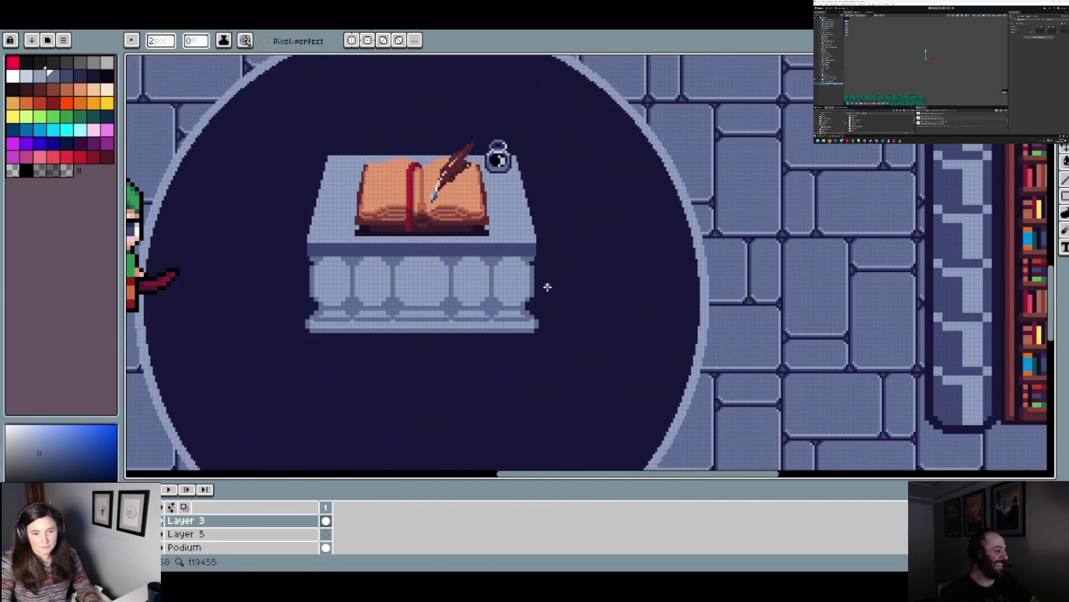
scroll(544, 291, "up", 2)
- With the Pencil, drag the dark band's left edge down to add one pixel column
key("v")
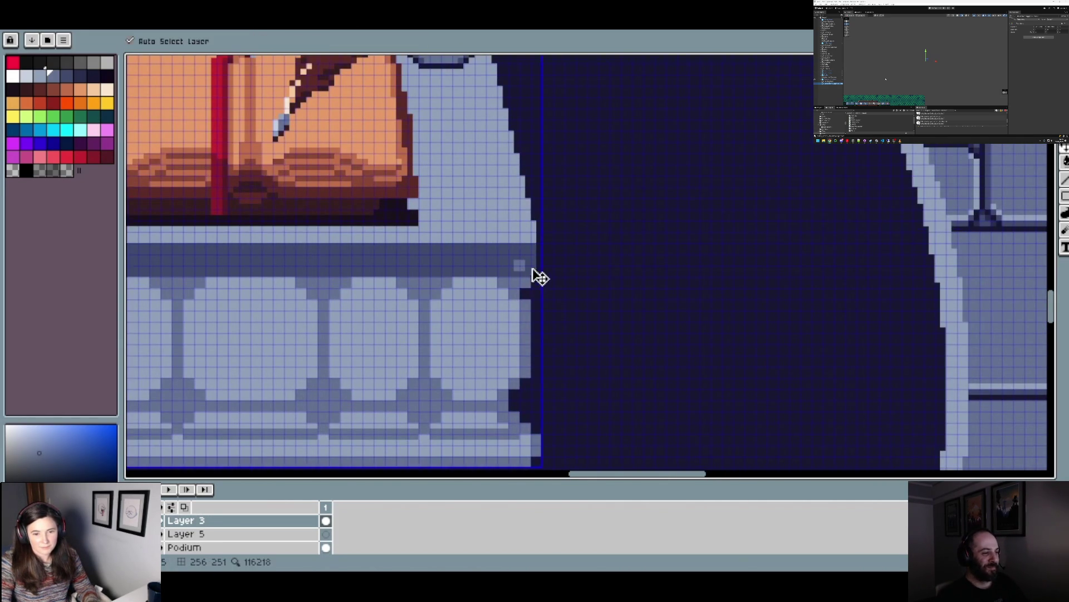
key("b")
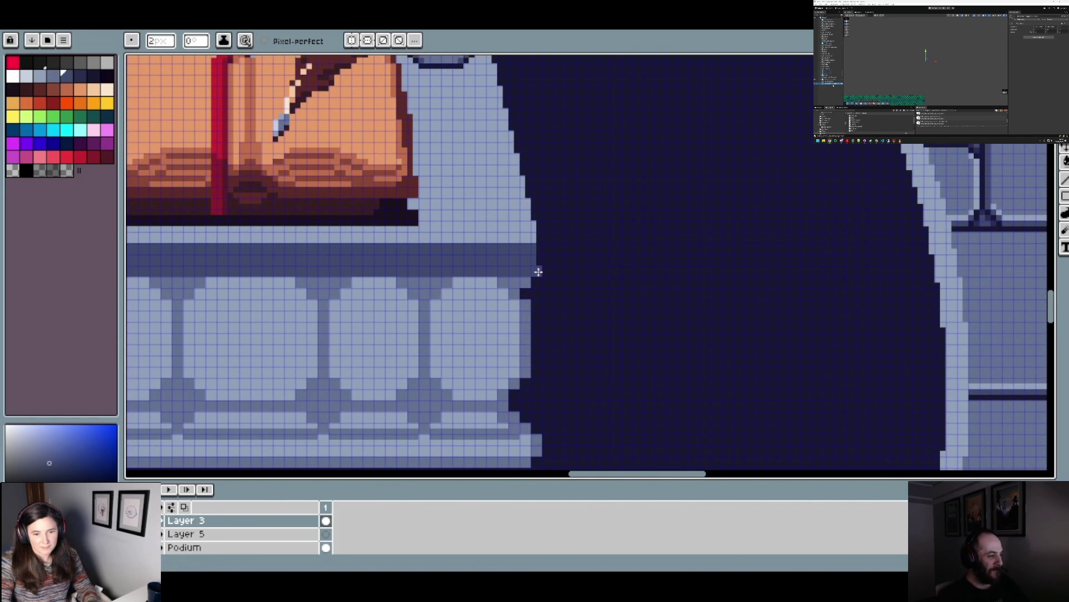
scroll(559, 272, "down", 2)
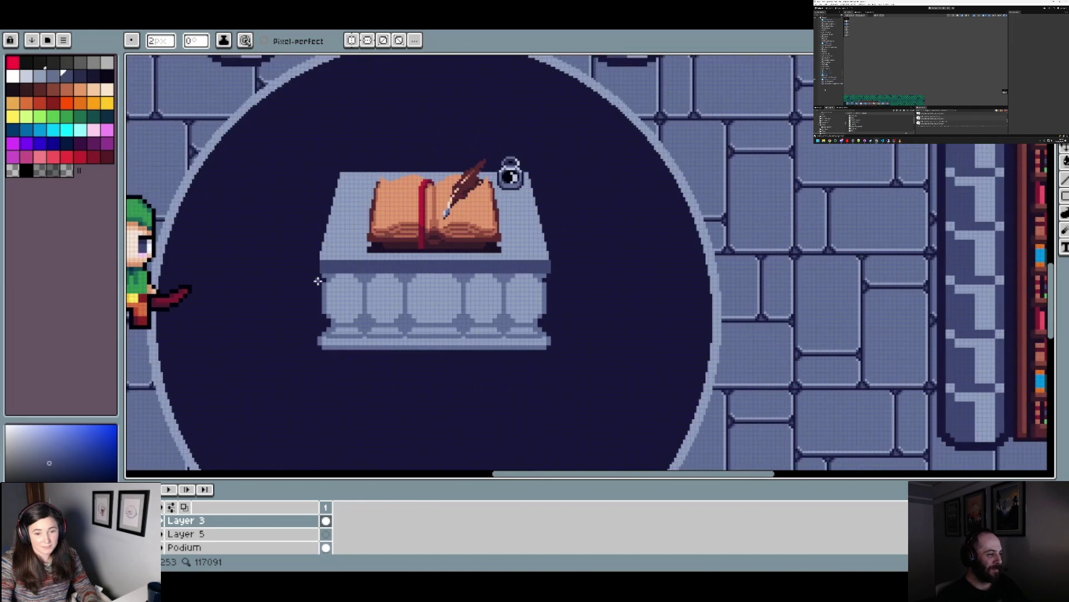
scroll(312, 277, "up", 2)
left_click_drag(328, 253, 324, 233)
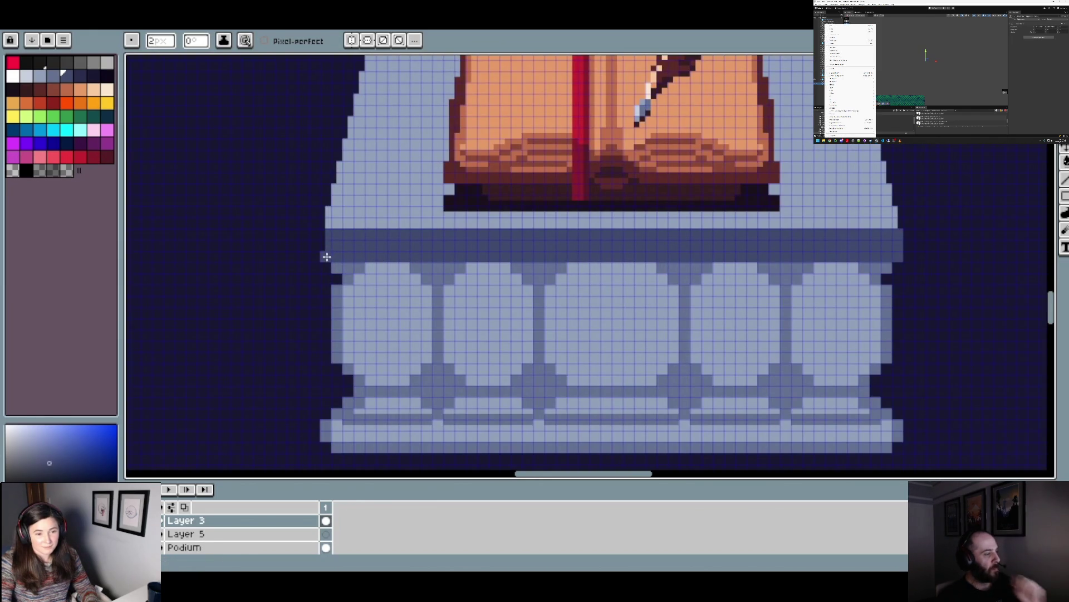
- Sample the podium's light blue and enlarge the brush to 4 pixels
left_click(325, 223, "alt")
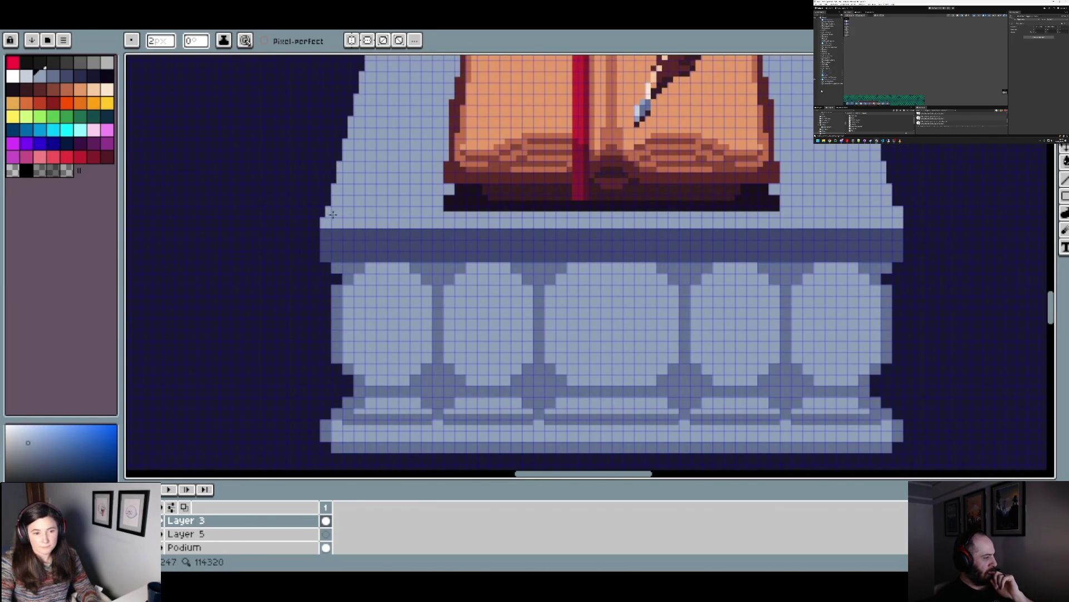
scroll(334, 215, "down", 4)
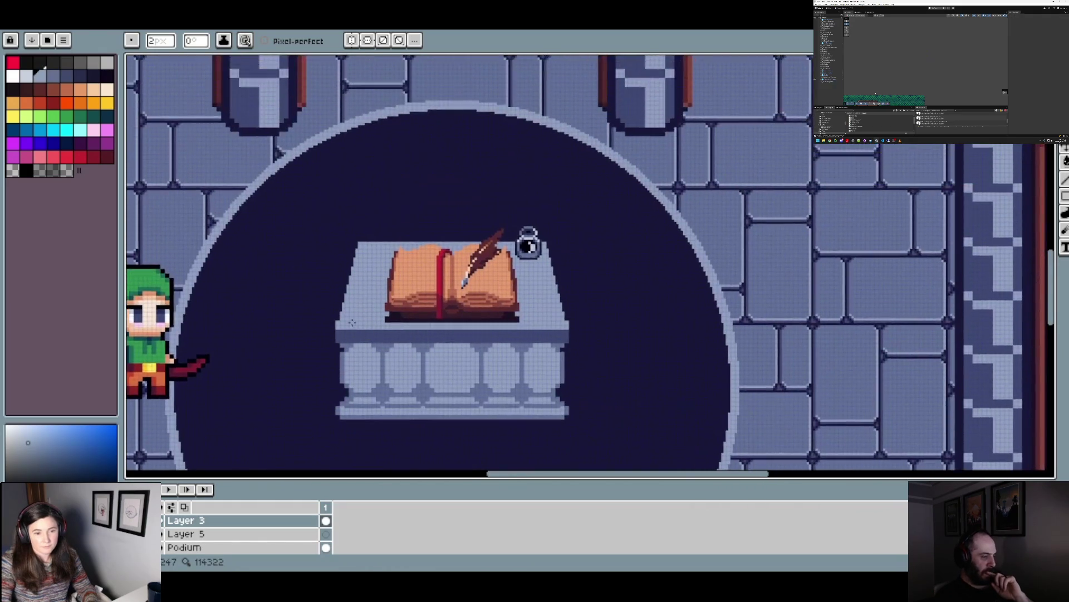
scroll(353, 322, "up", 3)
key("plus")
key("plus")
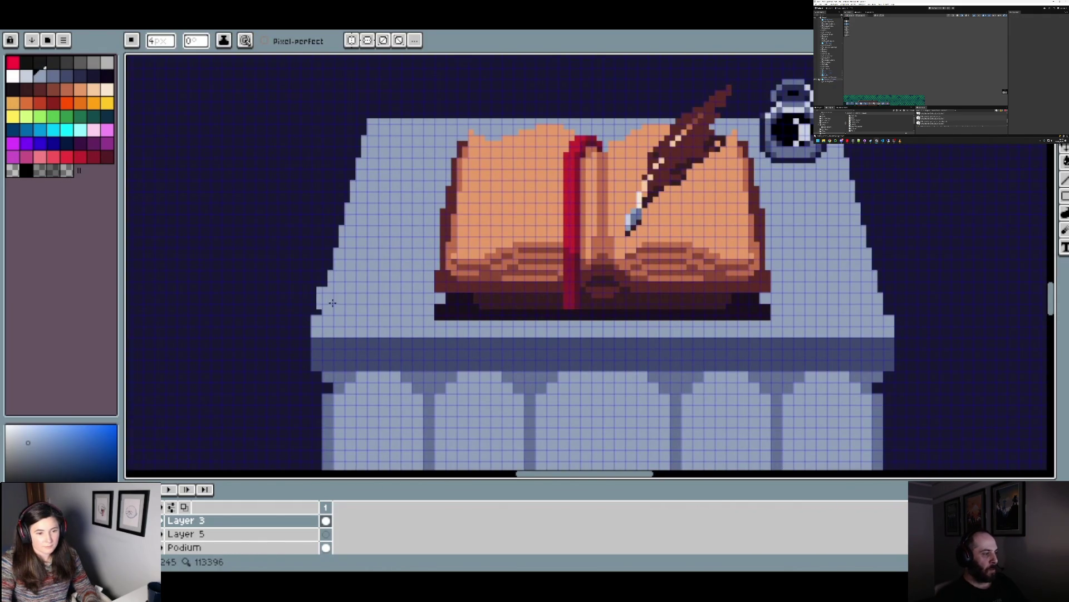
- Dab light blue along the slab's sloped left edge, from bottom to top, to smooth it
left_click(336, 283)
left_click(347, 241)
left_click(355, 222)
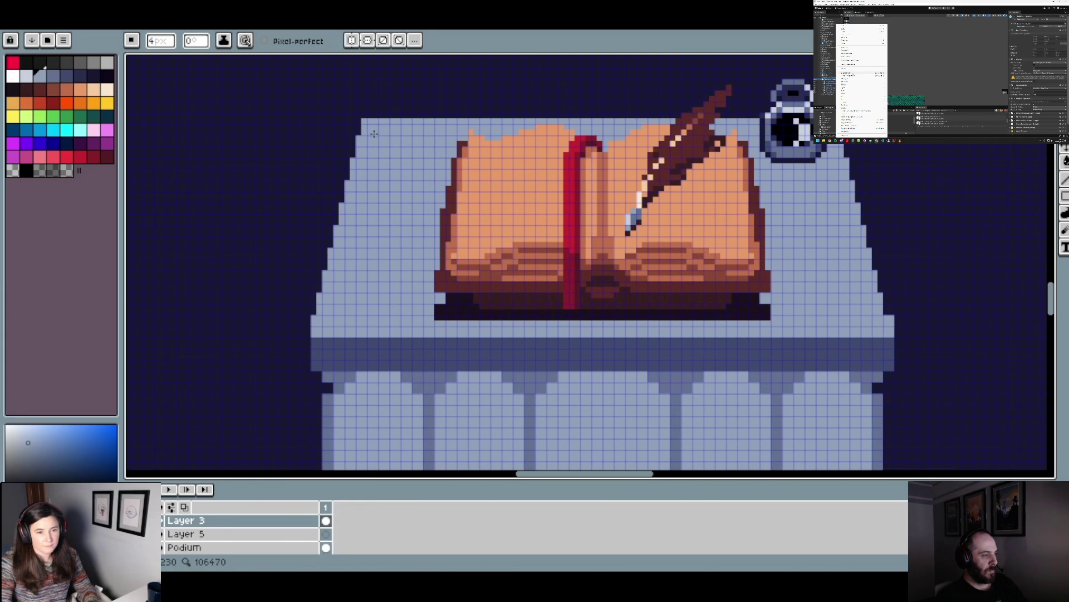
scroll(409, 211, "down", 4)
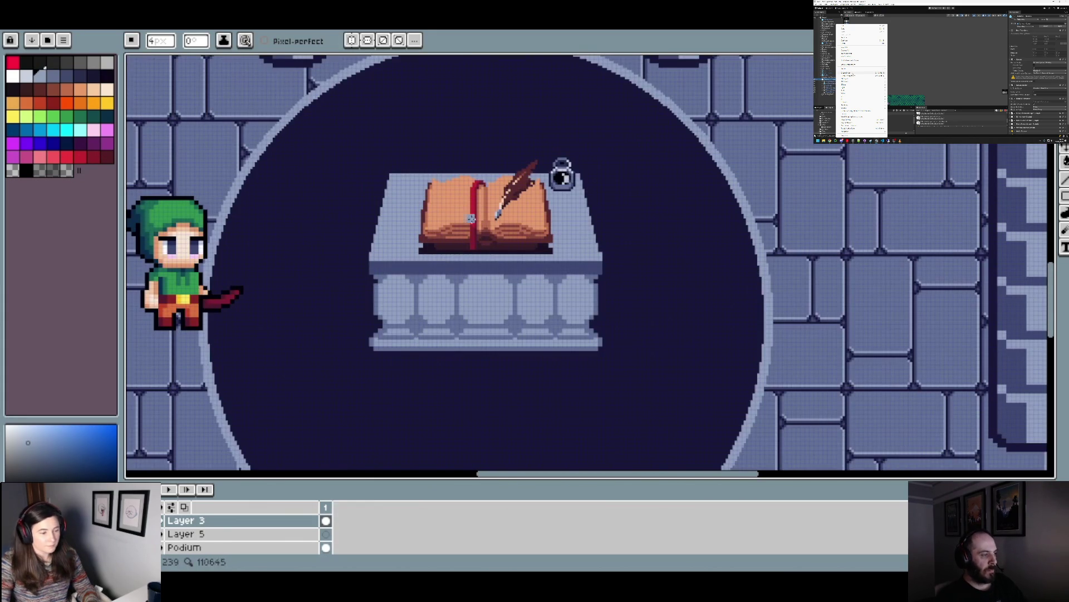
scroll(515, 224, "up", 4)
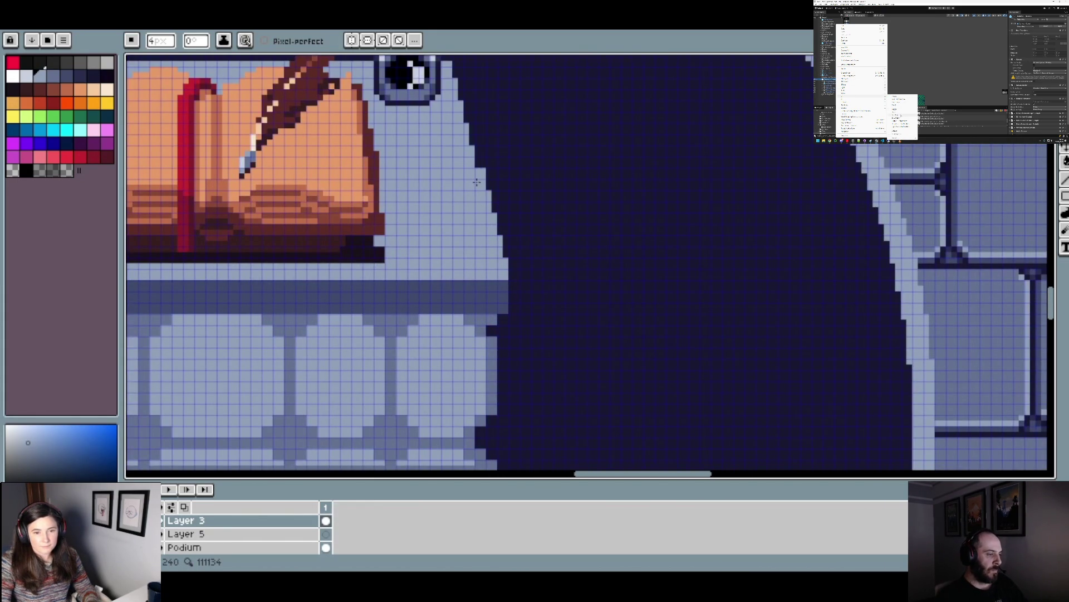
scroll(458, 326, "down", 2)
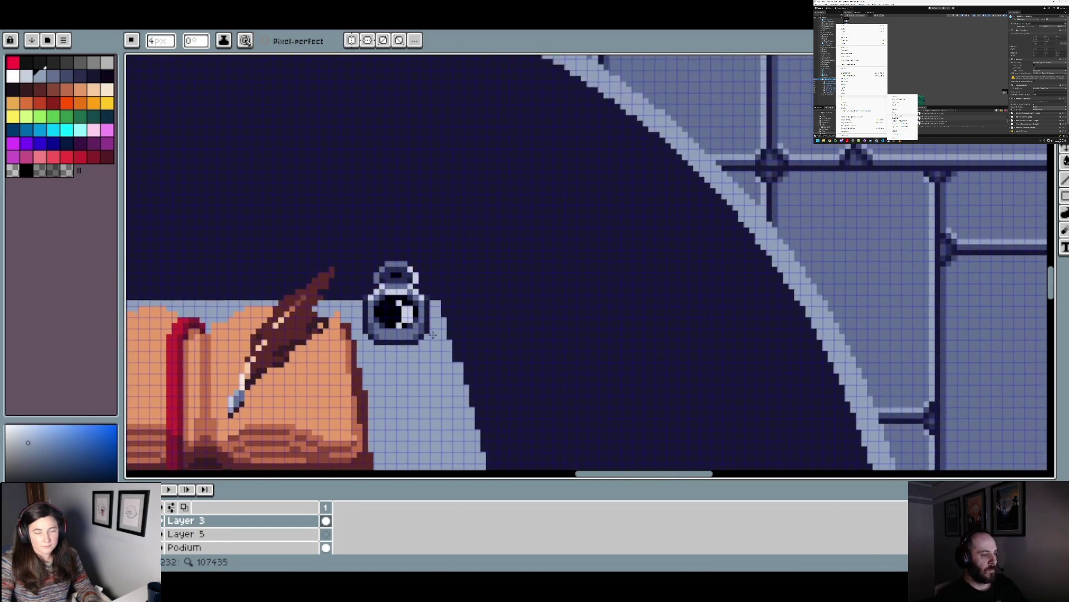
scroll(459, 327, "up", 2)
- Add one light-blue column on the slab edge beside the inkwell, erasing the excess pixels
left_click_drag(458, 327, 455, 282)
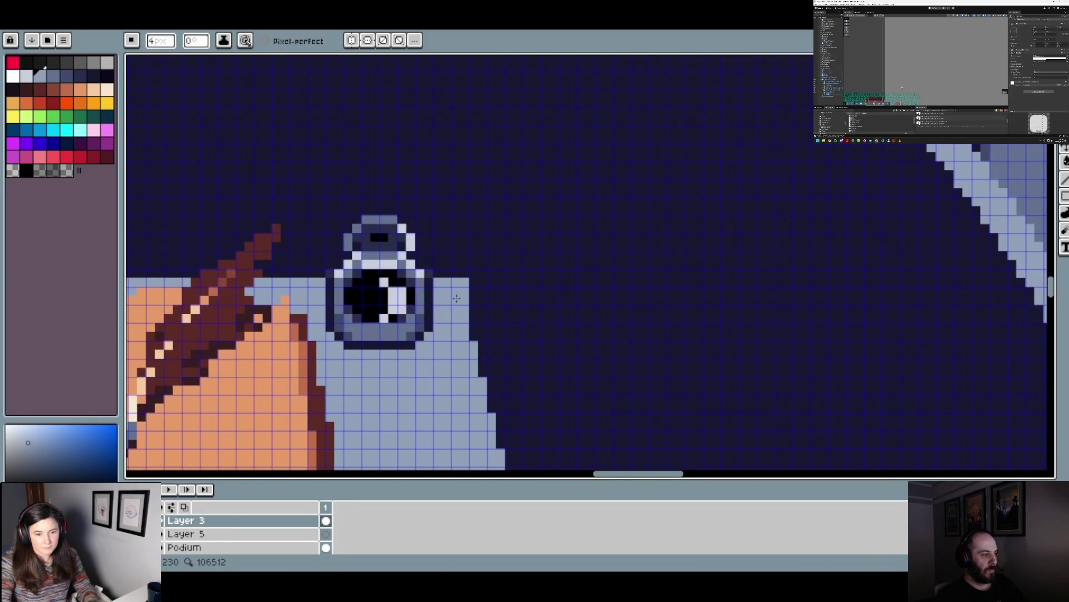
right_click(465, 289)
scroll(501, 379, "down", 3)
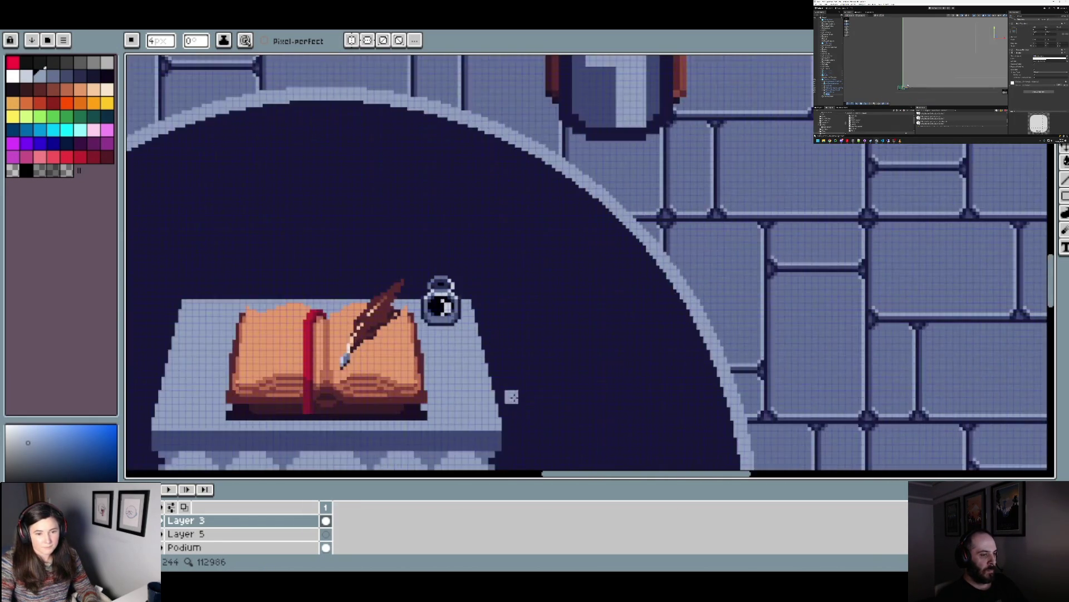
scroll(485, 368, "up", 2)
scroll(477, 358, "down", 3)
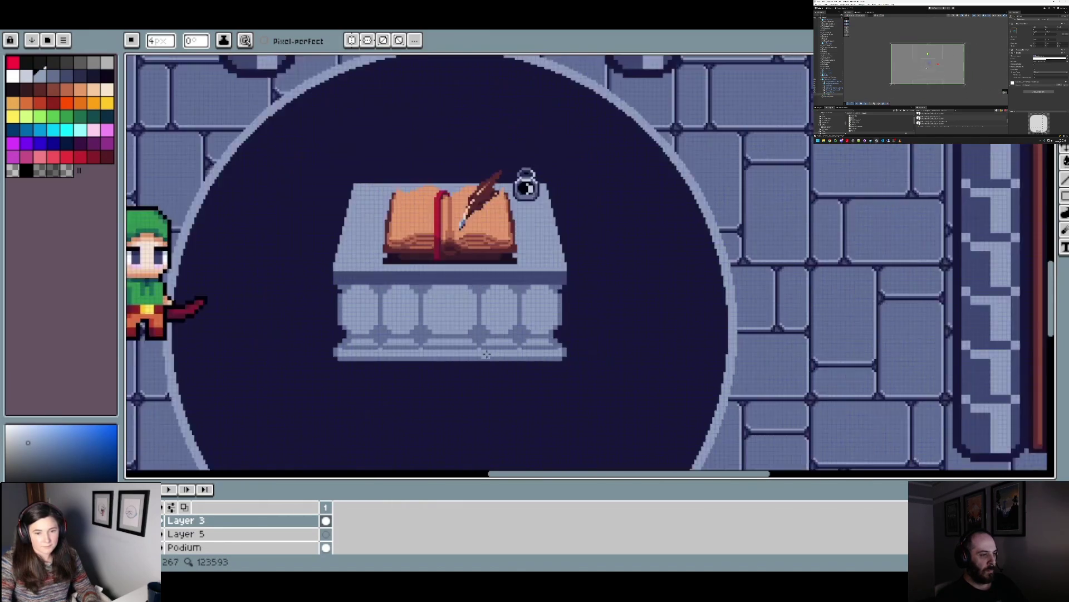
scroll(503, 362, "up", 3)
key("alt")
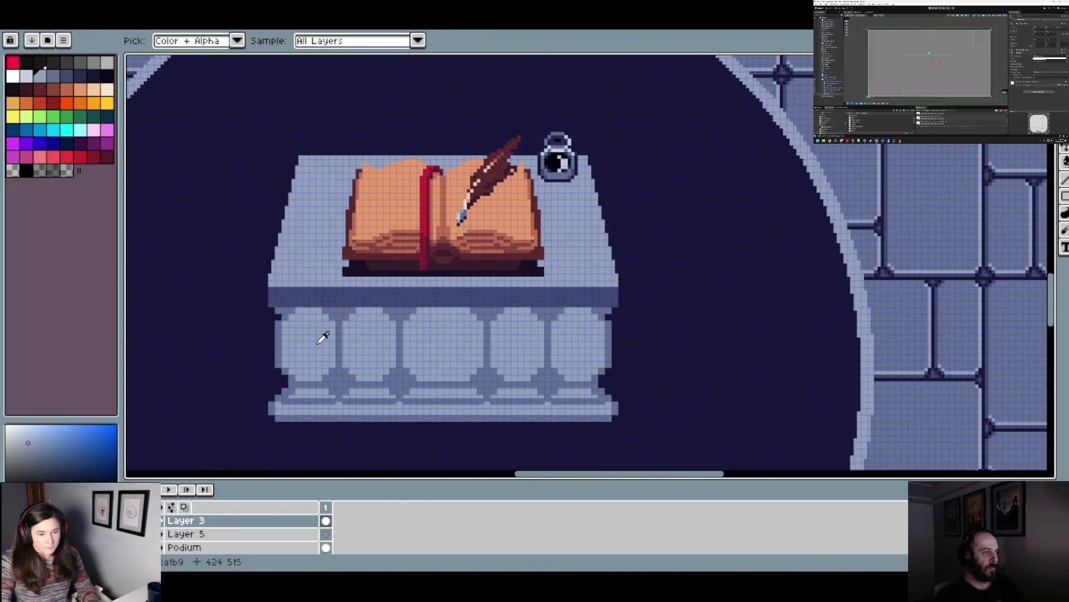
key("ctrl")
left_click(296, 315)
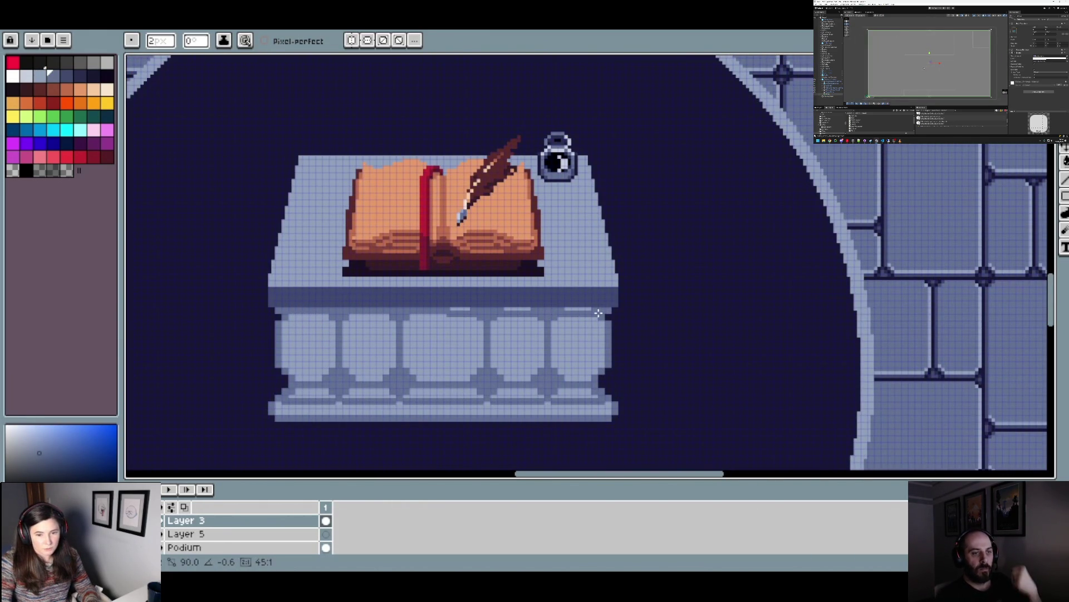
- Pick a dark palette swatch, then sample the podium's grey-blue stone colour
scroll(590, 361, "down", 3)
scroll(534, 367, "up", 5)
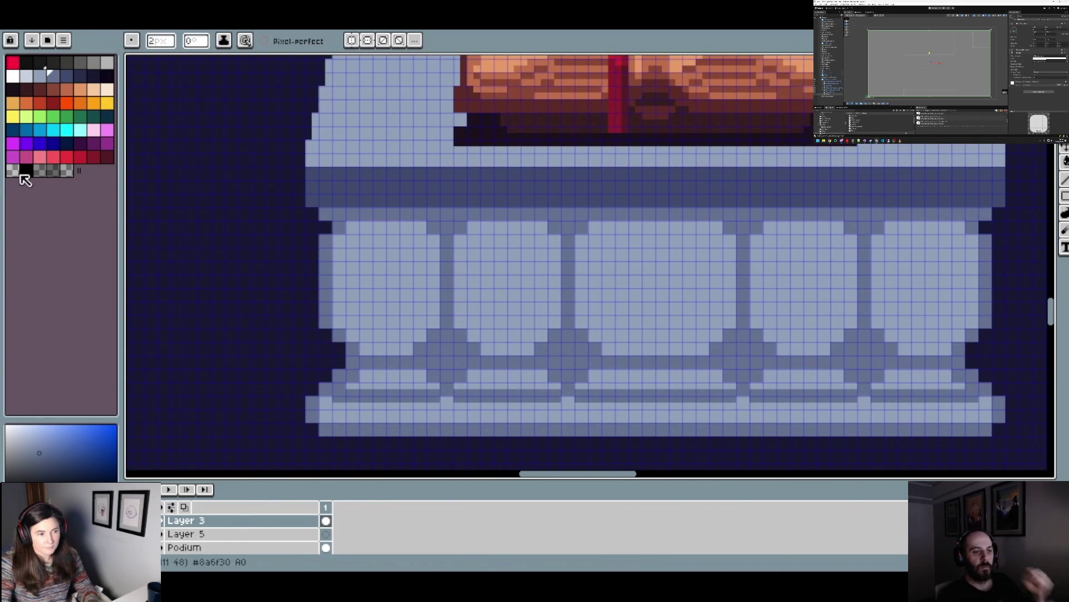
left_click(47, 65)
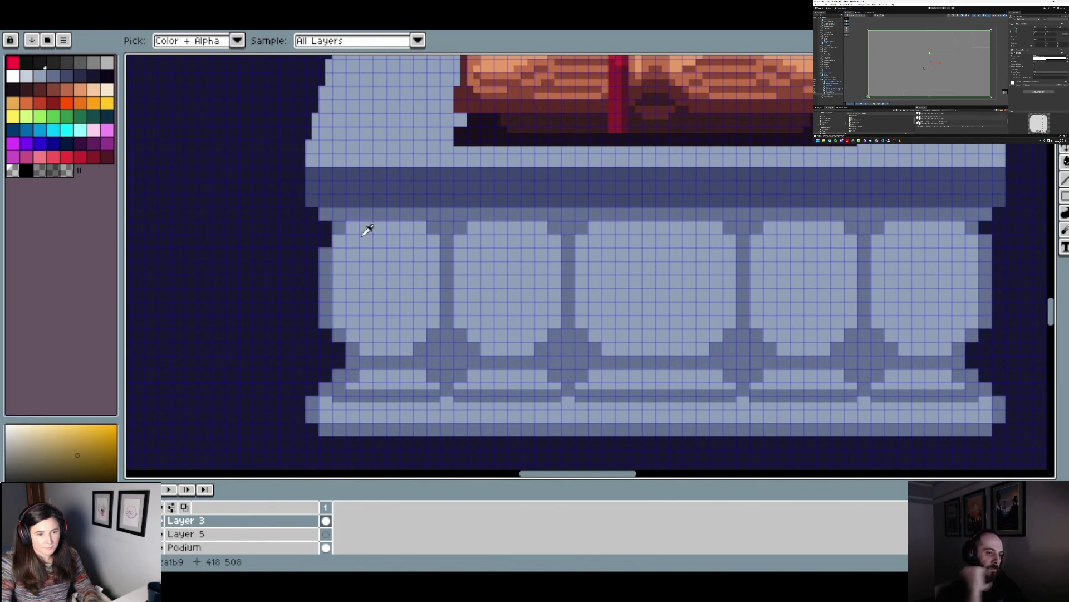
left_click(341, 242, "alt")
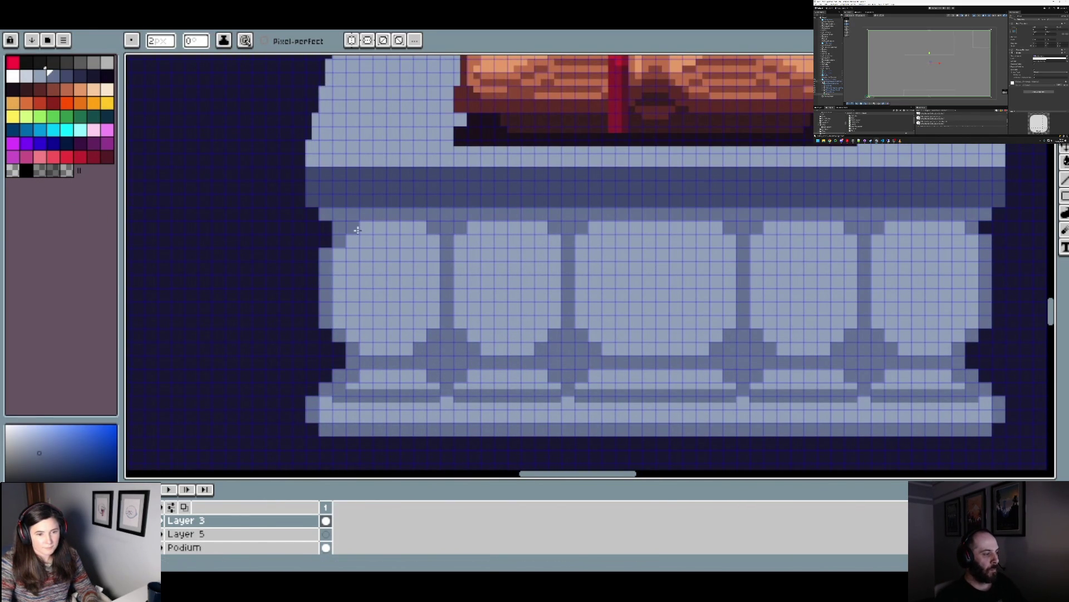
scroll(357, 230, "down", 1)
scroll(429, 241, "up", 2)
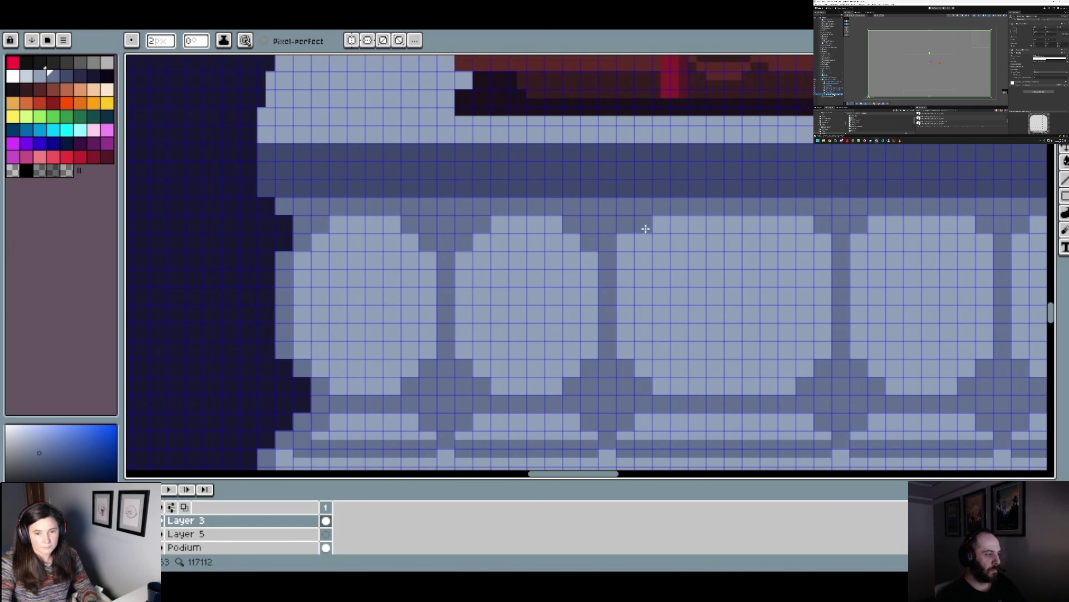
scroll(628, 239, "down", 1)
scroll(742, 257, "up", 1)
left_click_drag(742, 257, 470, 269)
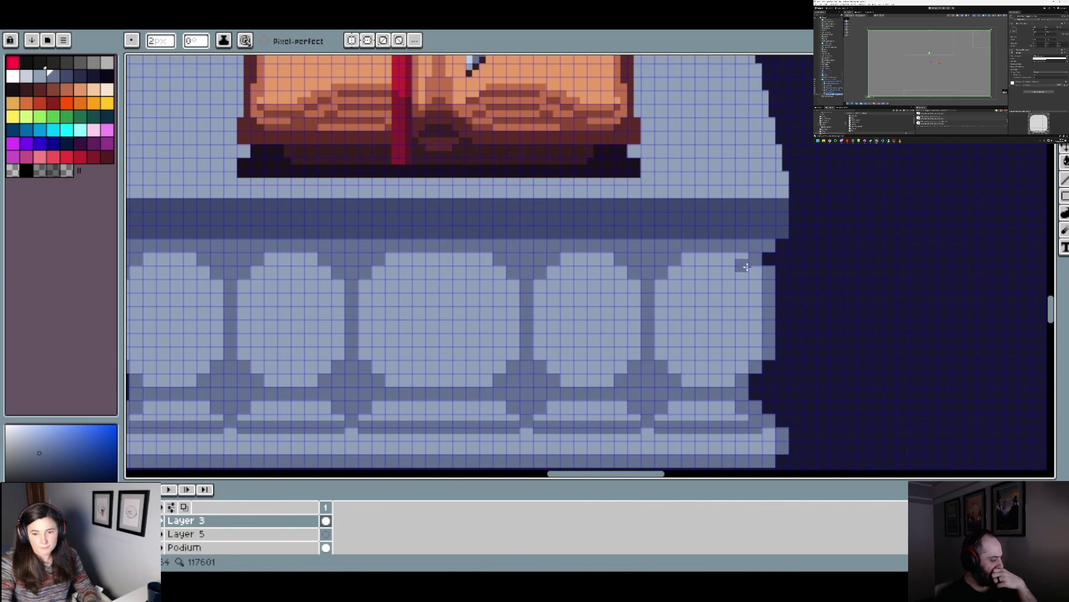
- Centre the room in view, choose the dark navy and paint a dark row under the podium slab
scroll(761, 281, "down", 1)
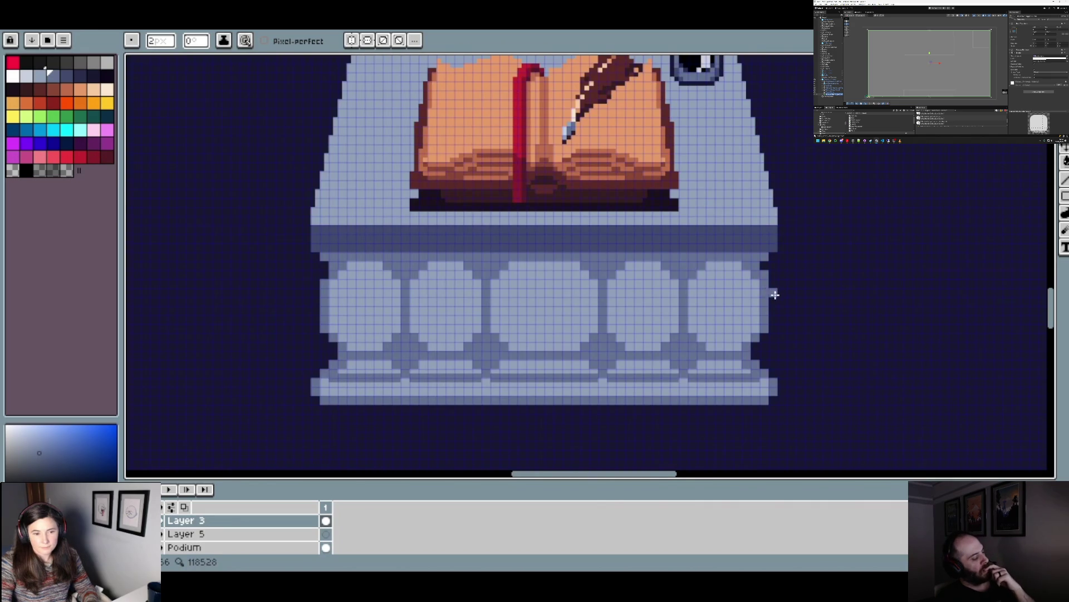
scroll(779, 299, "down", 1)
left_click_drag(781, 301, 672, 312)
scroll(663, 315, "down", 1)
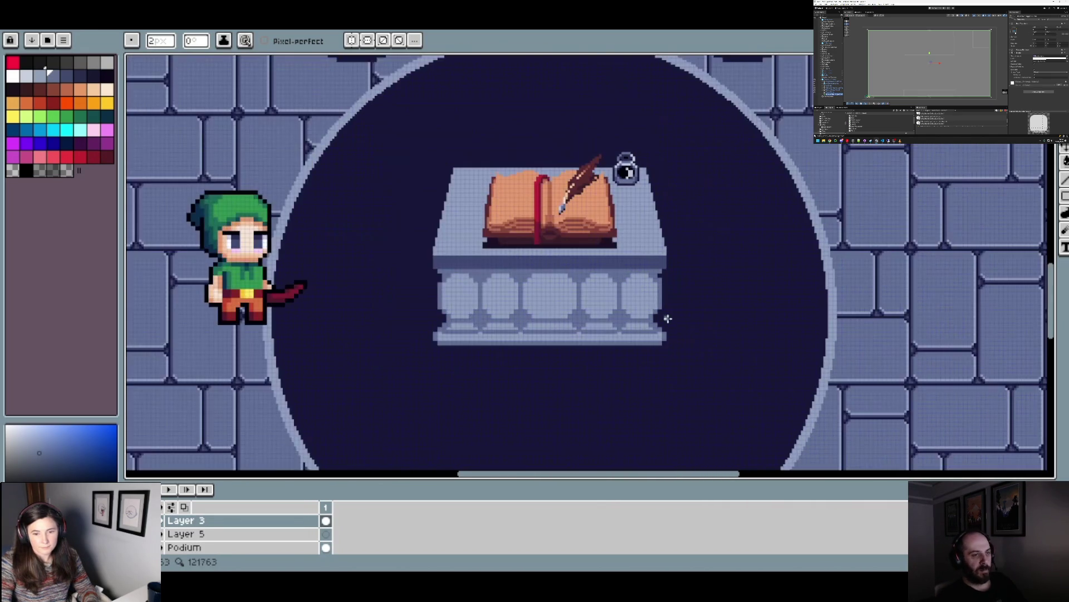
scroll(665, 300, "up", 1)
scroll(663, 273, "up", 1)
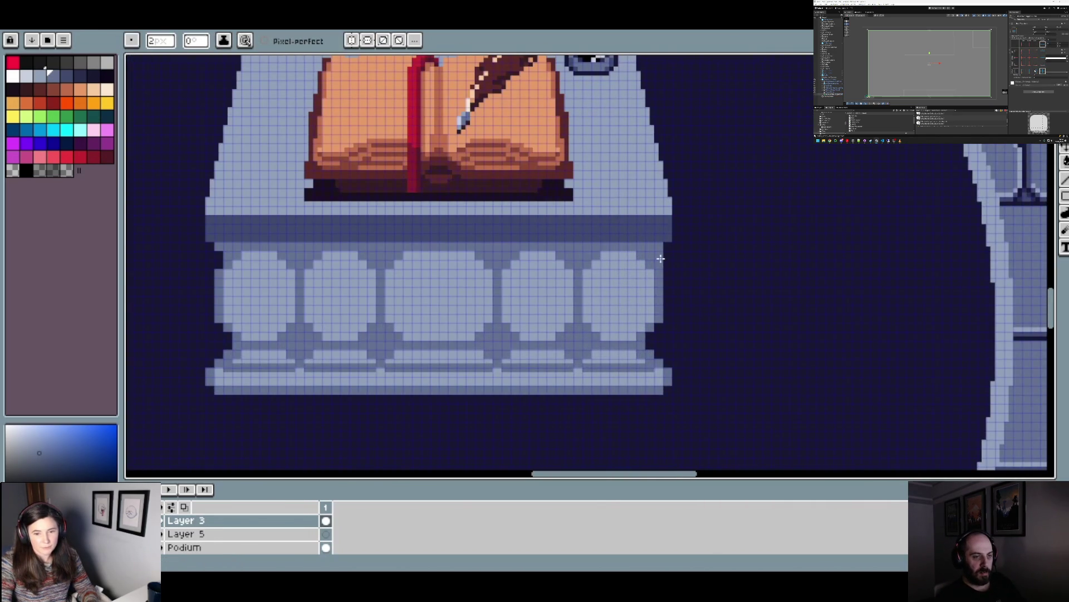
left_click(670, 274, "alt")
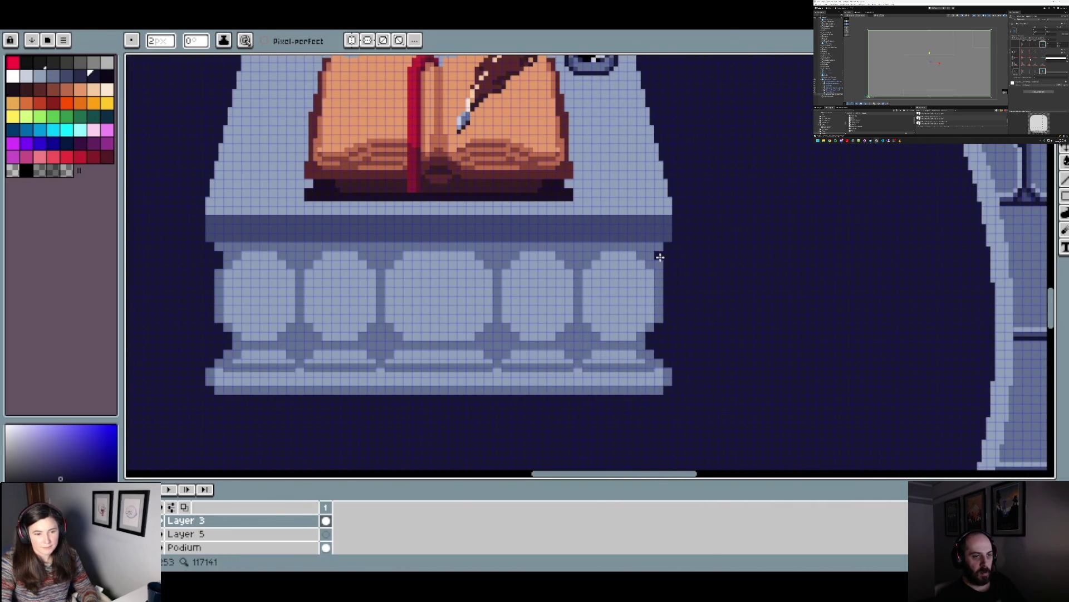
scroll(666, 295, "down", 2)
scroll(719, 362, "up", 1)
left_click(53, 75)
left_click(79, 76)
scroll(301, 202, "up", 1)
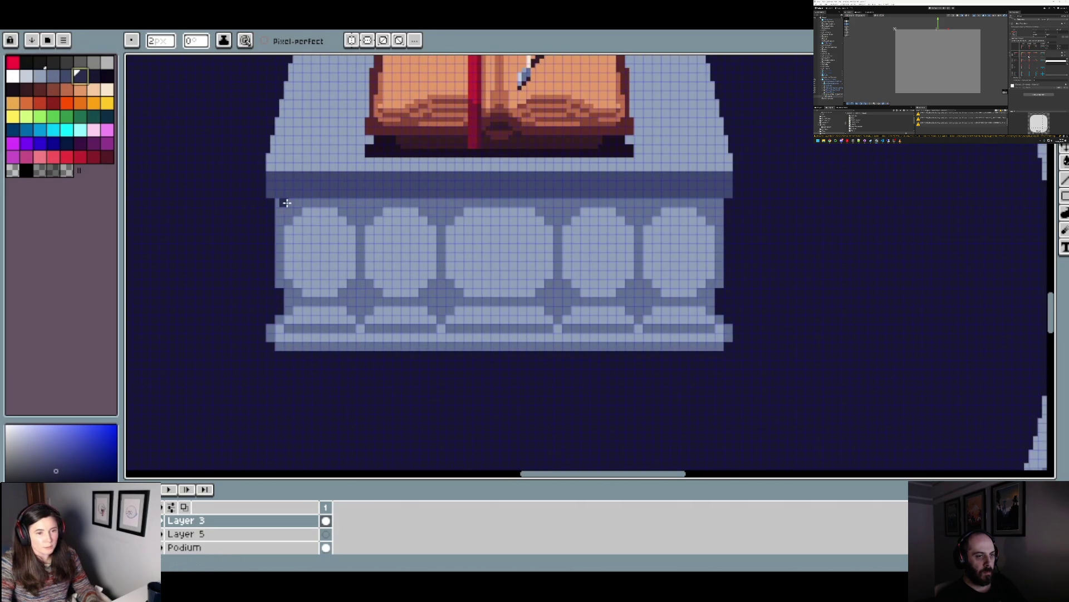
left_click(719, 204, "shift")
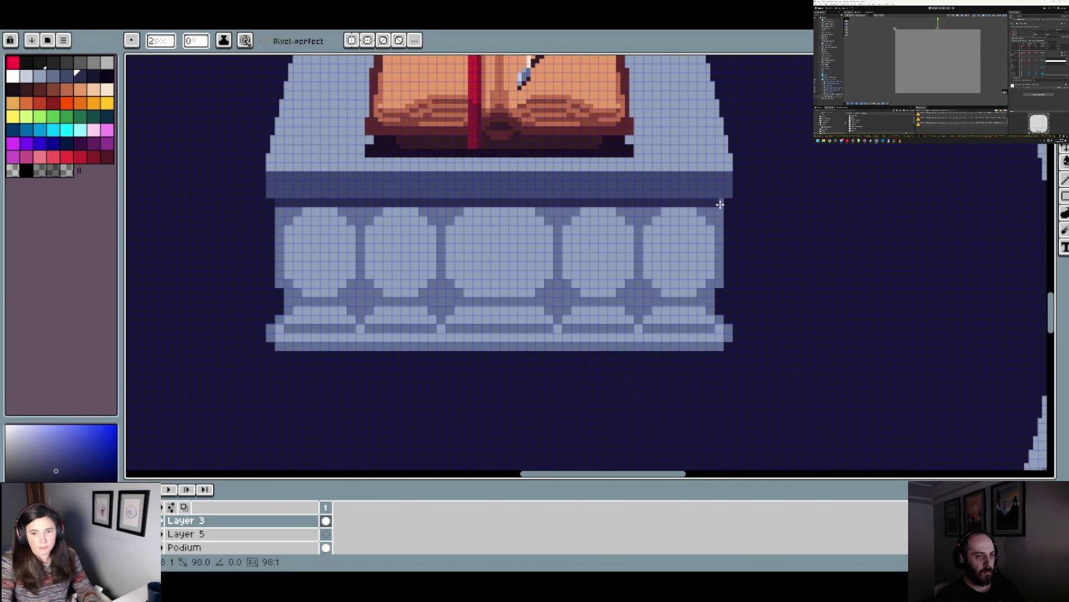
- Paint Bucket-fill the gaps between the balusters with the dark colour, undoing a misplaced first fill
scroll(718, 203, "down", 2)
scroll(366, 257, "up", 1)
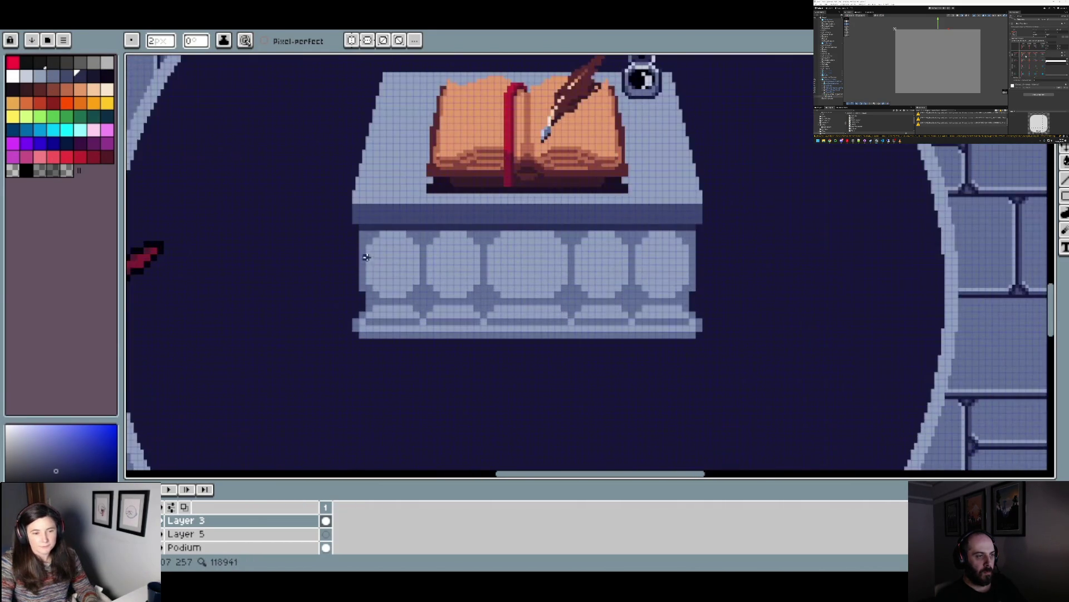
key("g")
left_click(372, 247)
scroll(372, 247, "down", 1)
key("ctrl+z")
scroll(407, 247, "up", 1)
left_click(66, 75)
left_click(348, 239)
scroll(349, 239, "down", 2)
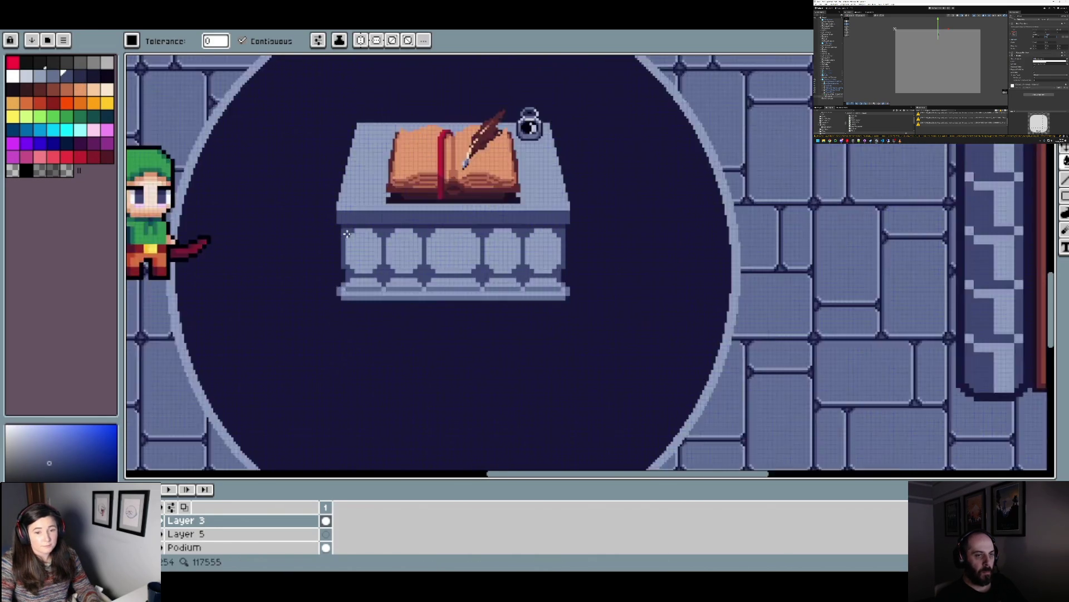
scroll(349, 239, "up", 2)
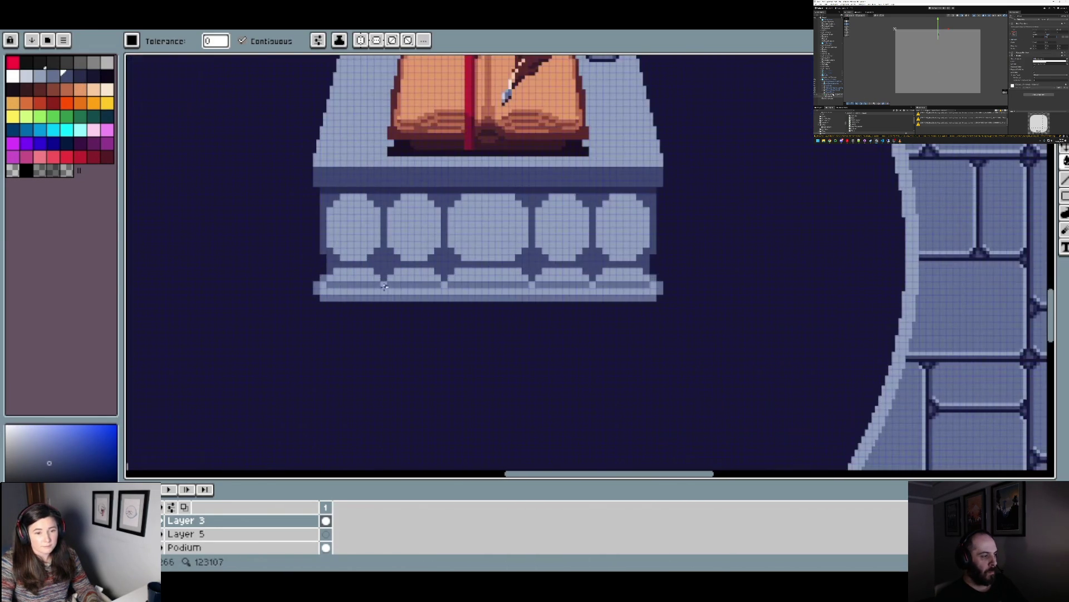
scroll(331, 283, "up", 1)
scroll(331, 283, "up", 1)
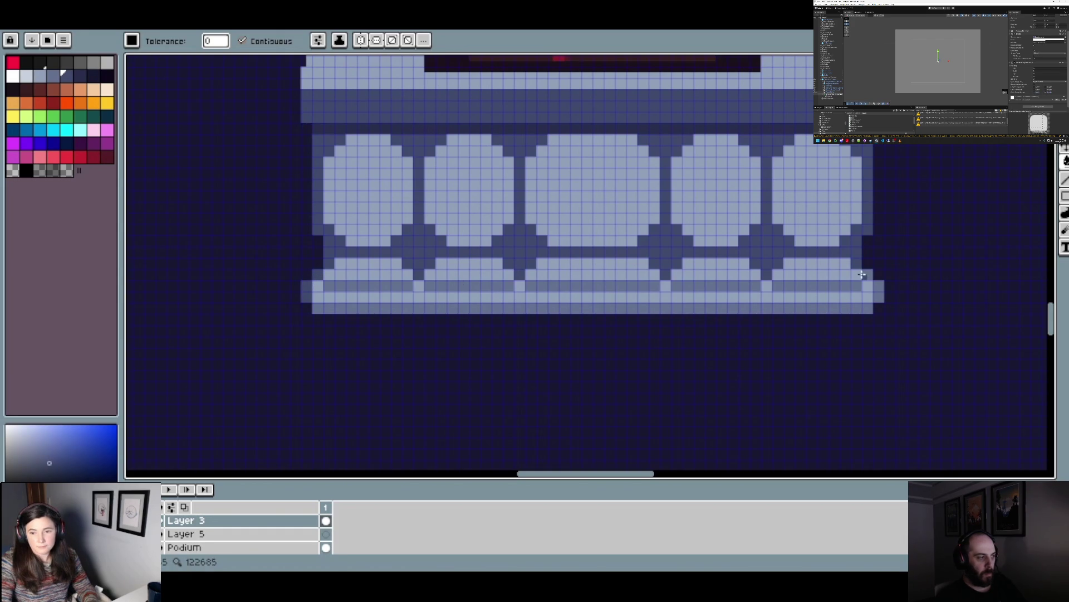
scroll(897, 300, "down", 2)
scroll(901, 303, "right", 3)
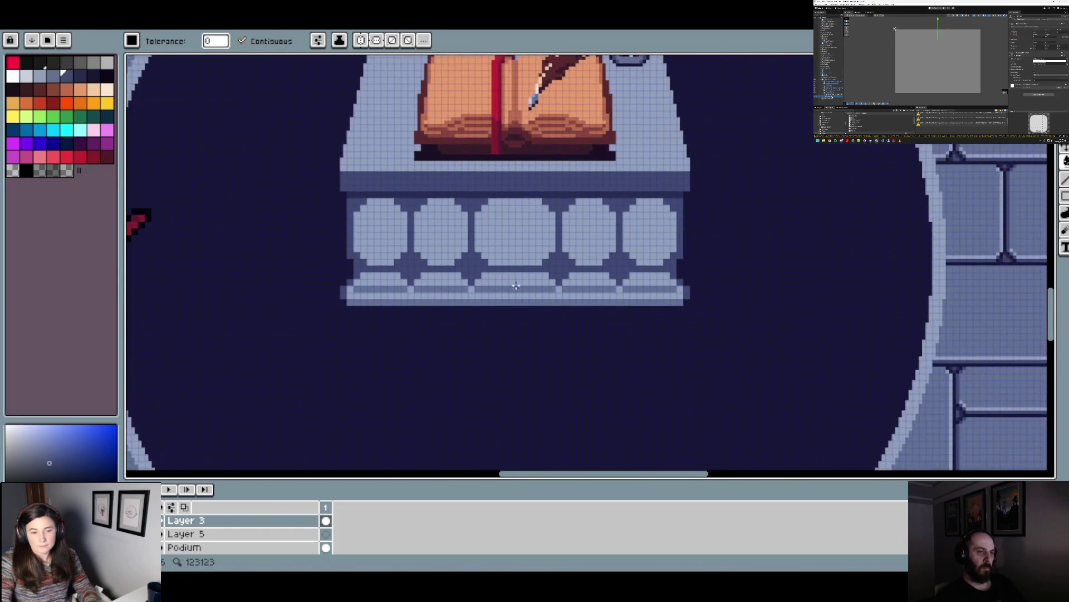
scroll(501, 267, "up", 2)
scroll(333, 251, "down", 1)
- Pick a darker blue and paint a 4px shadow down the first baluster's left rim
key("i")
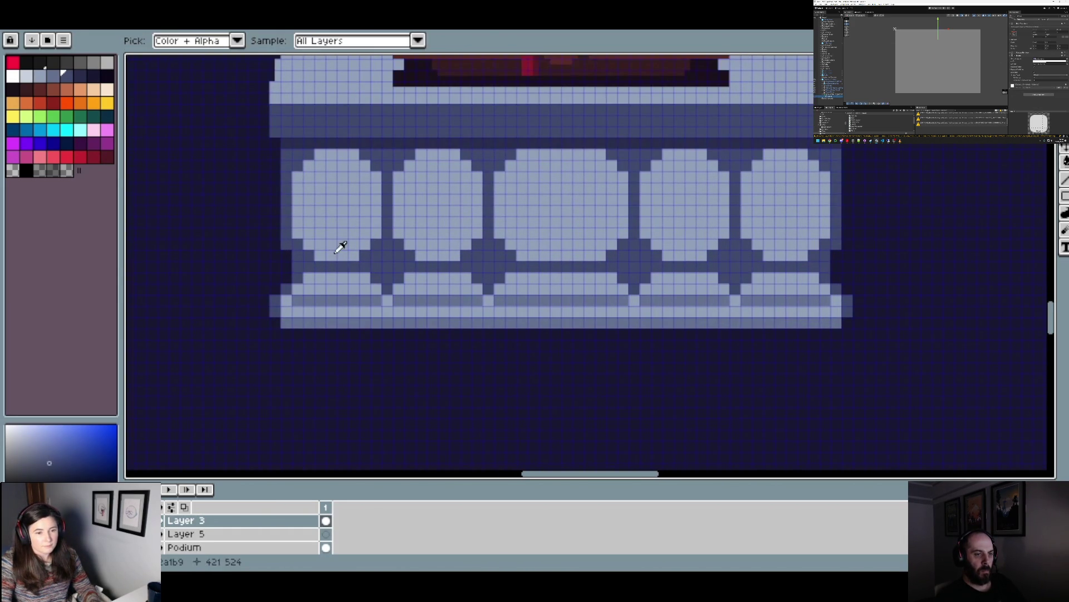
left_click(352, 244)
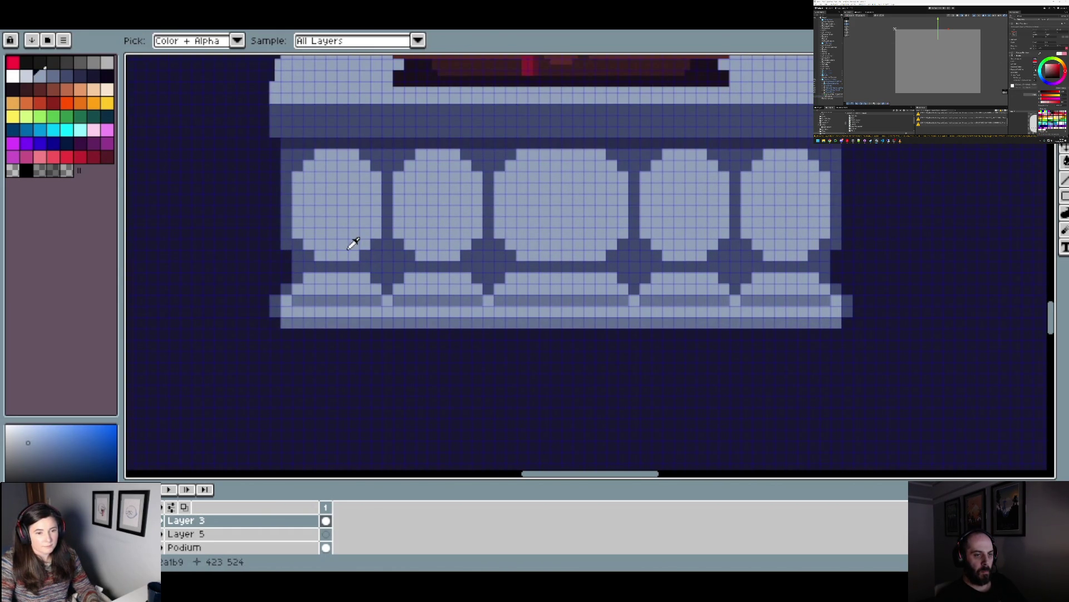
key("b")
left_click(56, 76)
key("plus")
key("plus")
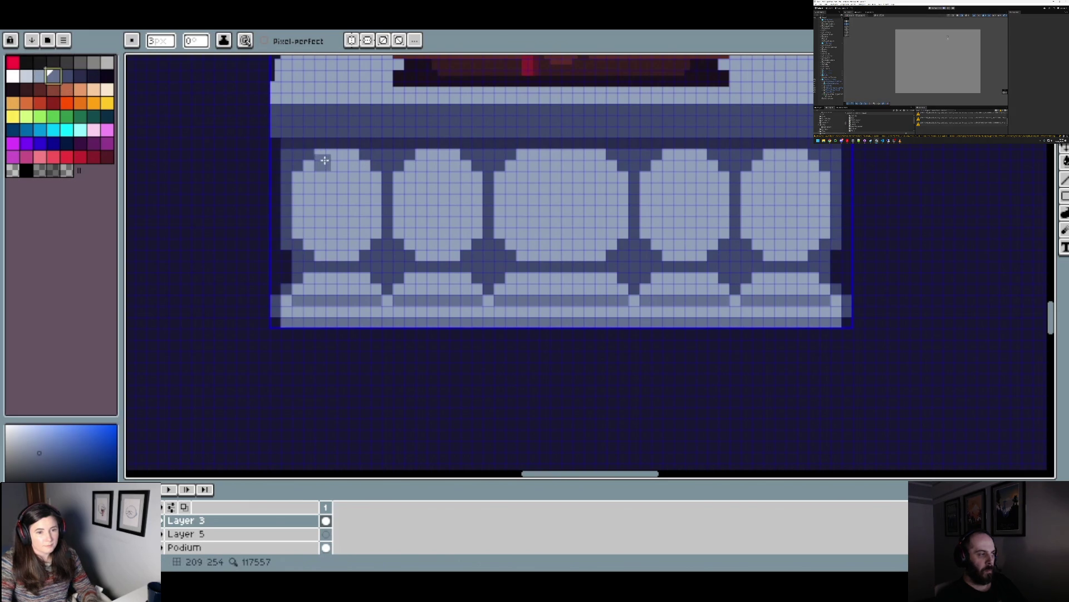
left_click(325, 161)
mouse_move(325, 160)
left_mouse_down()
mouse_move(306, 175)
mouse_move(303, 228)
mouse_move(330, 251)
left_mouse_up()
- With a 2px brush, darken the light nub on the baluster's left rim and review the shading
scroll(330, 251, "down", 2)
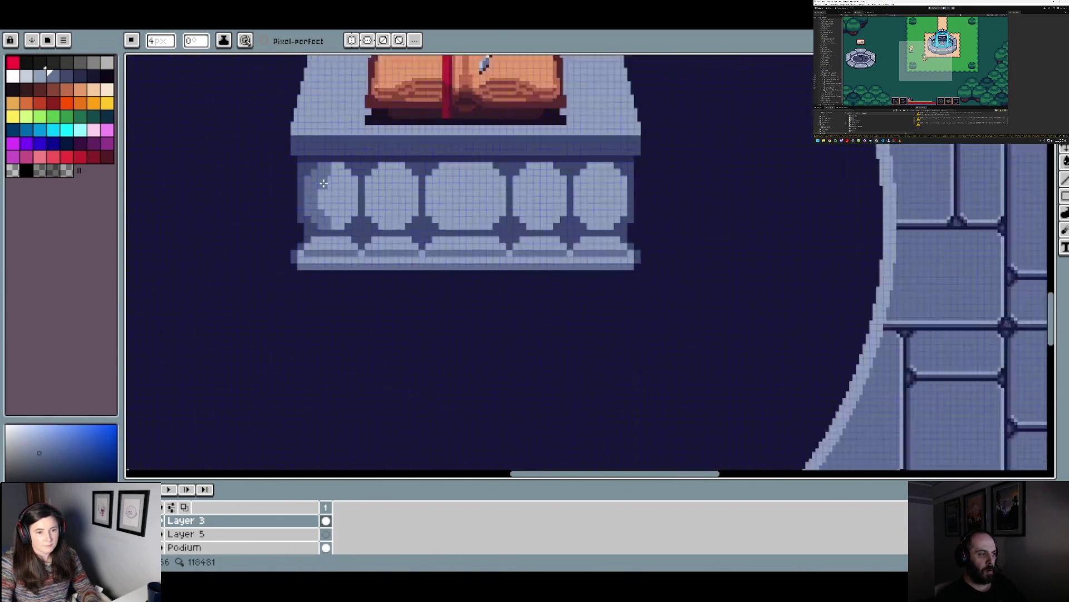
scroll(345, 204, "up", 2)
key("minus")
key("minus")
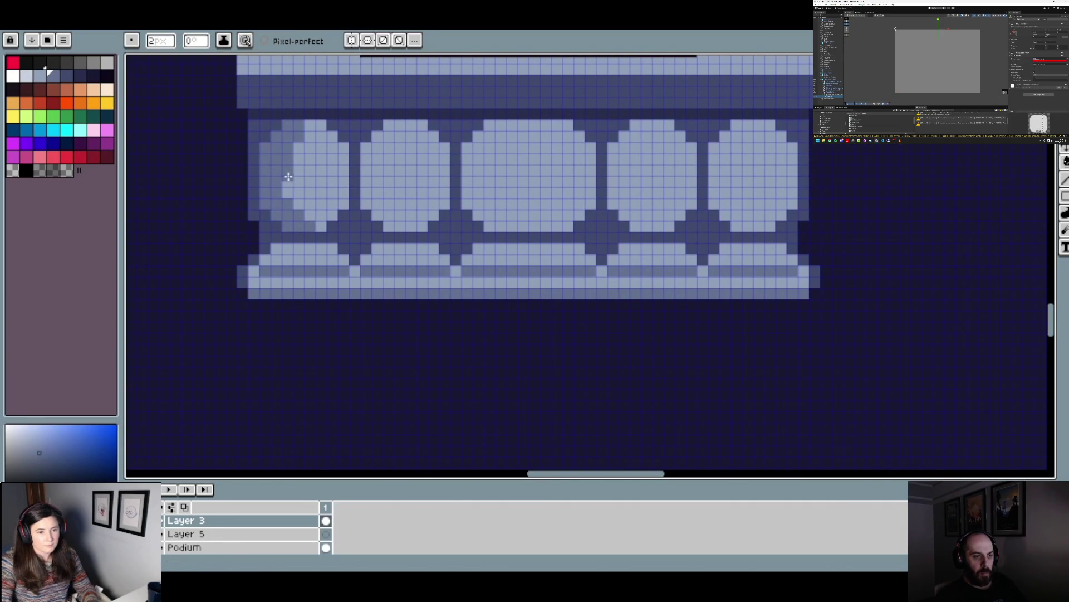
left_click_drag(292, 151, 288, 201)
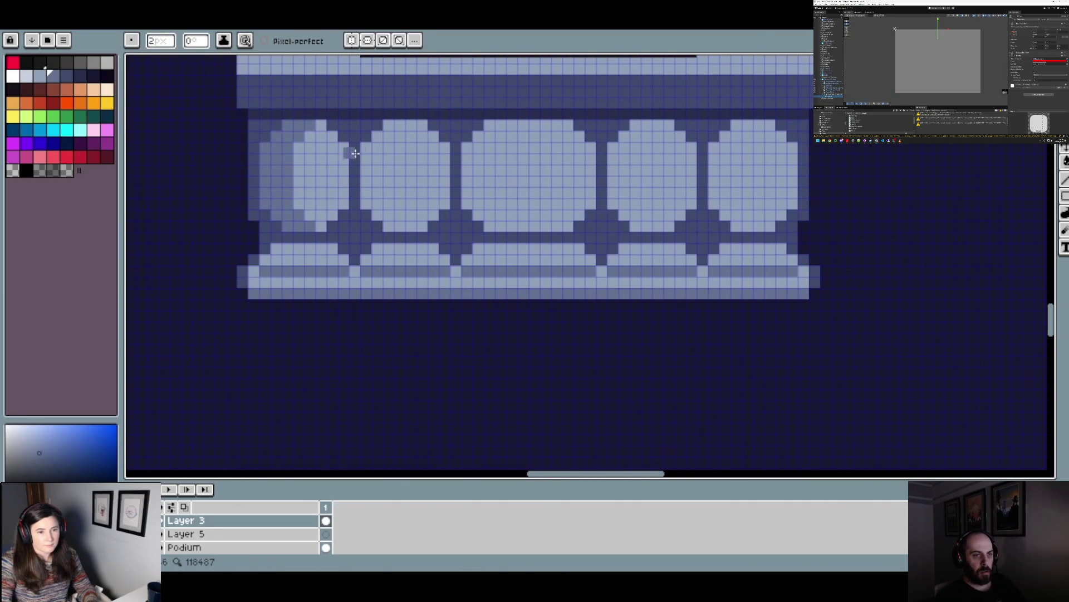
scroll(338, 143, "down", 2)
scroll(336, 137, "up", 2)
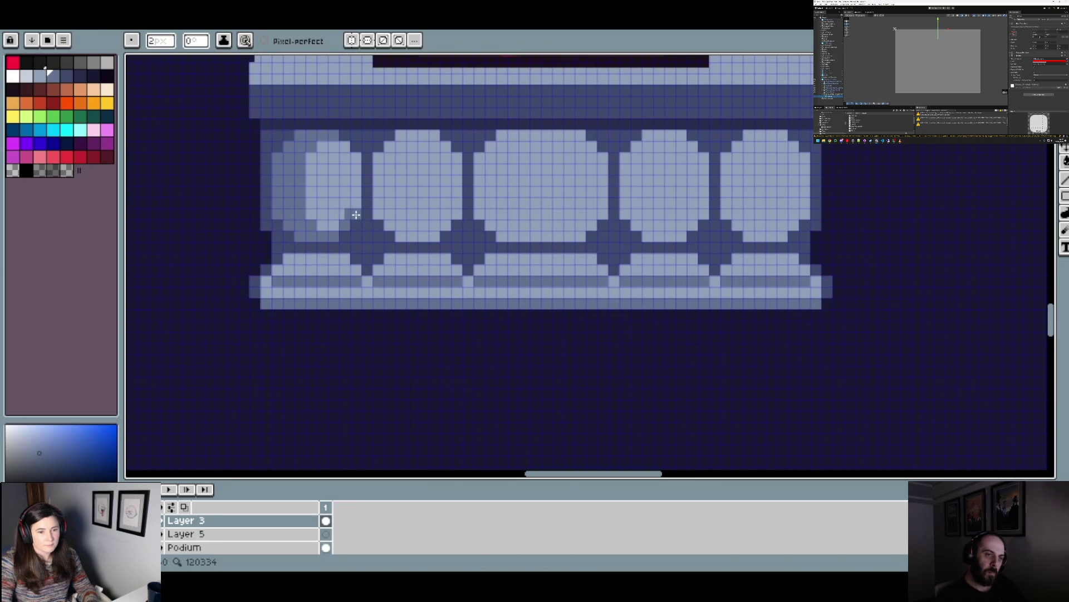
scroll(374, 170, "down", 1)
scroll(374, 170, "down", 2)
scroll(371, 226, "up", 3)
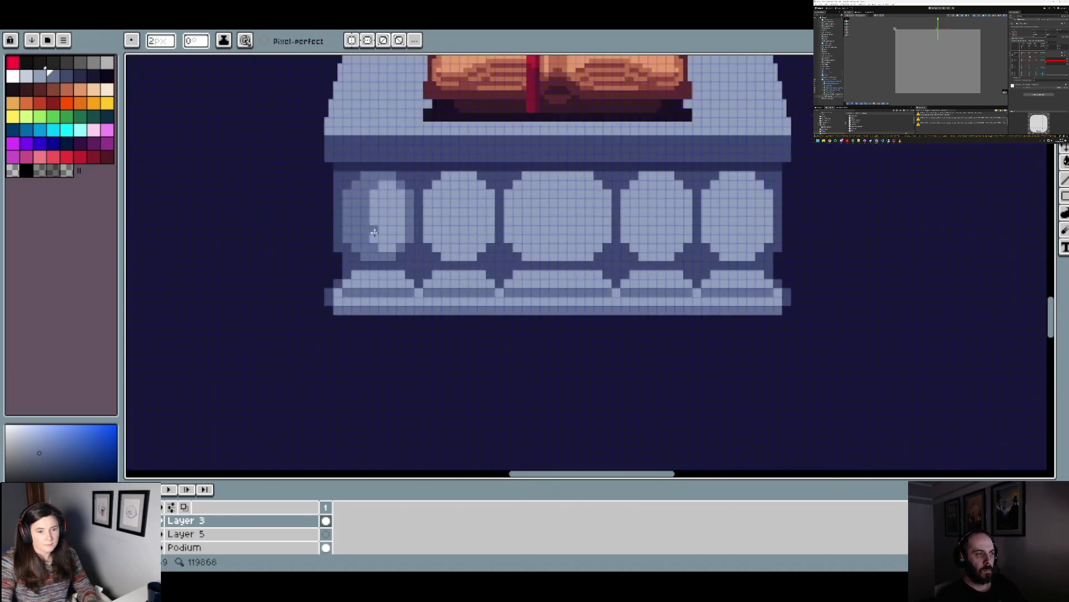
scroll(378, 239, "up", 1)
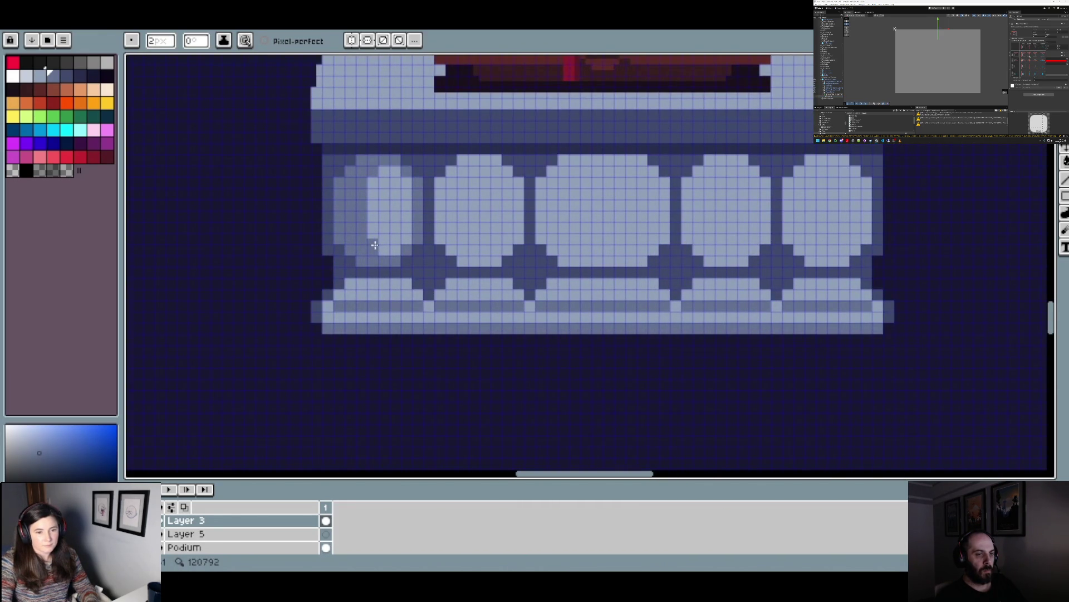
scroll(372, 242, "down", 2)
scroll(423, 241, "up", 1)
scroll(423, 240, "up", 1)
scroll(397, 217, "up", 1)
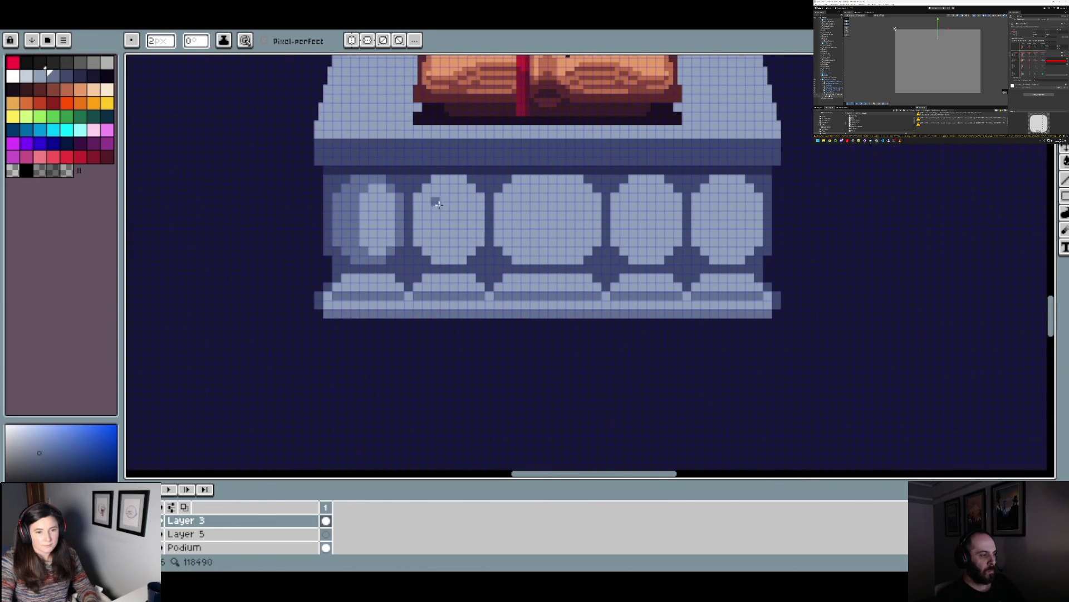
scroll(440, 217, "down", 3)
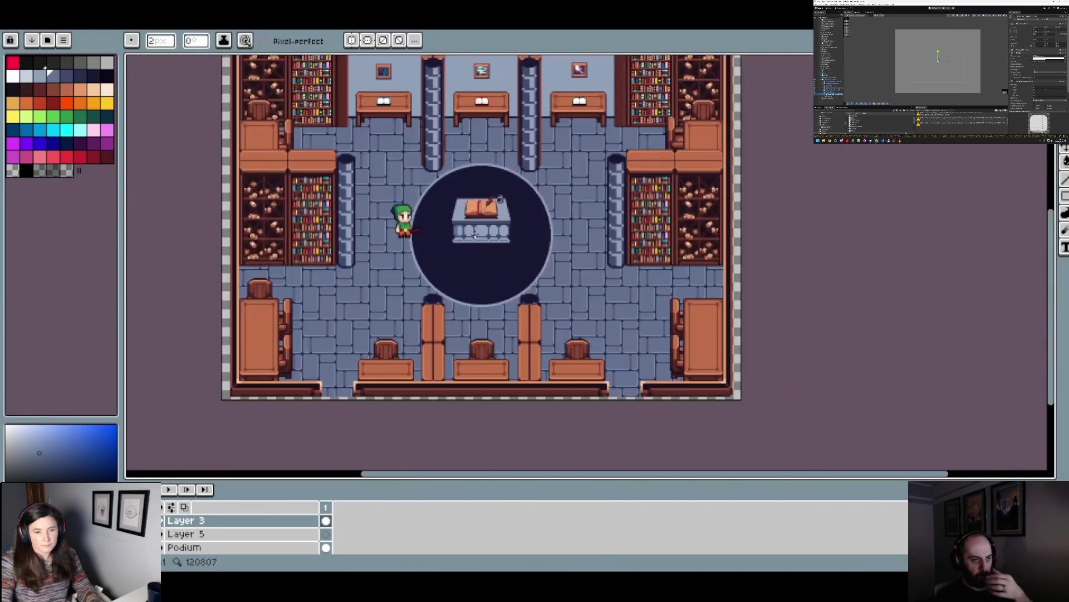
- Sample a medium blue-grey and darken a few shading pixels on the first baluster
scroll(472, 234, "up", 2)
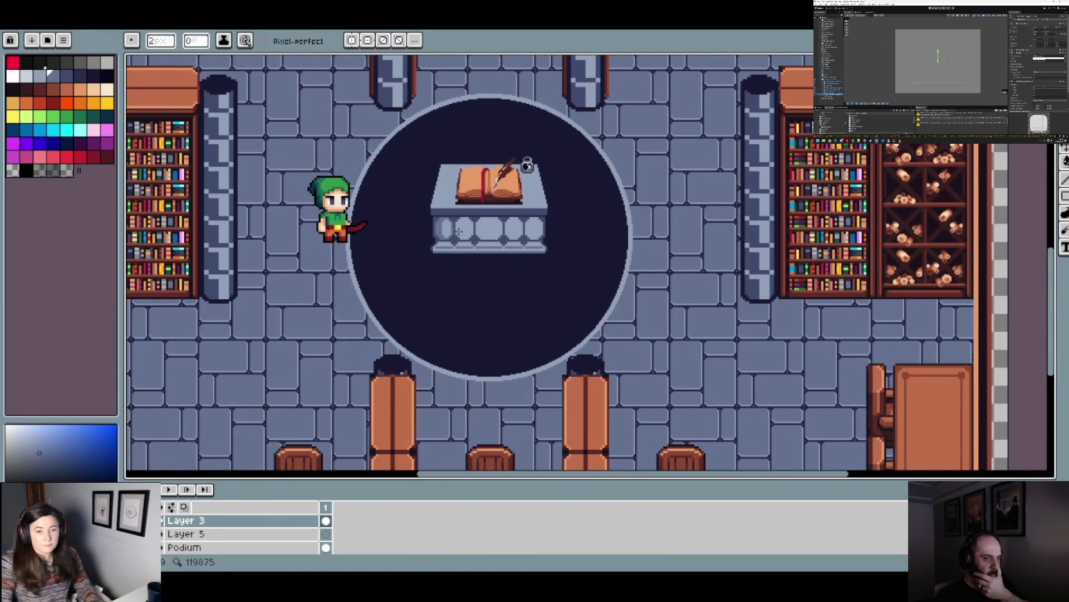
scroll(449, 233, "up", 3)
scroll(431, 245, "up", 1)
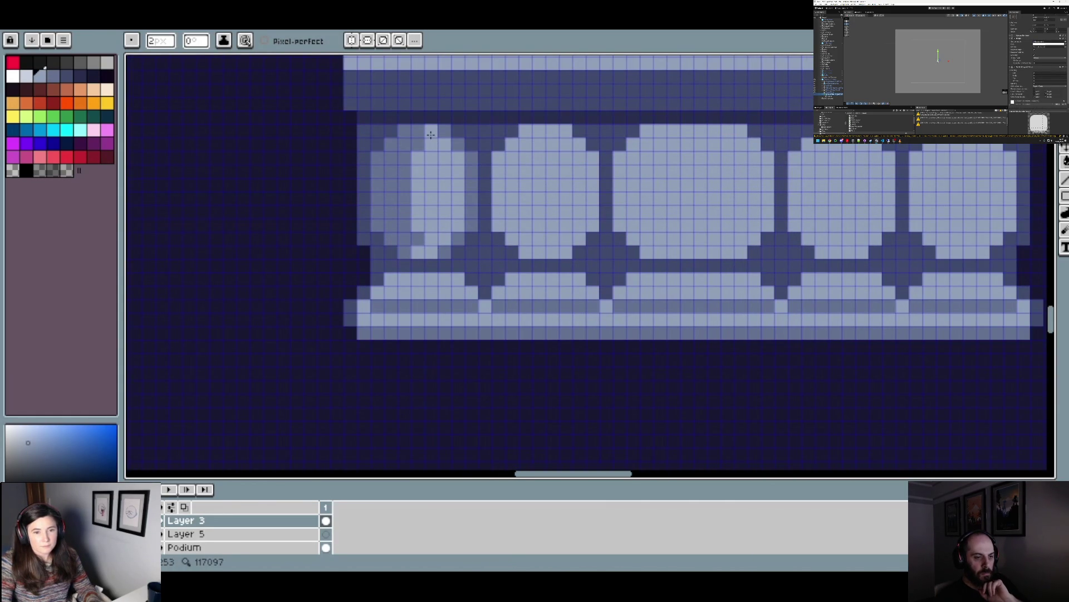
scroll(417, 133, "down", 4)
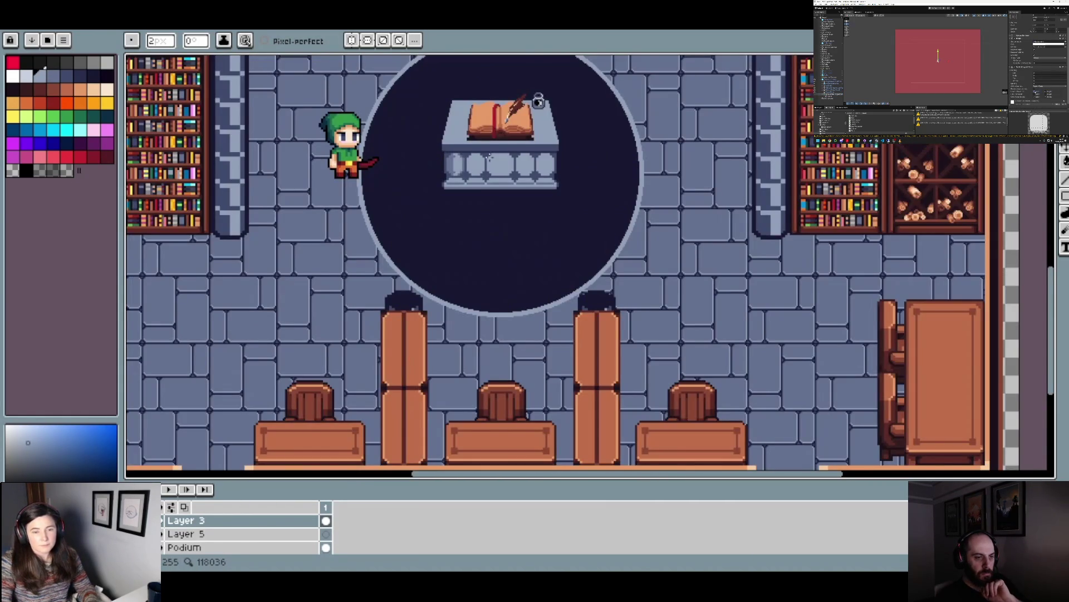
scroll(489, 158, "up", 3)
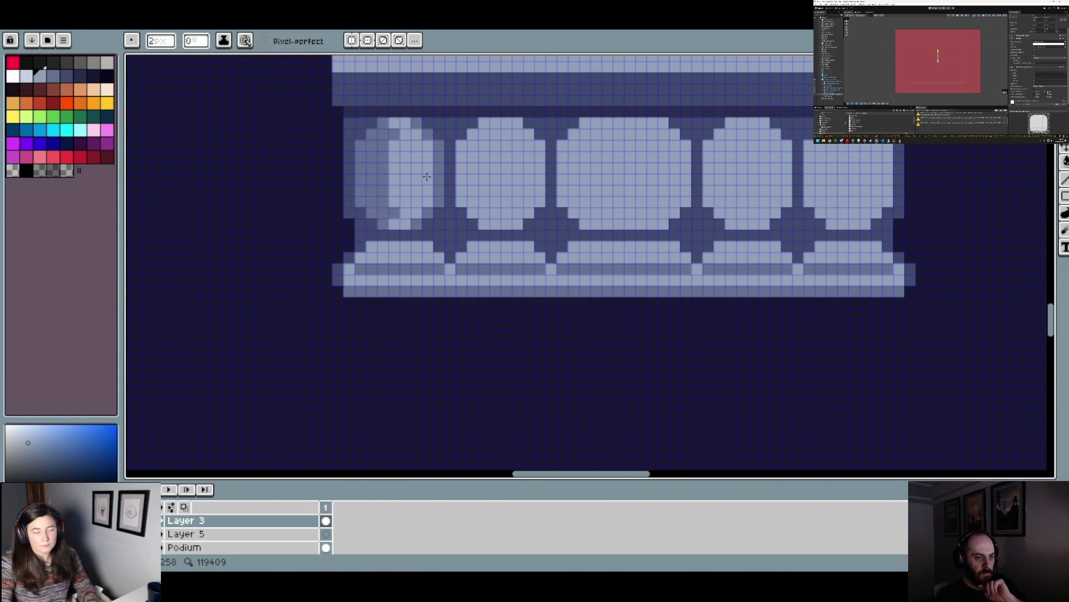
left_click(382, 191, "alt")
left_click(397, 208)
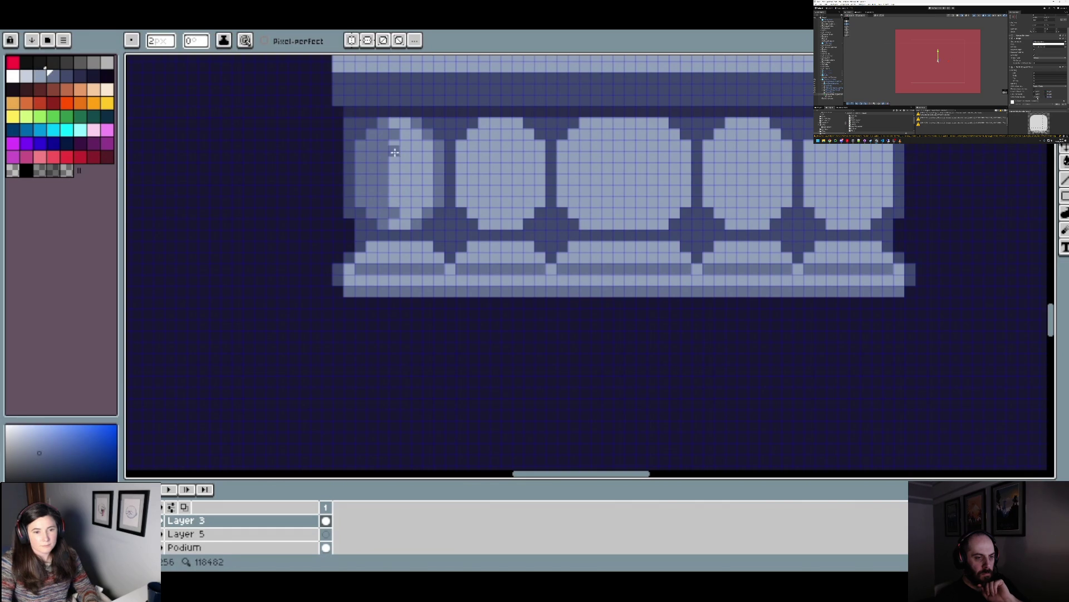
left_click(413, 202)
scroll(395, 193, "down", 3)
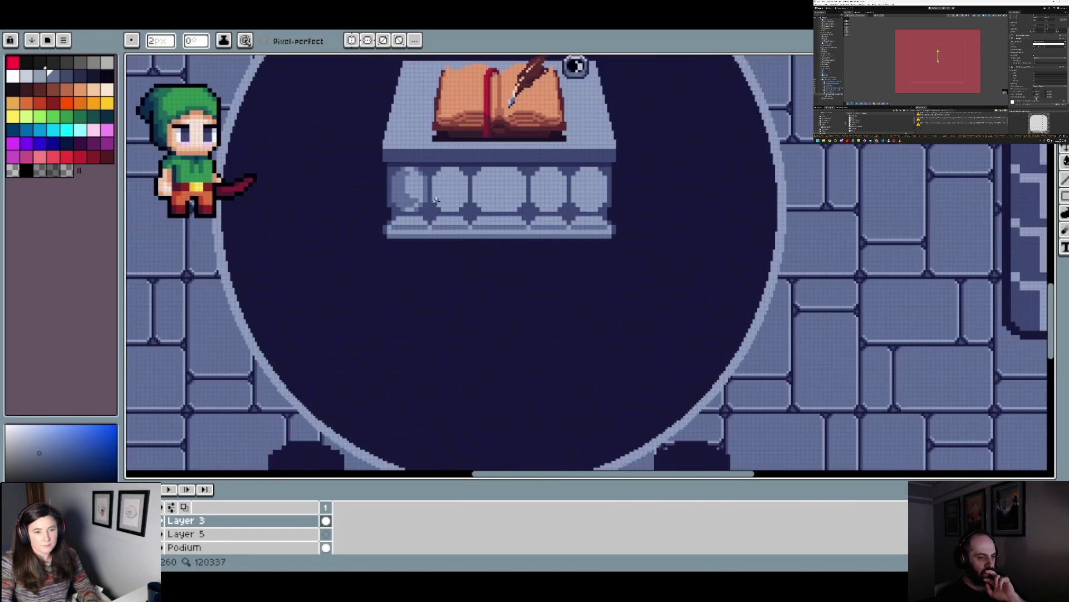
scroll(434, 196, "down", 3)
scroll(435, 193, "up", 7)
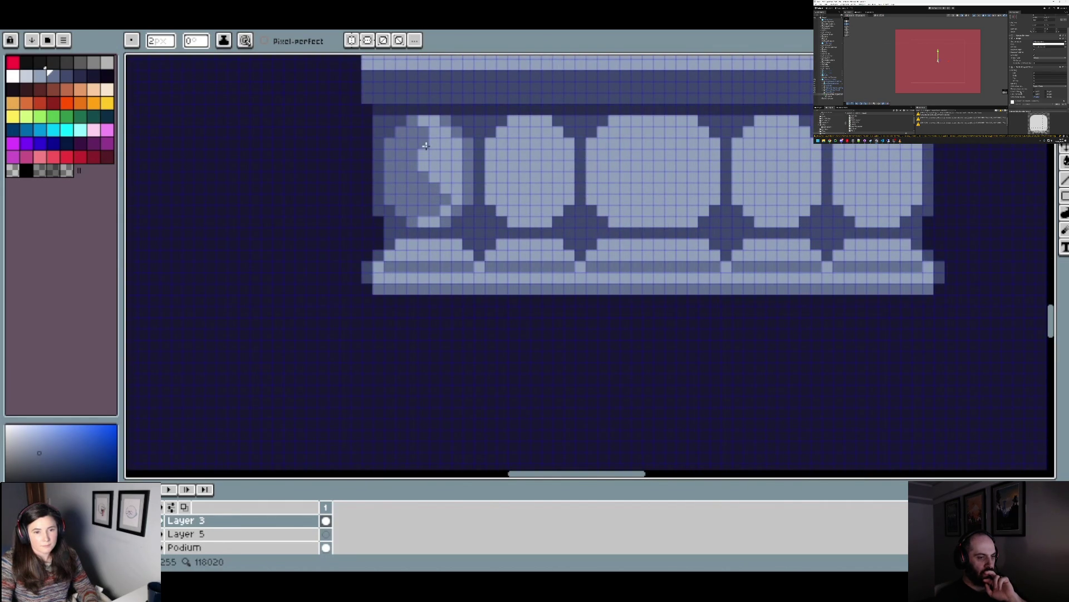
scroll(460, 150, "down", 3)
scroll(474, 160, "down", 2)
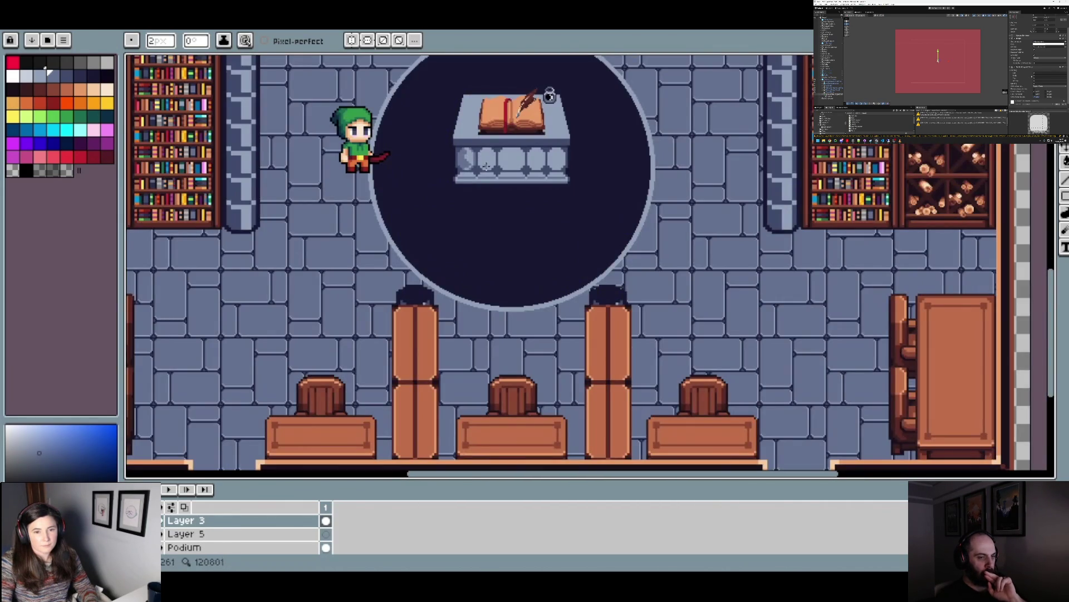
scroll(484, 169, "up", 5)
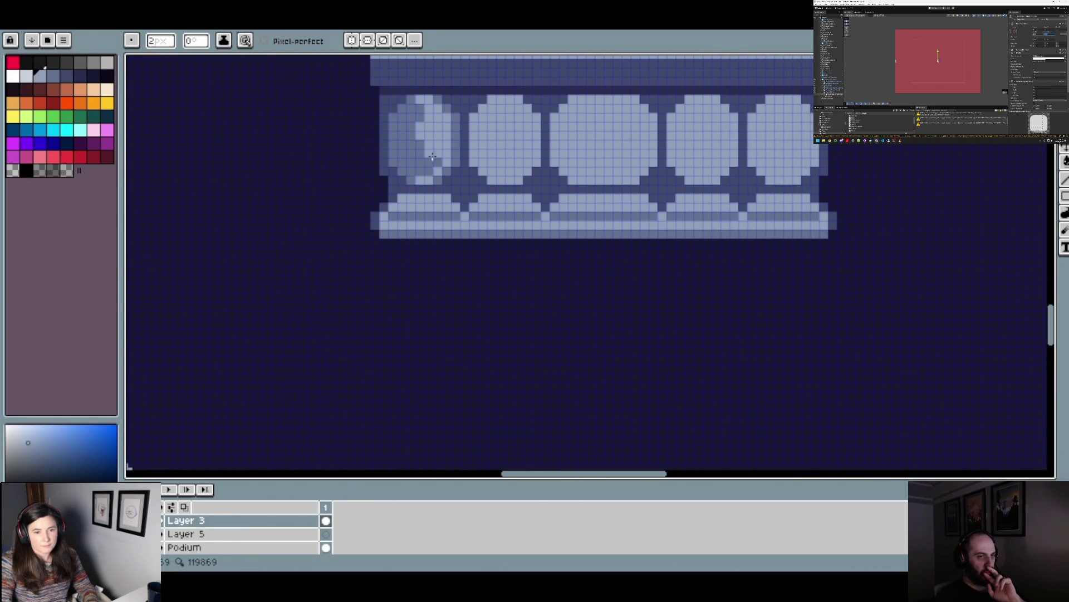
scroll(418, 279, "down", 5)
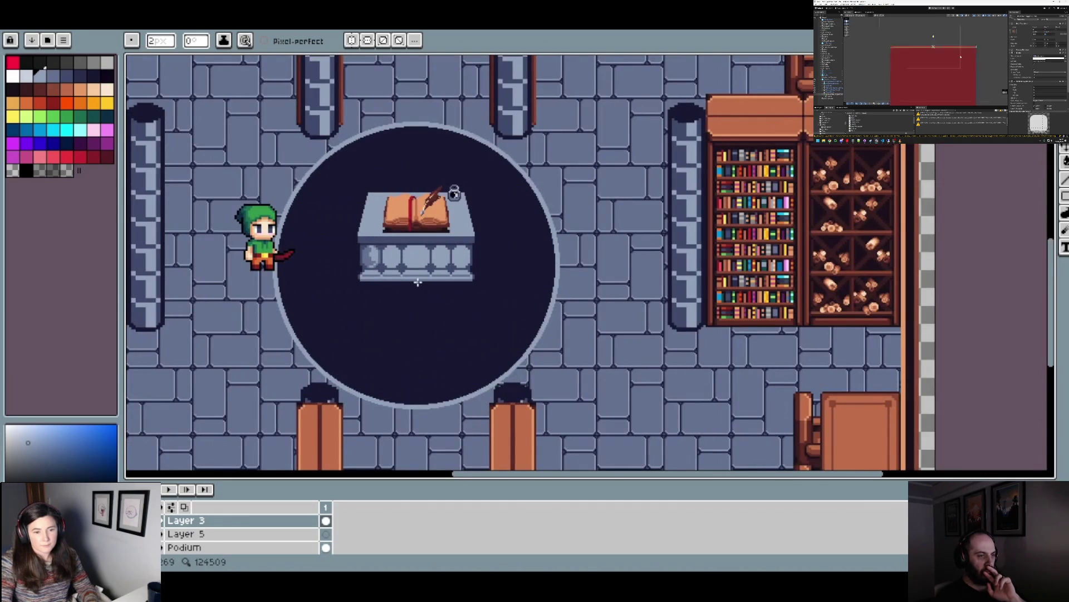
scroll(418, 282, "down", 2)
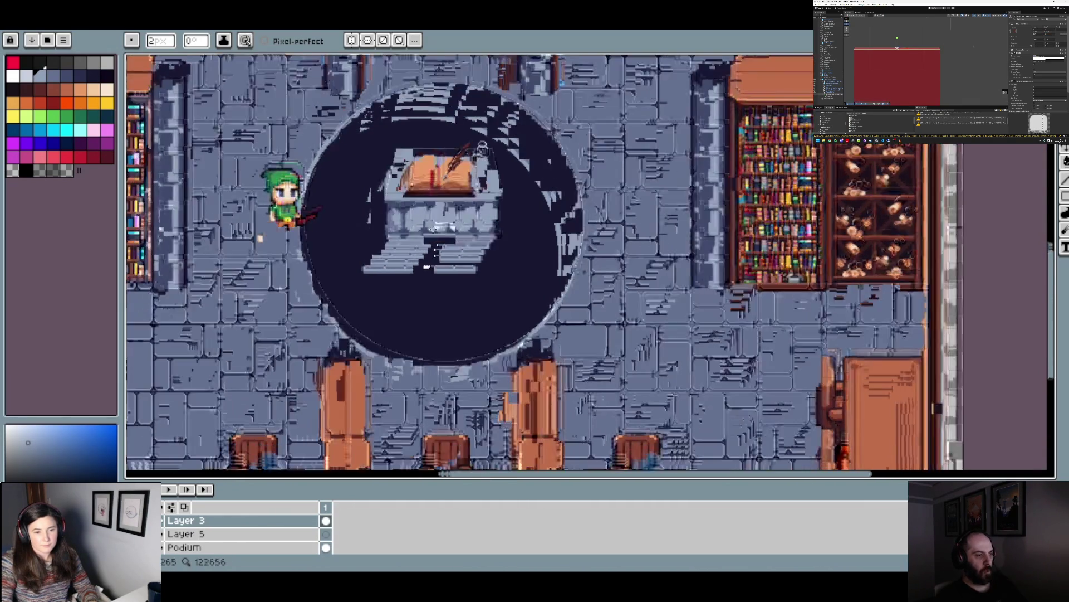
scroll(424, 232, "up", 5)
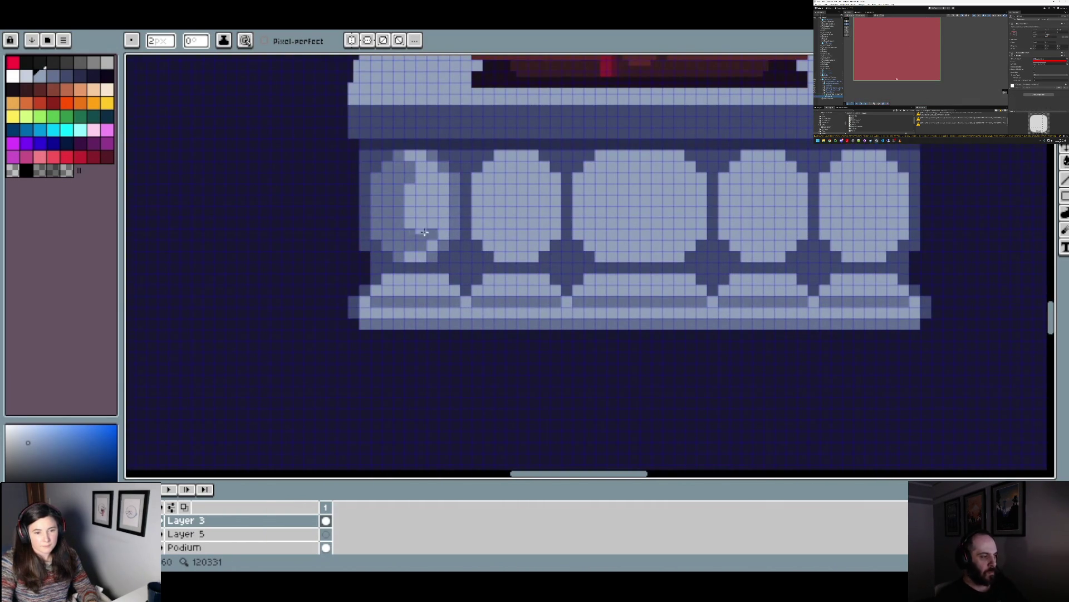
scroll(424, 235, "down", 3)
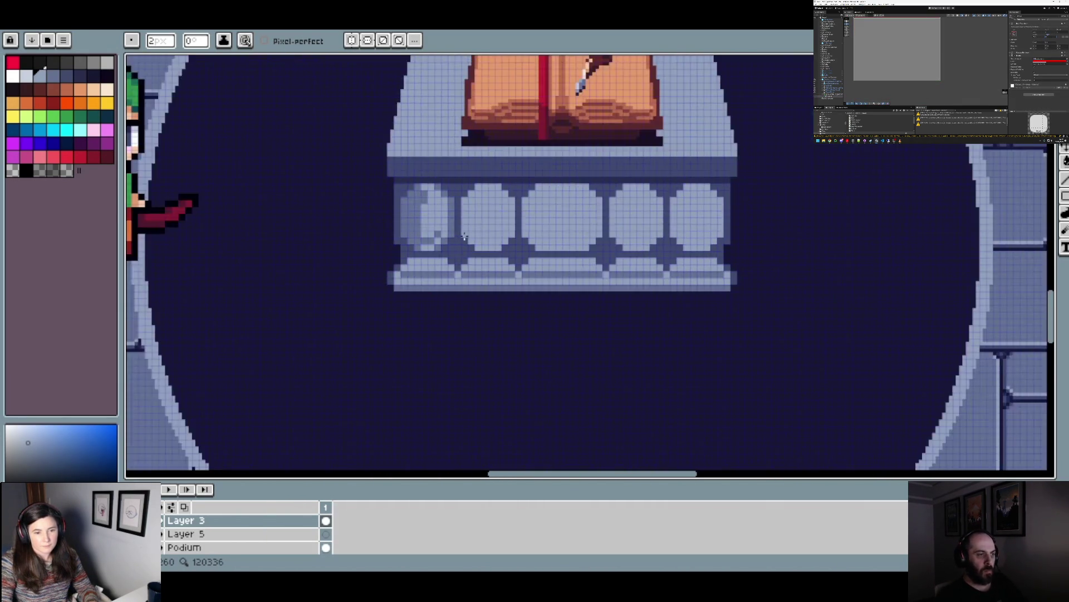
scroll(465, 236, "down", 2)
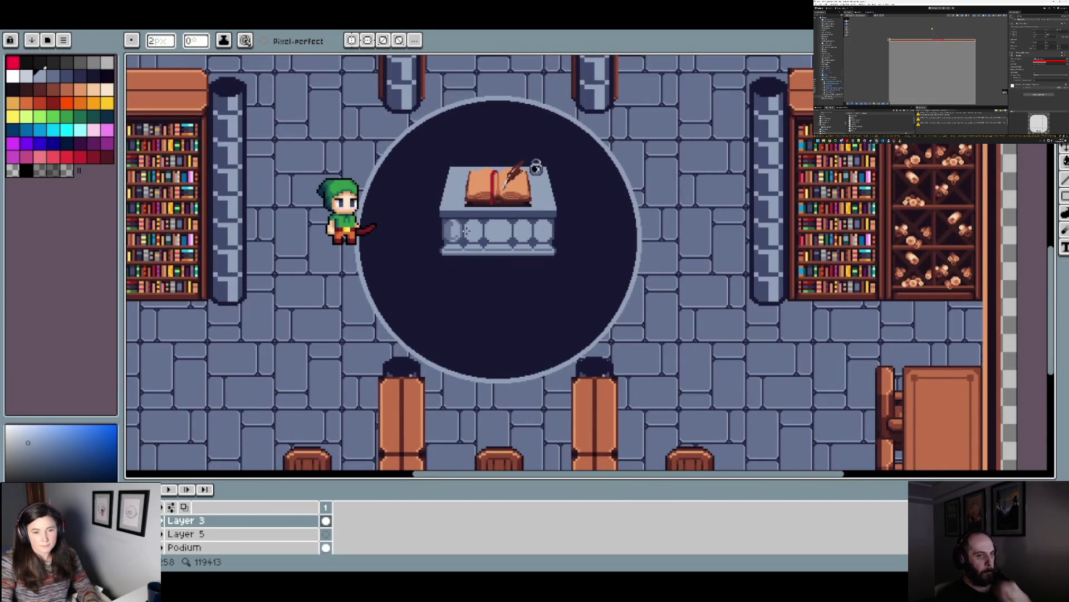
- Try filling the left baluster with a lighter stone colour, then undo both fills
key("v")
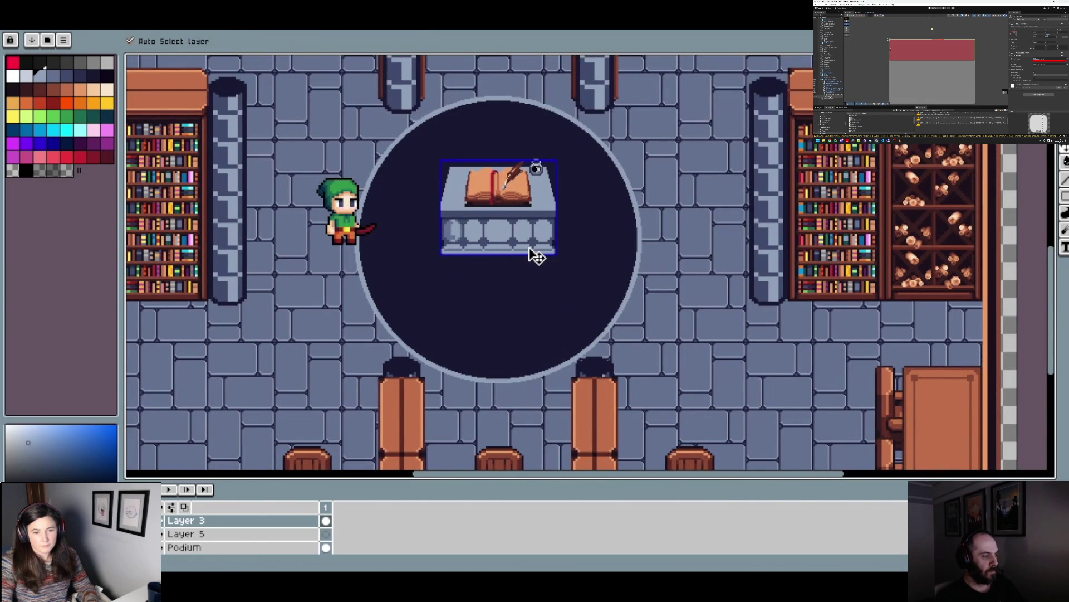
key("b")
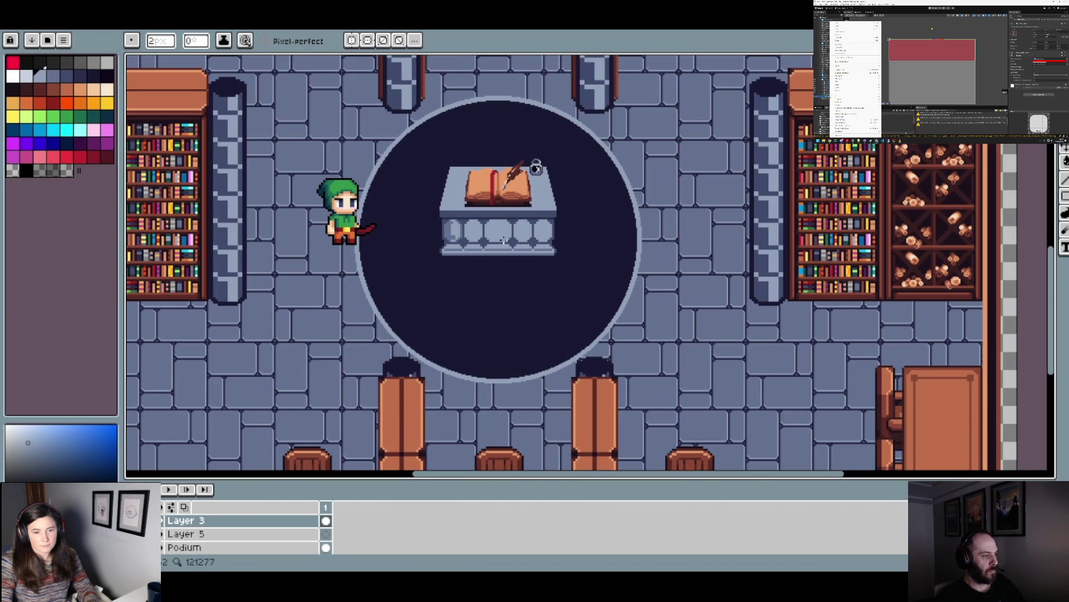
scroll(484, 236, "up", 2)
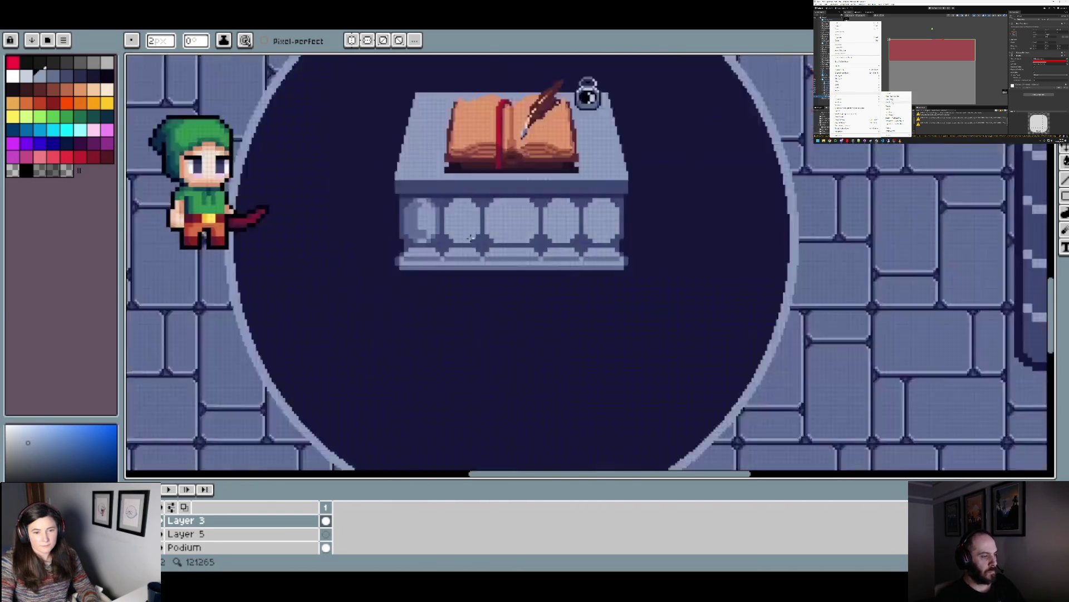
scroll(469, 237, "up", 3)
key("i")
left_click(351, 241)
left_click(355, 250)
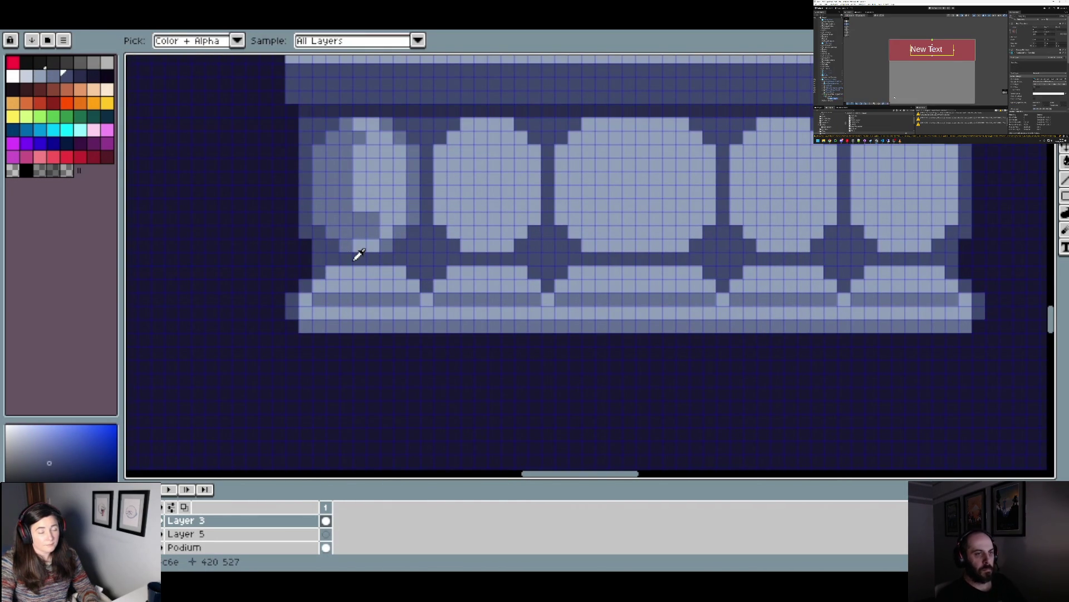
key("b")
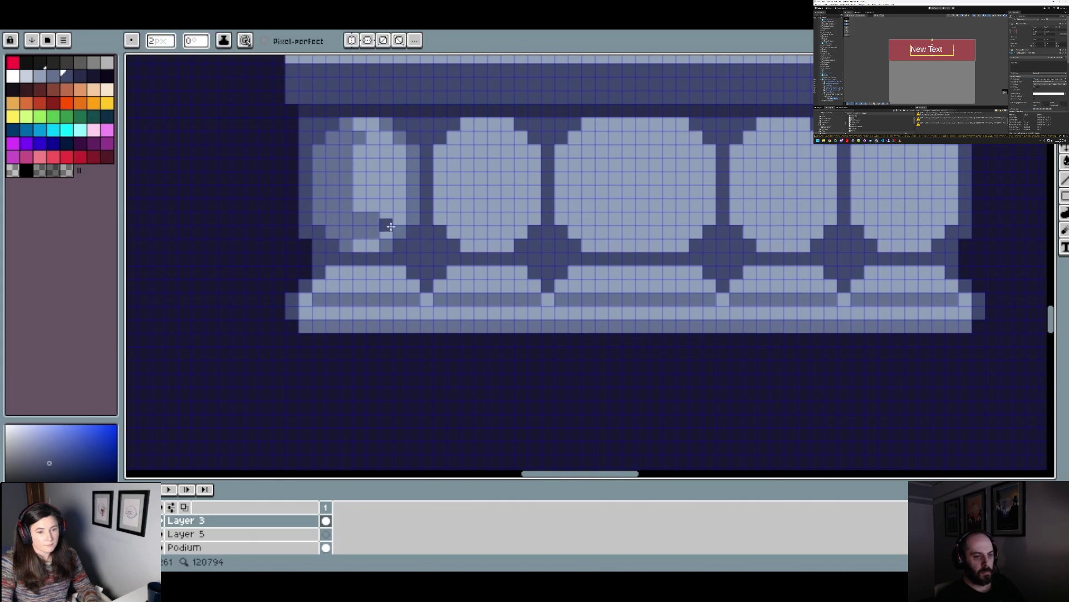
left_click(393, 186, "alt")
key("g")
left_click(346, 221)
scroll(346, 221, "down", 3)
key("ctrl+z")
scroll(361, 203, "up", 3)
left_click(325, 198, "alt")
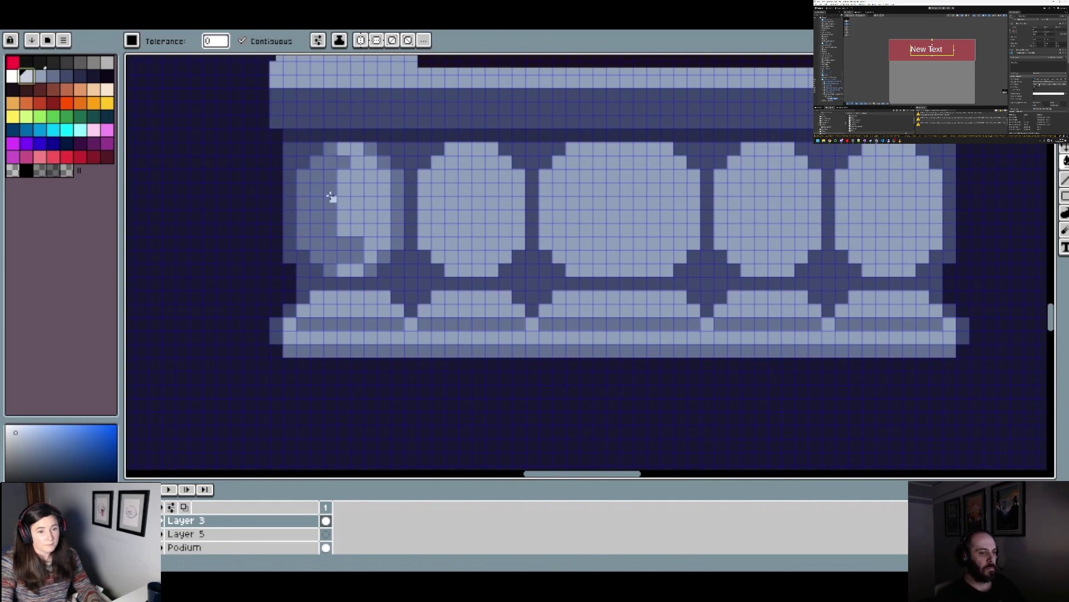
left_click(345, 200)
scroll(370, 209, "down", 2)
scroll(373, 210, "down", 4)
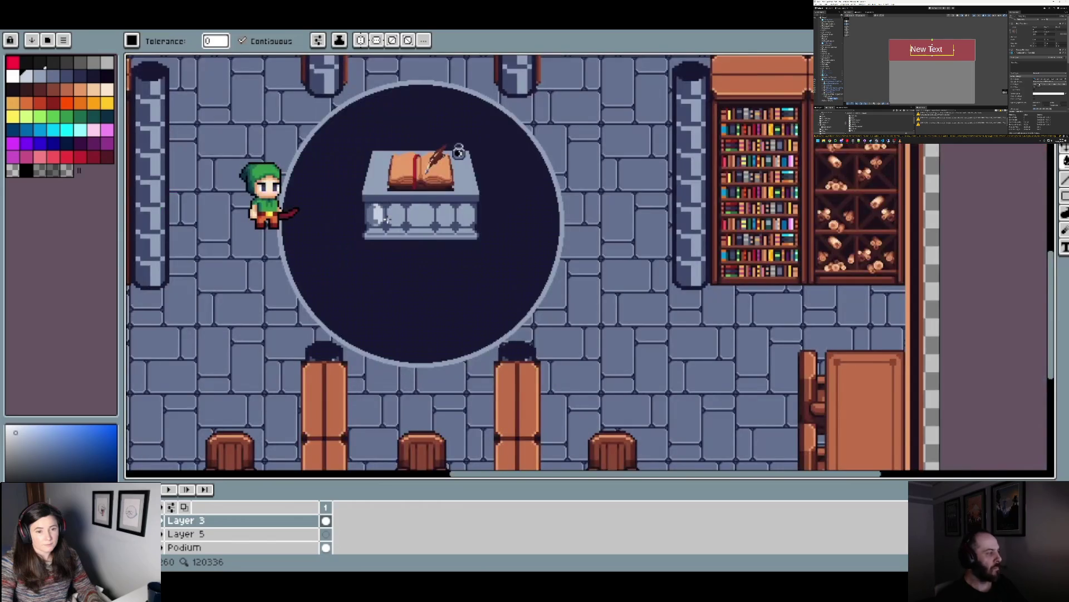
scroll(384, 218, "up", 4)
key("ctrl+z")
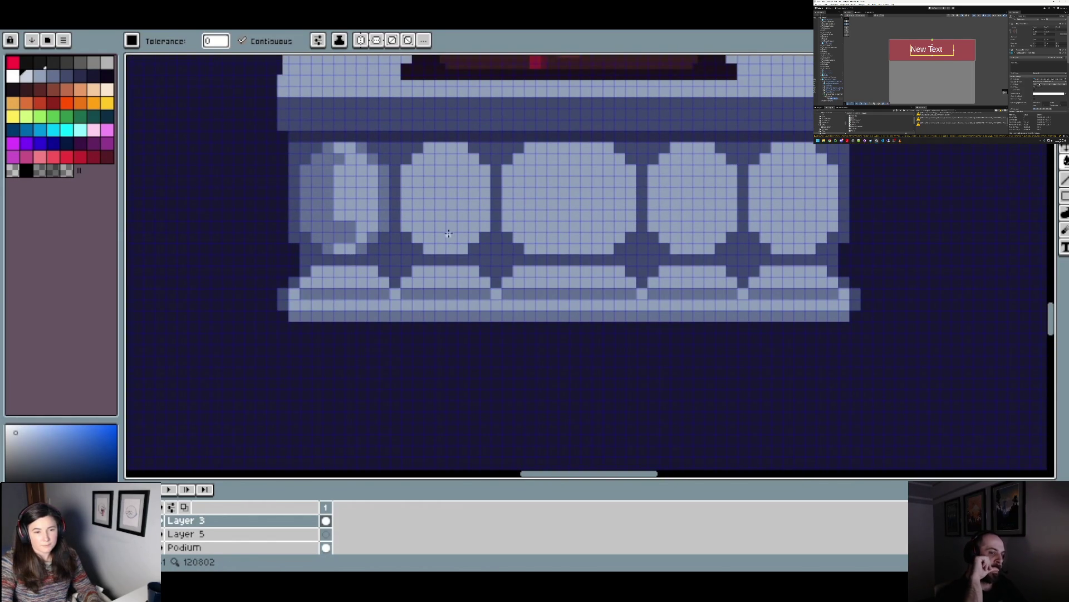
- Shade the second baluster's right edge, lower left and left side in medium blue with a 2–4px pencil
key("b")
key("i")
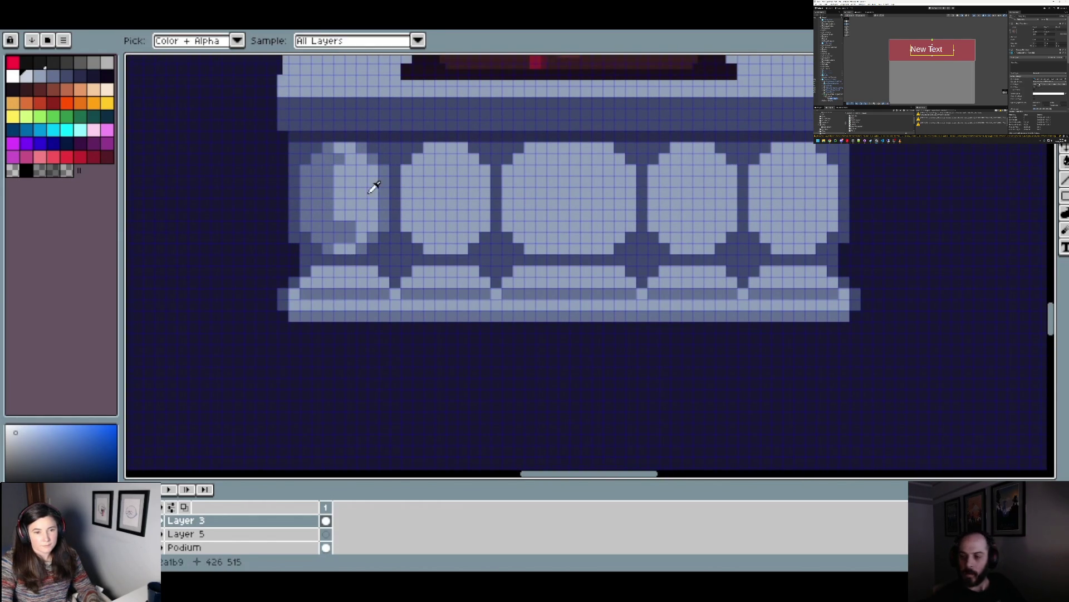
left_click(324, 193)
key("b")
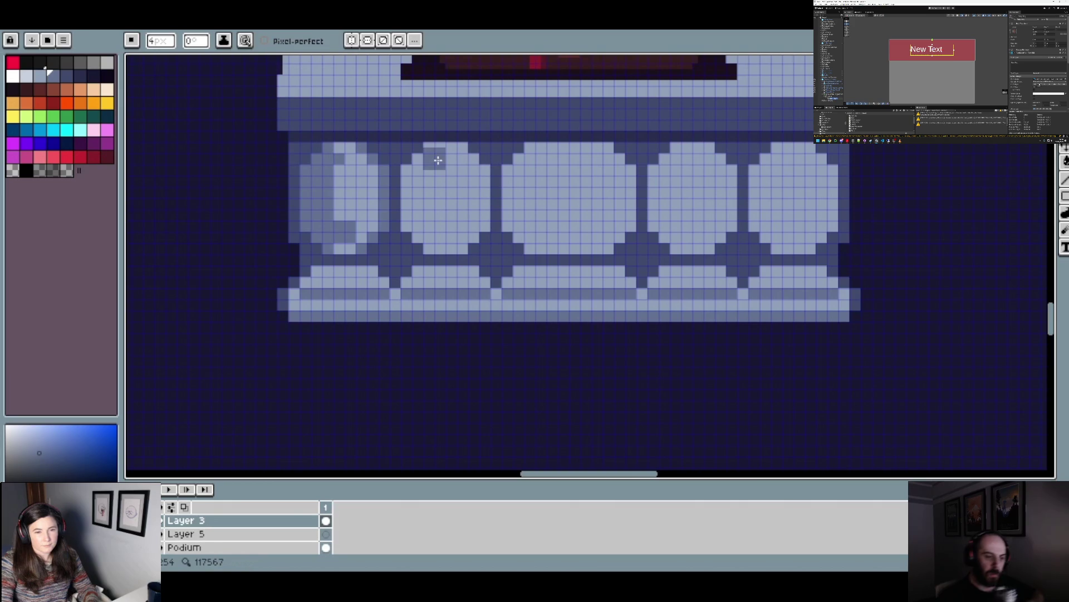
key("minus")
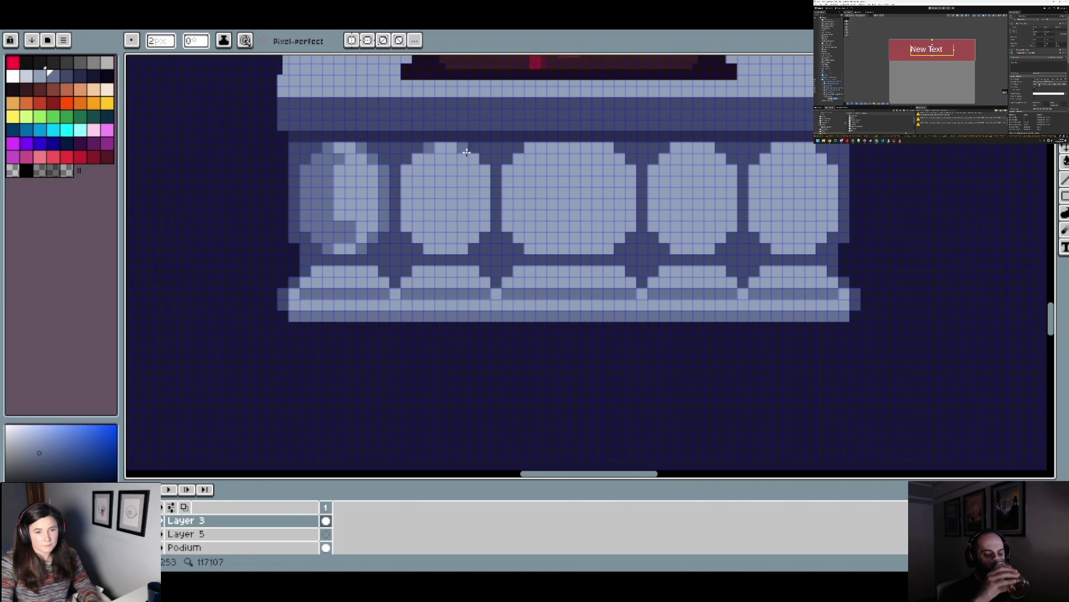
left_click_drag(485, 168, 484, 234)
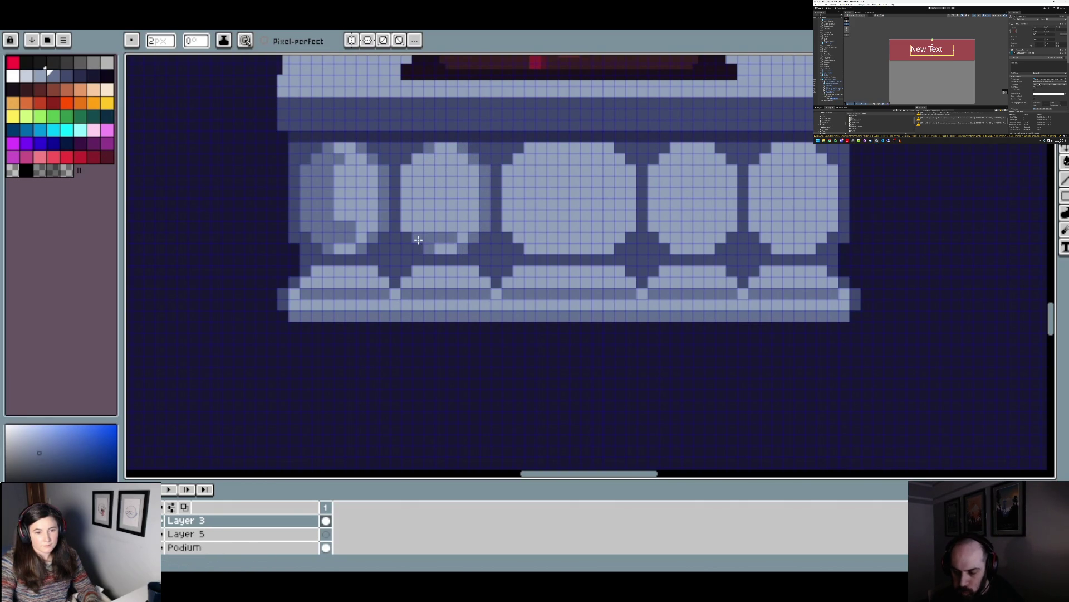
left_click_drag(444, 229, 409, 230)
key("plus")
key("plus")
mouse_move(416, 191)
left_mouse_down()
mouse_move(415, 173)
mouse_move(413, 215)
mouse_move(427, 169)
mouse_move(426, 215)
left_mouse_up()
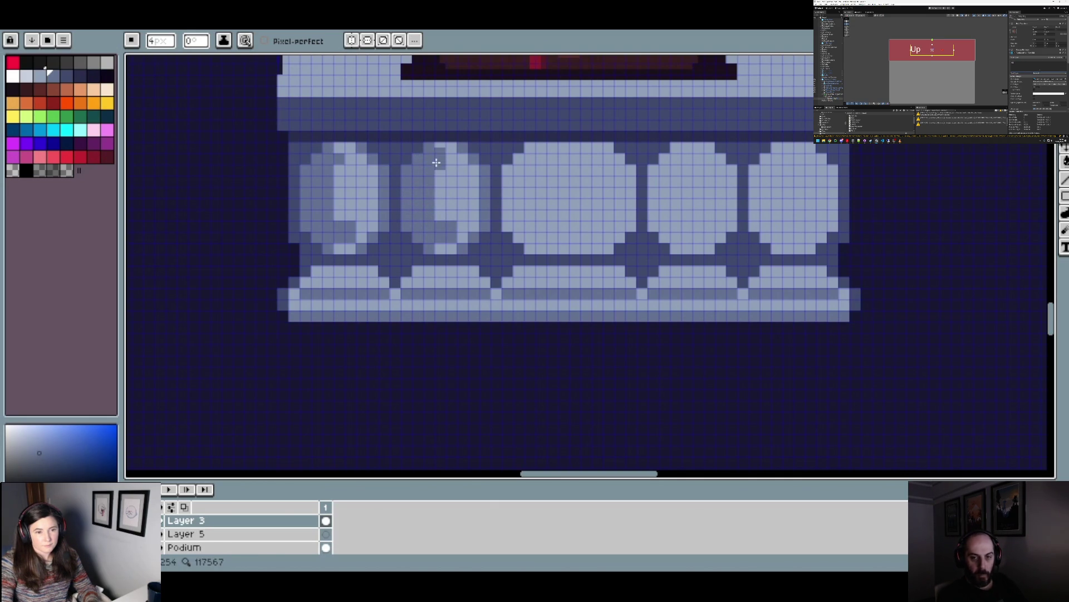
key("minus")
key("minus")
- Zoom in and out over the podium to inspect the shaded balusters
scroll(468, 214, "down", 1)
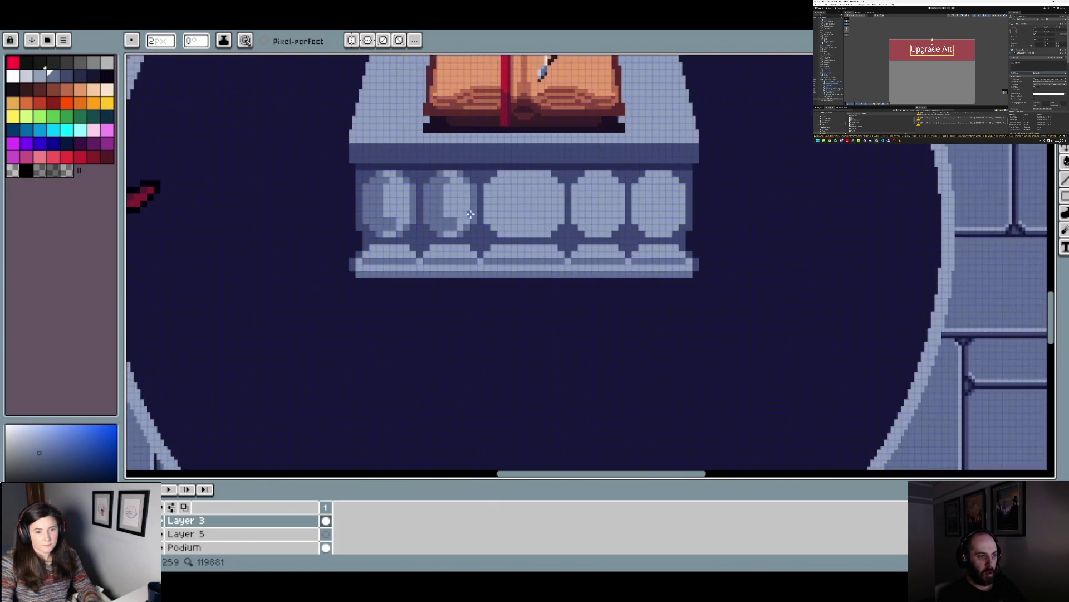
scroll(469, 214, "down", 3)
scroll(468, 218, "up", 3)
scroll(468, 217, "up", 1)
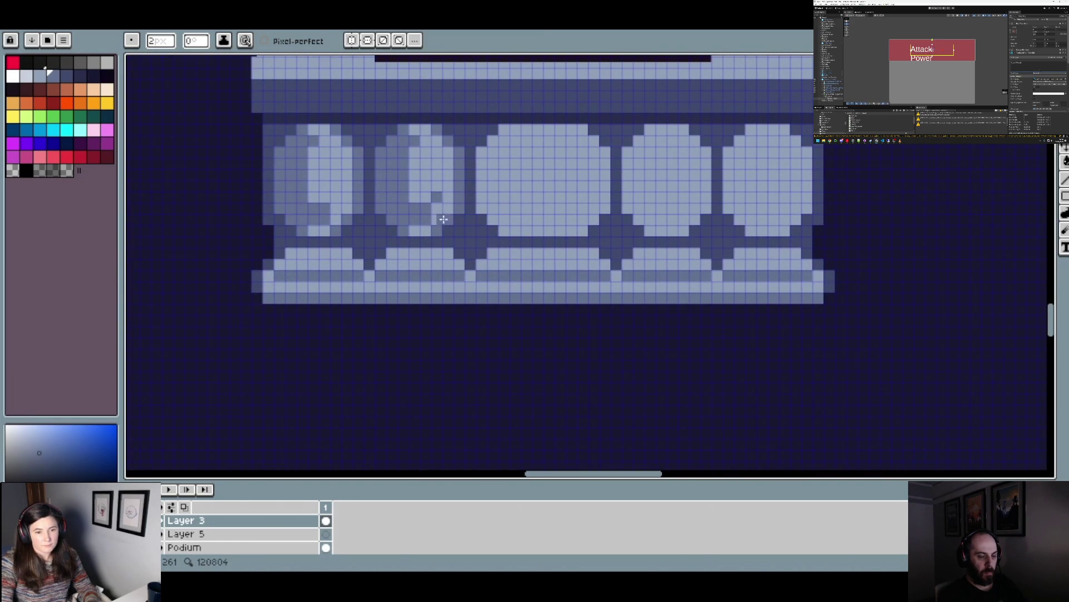
scroll(443, 216, "down", 3)
scroll(447, 218, "up", 3)
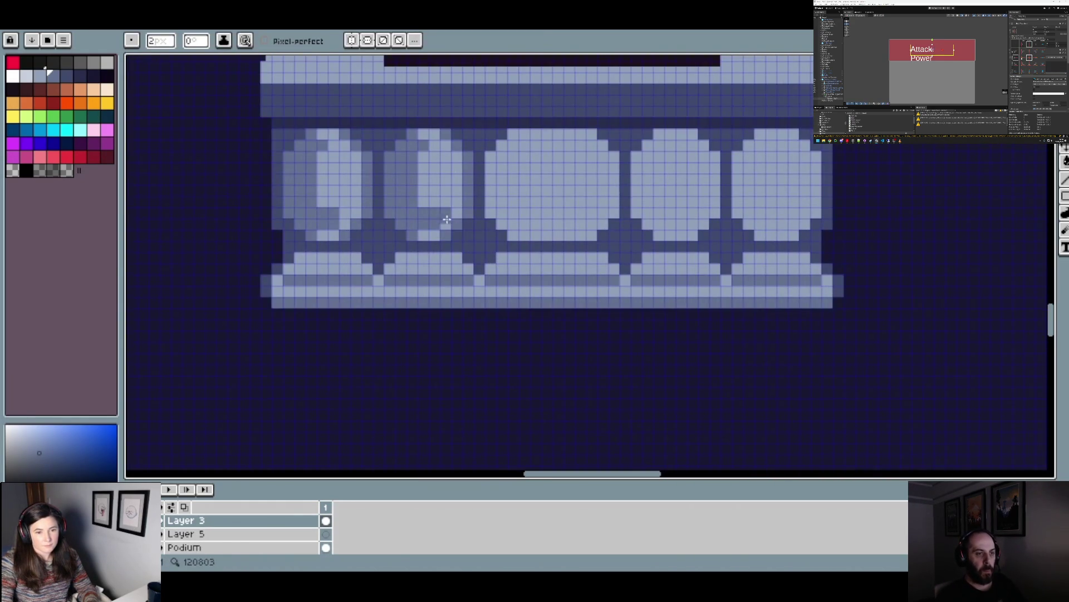
scroll(447, 216, "down", 2)
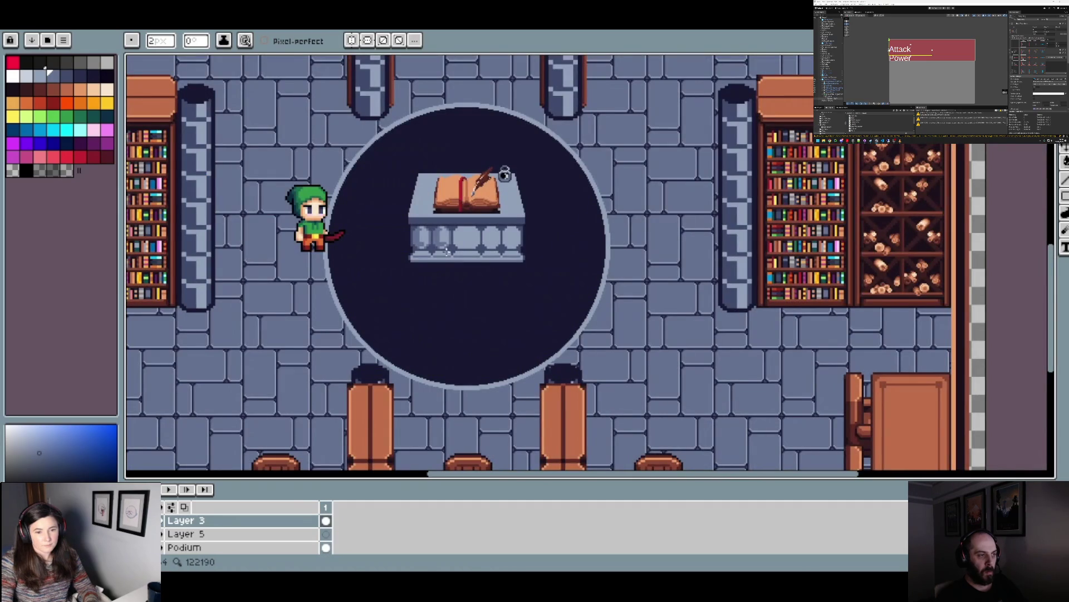
scroll(447, 249, "up", 3)
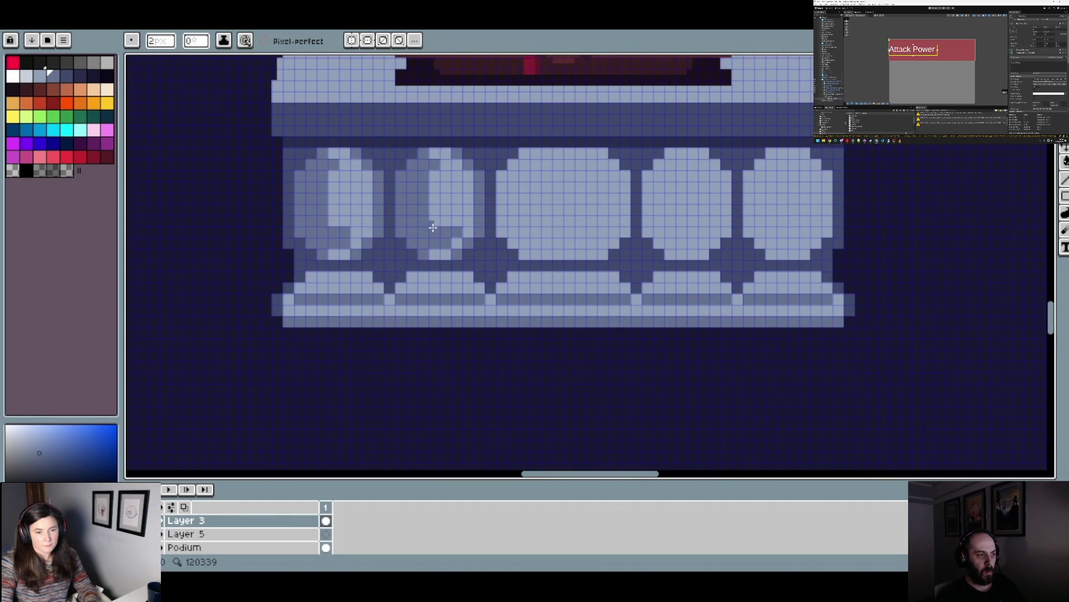
scroll(432, 222, "down", 2)
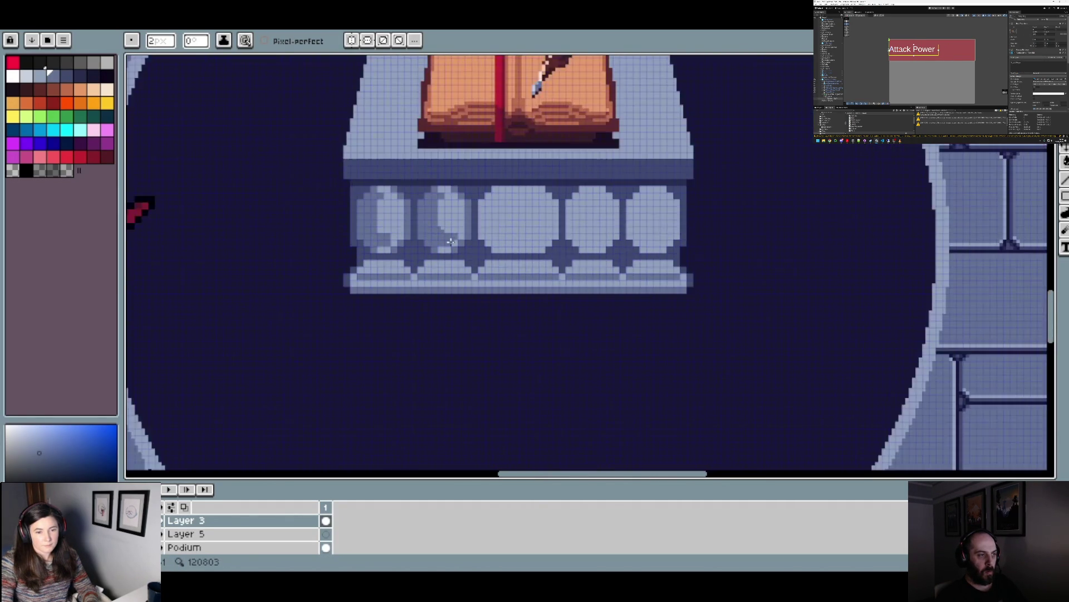
scroll(441, 200, "up", 3)
scroll(440, 194, "down", 2)
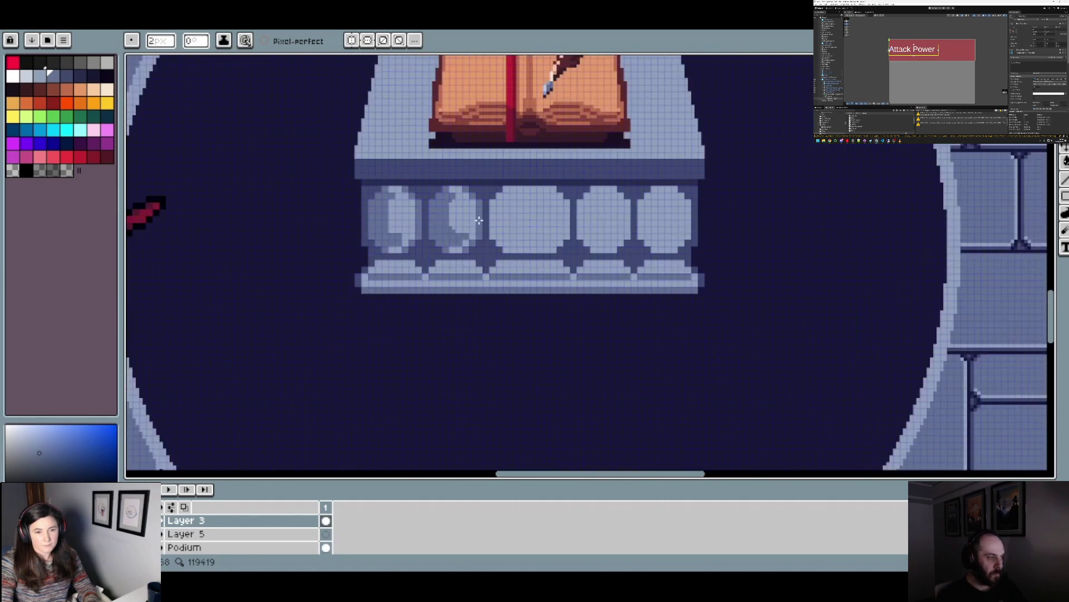
scroll(483, 226, "down", 2)
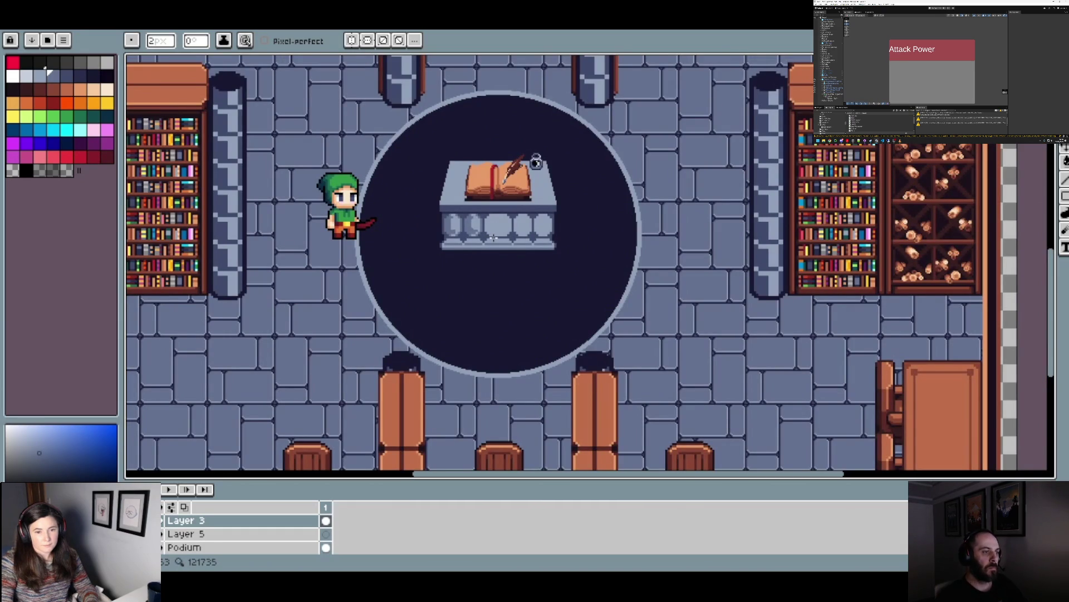
scroll(478, 235, "up", 3)
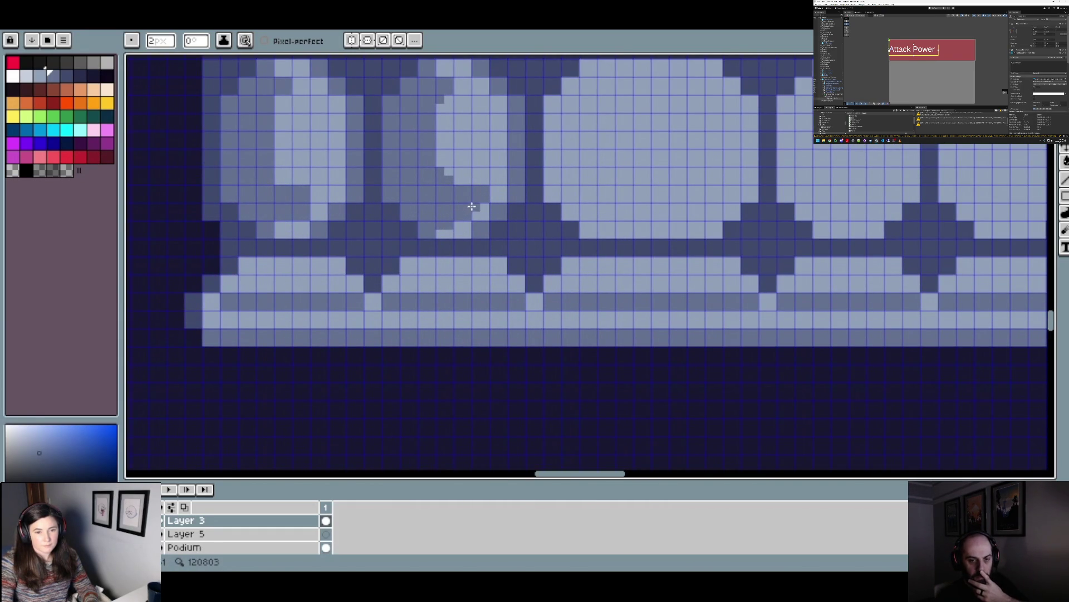
scroll(473, 212, "down", 3)
scroll(485, 223, "up", 4)
key("v")
key("b")
scroll(449, 214, "down", 4)
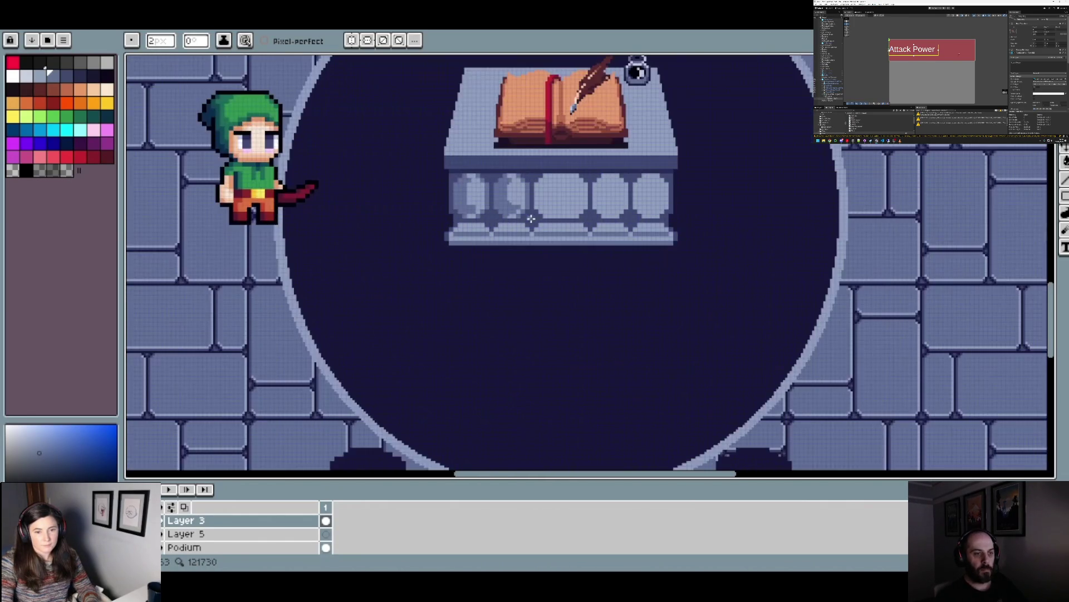
scroll(536, 219, "up", 4)
key("v")
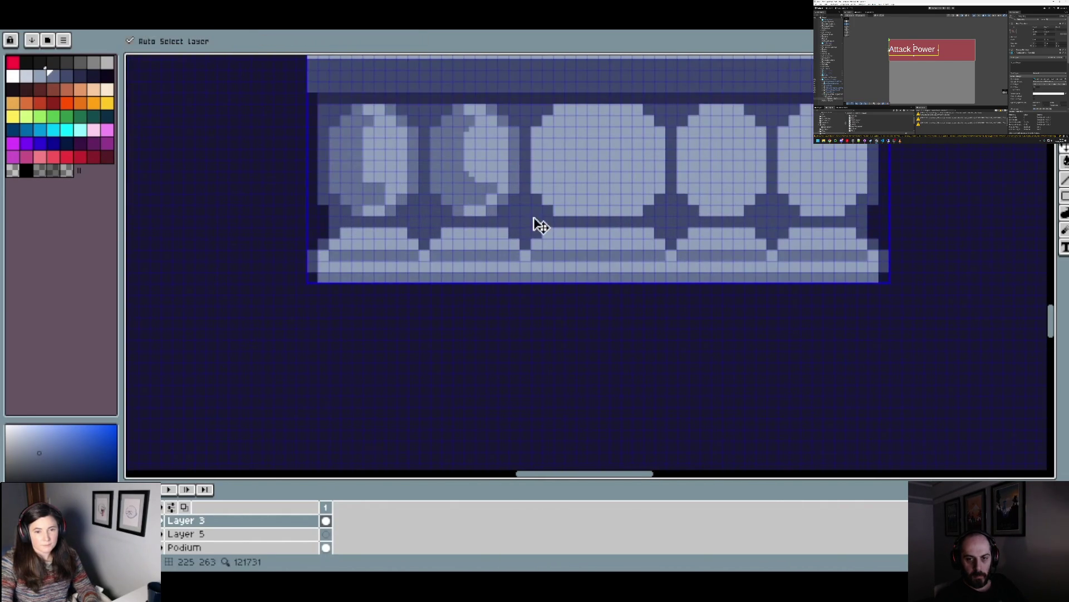
scroll(523, 204, "down", 1)
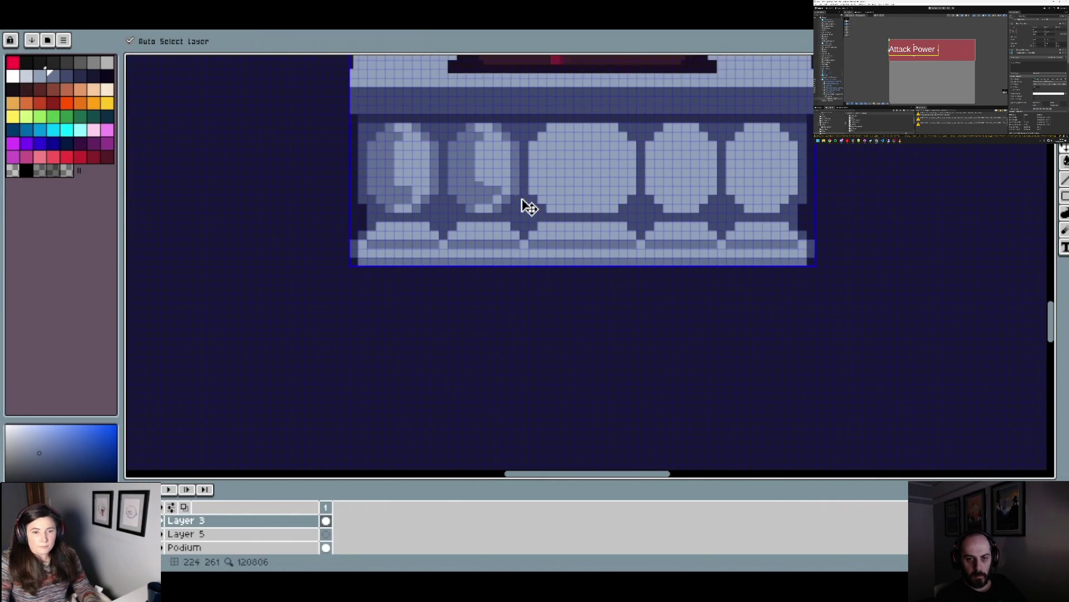
scroll(522, 202, "down", 4)
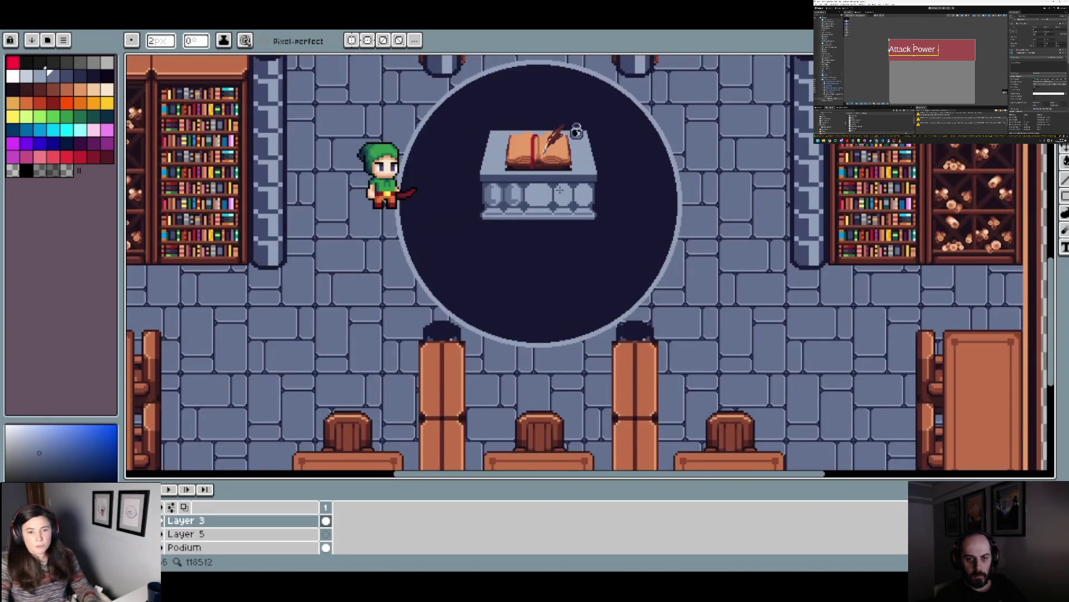
scroll(498, 246, "up", 1)
scroll(498, 245, "up", 3)
- Copy the shaded second baluster and paste it over the rightmost baluster
key("m")
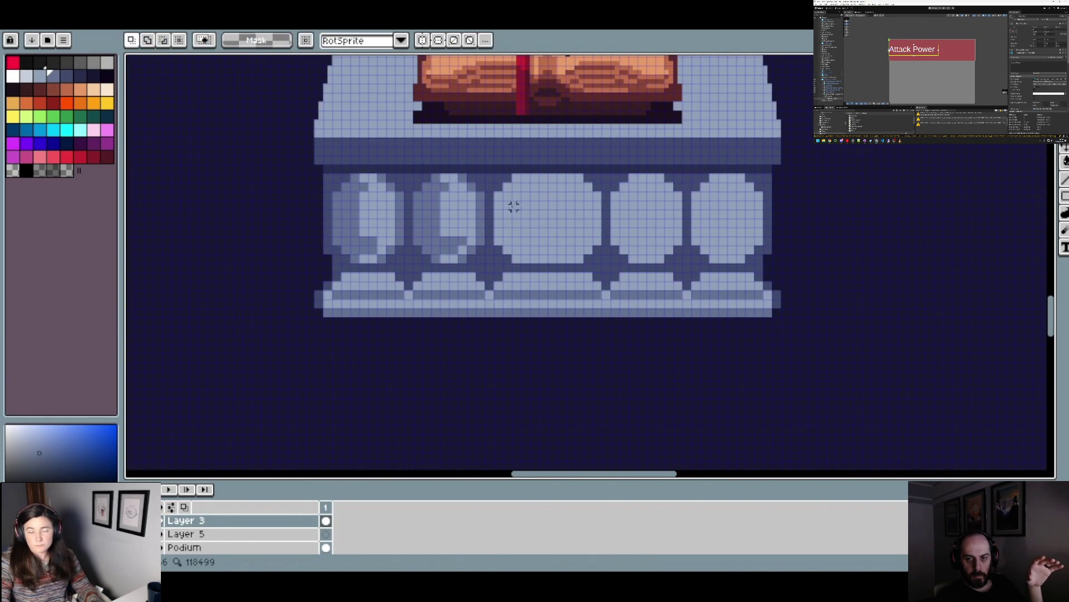
scroll(471, 262, "up", 2)
mouse_move(490, 264)
left_mouse_down()
mouse_move(418, 198)
mouse_move(384, 134)
left_mouse_up()
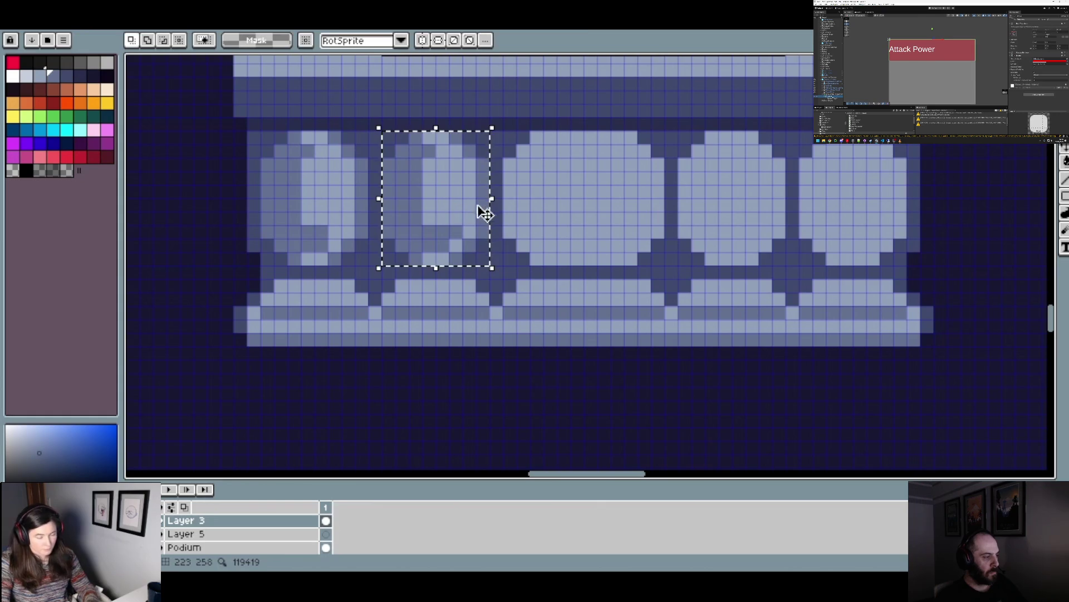
key("ctrl+c")
key("ctrl+v")
left_click_drag(460, 222, 735, 212)
key("Return")
left_click_drag(847, 198, 637, 228)
left_click_drag(305, 218, 716, 220)
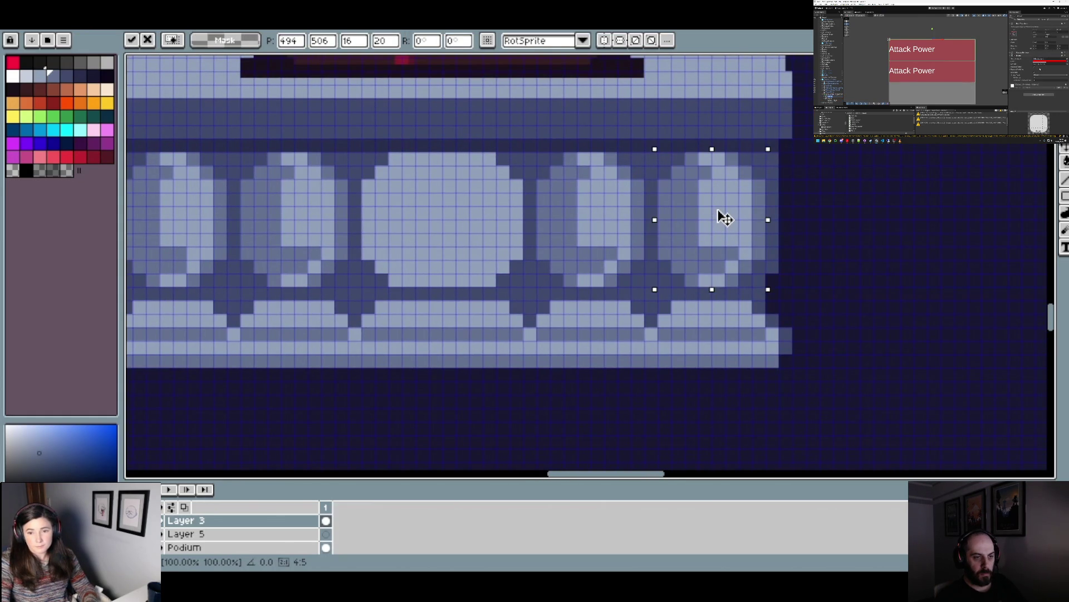
scroll(720, 216, "down", 2)
key("Return")
scroll(734, 228, "down", 3)
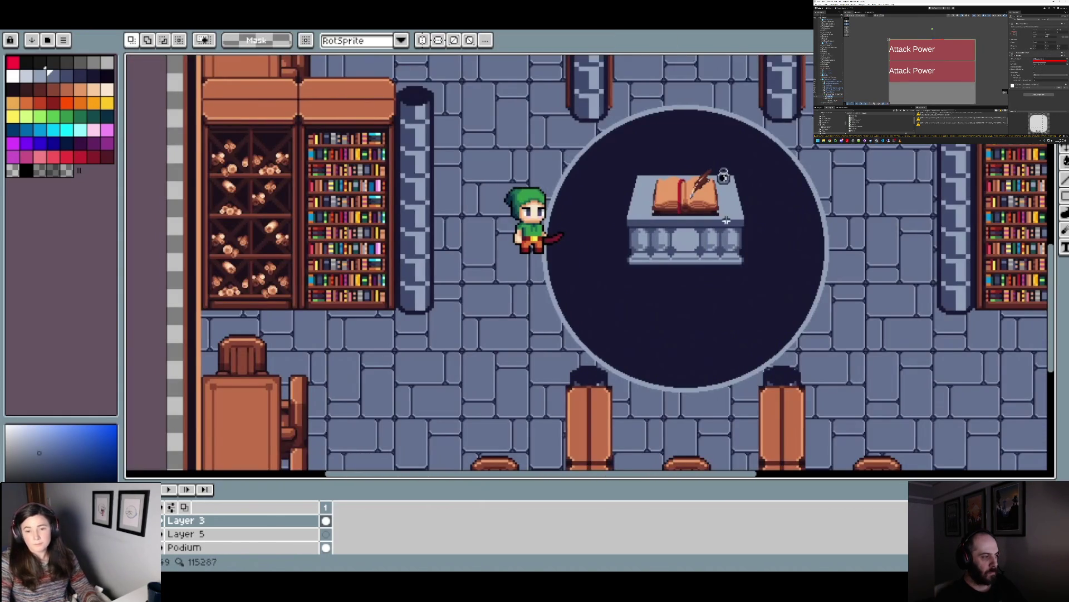
scroll(657, 217, "down", 1)
scroll(656, 212, "up", 3)
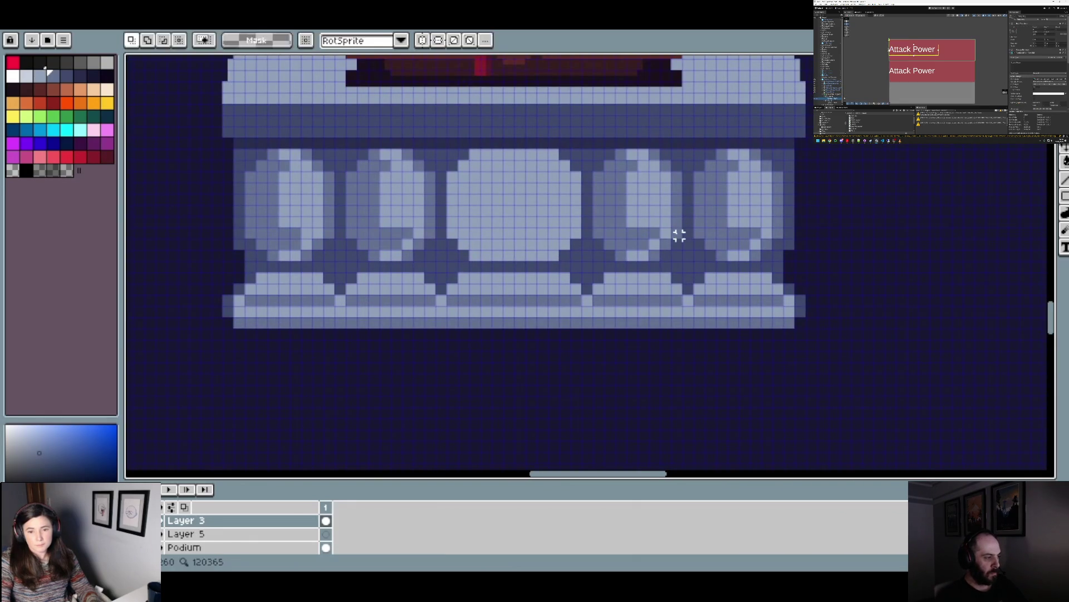
- Darken the right edge of the rightmost baluster with the pencil
key("b")
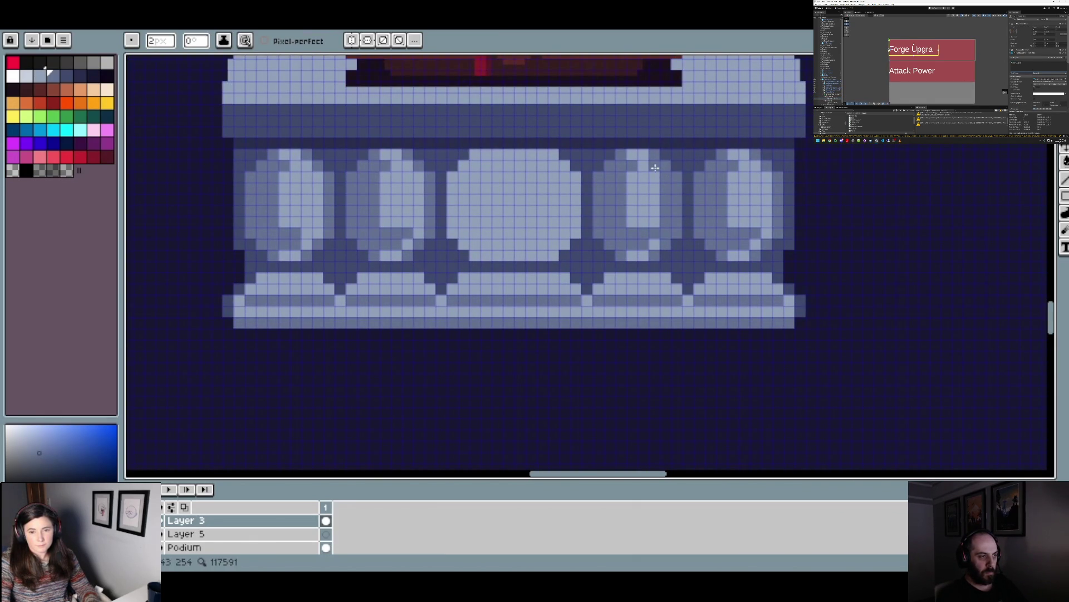
left_click_drag(766, 238, 759, 174)
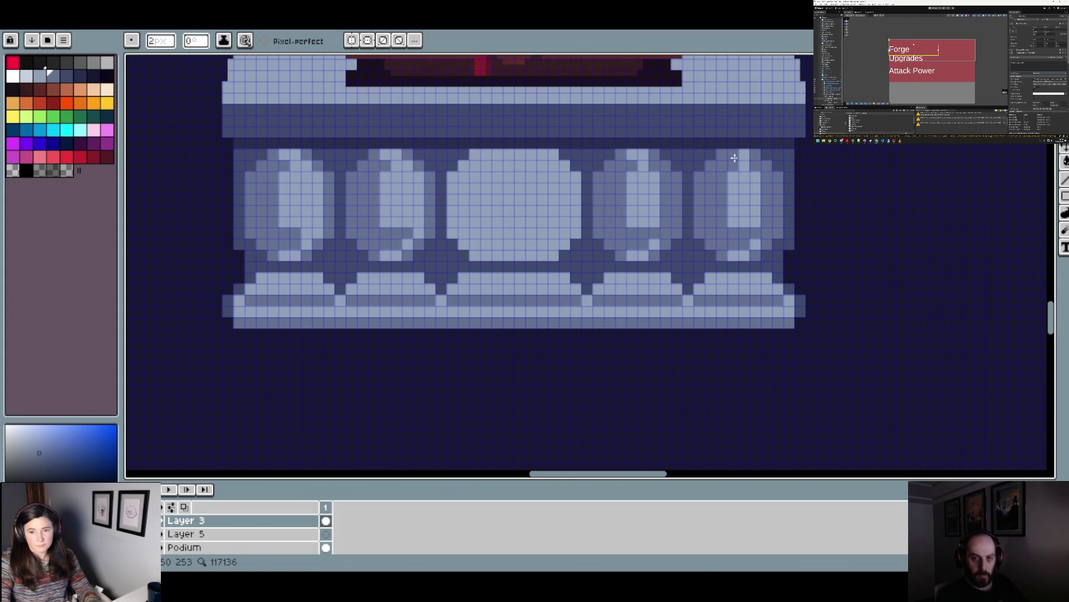
scroll(734, 158, "down", 3)
scroll(742, 230, "up", 2)
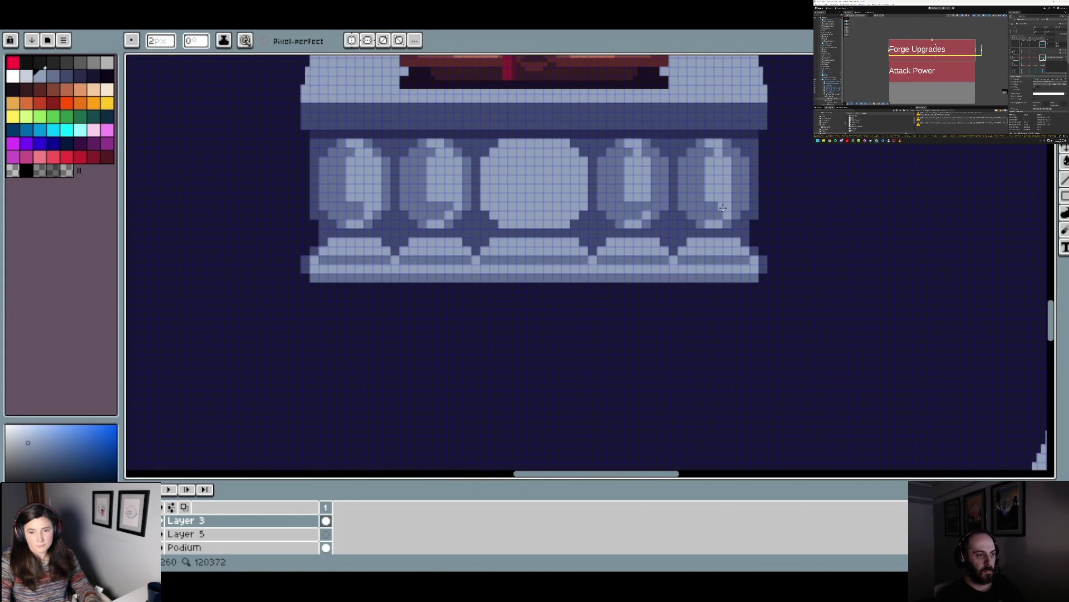
scroll(734, 228, "down", 3)
scroll(727, 198, "up", 3)
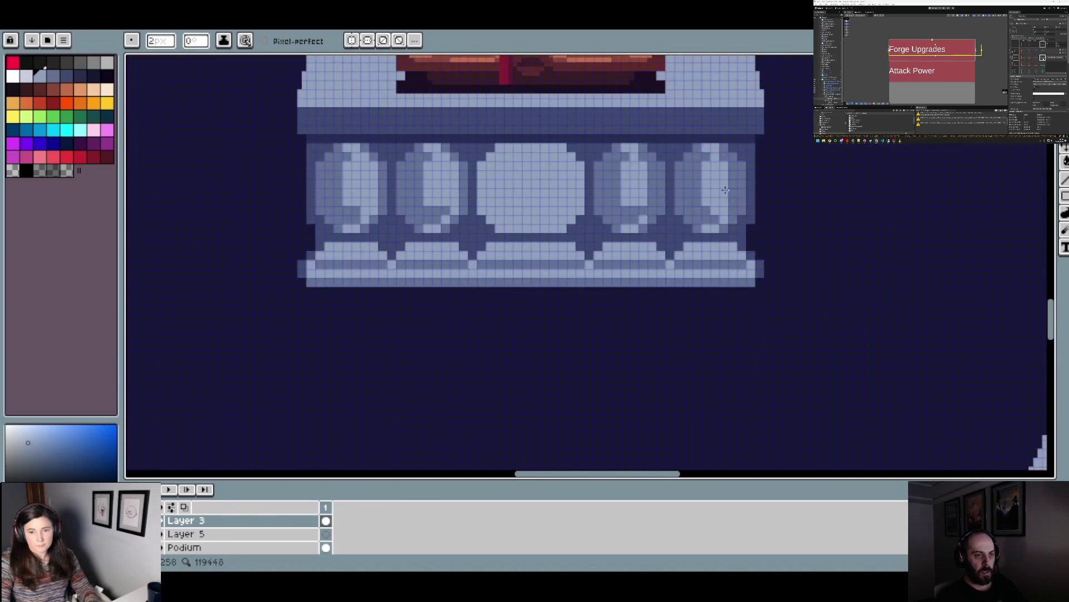
- Using sampled pillar shades, paint a darker column and a thin light highlight stripe on the rightmost baluster
left_click(706, 153, "alt")
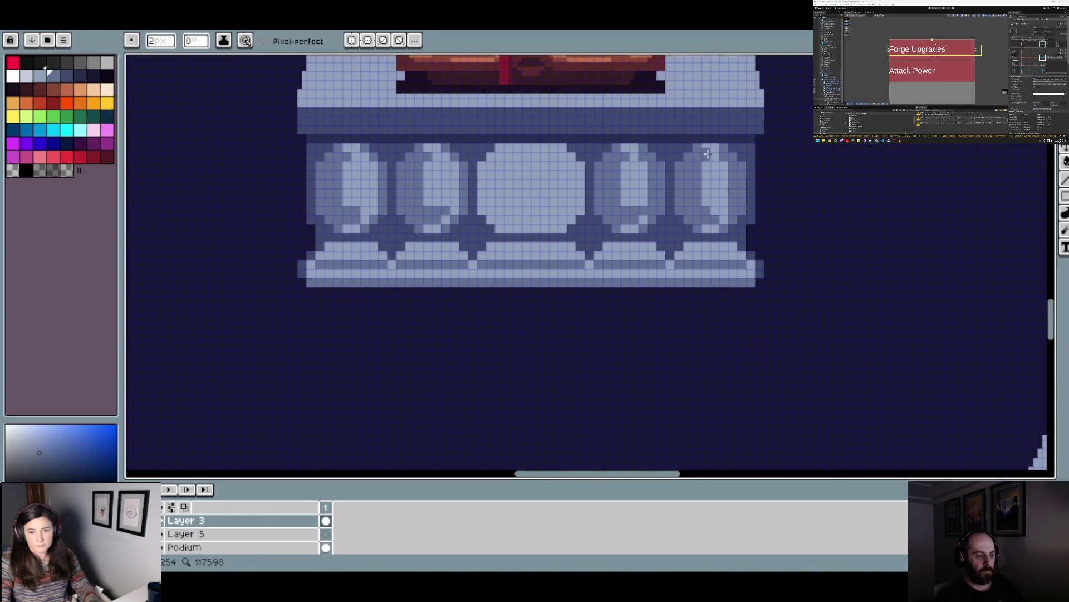
left_click(725, 160, "alt")
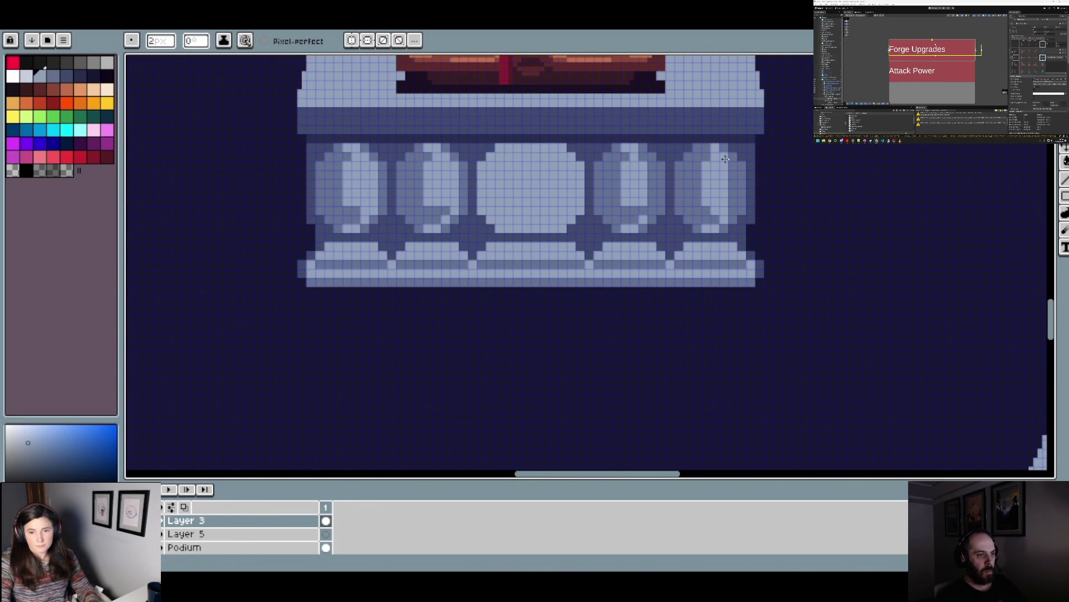
scroll(750, 202, "down", 3)
scroll(750, 202, "up", 3)
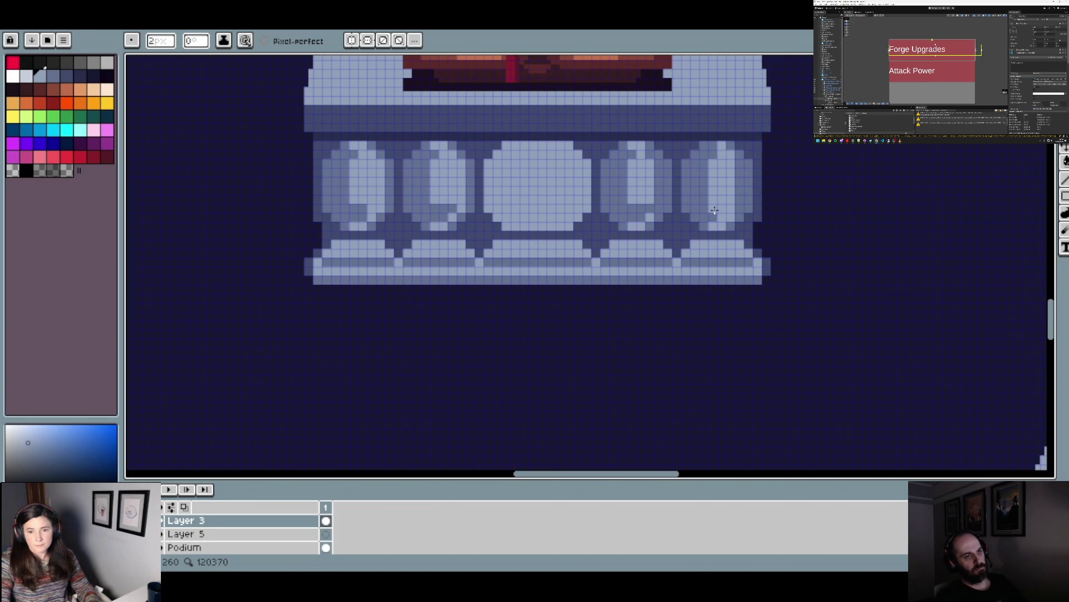
scroll(715, 209, "down", 2)
scroll(741, 207, "up", 4)
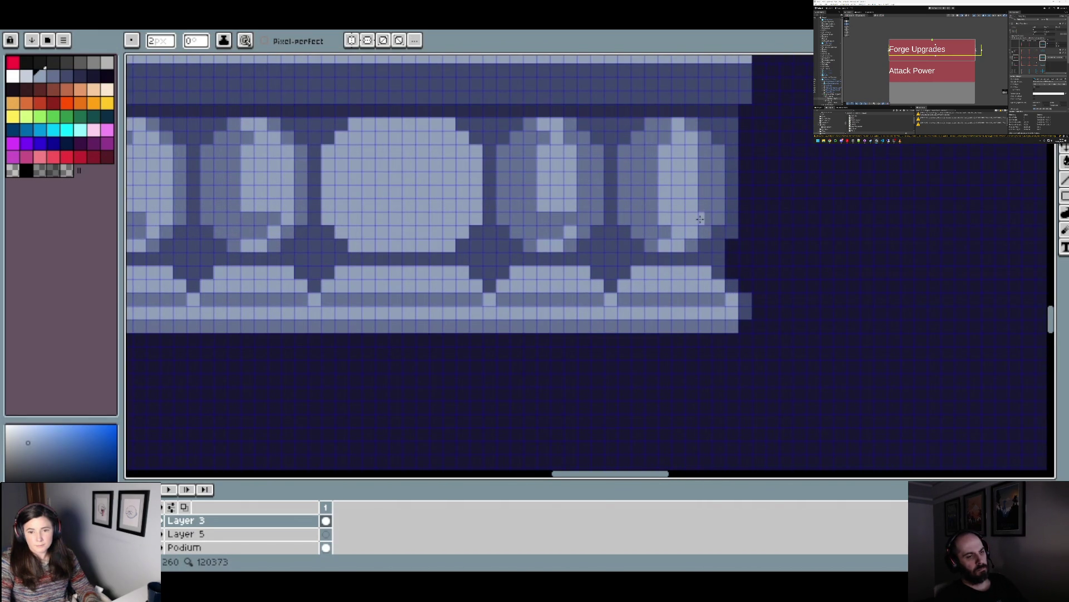
left_click(662, 148, "alt")
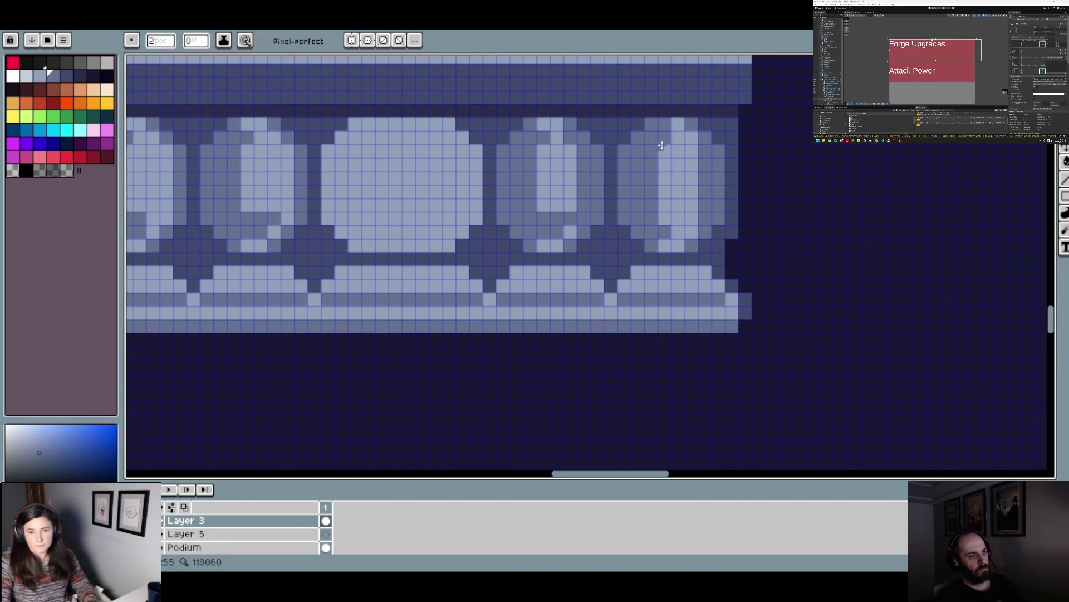
mouse_move(661, 148)
left_mouse_down()
mouse_move(663, 248)
mouse_move(701, 215)
mouse_move(702, 158)
left_mouse_up()
left_click(671, 239, "alt")
scroll(701, 158, "down", 4)
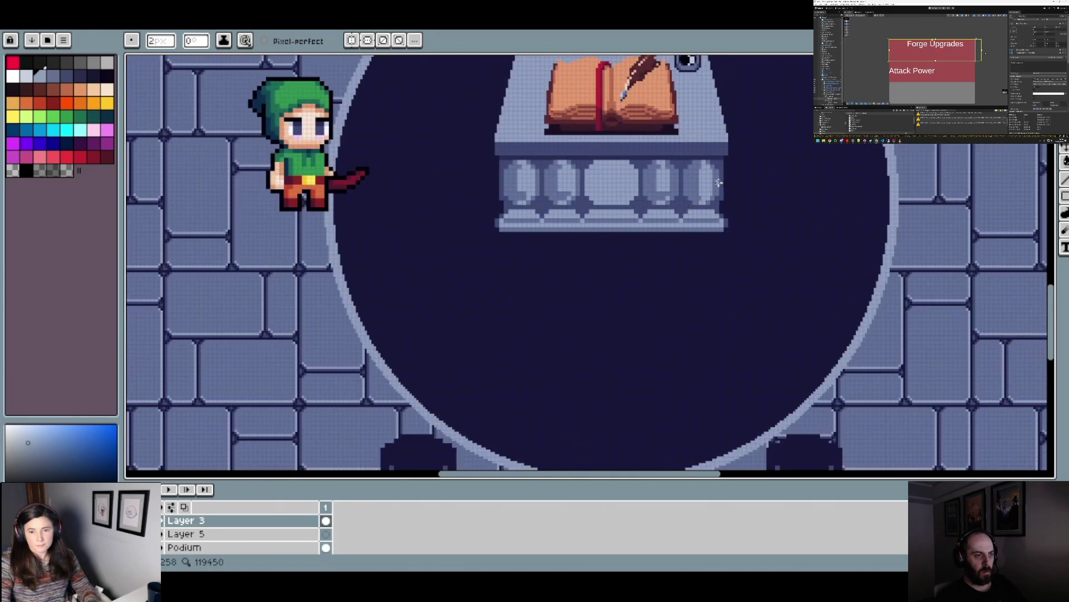
scroll(719, 182, "up", 4)
mouse_move(667, 172)
left_mouse_down()
mouse_move(662, 209)
mouse_move(662, 195)
left_mouse_up()
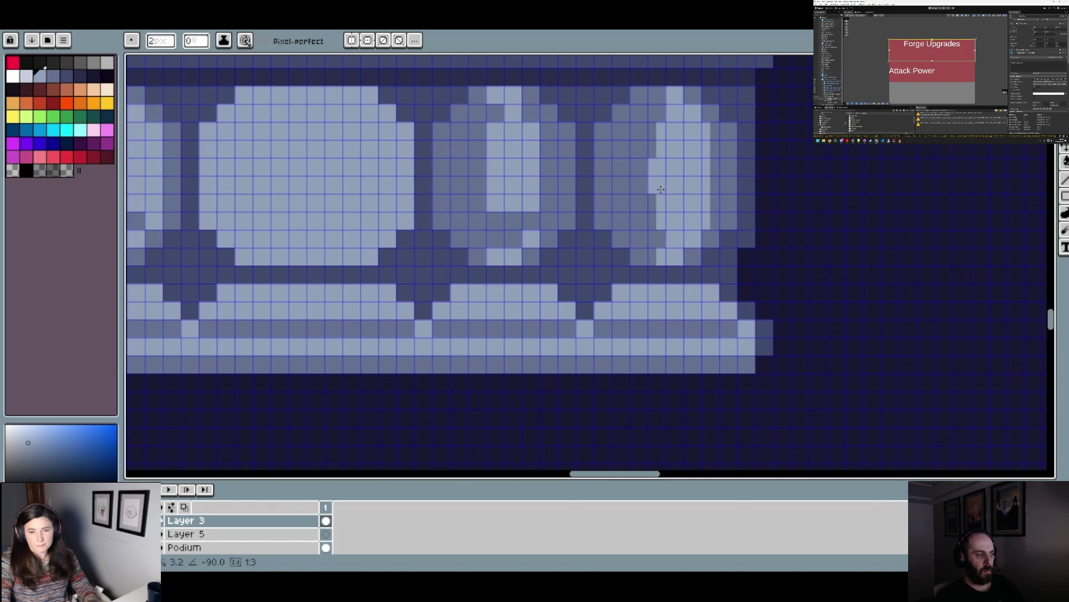
scroll(691, 192, "down", 2)
scroll(703, 177, "up", 2)
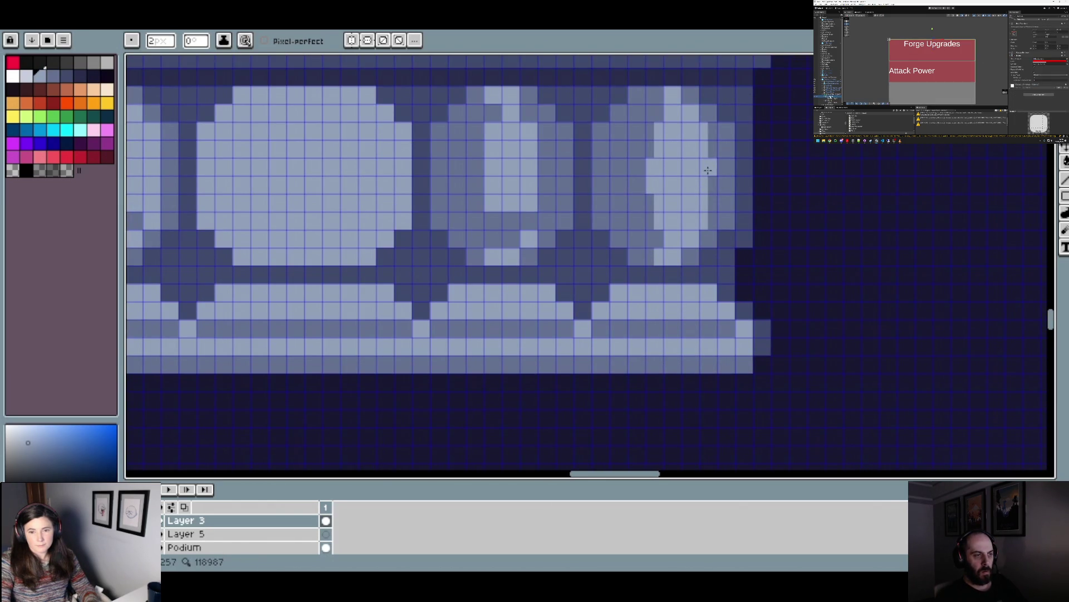
scroll(713, 184, "down", 4)
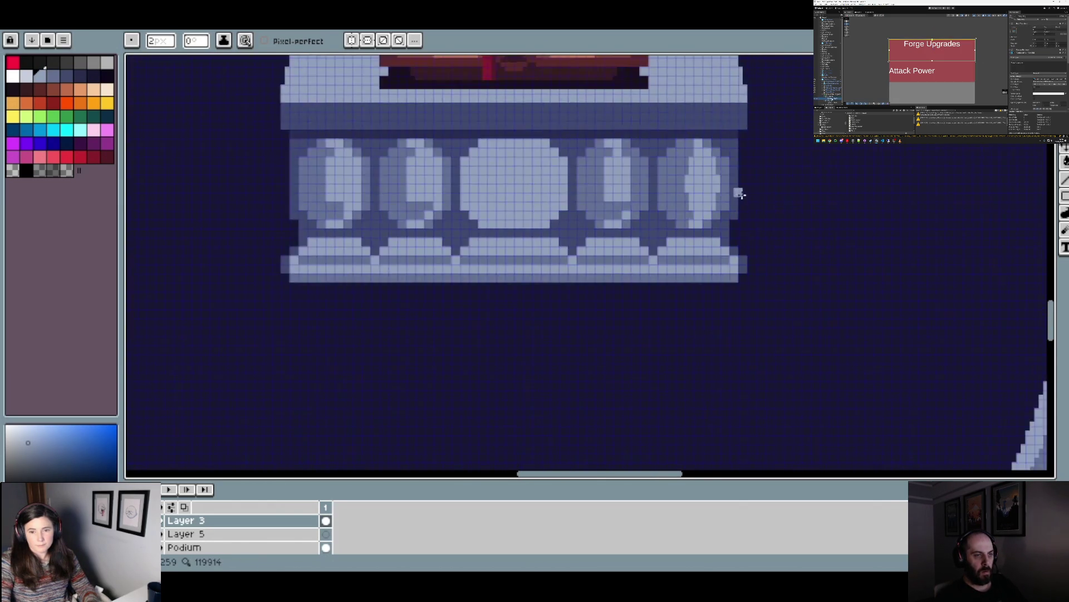
scroll(744, 198, "down", 2)
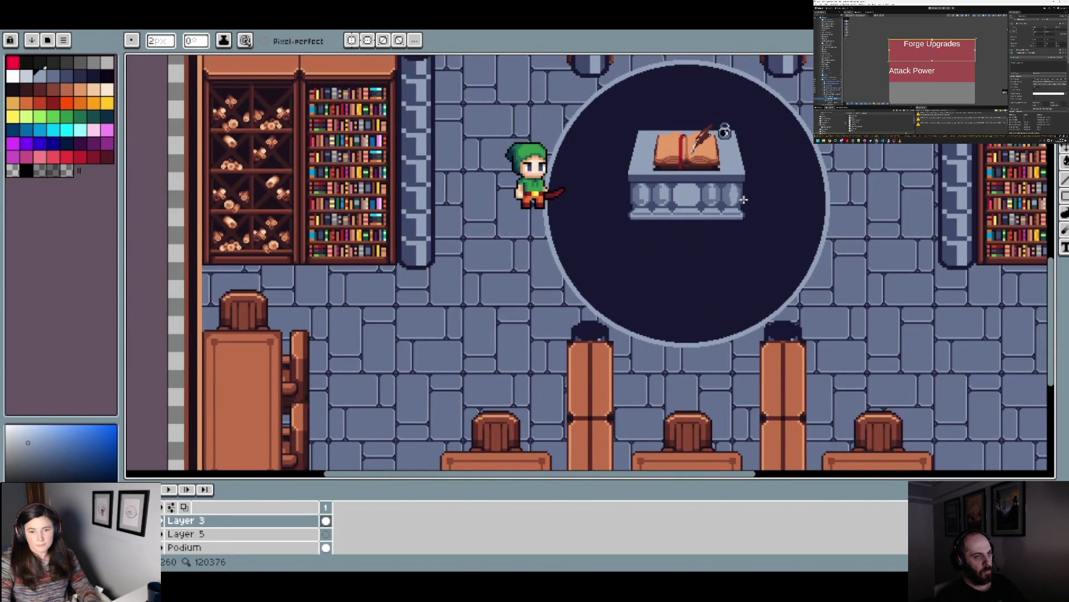
scroll(744, 208, "down", 1)
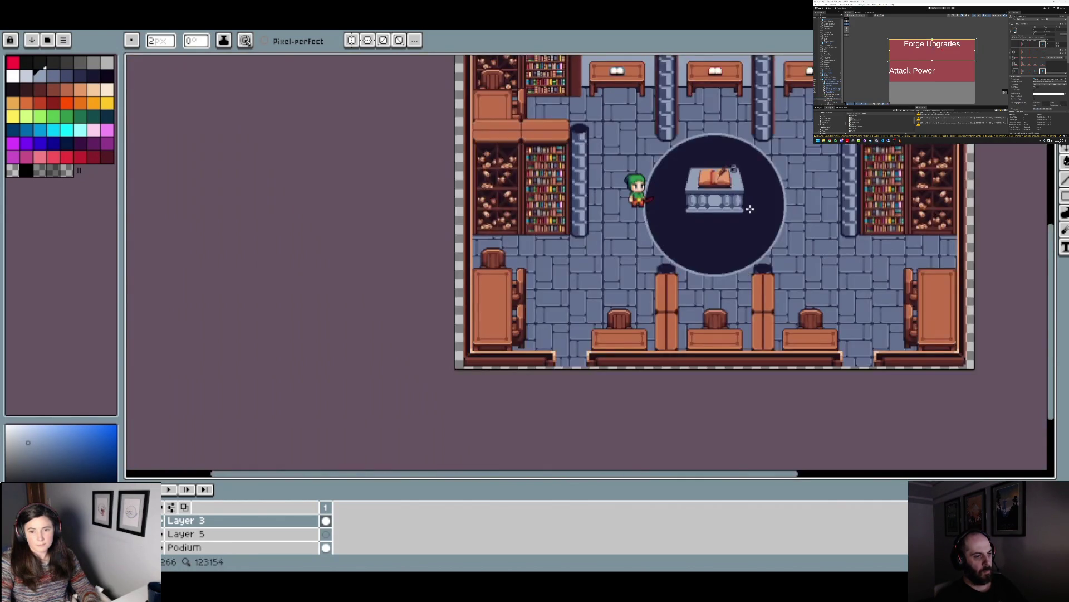
scroll(746, 207, "up", 5)
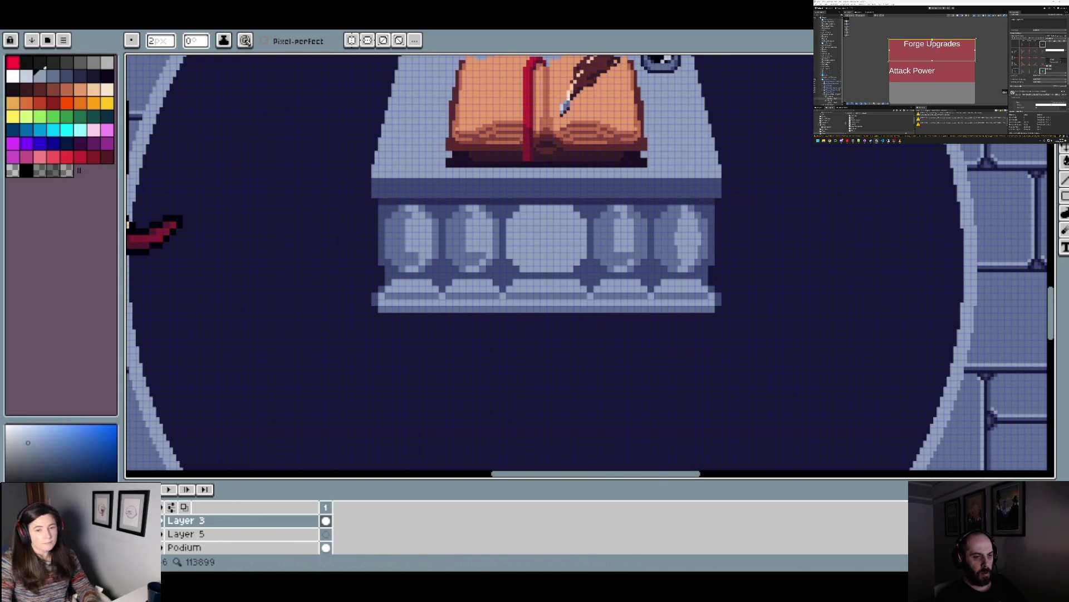
scroll(598, 280, "down", 3)
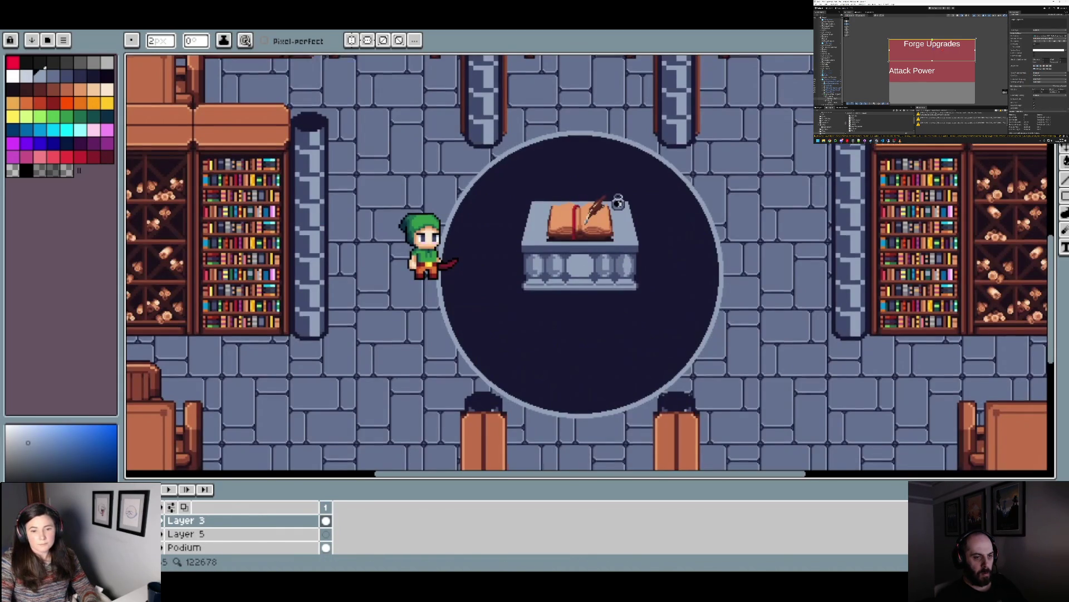
scroll(599, 264, "up", 3)
- Flood-fill the highlights of the fifth, fourth, second and first balusters with darker blue
key("g")
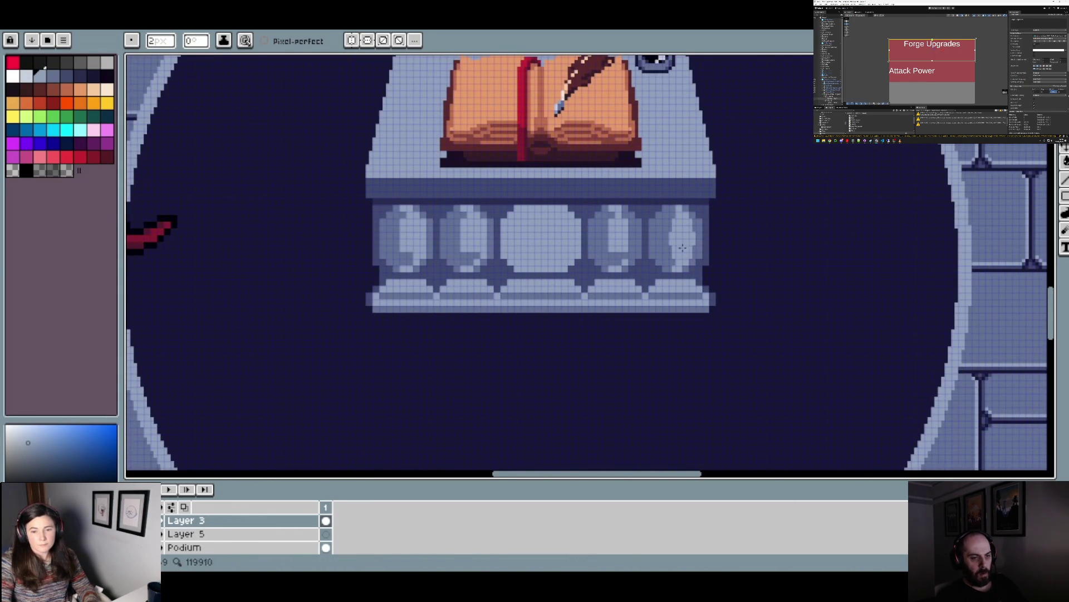
left_click(671, 234, "alt")
left_click(668, 238)
left_click(617, 228)
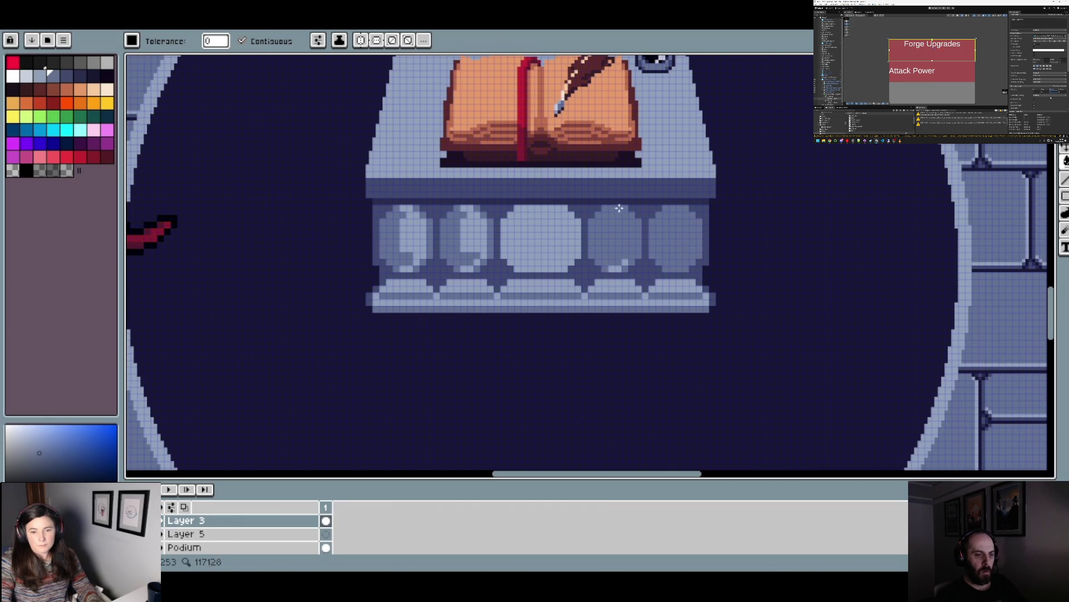
left_click(468, 243)
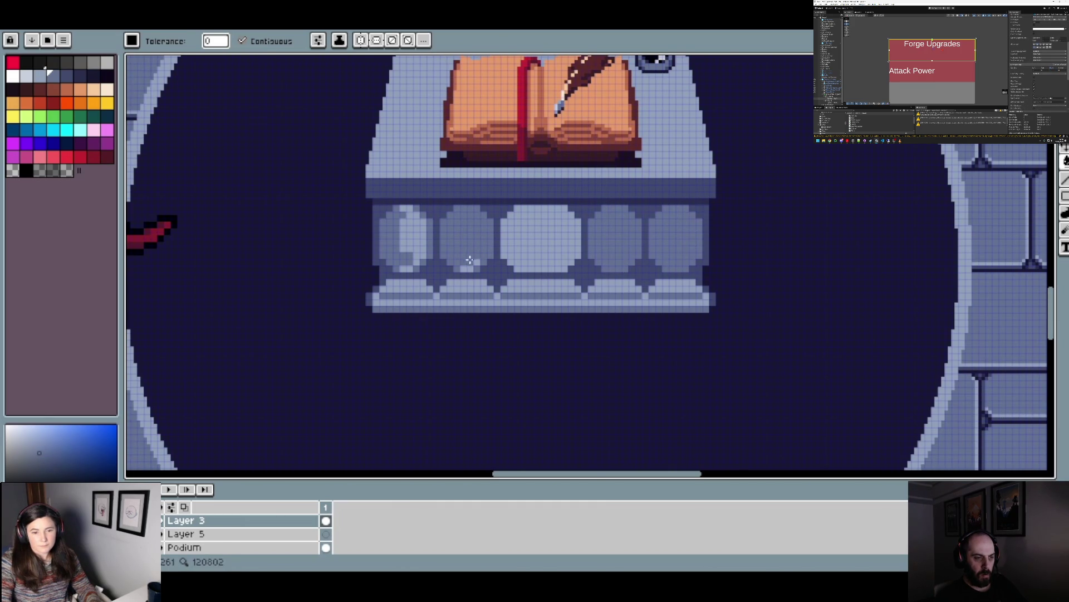
left_click(410, 242)
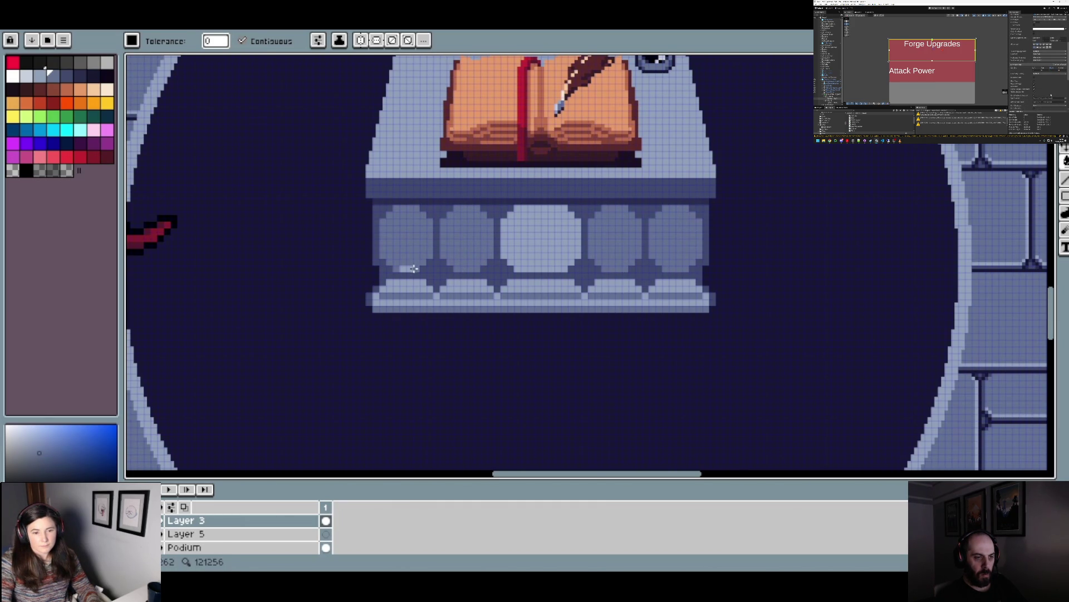
- Pick the centre baluster's light shade and paint light stripes along the second baluster's right edge and top
key("b")
left_click(559, 236, "alt")
scroll(454, 256, "up", 2)
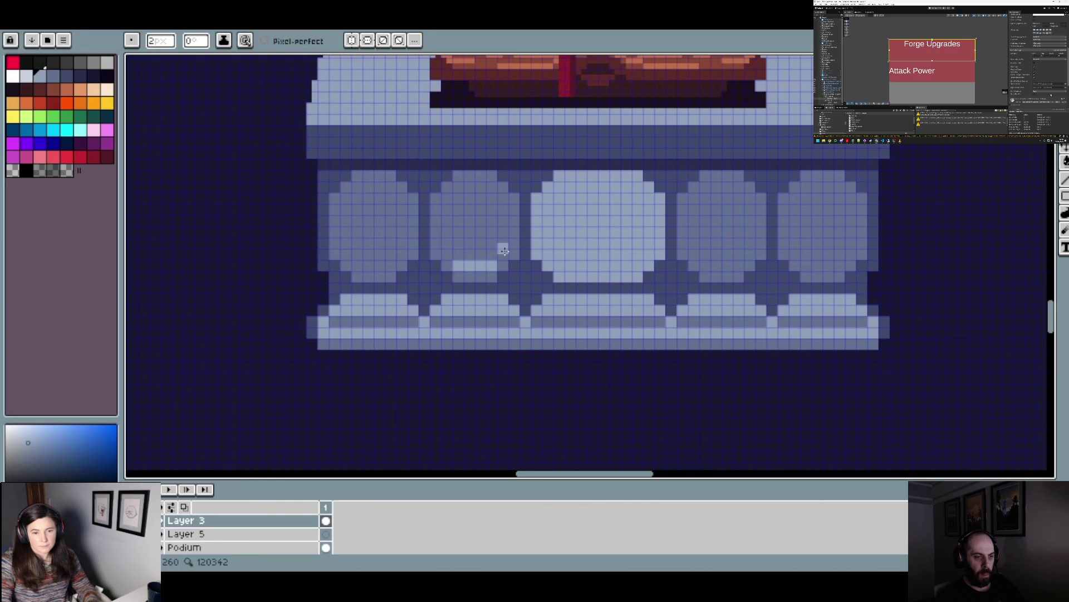
left_click_drag(505, 255, 504, 194)
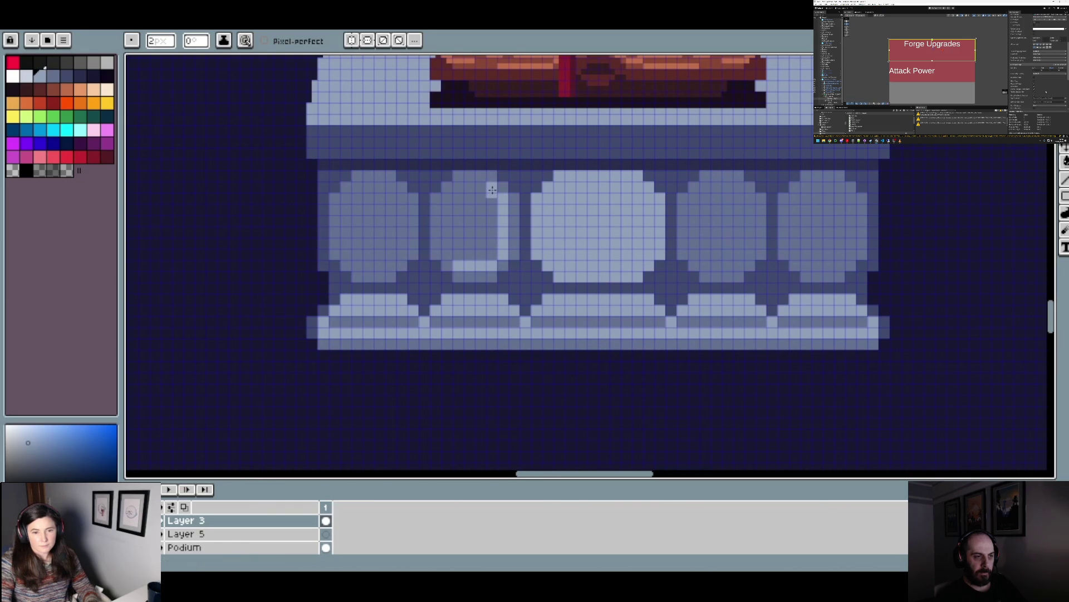
mouse_move(454, 187)
left_mouse_down()
mouse_move(493, 187)
mouse_move(449, 259)
left_mouse_up()
scroll(485, 234, "down", 3)
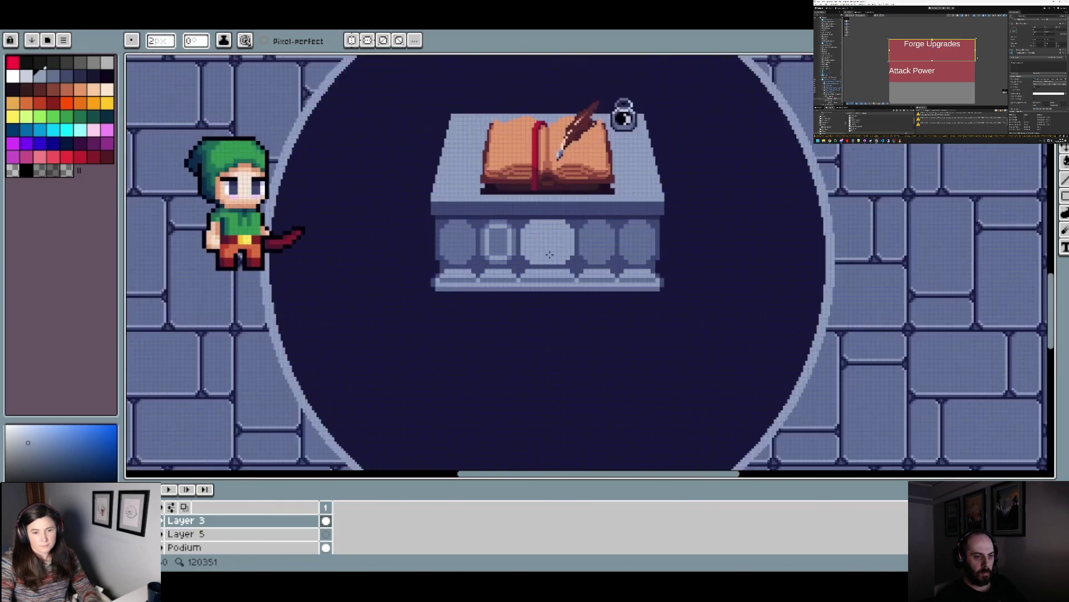
scroll(526, 246, "up", 3)
- Fill the second baluster's centre darker so a light ring remains around it
key("g")
left_click(488, 234)
scroll(488, 234, "down", 3)
scroll(511, 244, "up", 3)
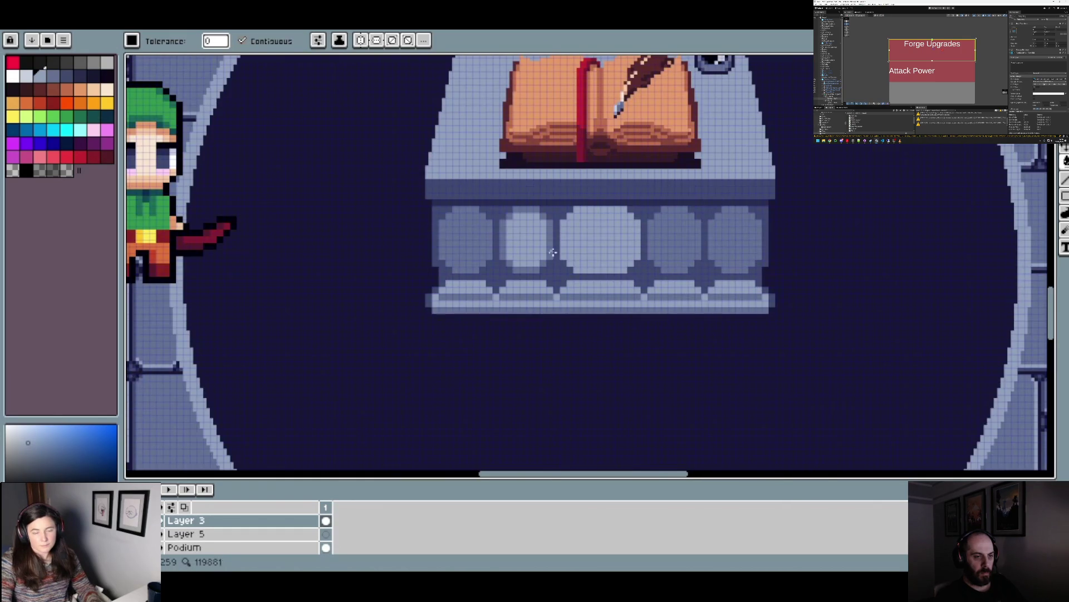
scroll(557, 245, "up", 1)
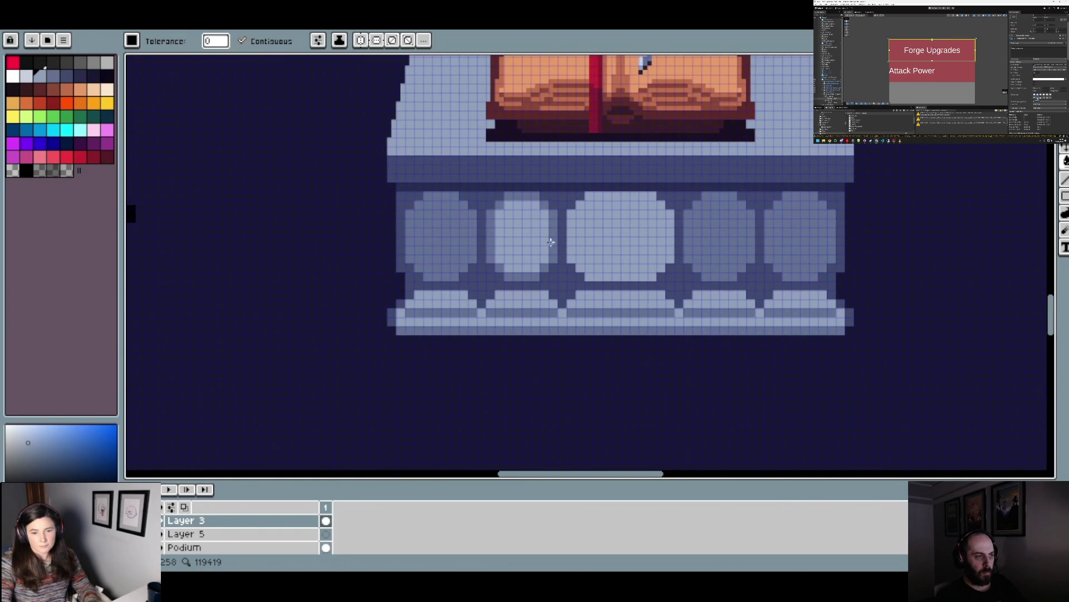
scroll(551, 241, "up", 1)
left_click(535, 242)
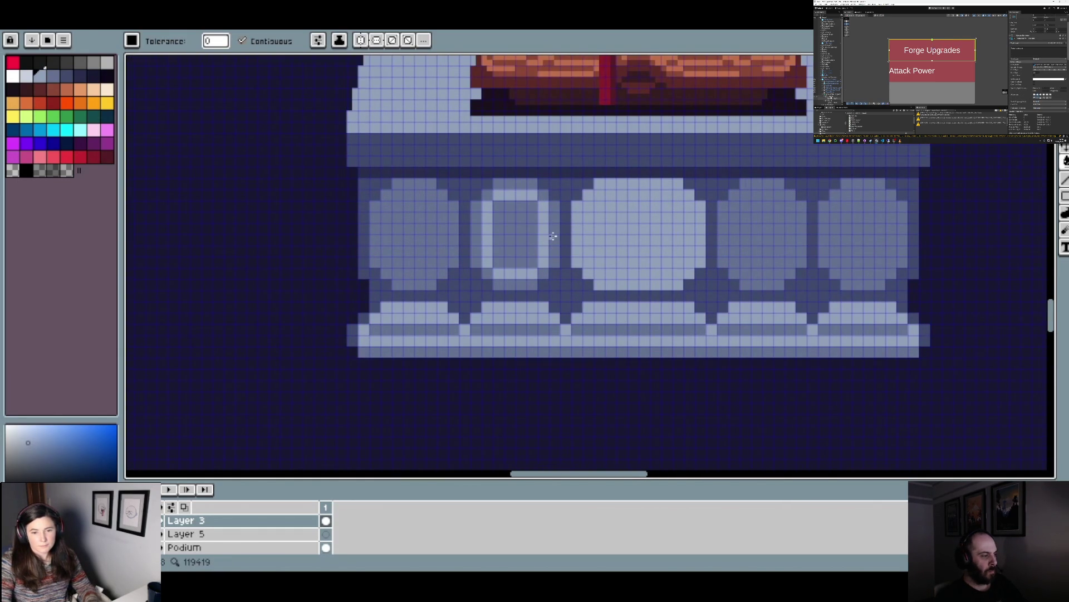
- Fill the second baluster's sides, top, bottom and corners lighter
left_click(556, 233)
left_click(543, 196)
left_click(515, 184)
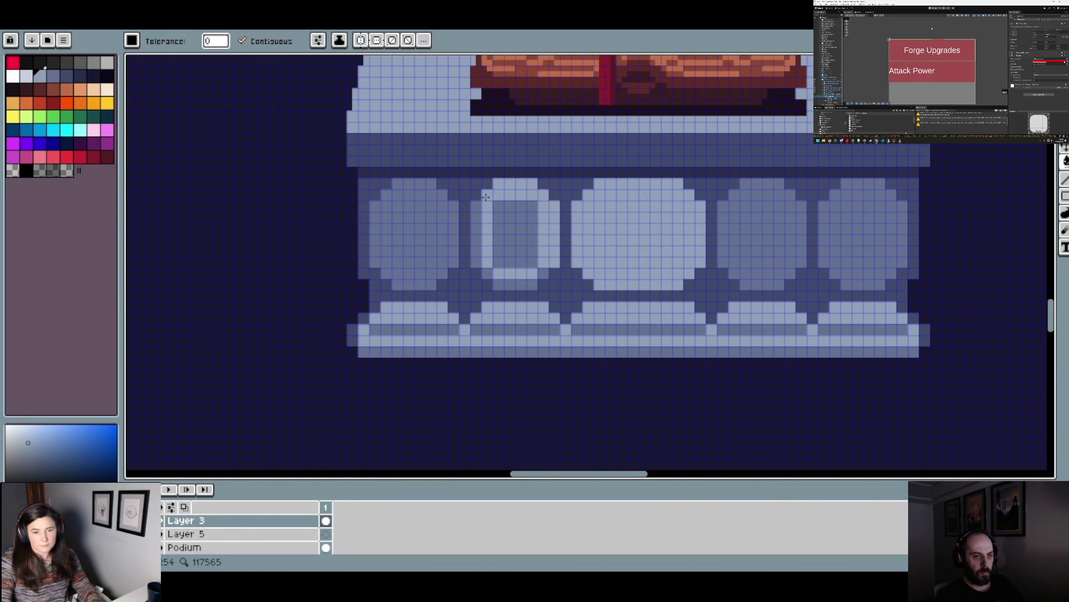
left_click(483, 232)
left_click(521, 283)
left_click(543, 276)
left_click(490, 273)
- Pencil a darker vertical line inside the second baluster and darken the oval's right column
key("b")
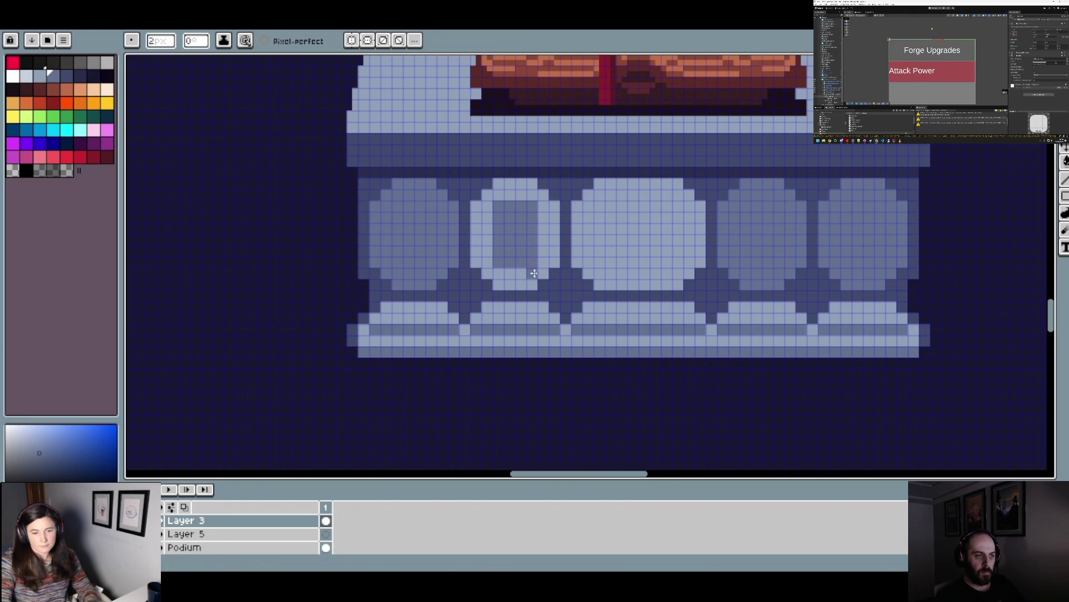
left_click_drag(490, 250, 489, 207)
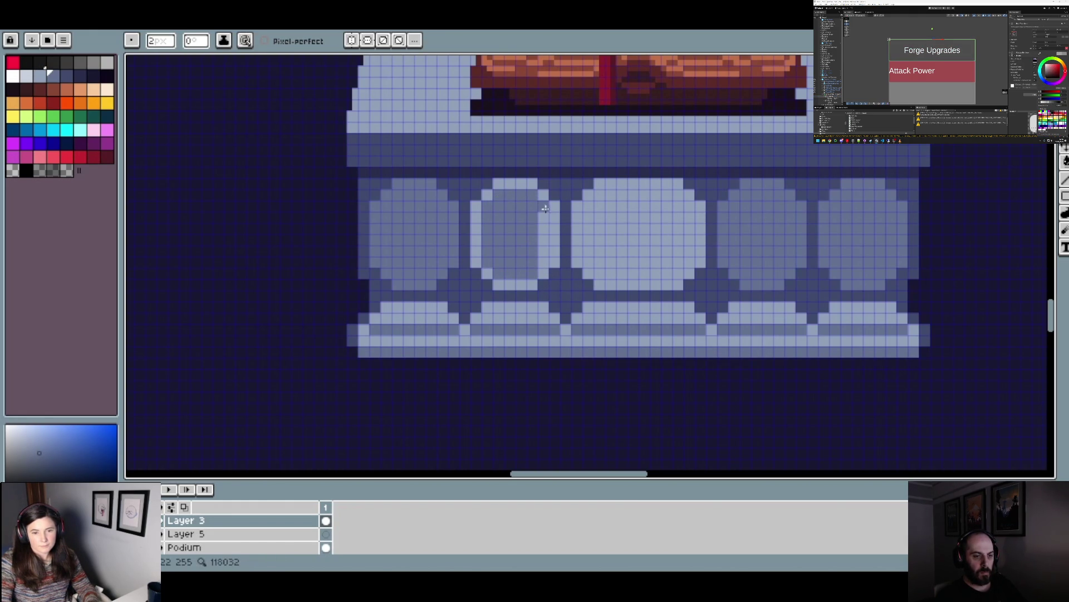
left_click_drag(547, 254, 547, 268)
scroll(549, 265, "down", 4)
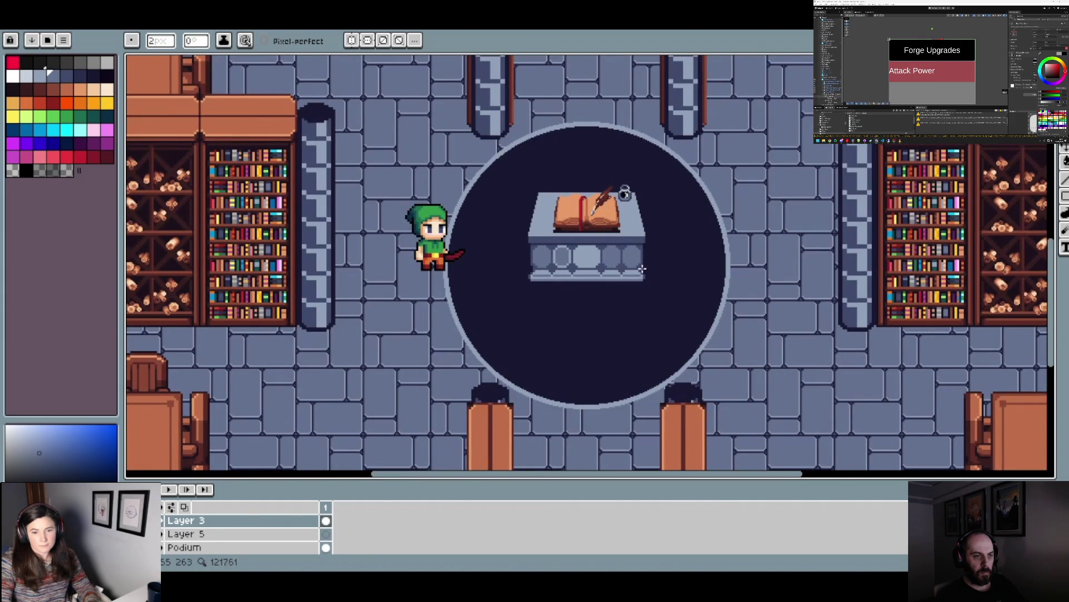
scroll(590, 260, "up", 5)
- Sample the light stone colour and draw a light rim along the left oval's edge, top and side
left_click(459, 225, "alt")
left_click(350, 207)
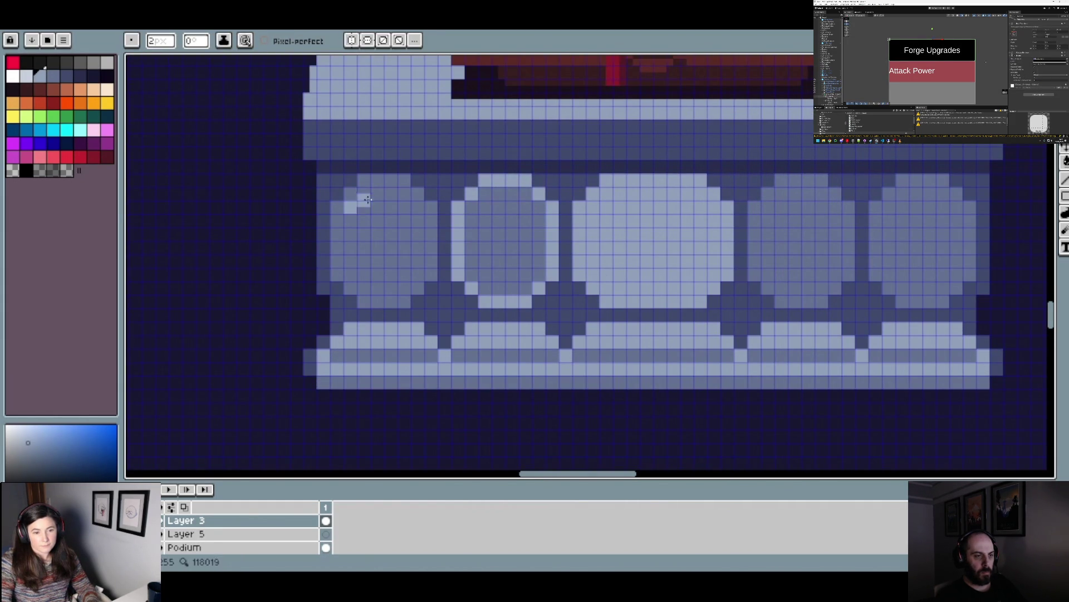
mouse_move(367, 195)
left_mouse_down()
mouse_move(409, 194)
mouse_move(419, 270)
mouse_move(360, 288)
left_mouse_up()
left_click_drag(352, 214, 352, 261)
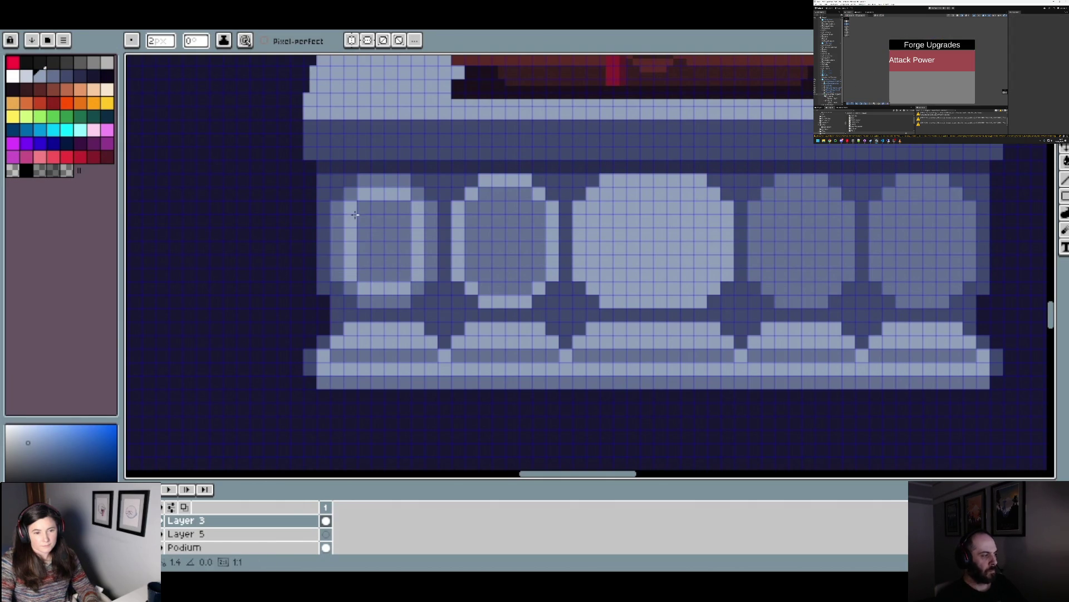
scroll(464, 245, "down", 3)
- Paint a light patch on the second oval and make the brush slightly larger
left_click_drag(466, 246, 530, 263)
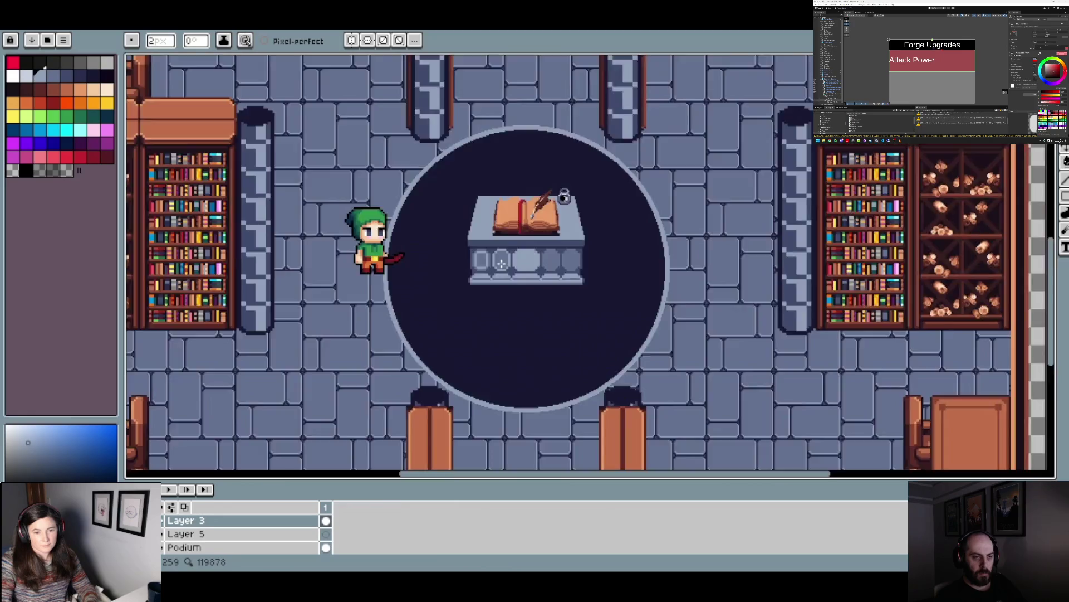
scroll(502, 263, "up", 5)
mouse_move(493, 228)
left_mouse_down()
mouse_move(490, 220)
mouse_move(501, 228)
left_mouse_up()
key("plus")
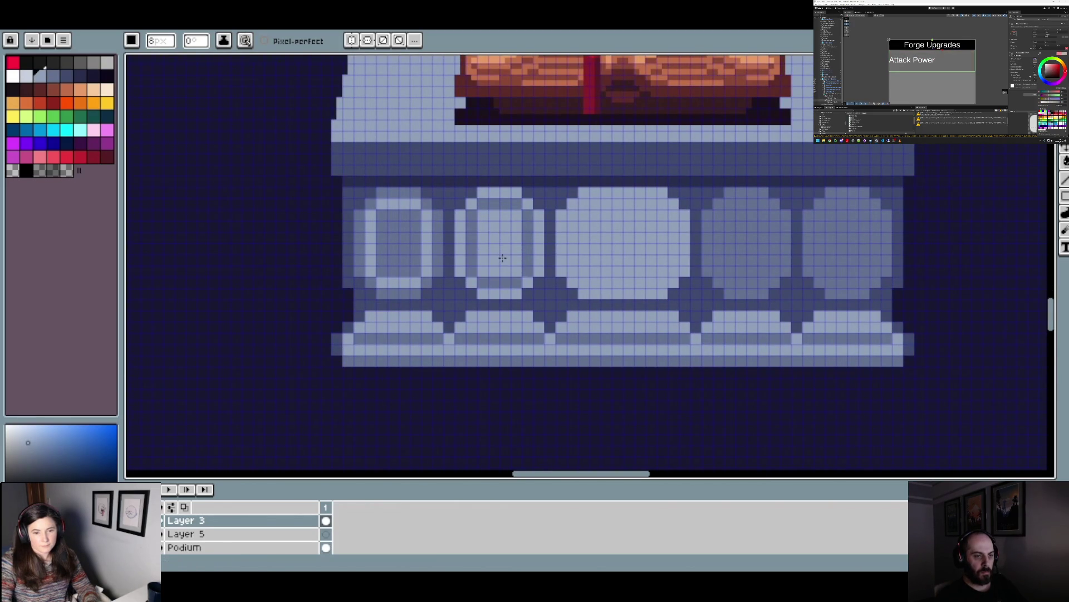
scroll(502, 258, "down", 5)
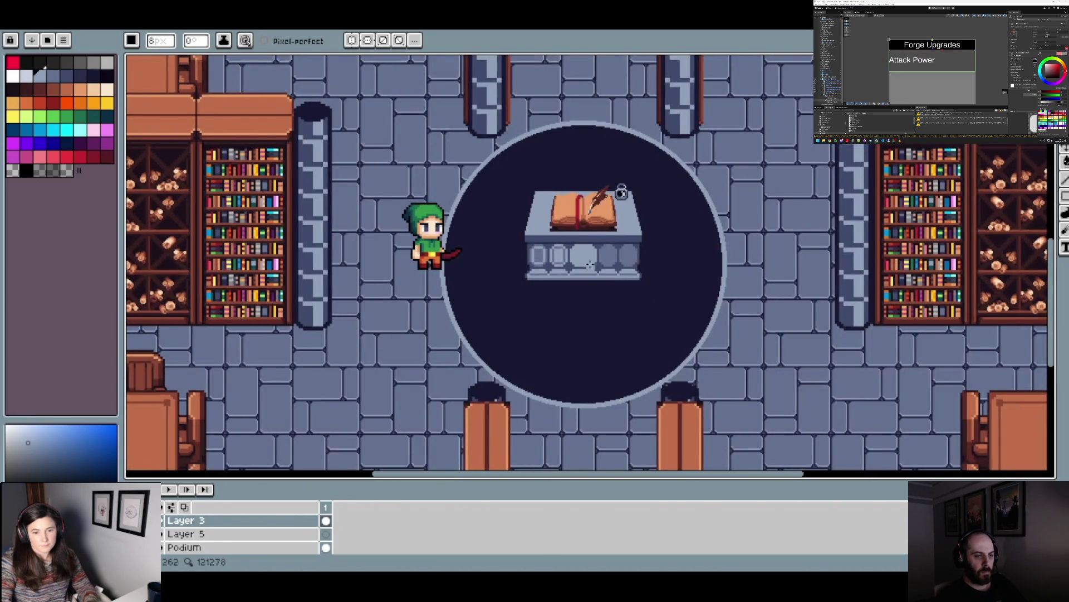
scroll(615, 268, "up", 5)
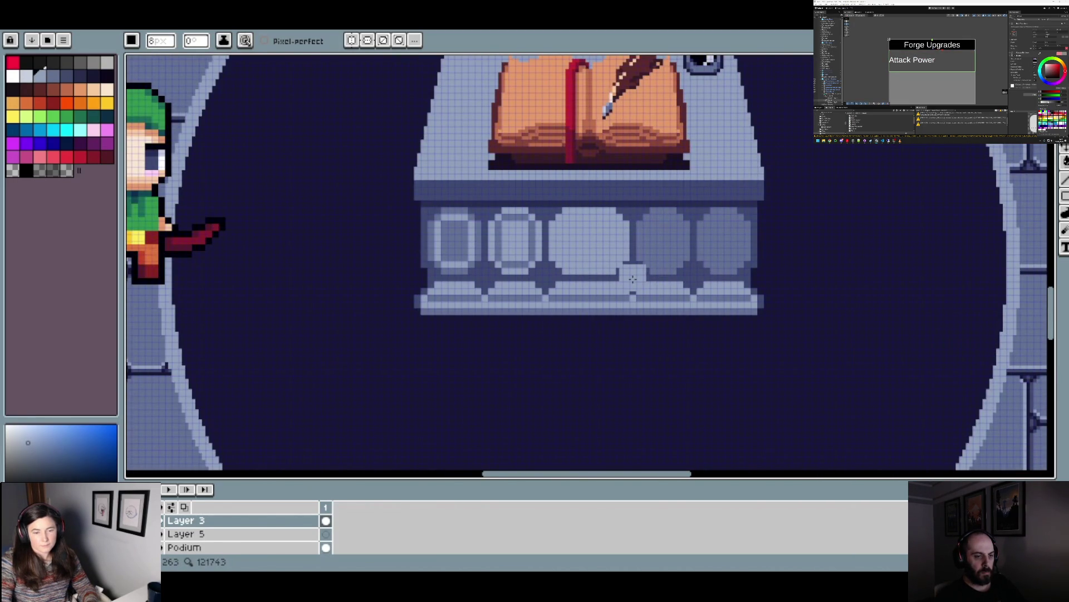
scroll(629, 277, "down", 5)
scroll(687, 124, "up", 5)
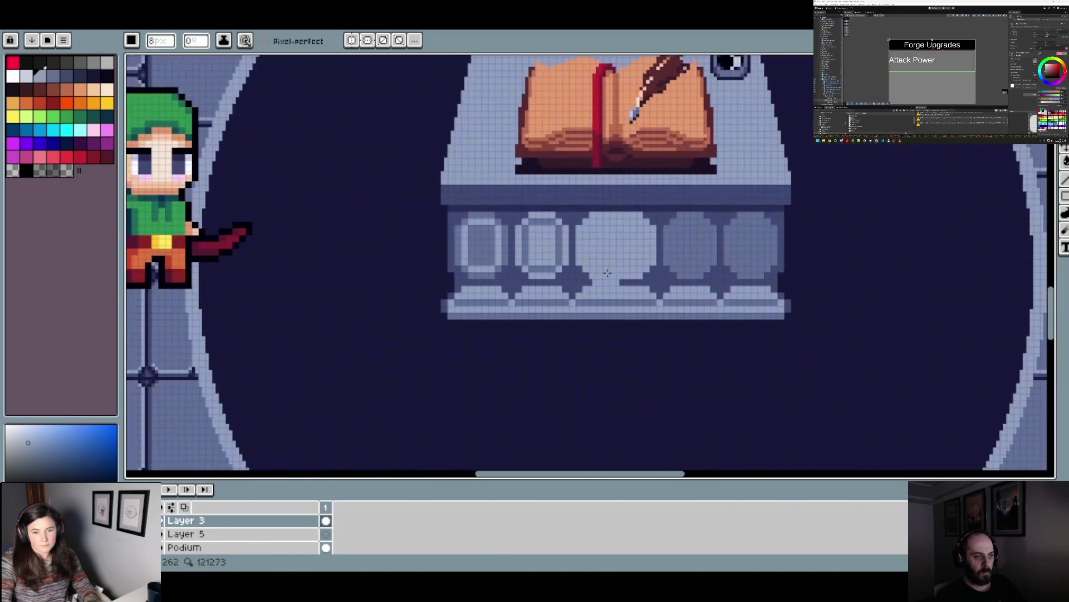
key("w")
scroll(545, 287, "up", 2)
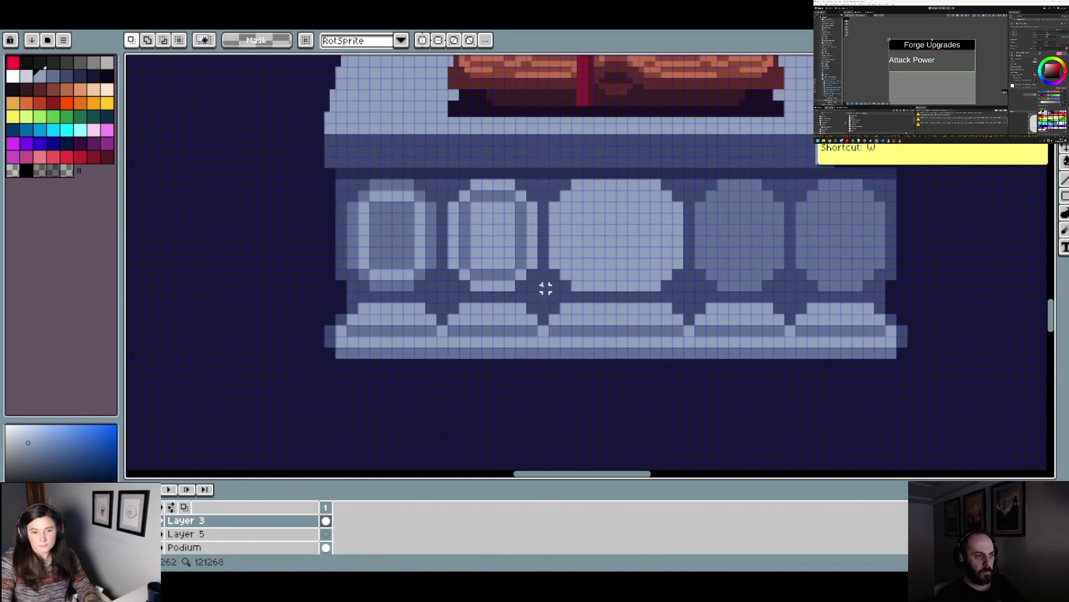
- Select the bordered second oval and copy it onto the first oval
left_click_drag(535, 287, 447, 179)
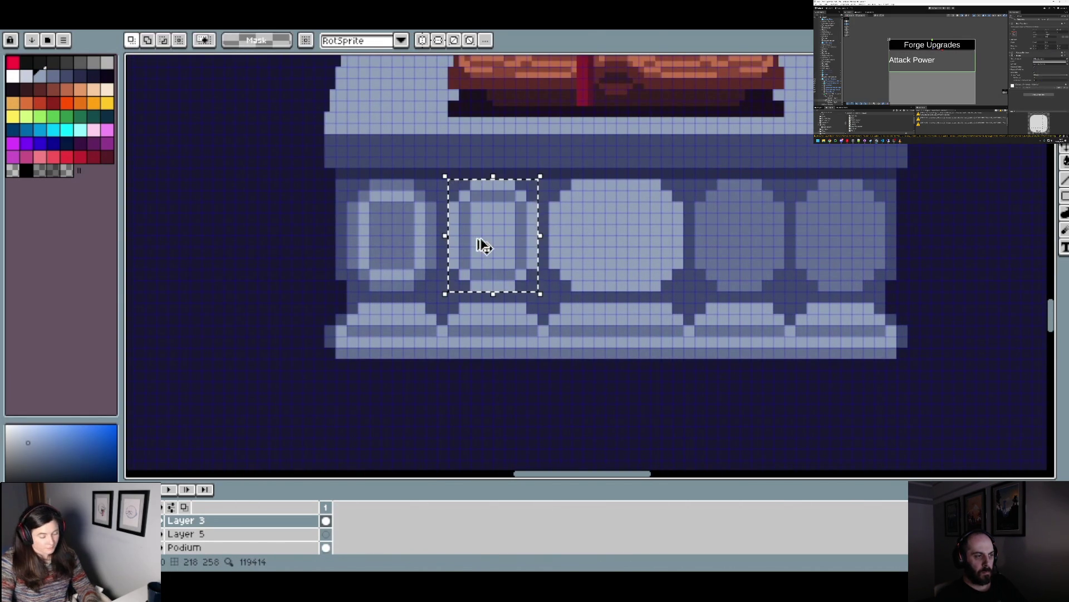
left_click(493, 248)
left_click_drag(493, 248, 382, 246)
scroll(387, 249, "down", 4)
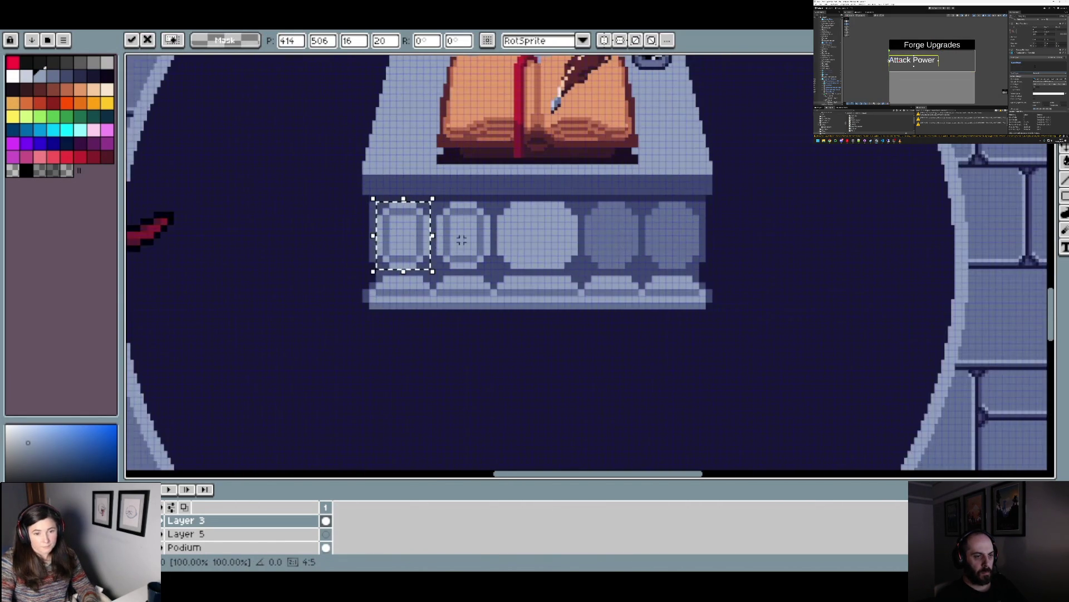
scroll(515, 240, "down", 2)
scroll(526, 243, "down", 1)
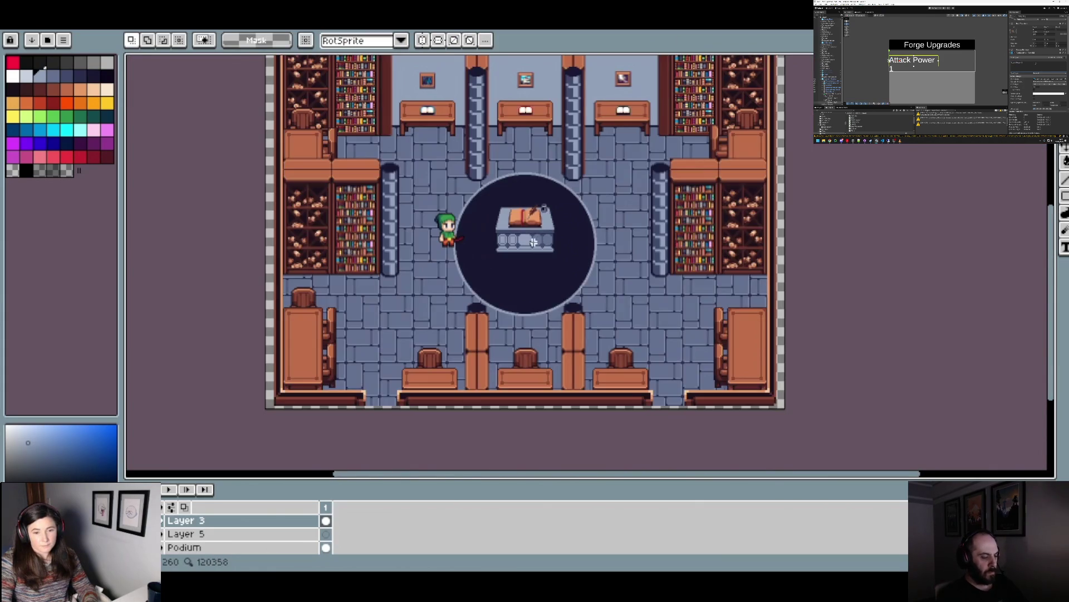
scroll(495, 242, "up", 4)
scroll(495, 241, "up", 1)
- Paste two more copies of the bordered oval over the fourth and fifth ovals
key("ctrl+v")
left_click_drag(411, 241, 606, 242)
key("ctrl+v")
left_click_drag(670, 253, 680, 231)
scroll(680, 229, "down", 4)
scroll(680, 232, "up", 4)
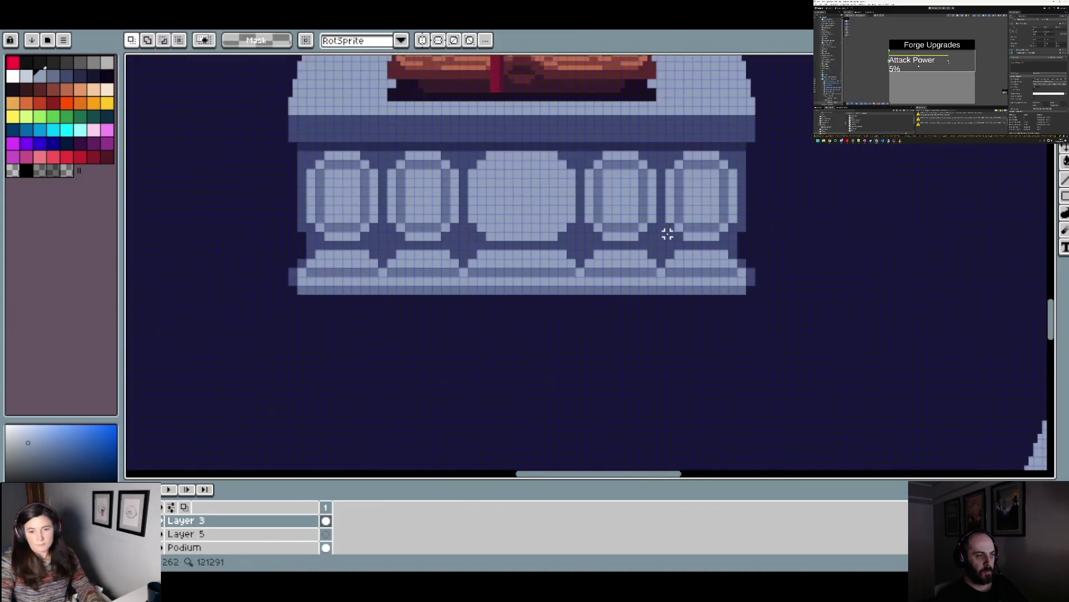
- Deselect the podium and shrink the pencil to 2px
key("b")
key("ctrl+d")
key("minus")
key("minus")
key("minus")
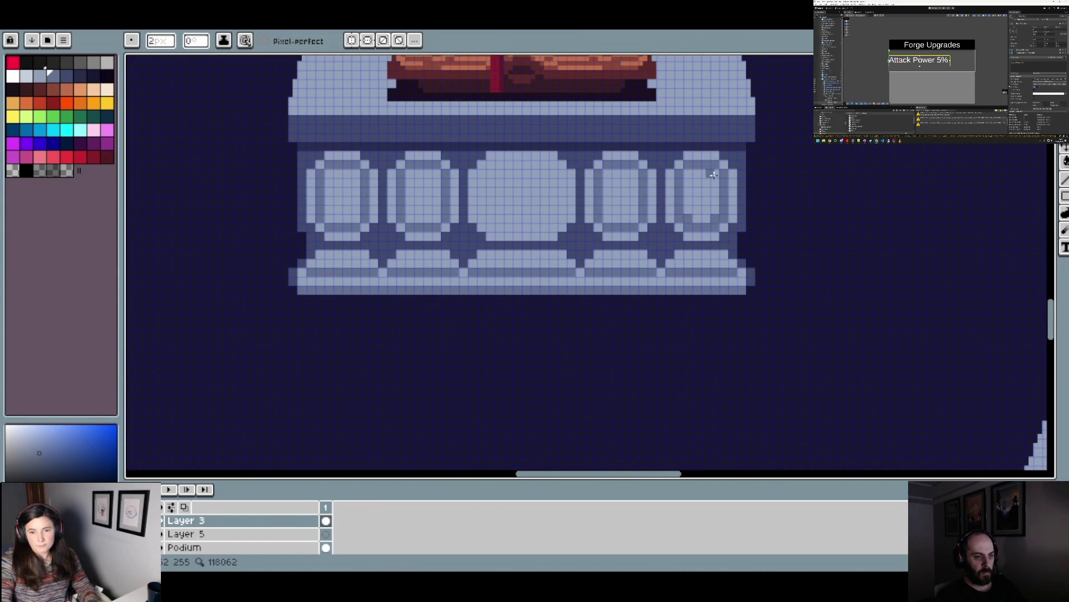
scroll(691, 175, "down", 3)
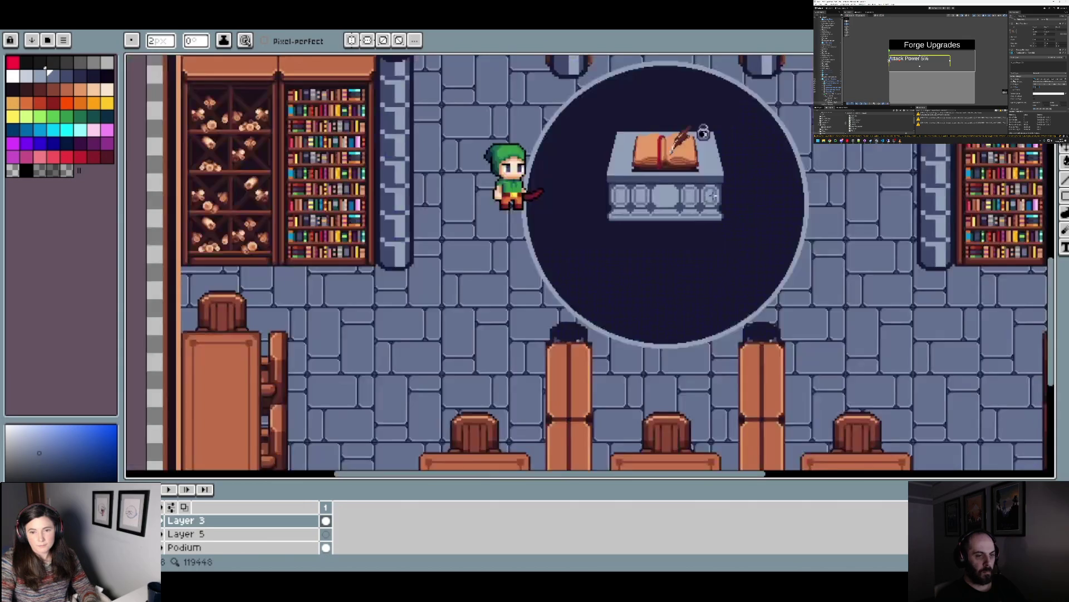
scroll(670, 213, "up", 4)
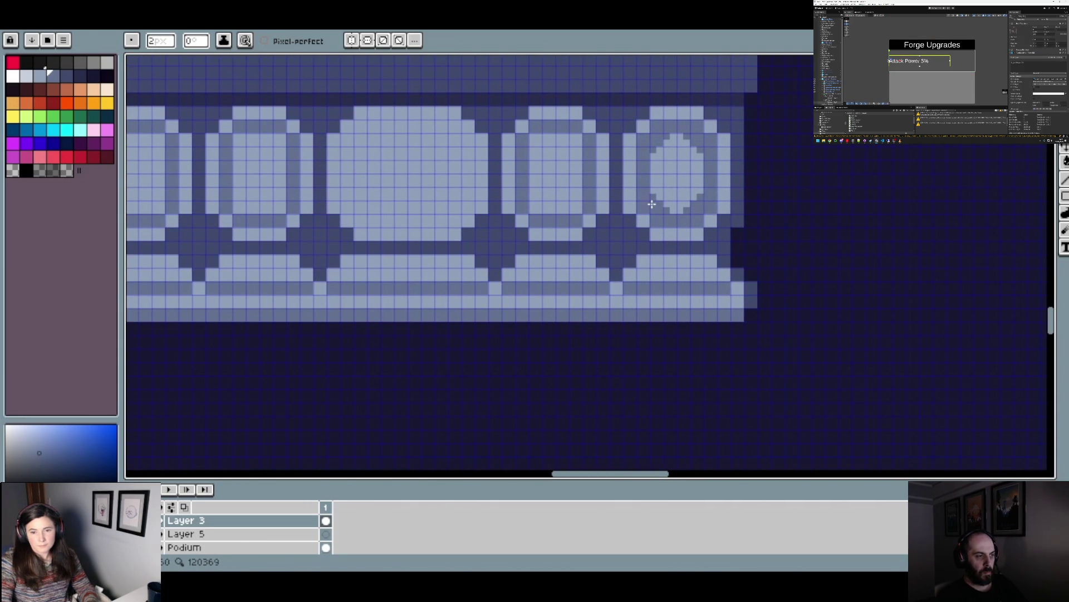
scroll(719, 208, "down", 3)
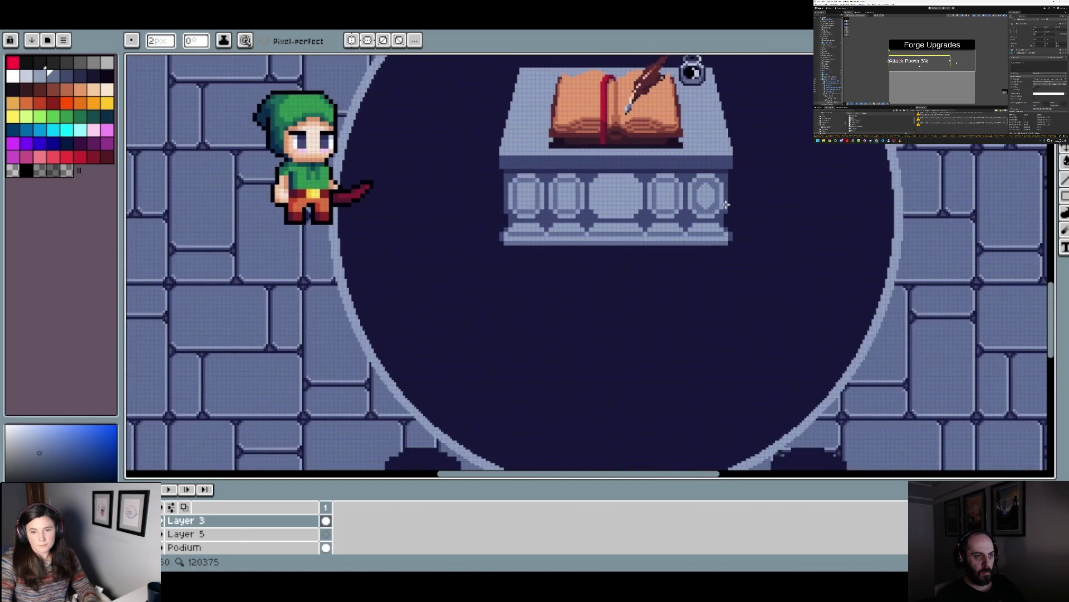
scroll(726, 205, "down", 2)
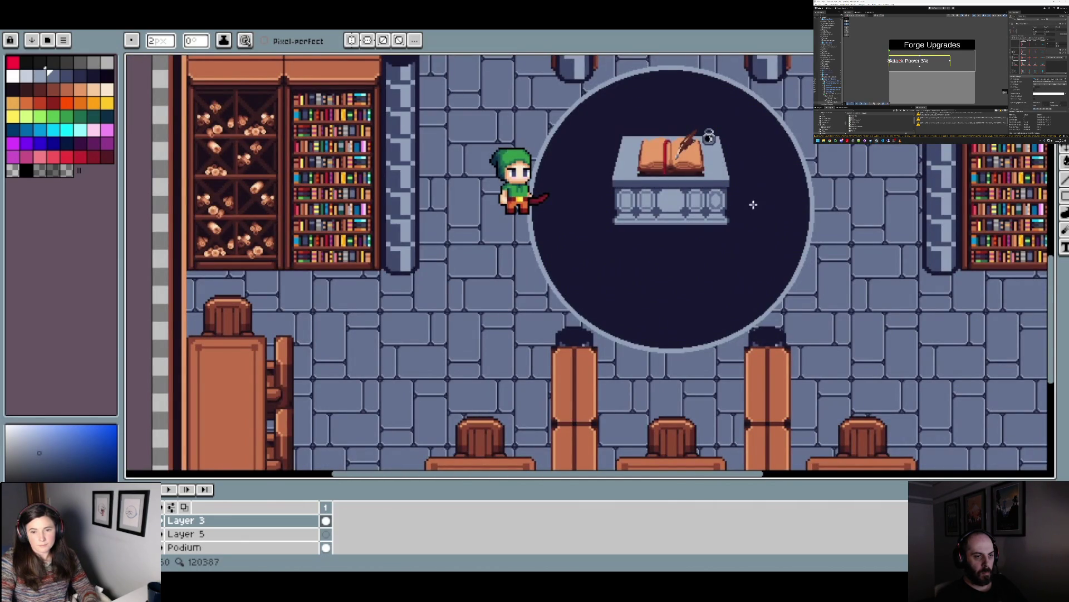
scroll(679, 202, "up", 4)
left_click_drag(782, 201, 666, 230)
scroll(665, 230, "up", 1)
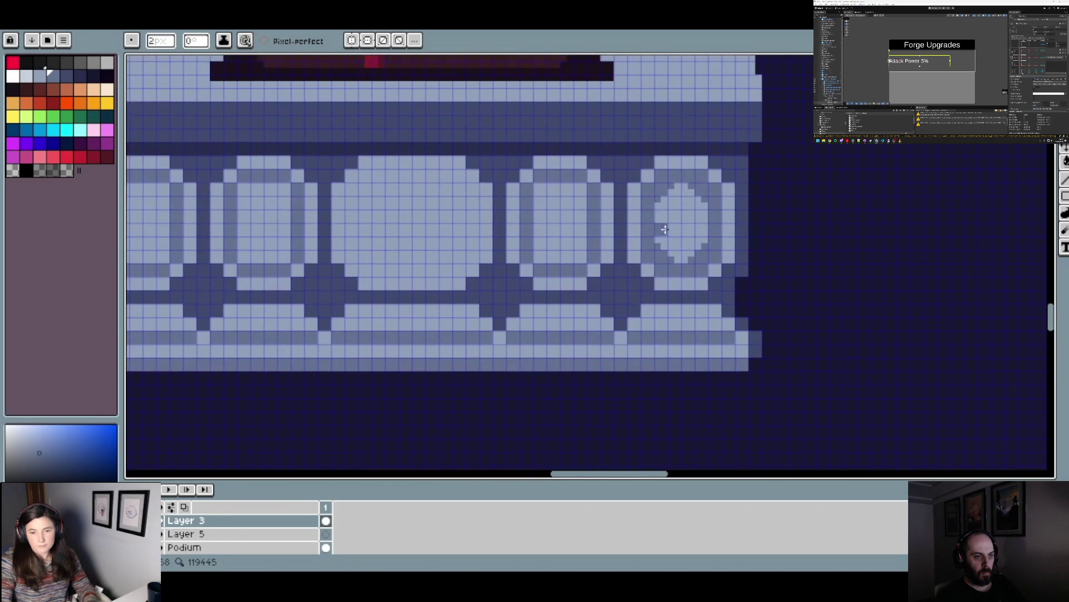
left_click_drag(688, 196, 597, 222)
left_click(582, 187, "alt")
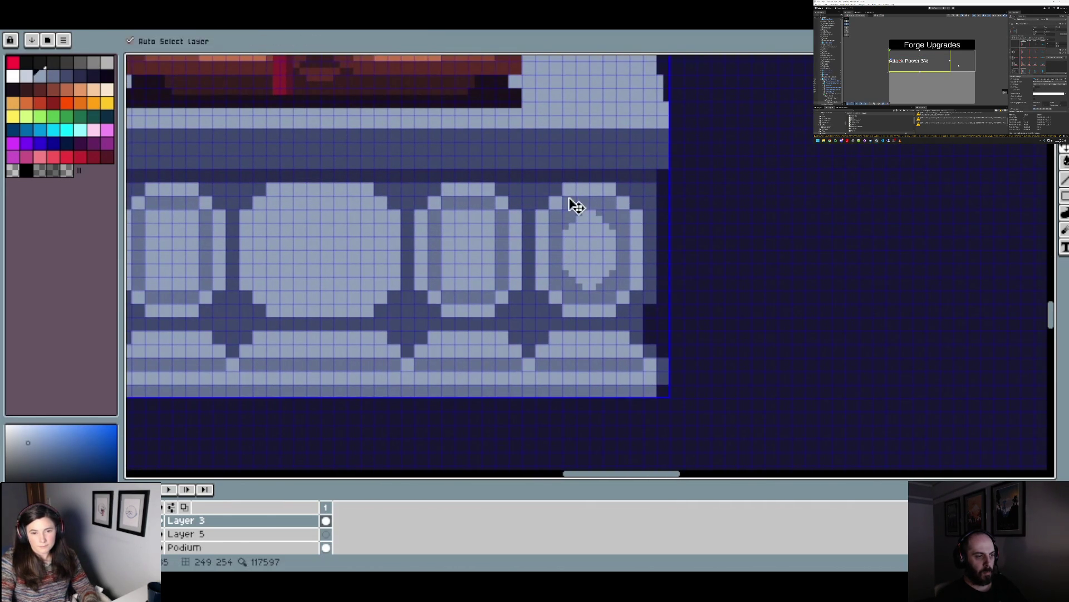
scroll(568, 198, "up", 1)
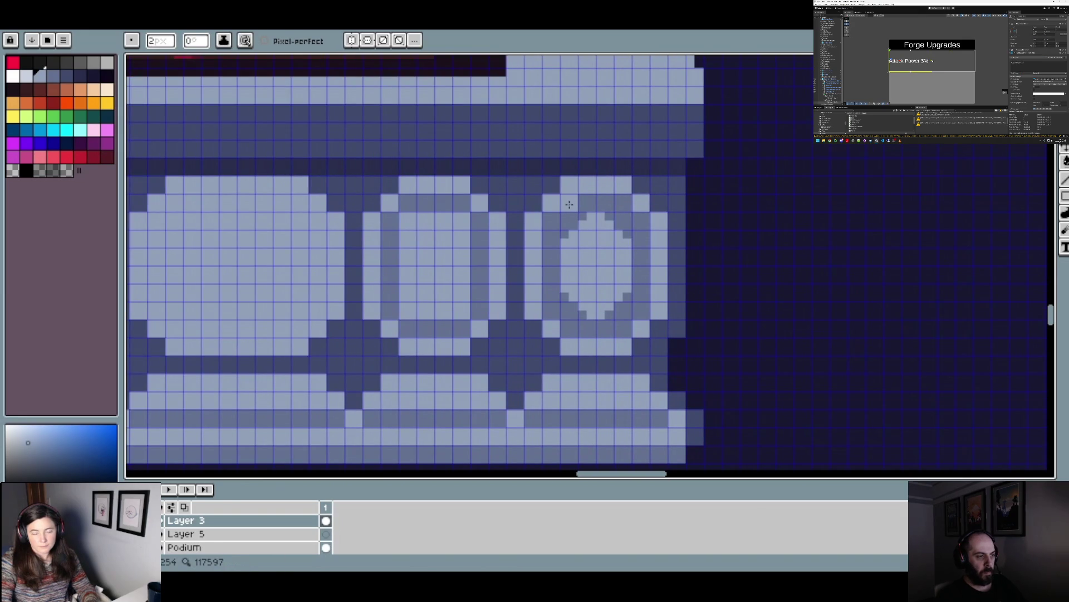
key("v")
key("b")
left_click(548, 216)
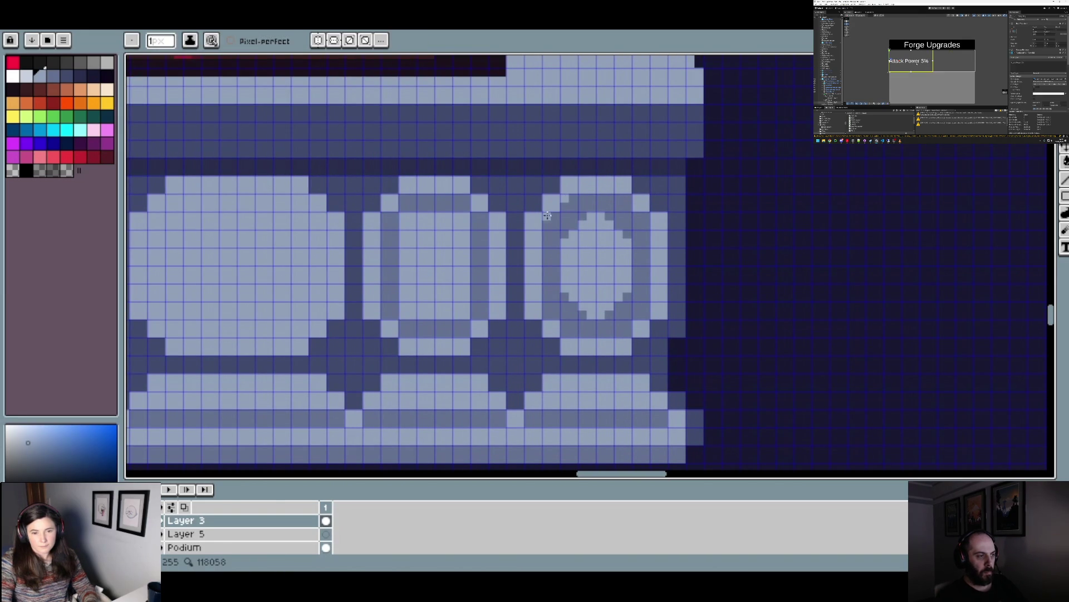
left_click(626, 199)
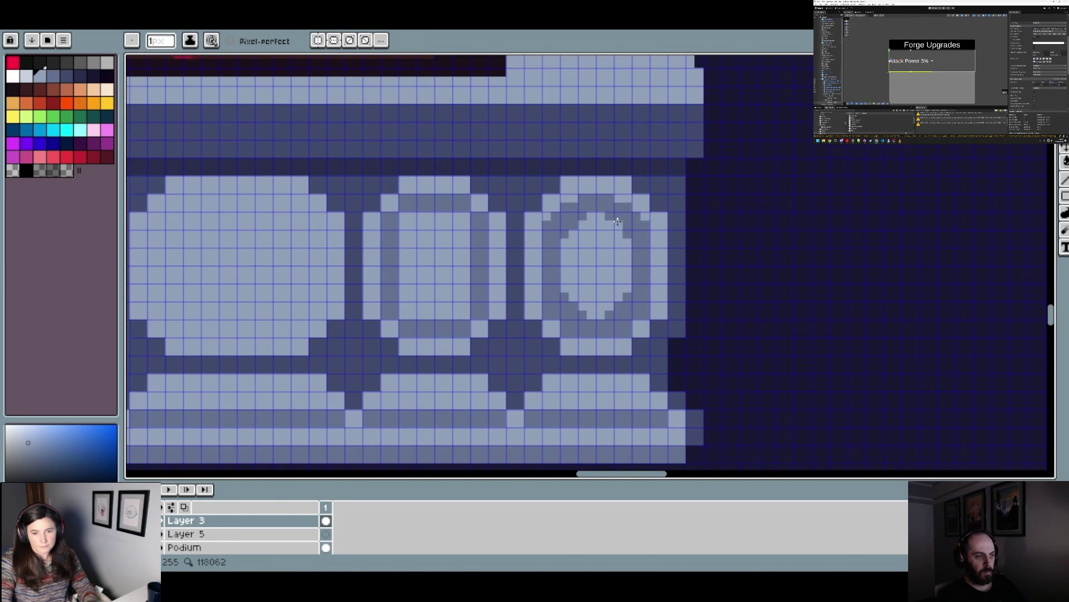
scroll(613, 223, "down", 2)
scroll(655, 248, "up", 2)
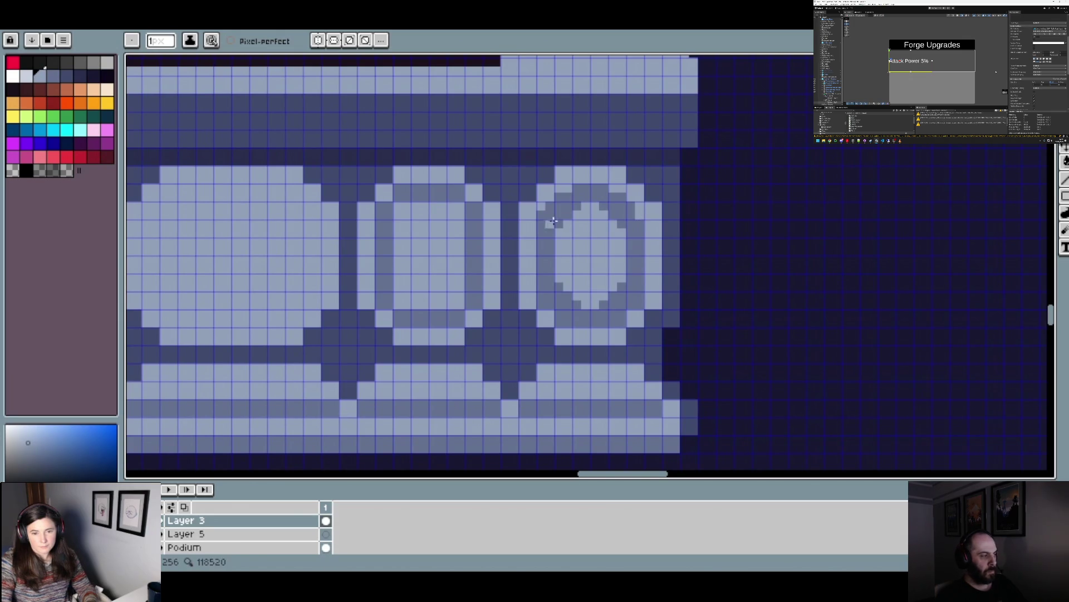
scroll(665, 271, "down", 1)
scroll(665, 272, "down", 1)
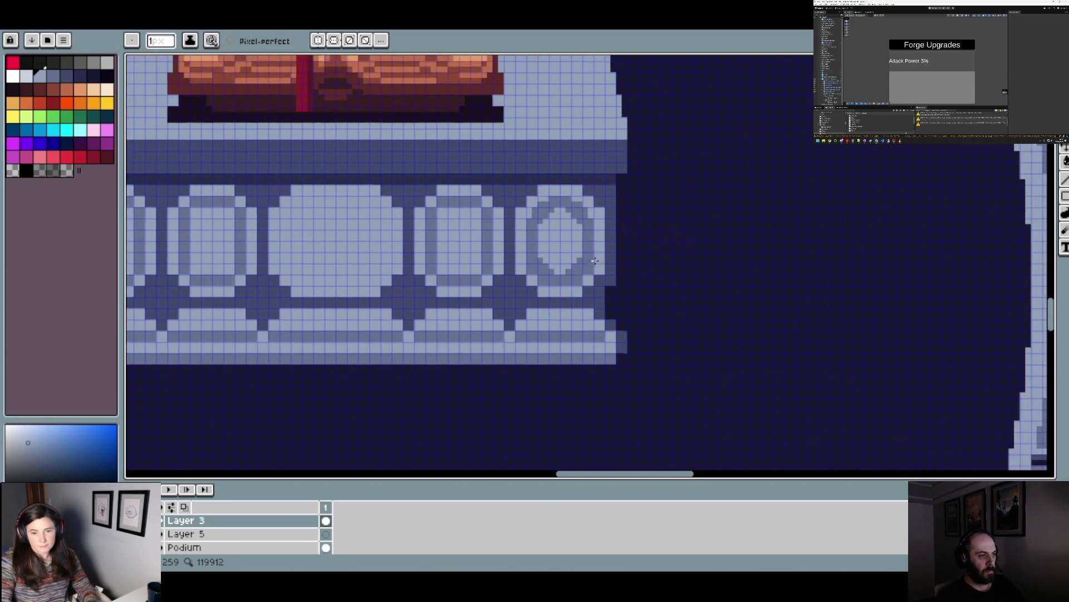
scroll(545, 300, "up", 3)
left_click(588, 264)
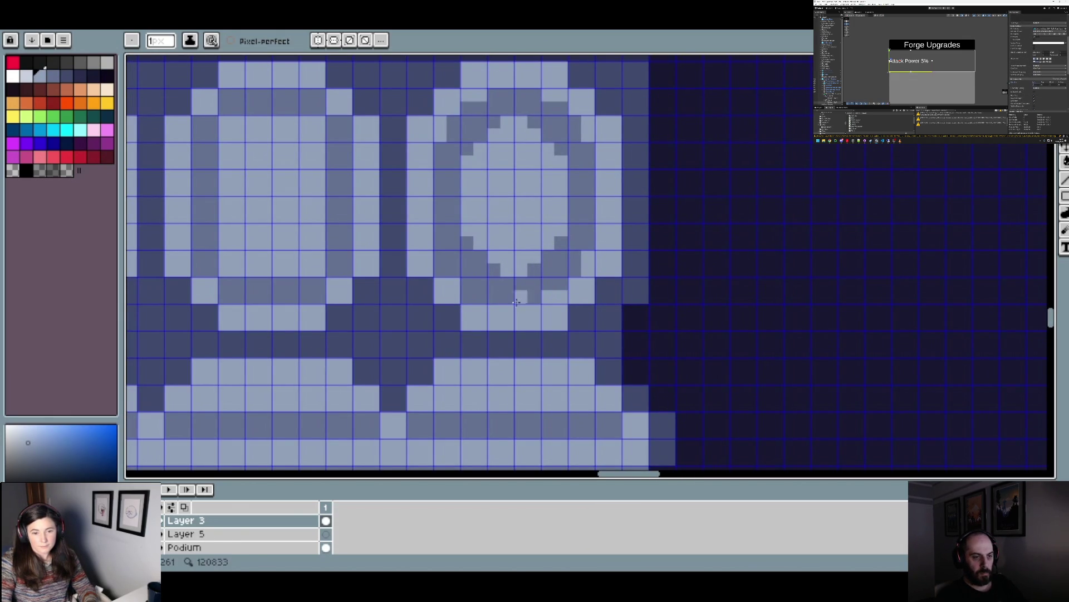
scroll(460, 286, "down", 5)
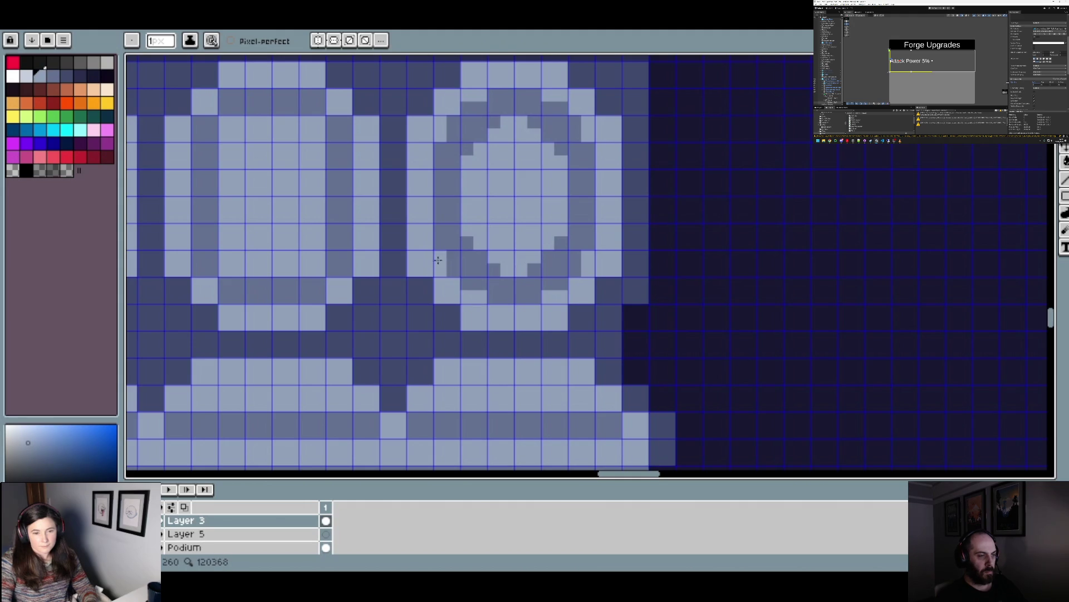
scroll(646, 304, "down", 3)
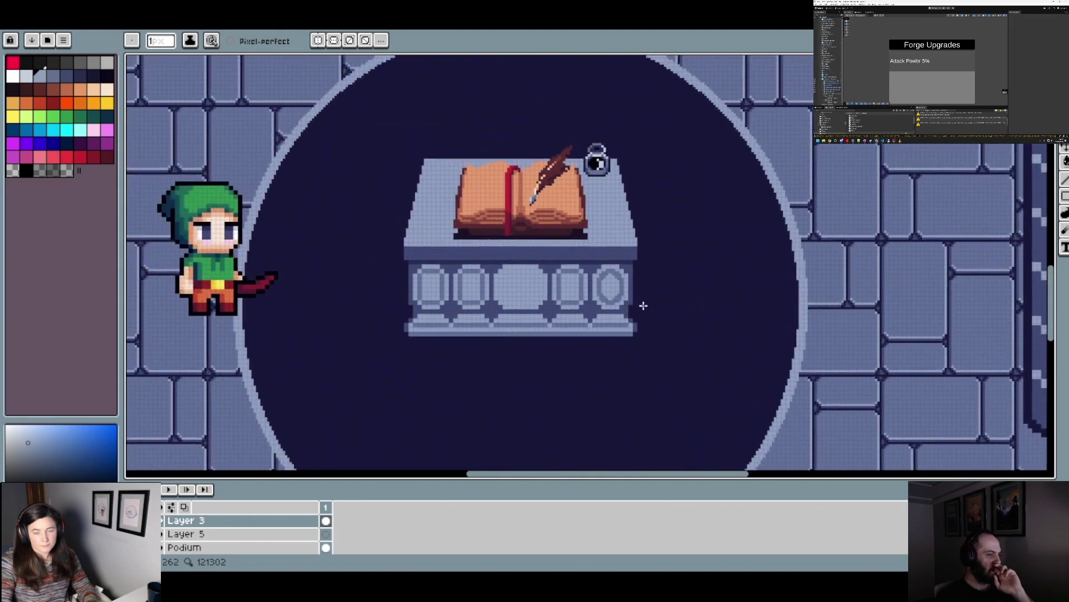
scroll(649, 318, "up", 5)
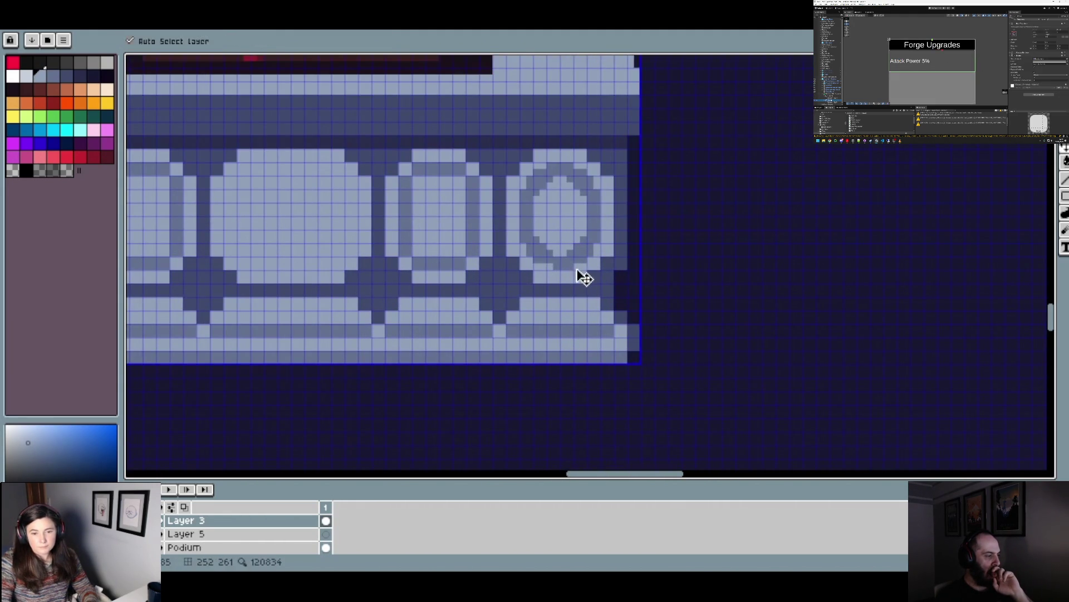
scroll(572, 270, "up", 1)
scroll(564, 268, "down", 3)
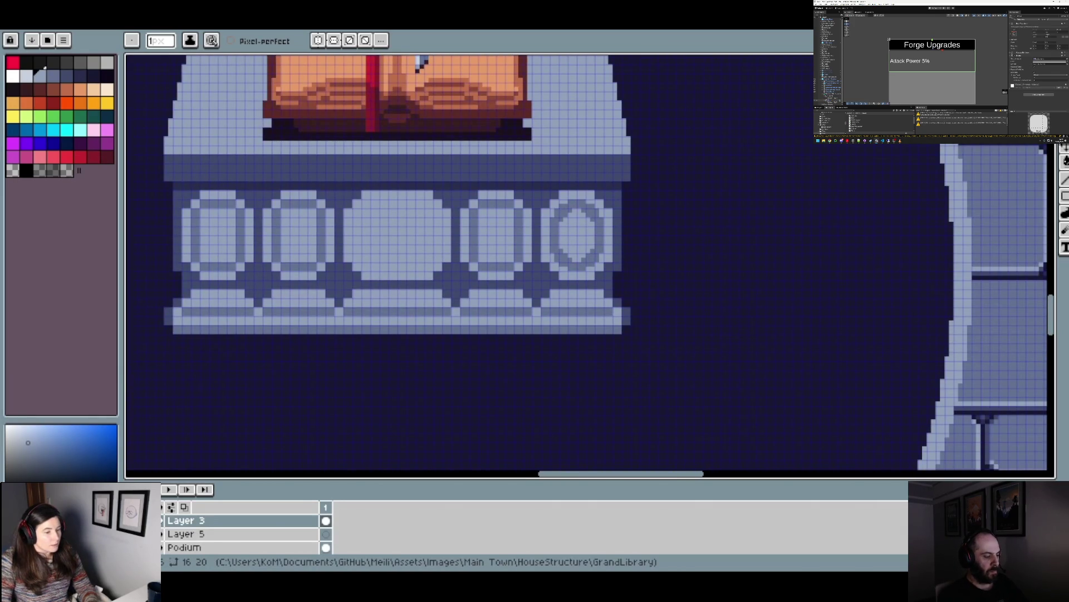
scroll(584, 237, "up", 3)
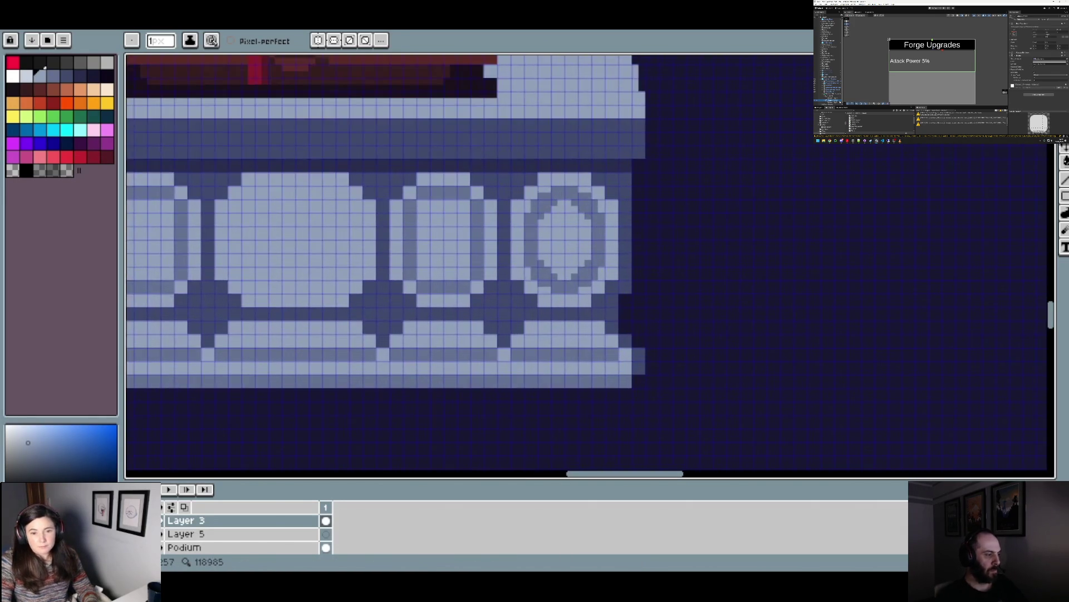
scroll(532, 193, "down", 3)
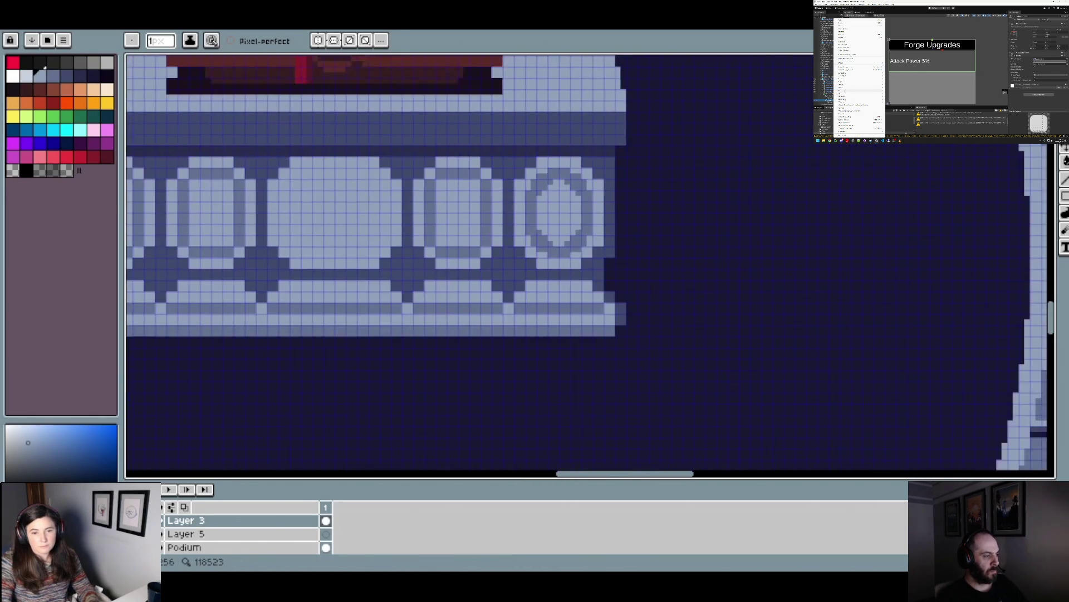
scroll(532, 192, "up", 2)
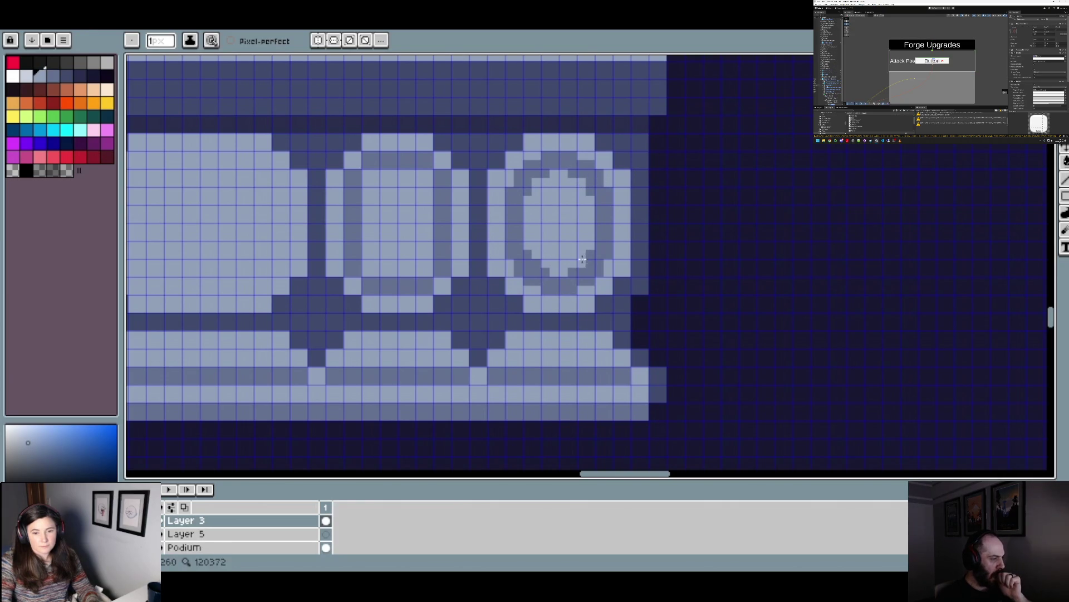
scroll(539, 263, "down", 5)
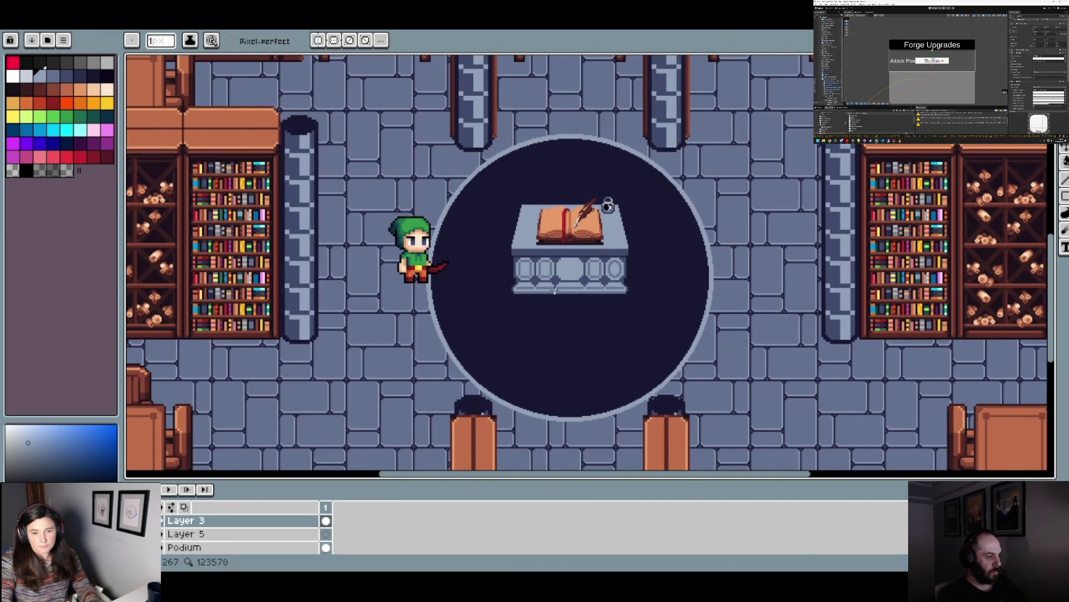
scroll(621, 270, "up", 5)
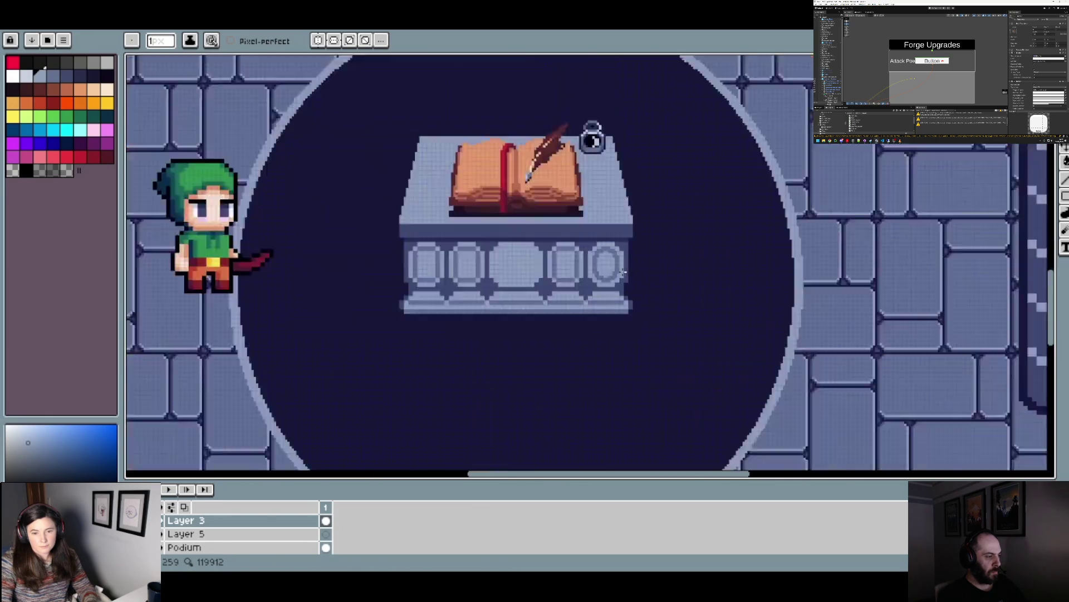
- Paste the copied oval onto the rightmost oval and commit it in place
key("ctrl+v")
left_click_drag(336, 287, 593, 292)
key("Return")
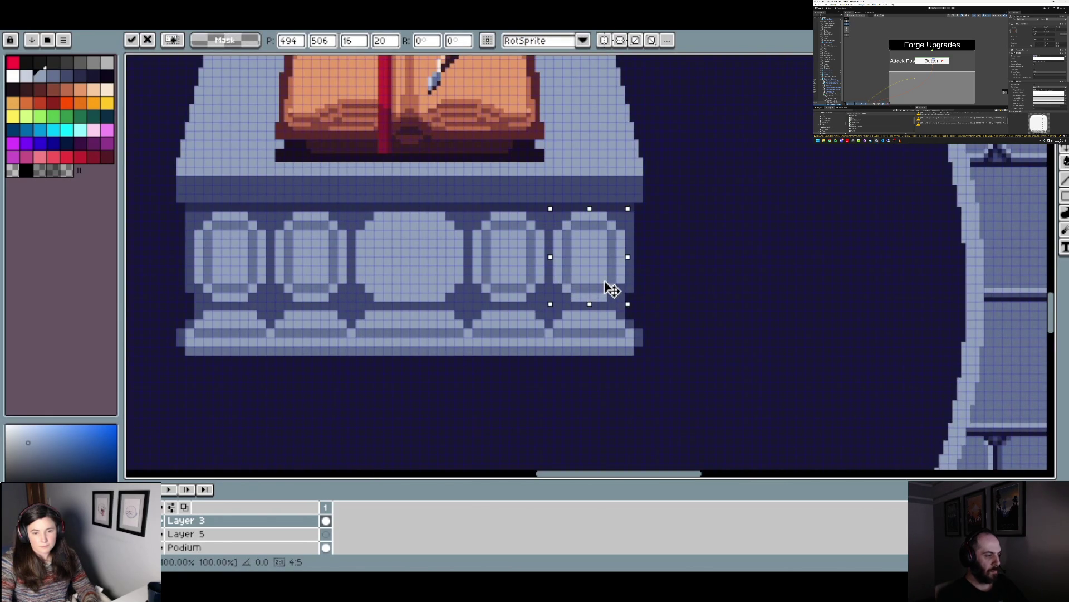
scroll(609, 287, "down", 5)
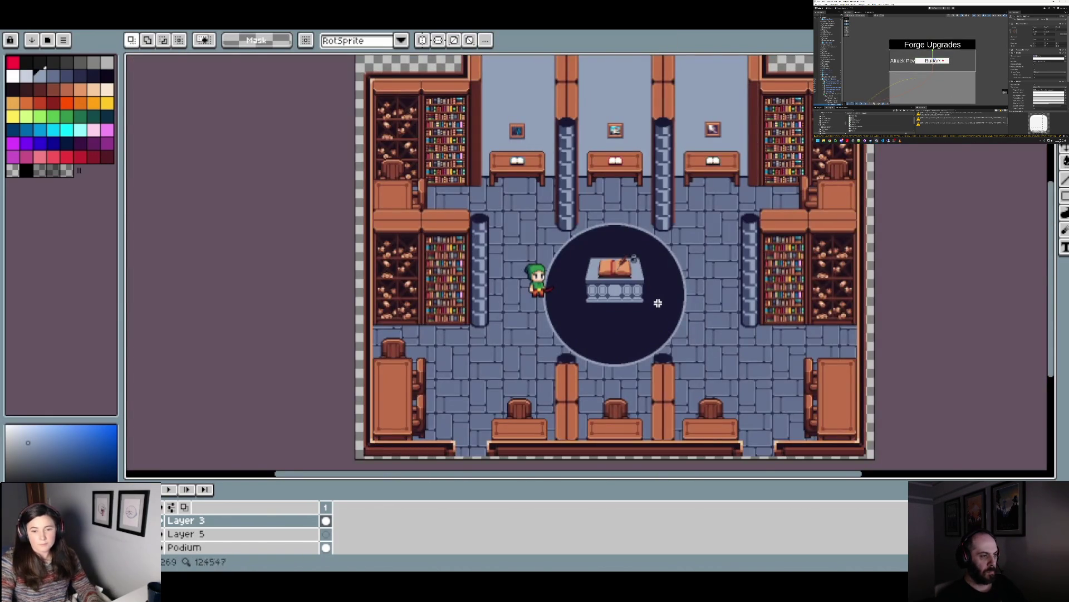
scroll(661, 303, "up", 5)
- Try darker fills on the right and fourth ovals, then undo them
key("g")
left_click(549, 281, "alt")
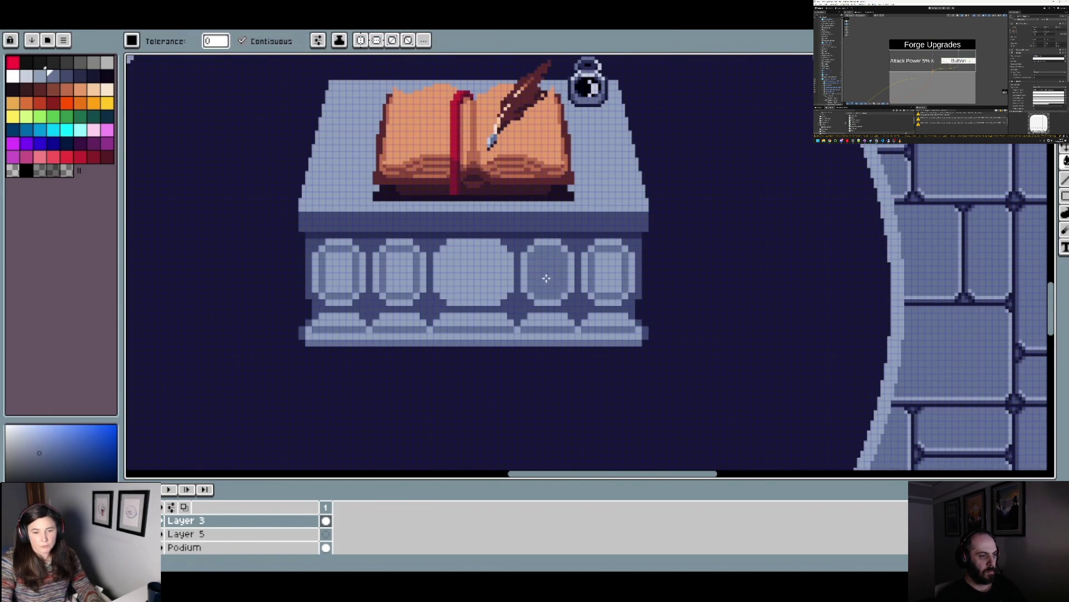
left_click(606, 279)
key("v")
key("ctrl+z")
key("ctrl+z")
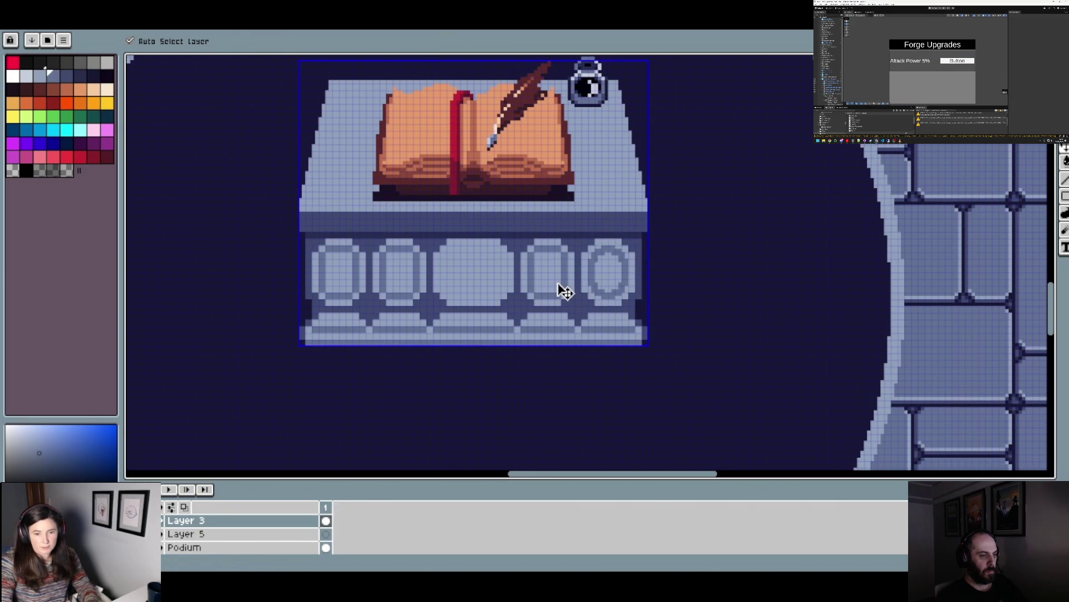
scroll(609, 286, "up", 2)
- Paint over the right oval's dark ring with a 5px brush
key("g")
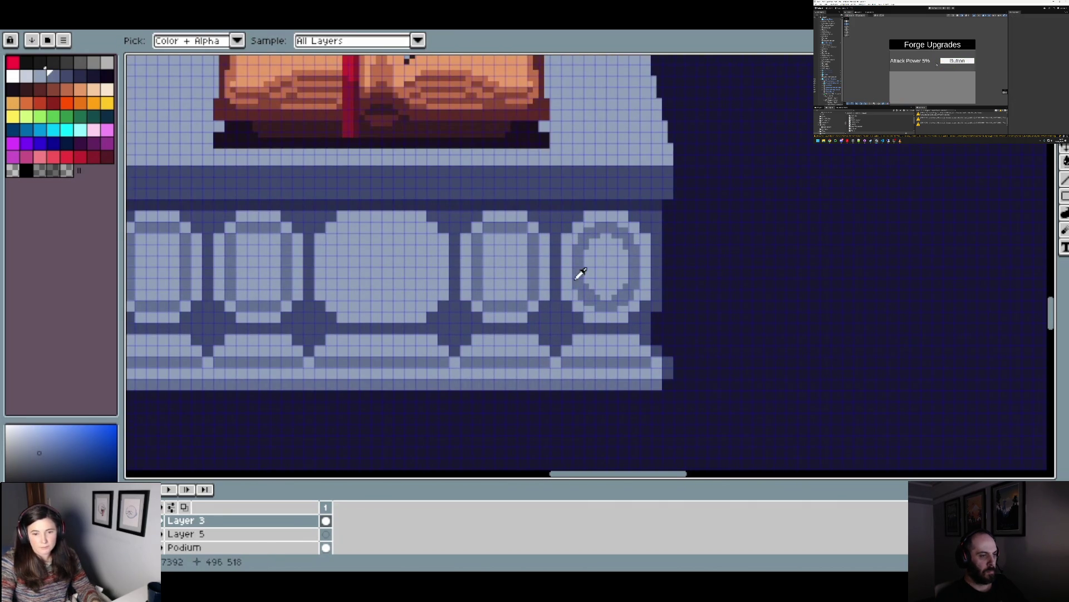
key("e")
mouse_move(592, 304)
left_mouse_down()
mouse_move(627, 305)
mouse_move(635, 273)
mouse_move(609, 234)
left_mouse_up()
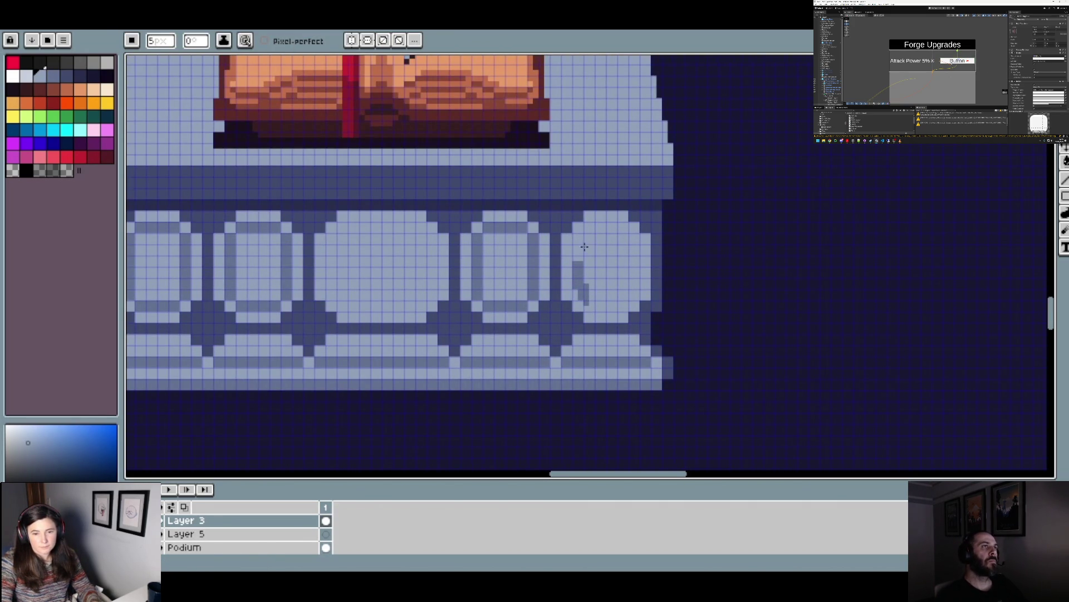
scroll(586, 285, "down", 3)
scroll(557, 301, "up", 3)
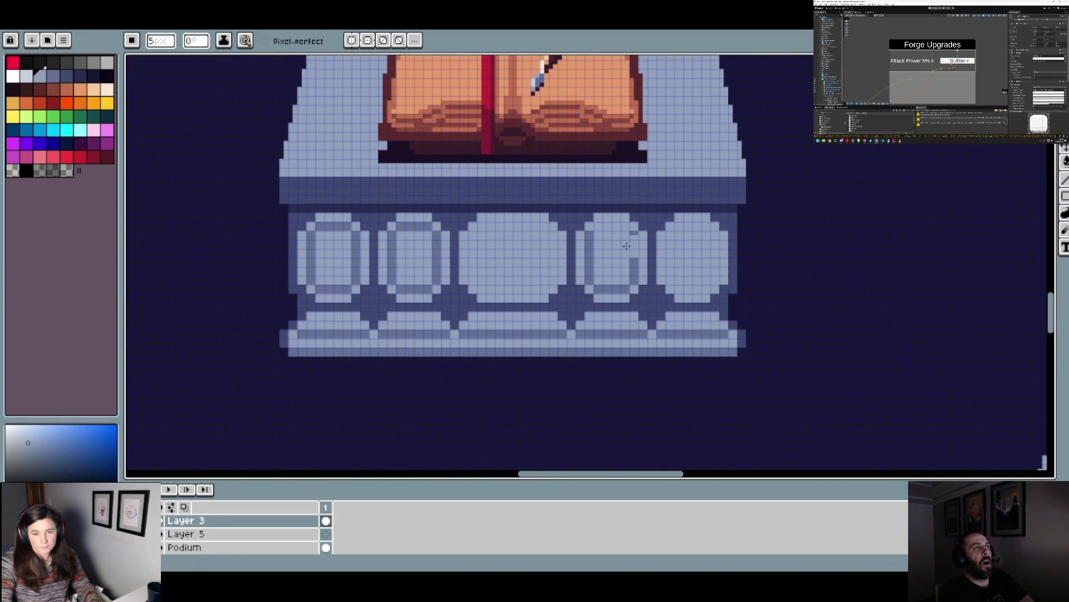
- Flood-fill the dark ring bands of the fourth, second and first ovals light
key("g")
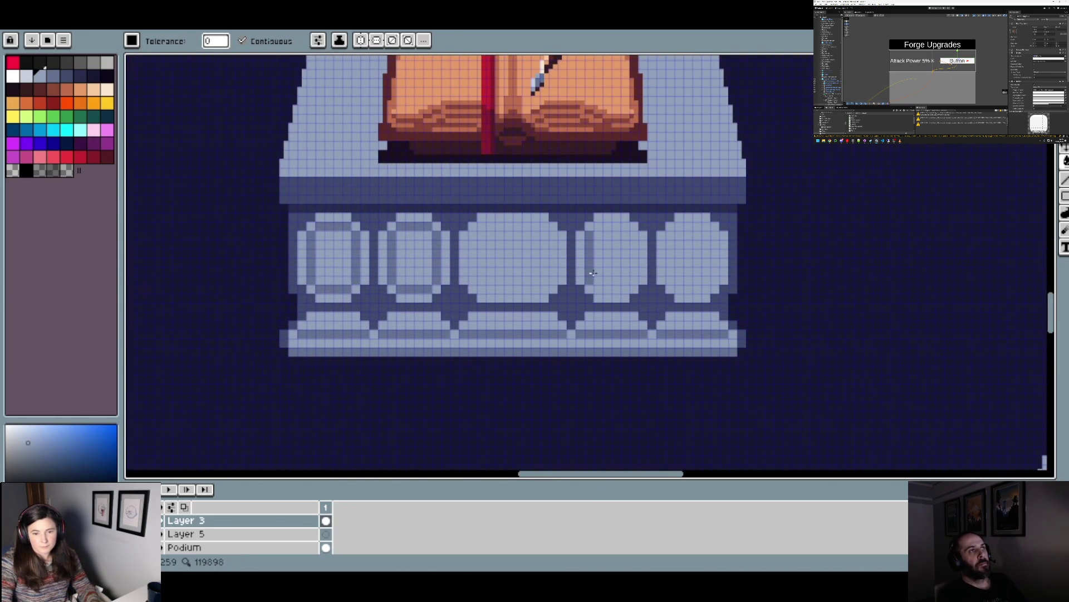
left_click(589, 271)
left_click(435, 261)
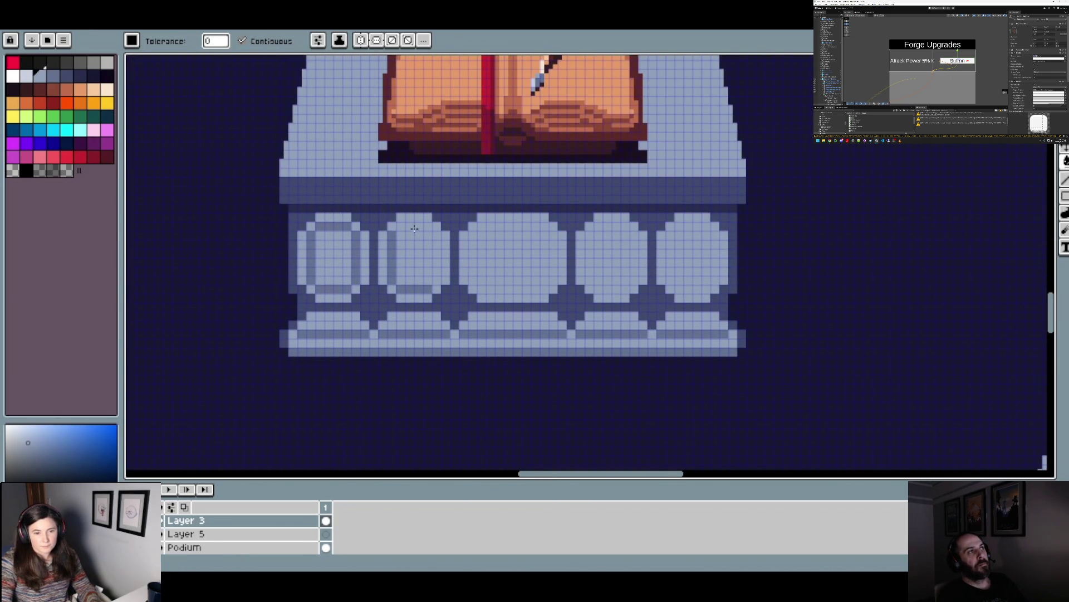
left_click(389, 260)
left_click(357, 277)
left_click(340, 287)
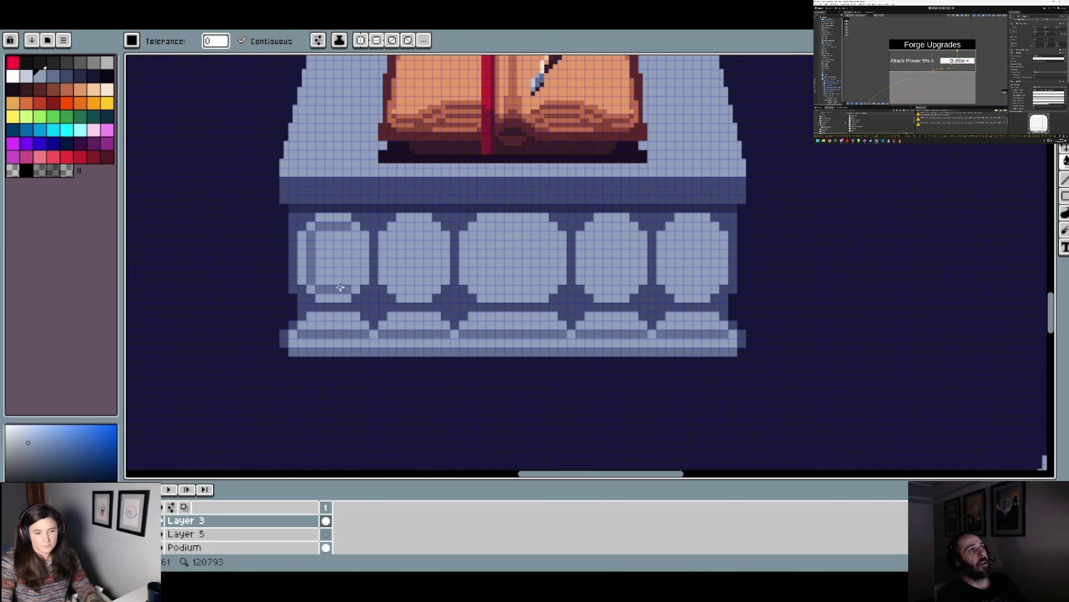
left_click(312, 263)
left_click(334, 226)
- Choose a new drawing colour from the palette
scroll(459, 277, "down", 4)
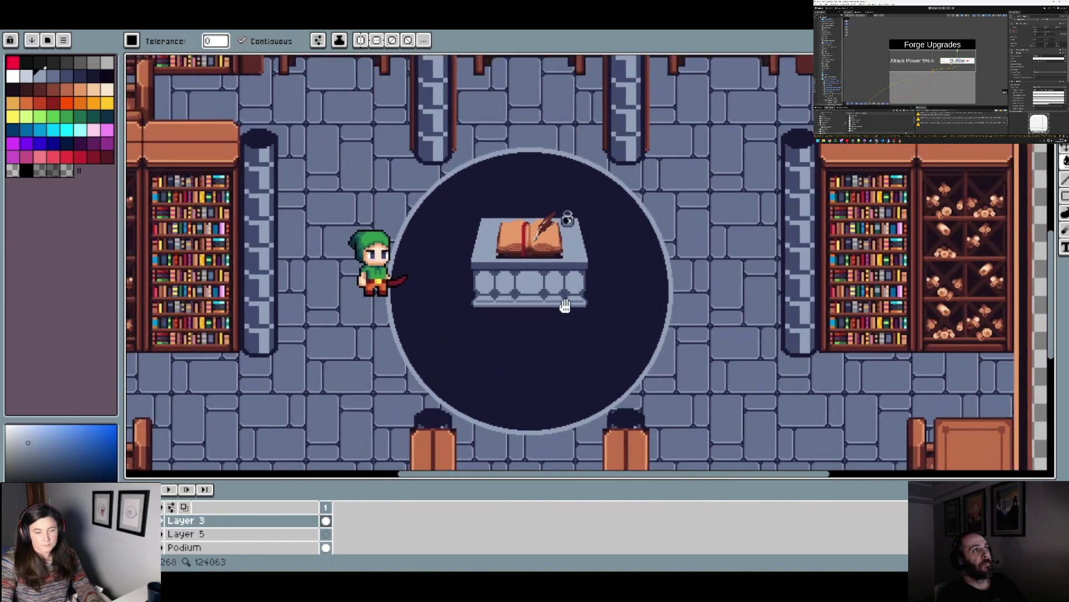
scroll(553, 309, "up", 2)
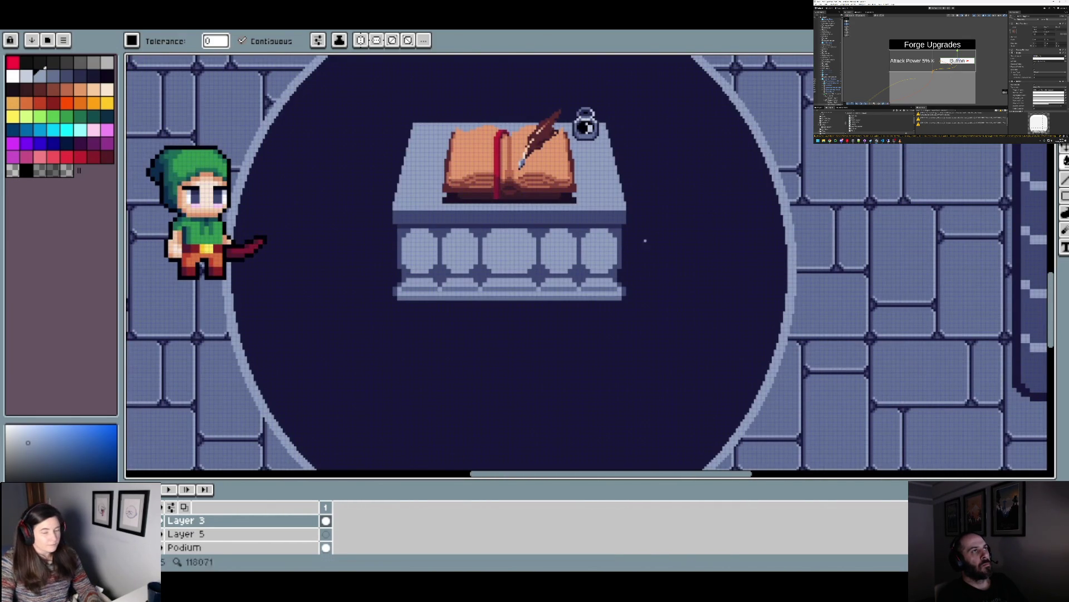
scroll(553, 303, "up", 5)
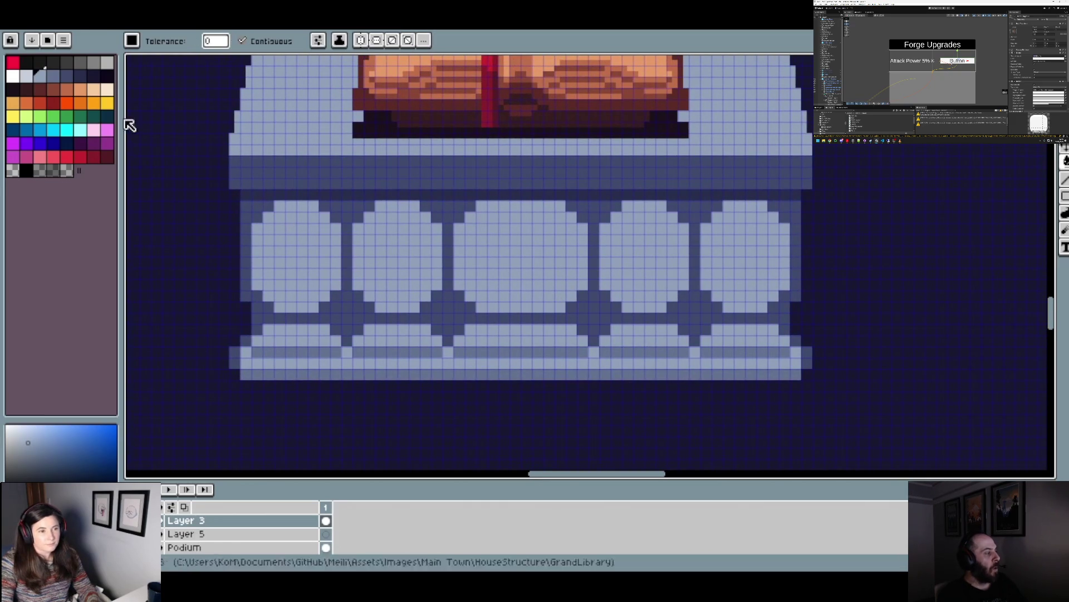
left_click(53, 75)
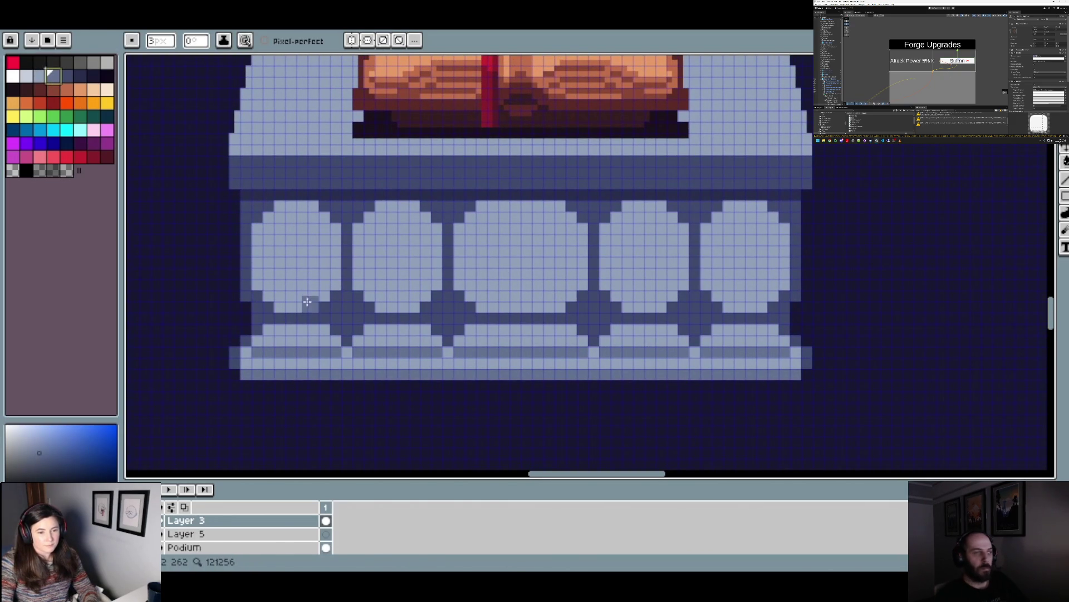
- Erase a 2px strip along the leftmost baluster's left edge
key("b")
key("e")
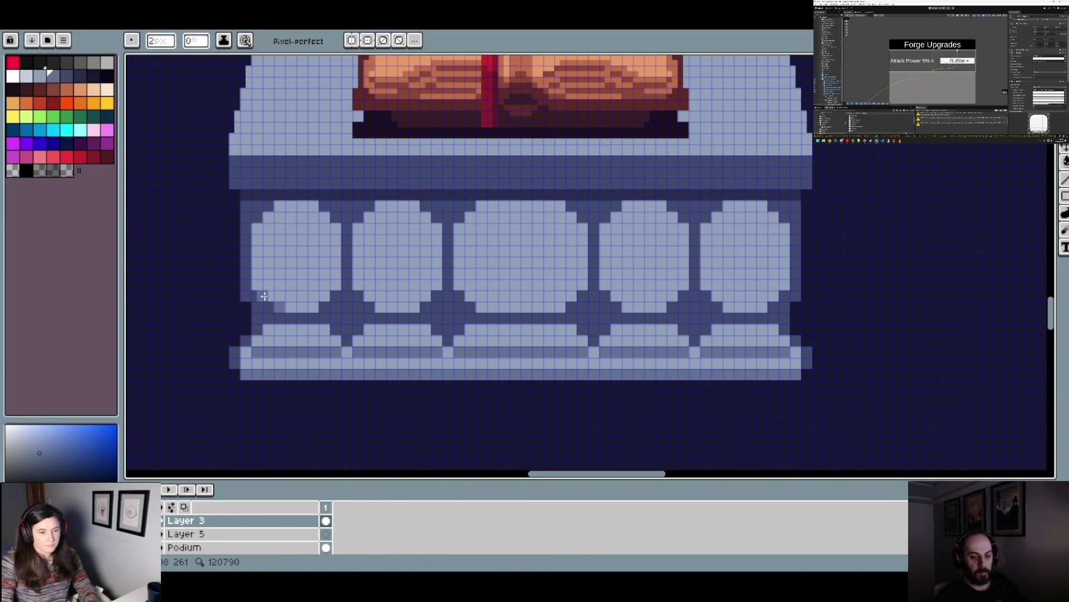
left_click_drag(259, 284, 261, 231)
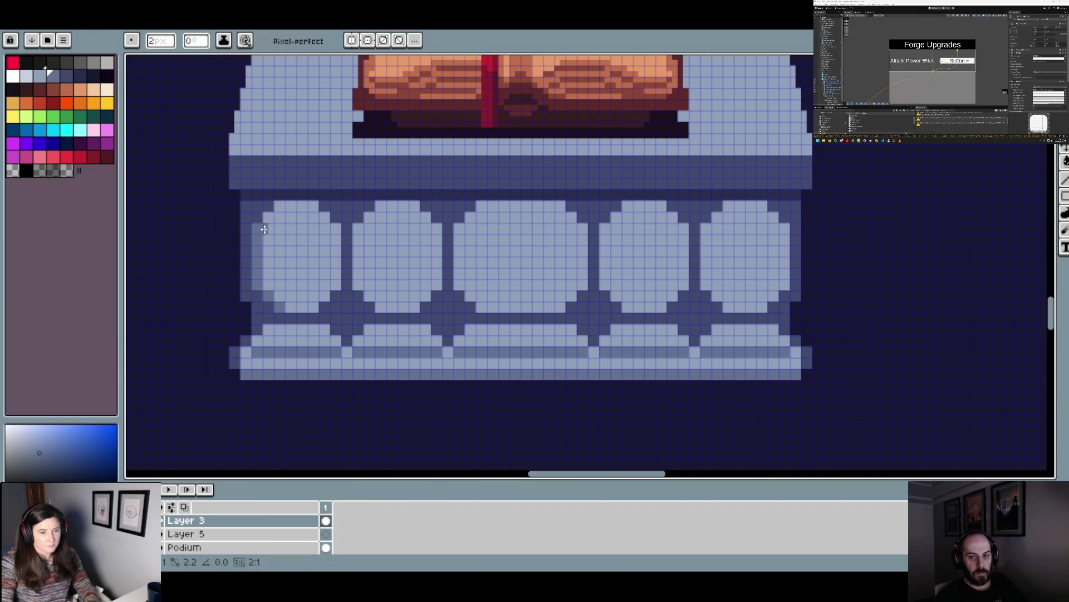
scroll(284, 206, "down", 2)
scroll(321, 292, "up", 2)
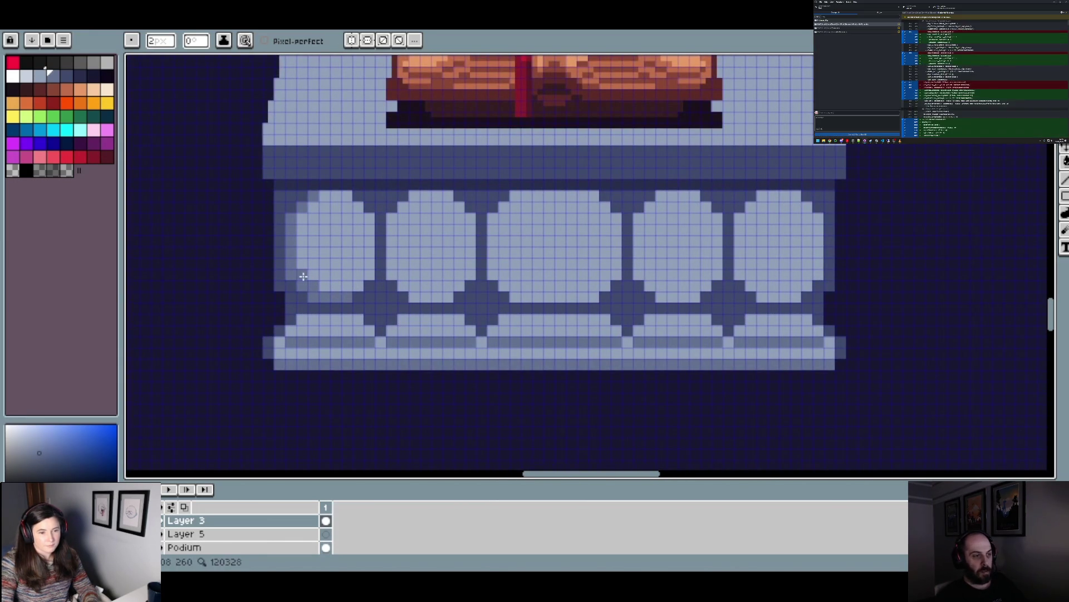
scroll(352, 235, "down", 2)
scroll(352, 235, "up", 2)
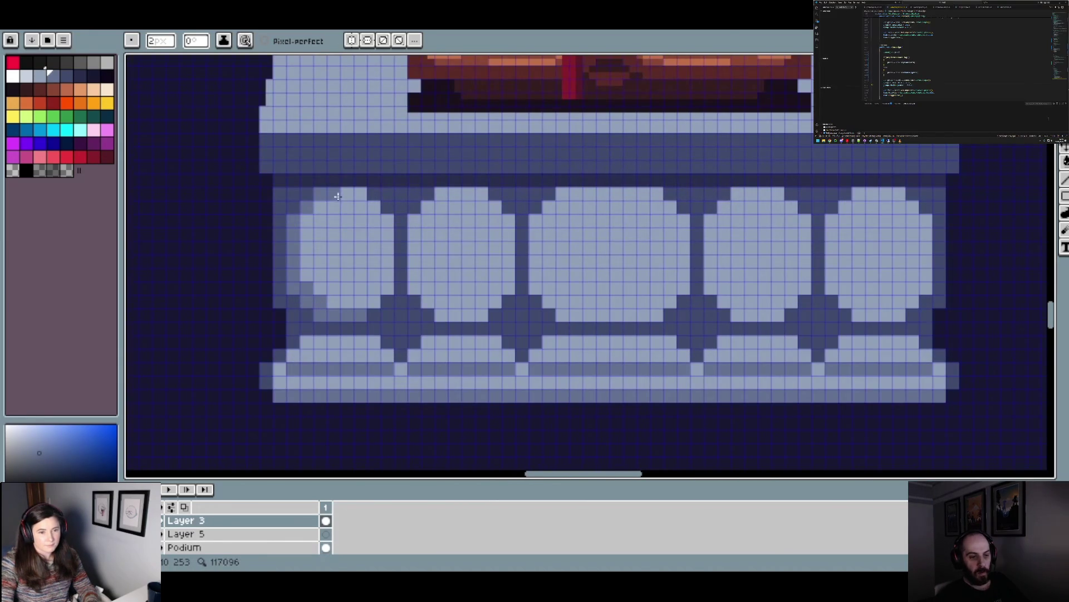
- Paint a mid-blue crescent shadow down the leftmost baluster's left edge
left_click_drag(306, 231, 306, 286)
scroll(390, 284, "down", 3)
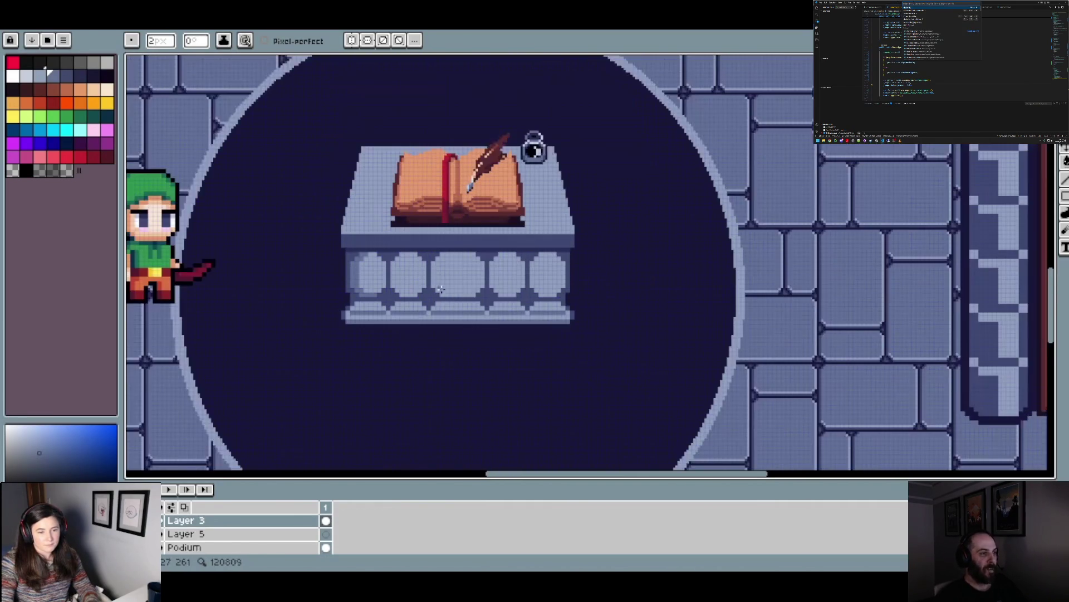
scroll(474, 290, "down", 2)
scroll(492, 278, "up", 2)
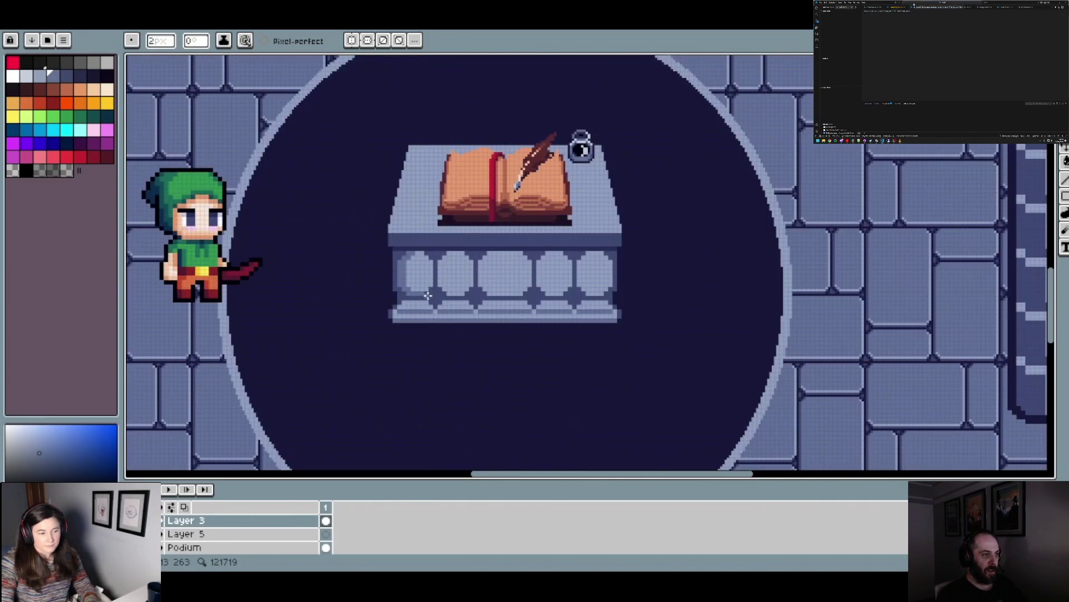
scroll(470, 265, "up", 2)
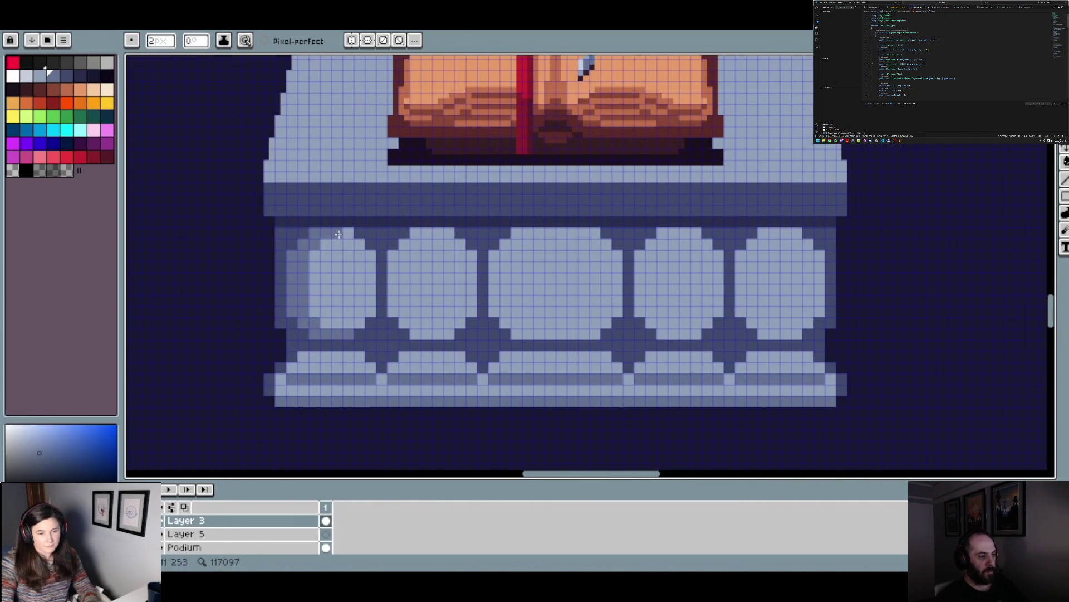
scroll(488, 276, "down", 3)
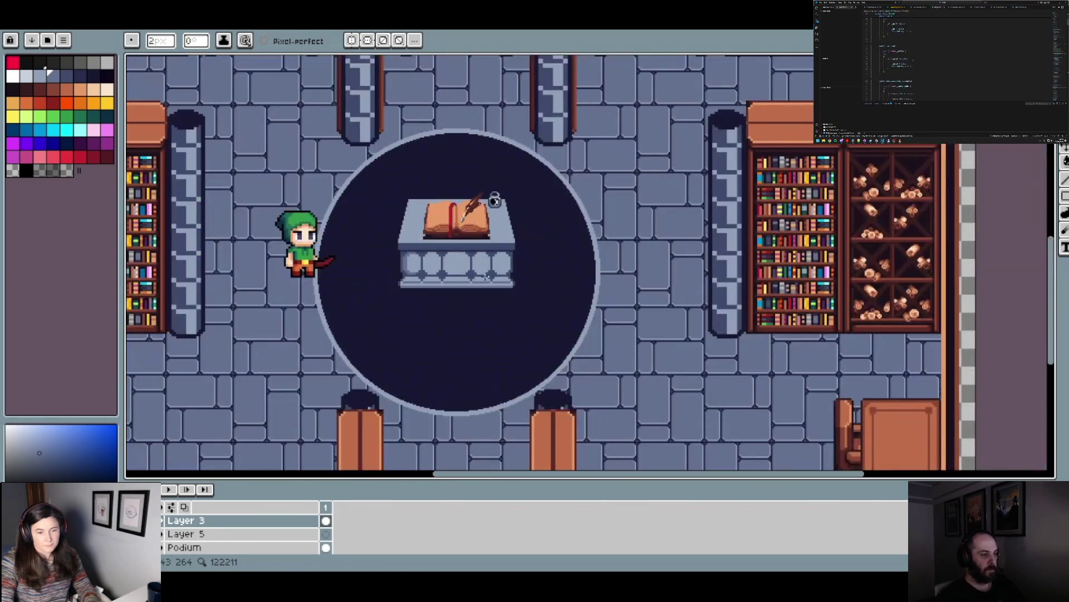
scroll(425, 284, "up", 4)
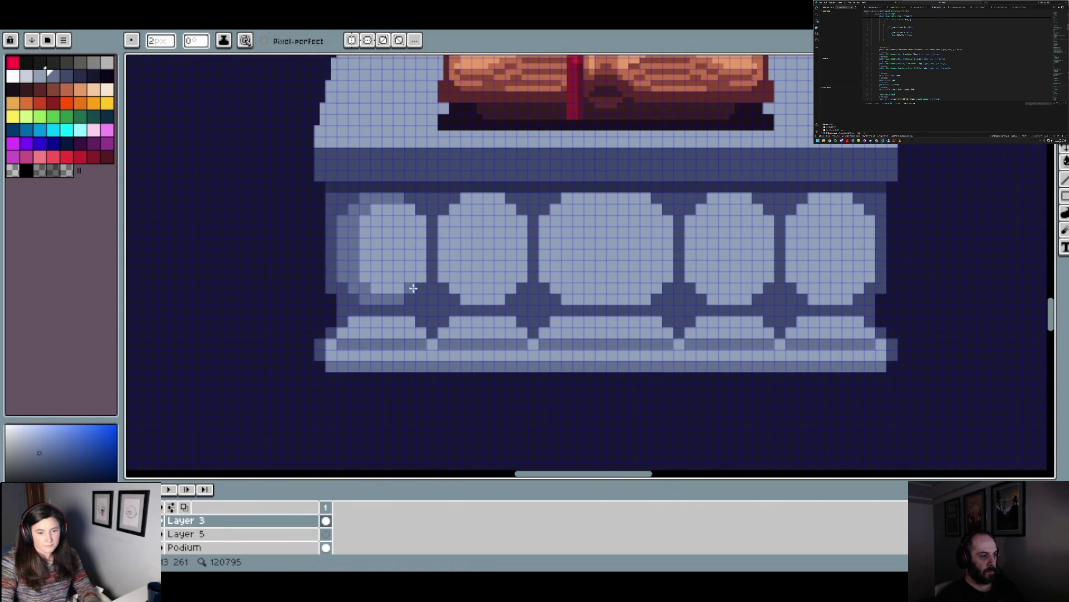
scroll(446, 262, "down", 2)
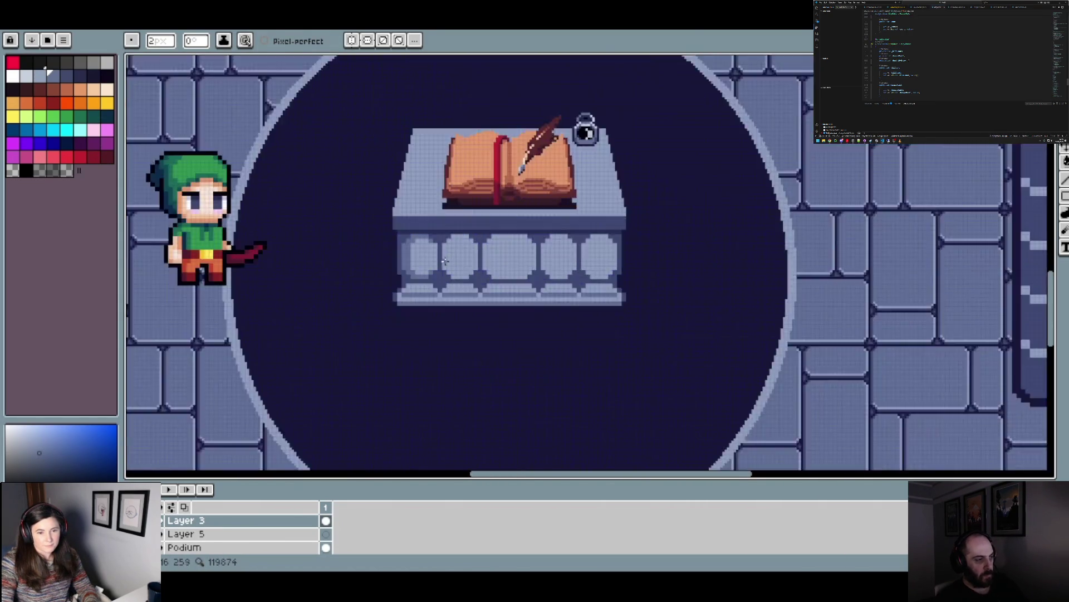
scroll(446, 262, "up", 2)
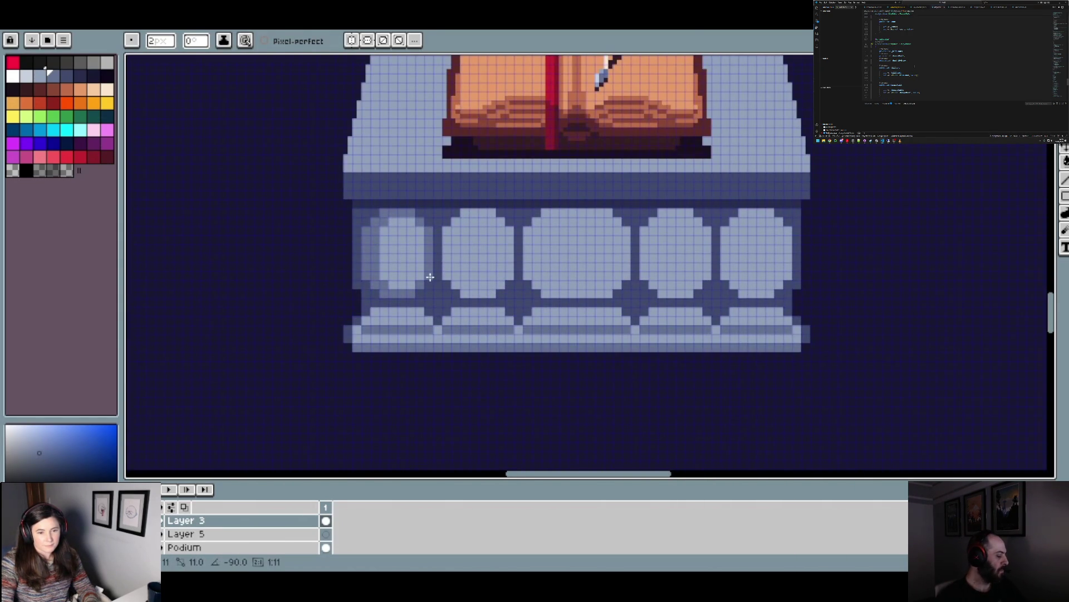
scroll(431, 232, "down", 2)
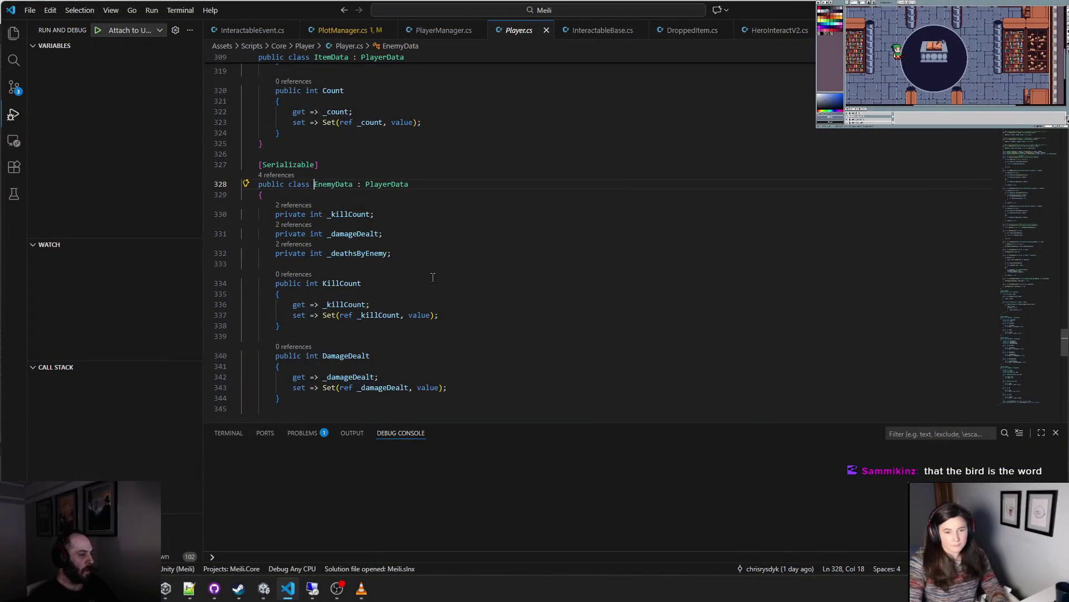
scroll(426, 277, "up", 2)
scroll(433, 276, "down", 2)
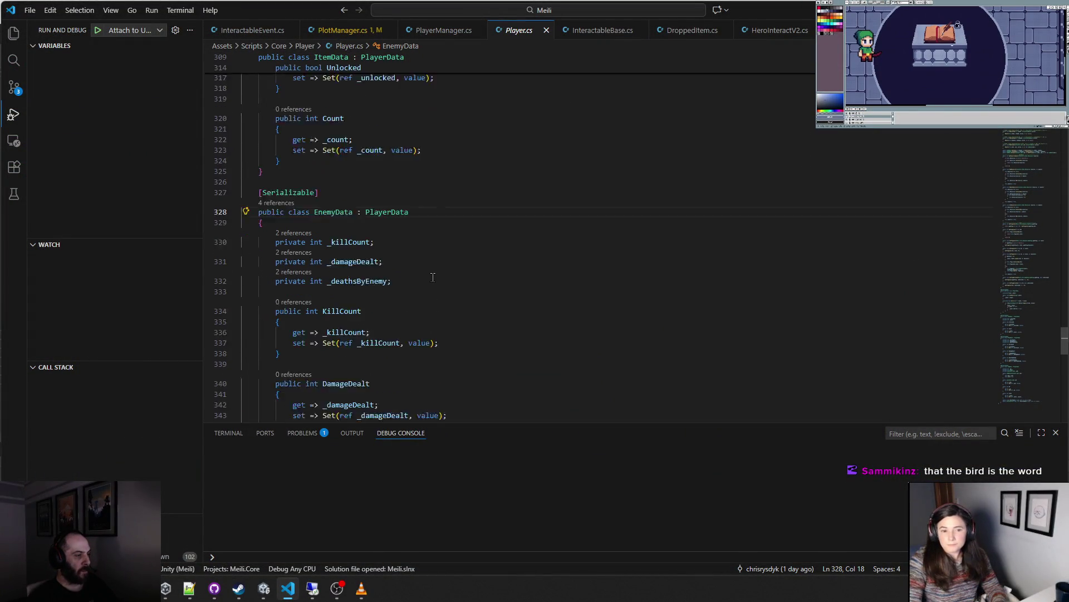
scroll(289, 231, "down", 5)
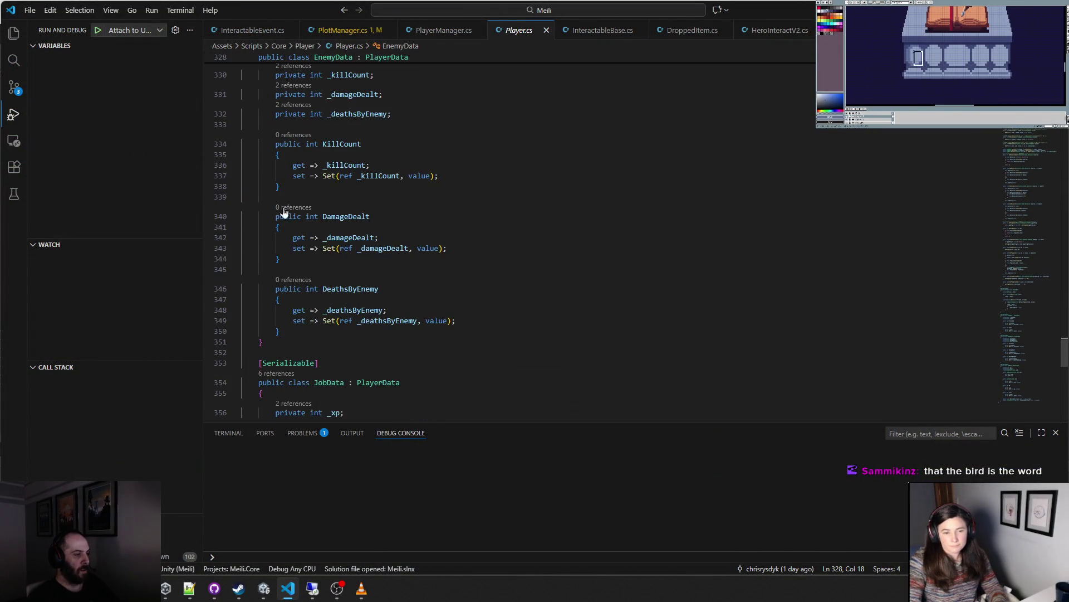
scroll(280, 196, "up", 2)
mouse_move(267, 178)
left_mouse_down()
mouse_move(279, 223)
mouse_move(489, 354)
left_mouse_up()
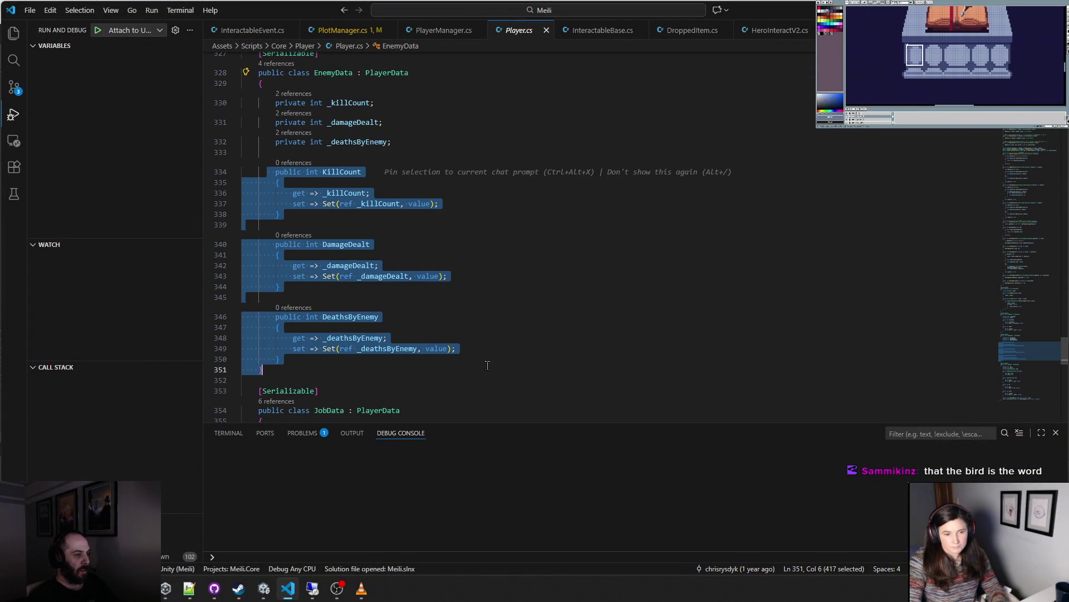
left_click(489, 354)
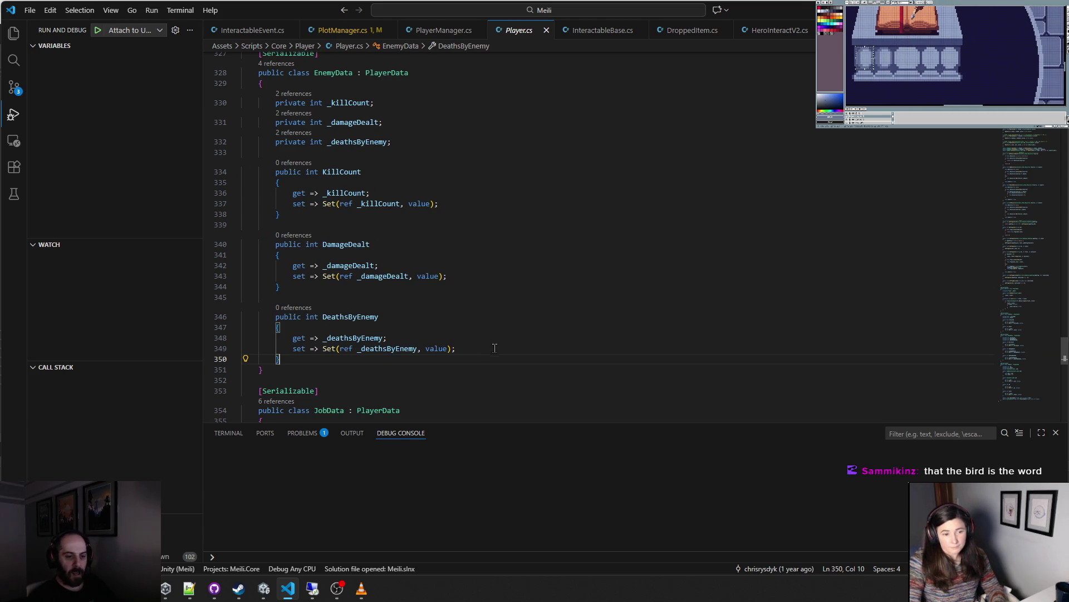
scroll(513, 349, "down", 6)
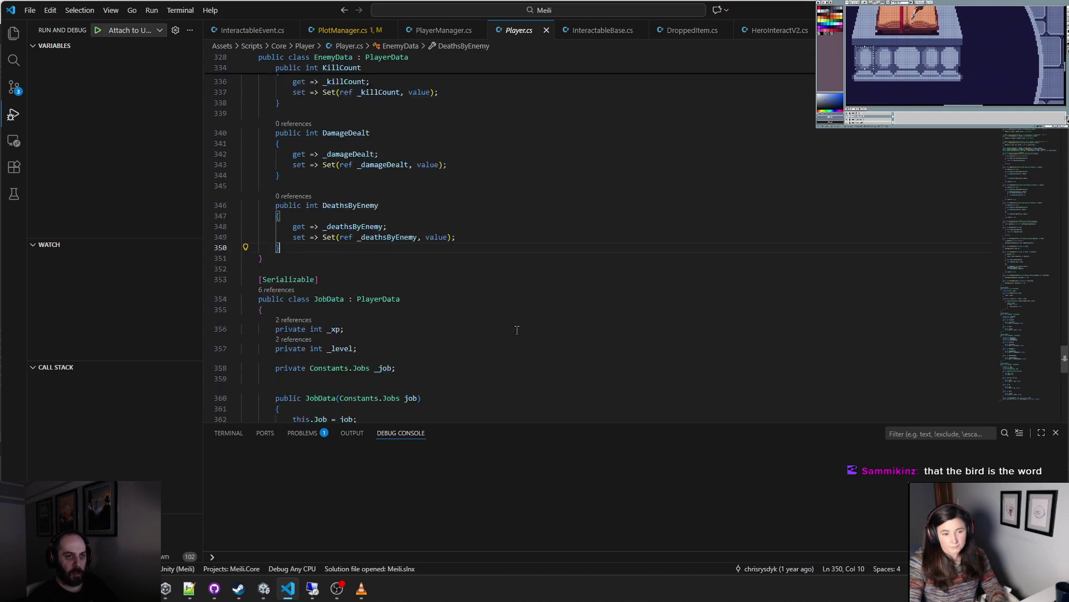
scroll(518, 322, "down", 4)
scroll(523, 320, "up", 1)
scroll(530, 318, "down", 4)
scroll(527, 318, "up", 3)
- Zoom in the whole interface via View > Appearance
left_click(111, 11)
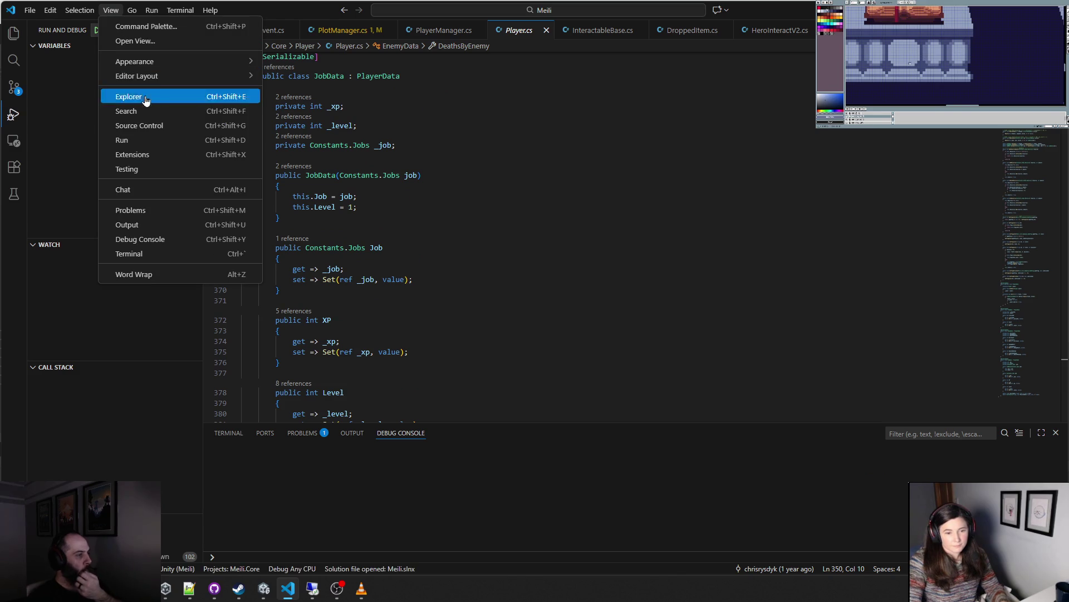
mouse_move(179, 80)
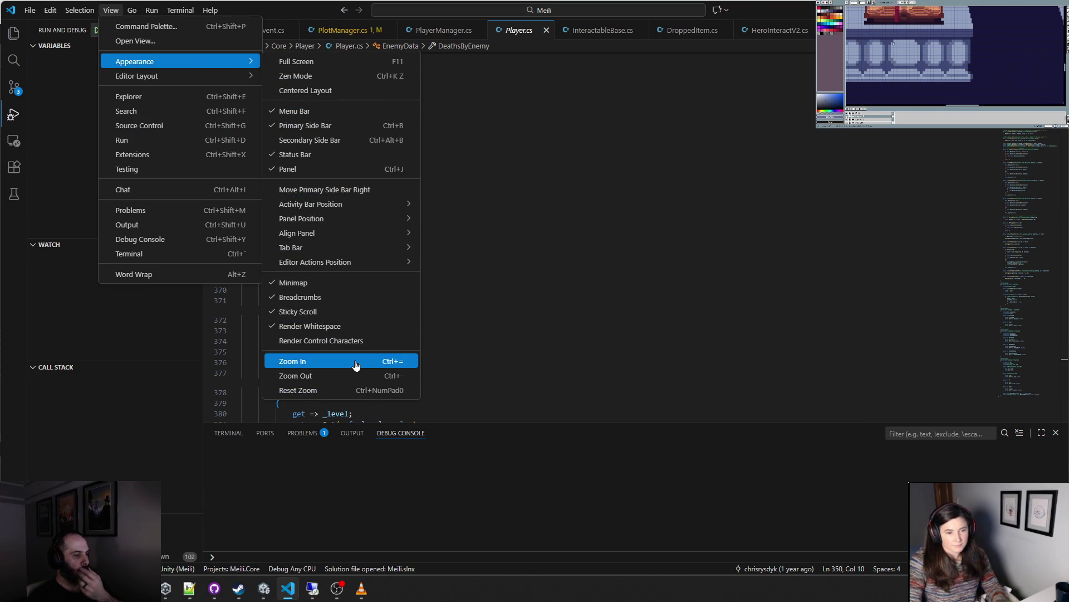
left_click(410, 362)
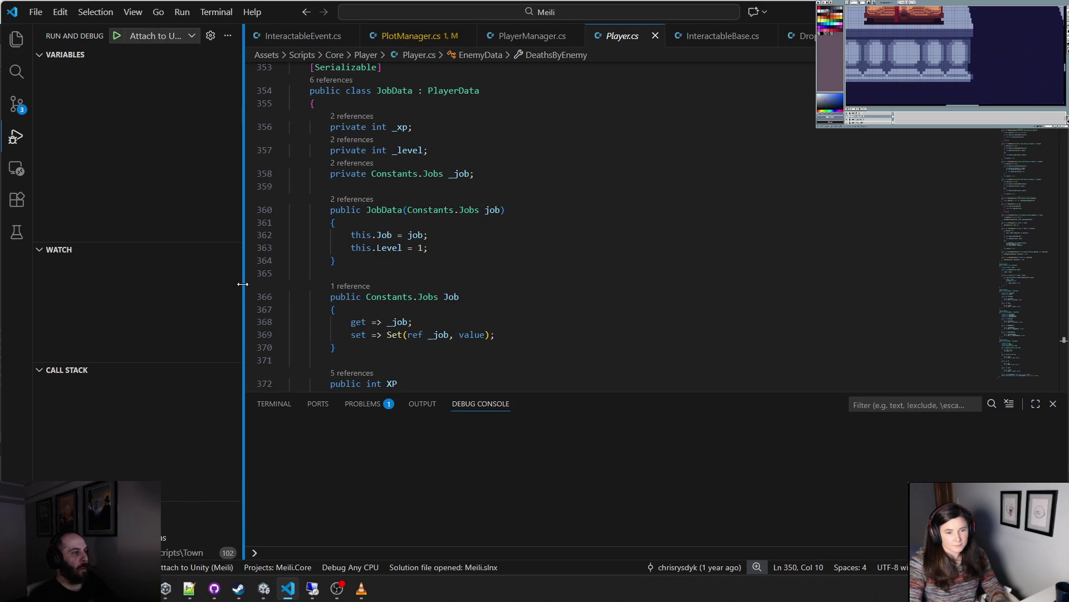
- Drag the debugging sidebar narrower, then dismiss the View menu and return to line 363
mouse_move(242, 284)
left_mouse_down()
mouse_move(167, 283)
mouse_move(186, 283)
left_mouse_up()
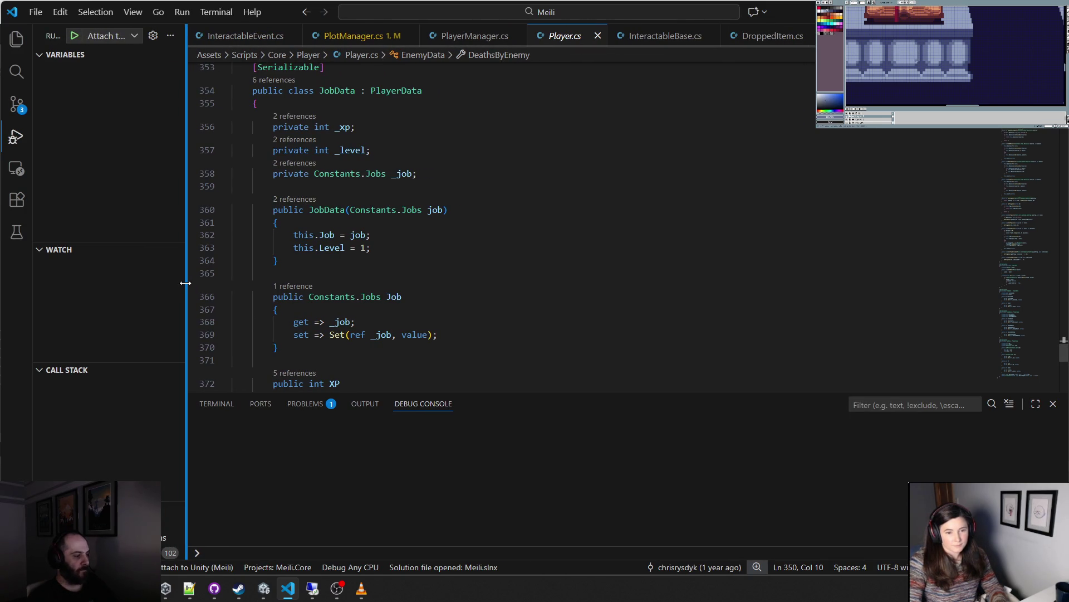
left_click(133, 11)
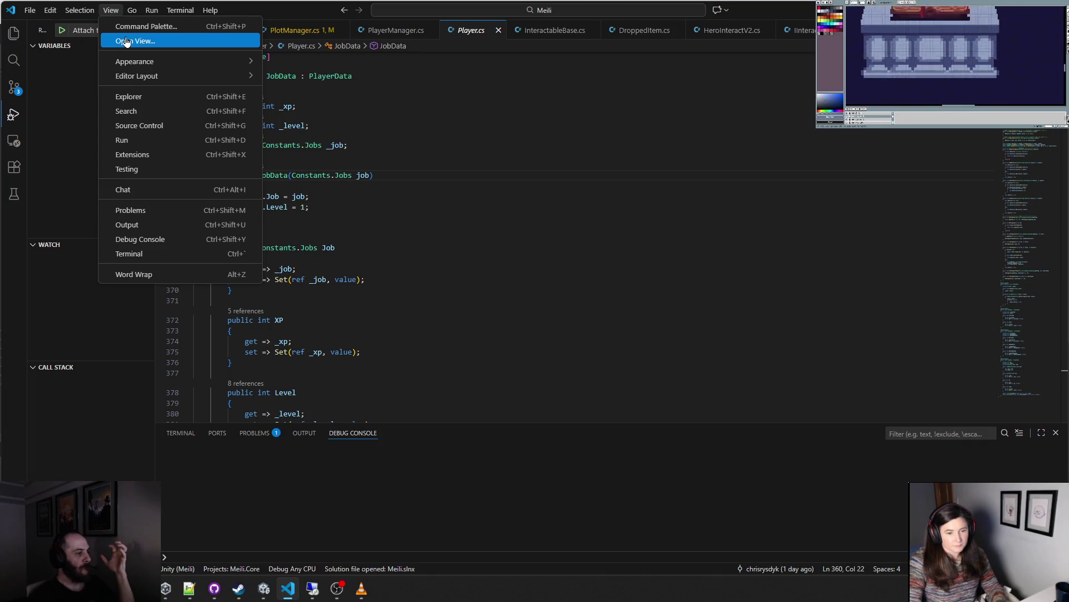
mouse_move(78, 12)
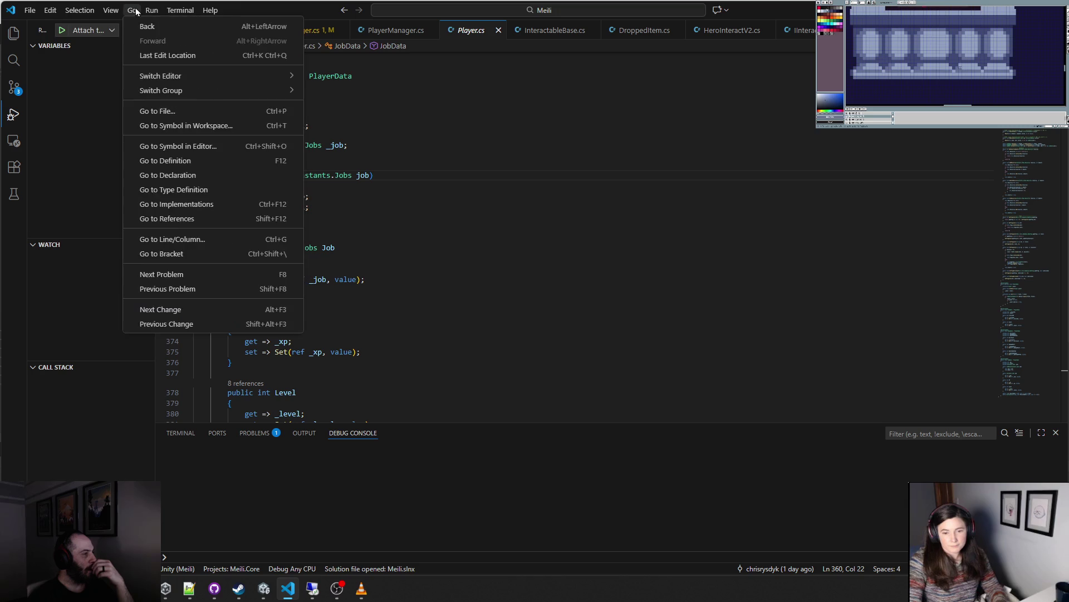
left_click(352, 205)
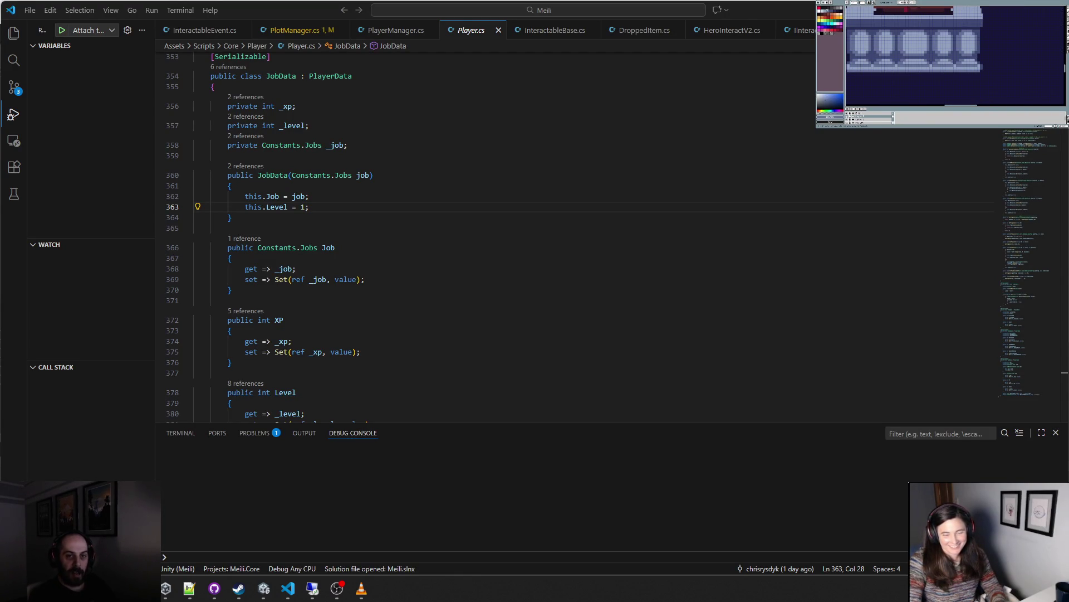
key("Down")
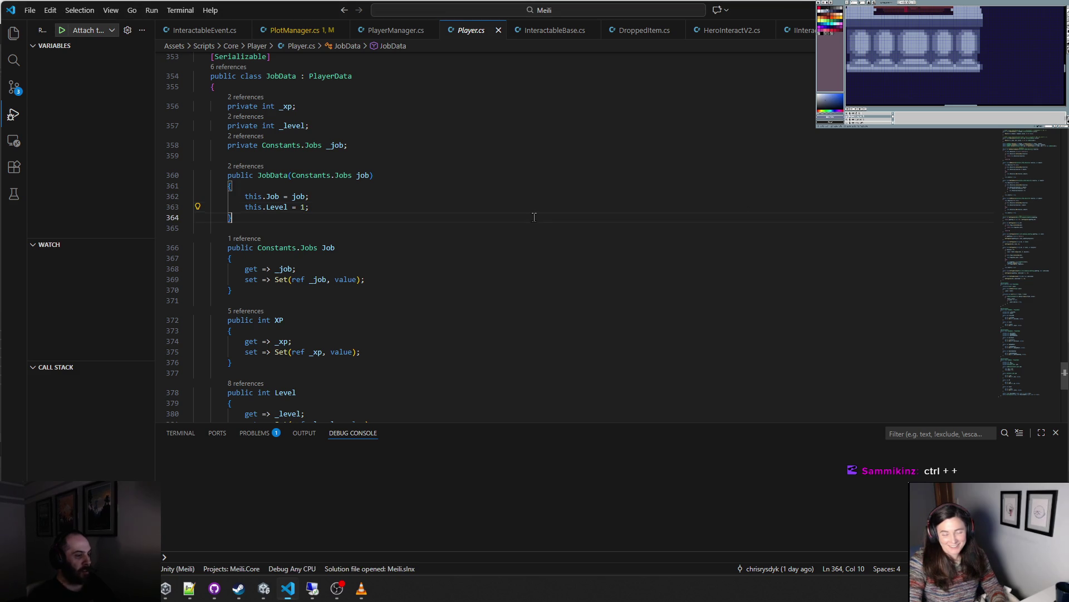
- Zoom the interface in, then back to its original size
key("ctrl+equal")
key("ctrl+equal")
key("ctrl+equal")
key("ctrl+equal")
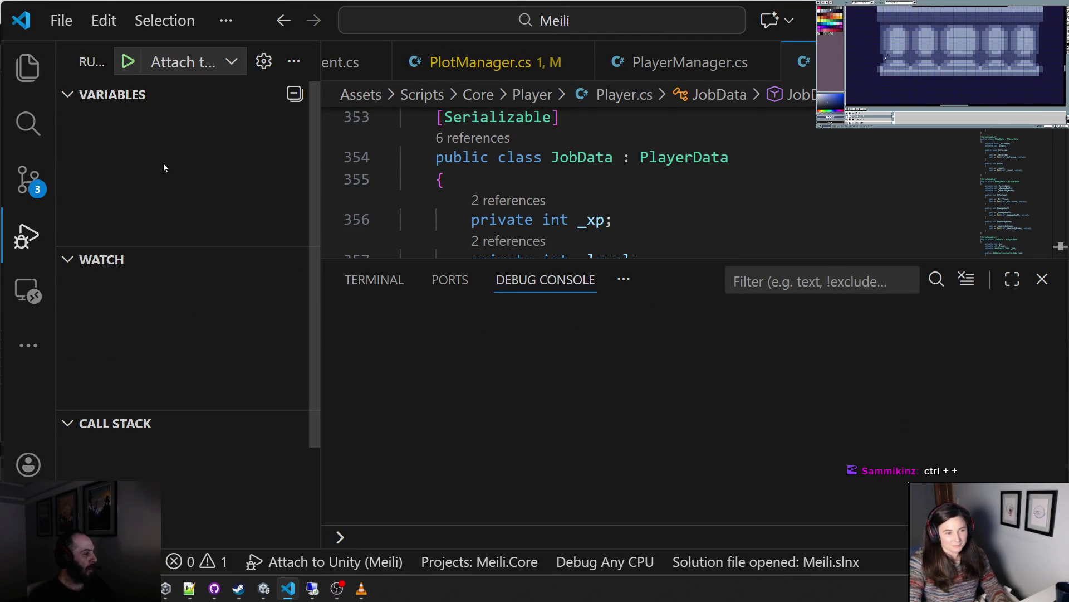
key("ctrl+0")
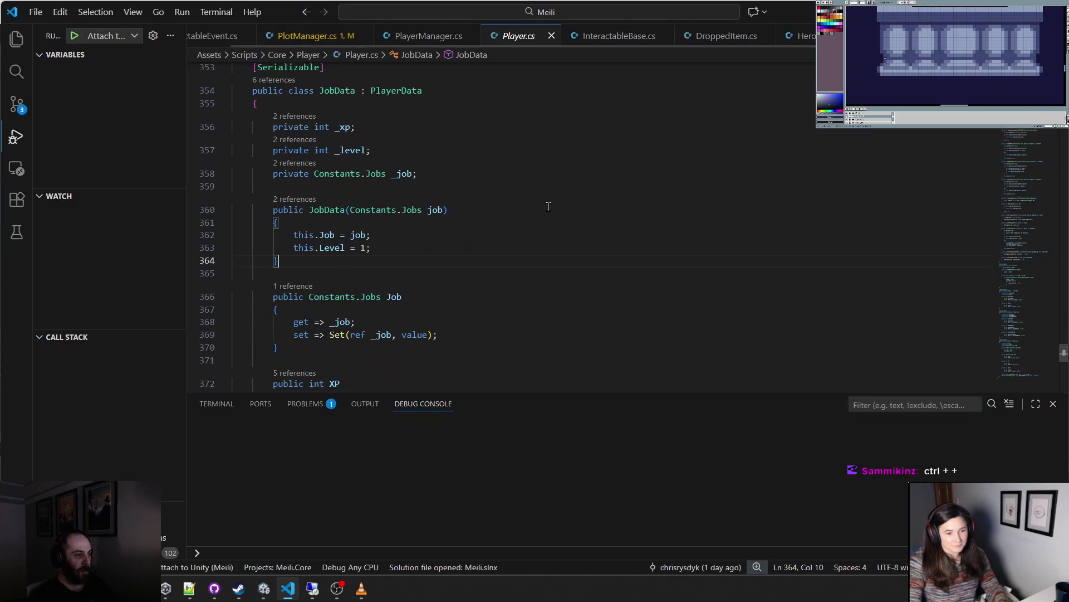
key("ctrl+minus")
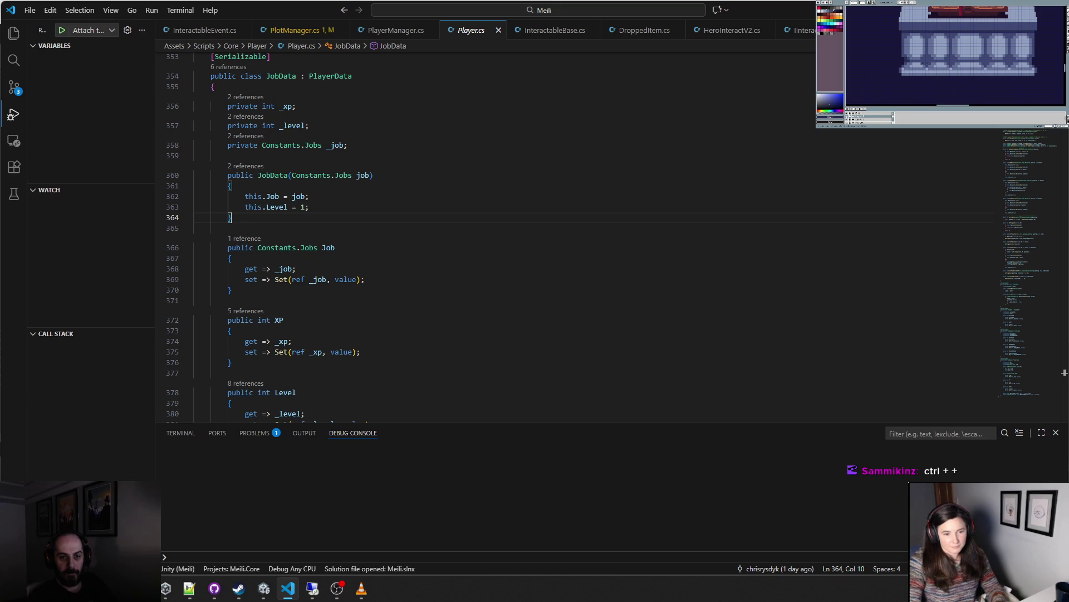
- Extend the selection onto line 365 and open the Settings editor with Ctrl+,
left_click(930, 64)
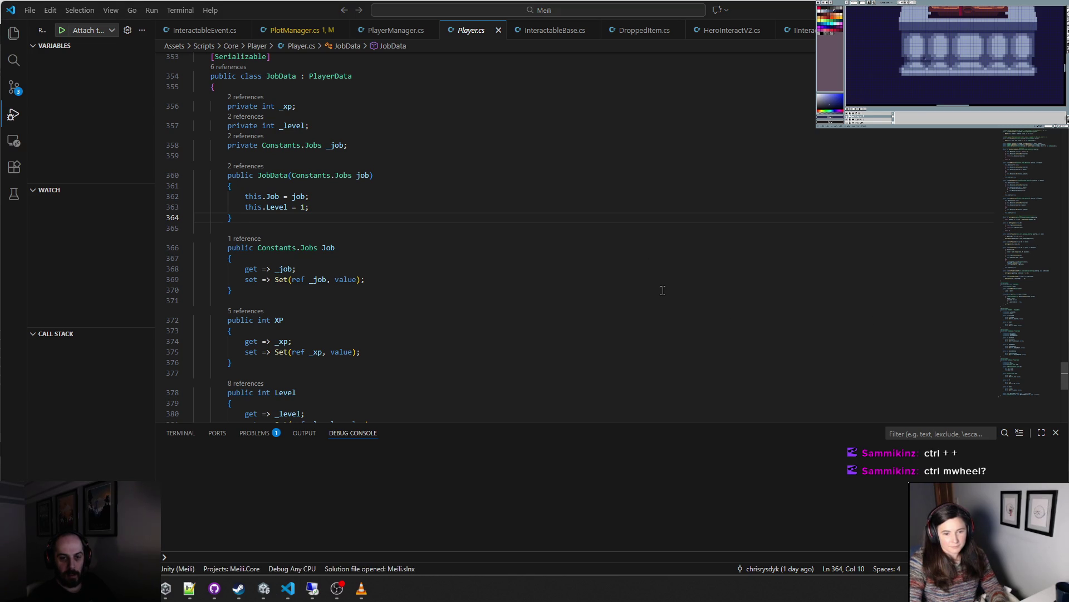
scroll(925, 59, "down", 1)
scroll(922, 60, "up", 2)
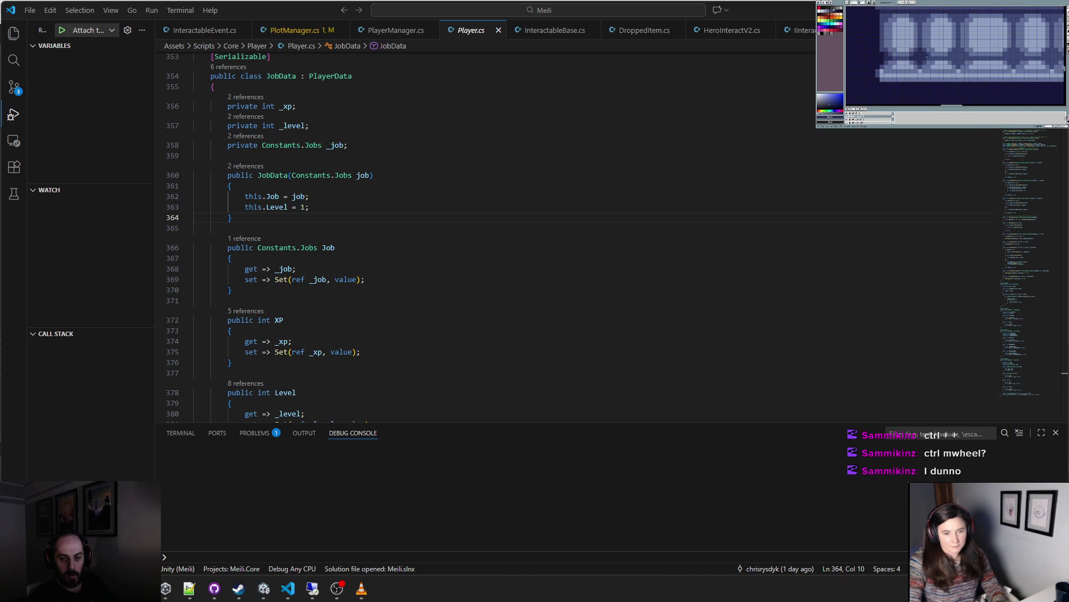
scroll(928, 59, "down", 2)
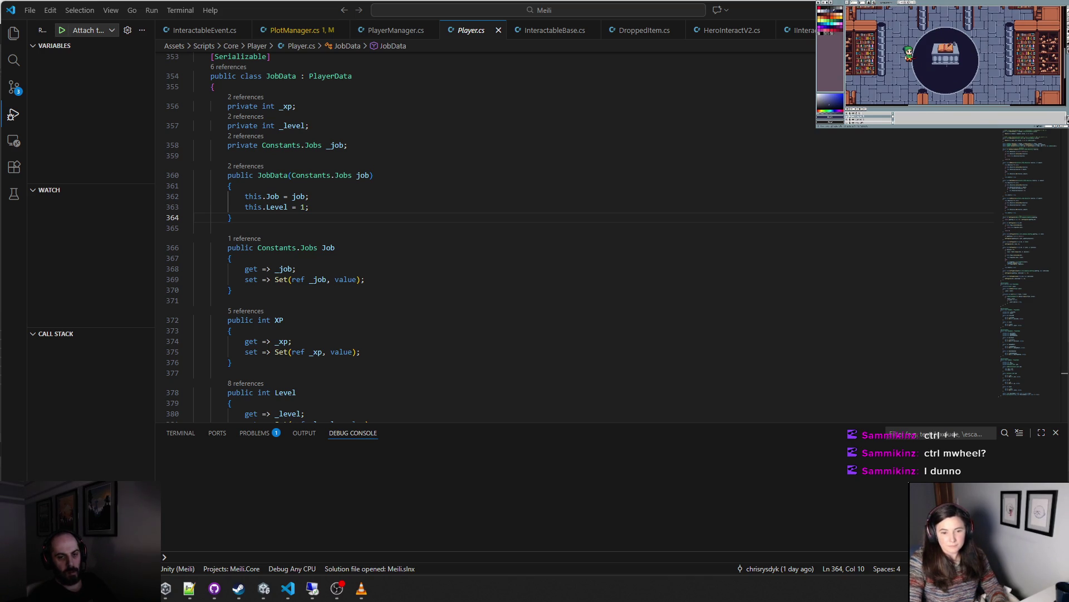
scroll(946, 63, "up", 3)
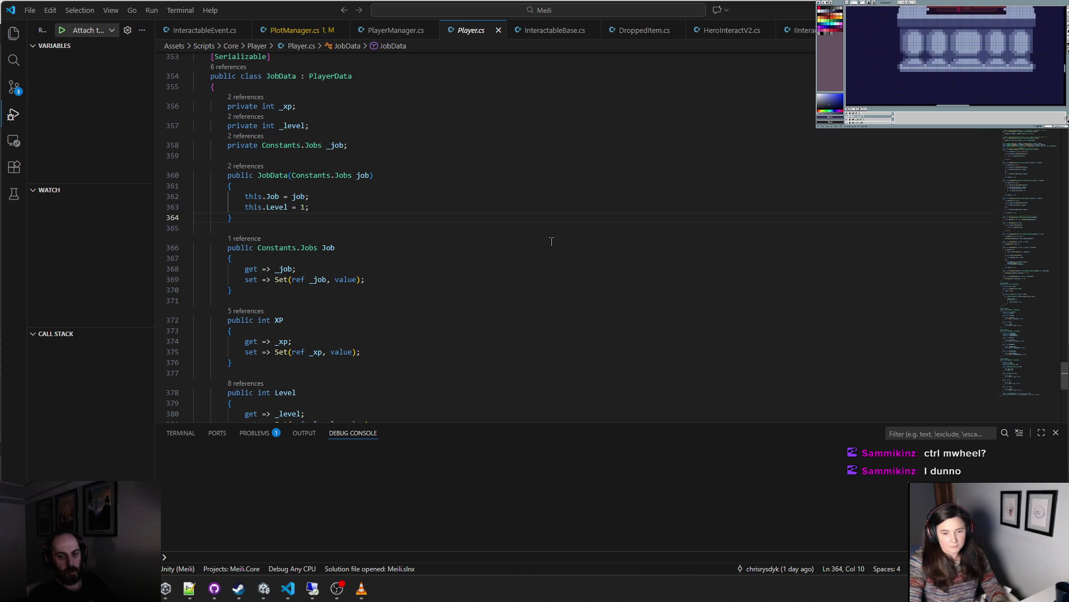
key("shift+Down")
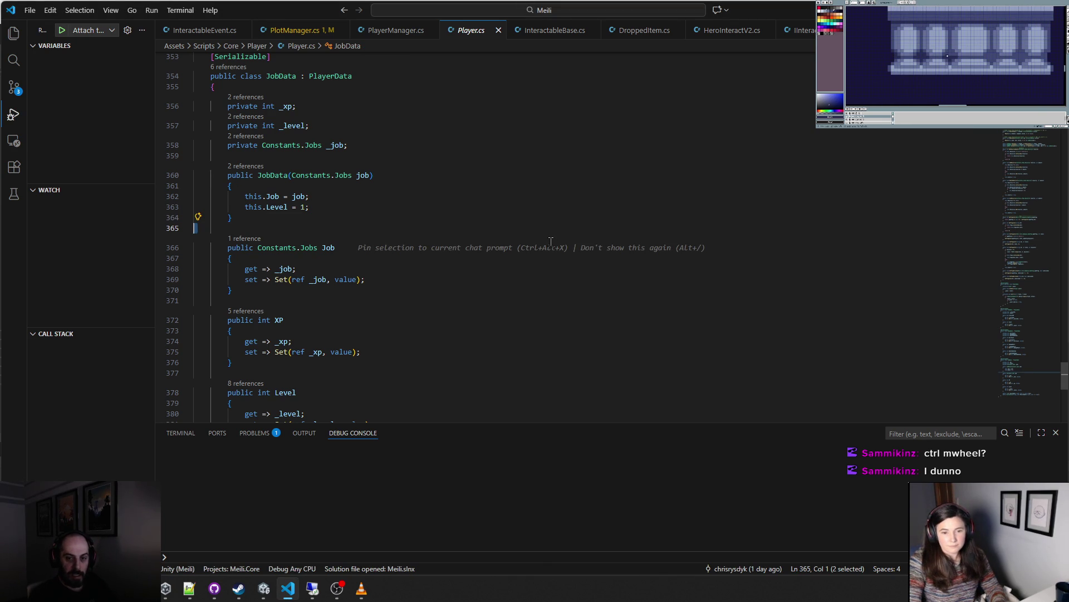
key("ctrl+comma")
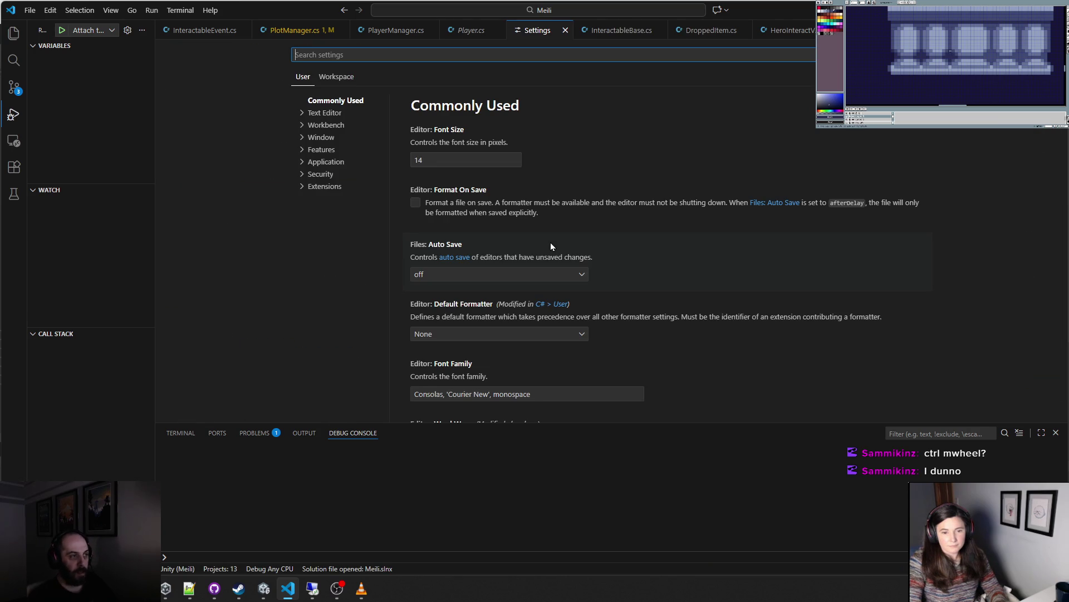
- Search 'mouse wheel', tick Editor: Mouse Wheel Zoom, close Settings, and wheel-zoom Player.cs
type("mouse wheel")
left_click(415, 120)
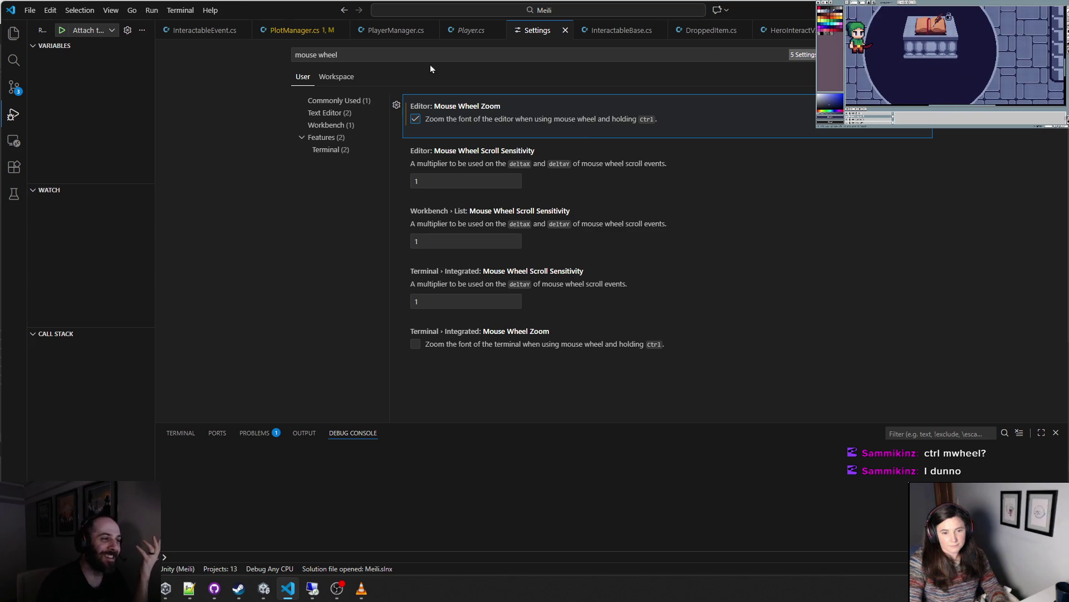
left_click(565, 30)
scroll(485, 195, "up", 5)
scroll(485, 201, "down", 10)
scroll(497, 230, "up", 5, "ctrl")
scroll(497, 233, "down", 2, "ctrl")
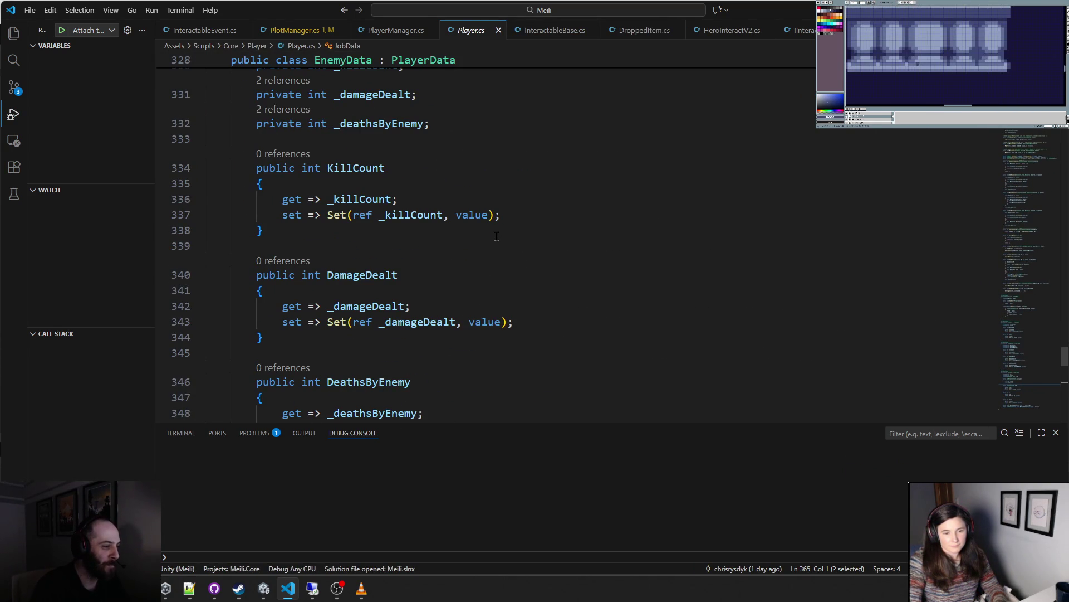
scroll(497, 234, "down", 2)
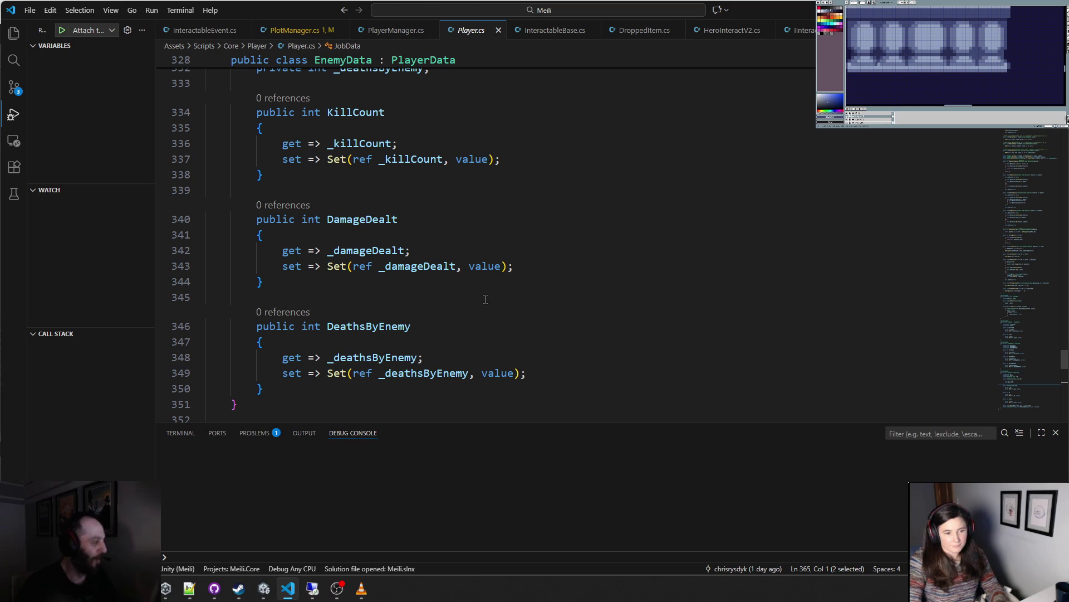
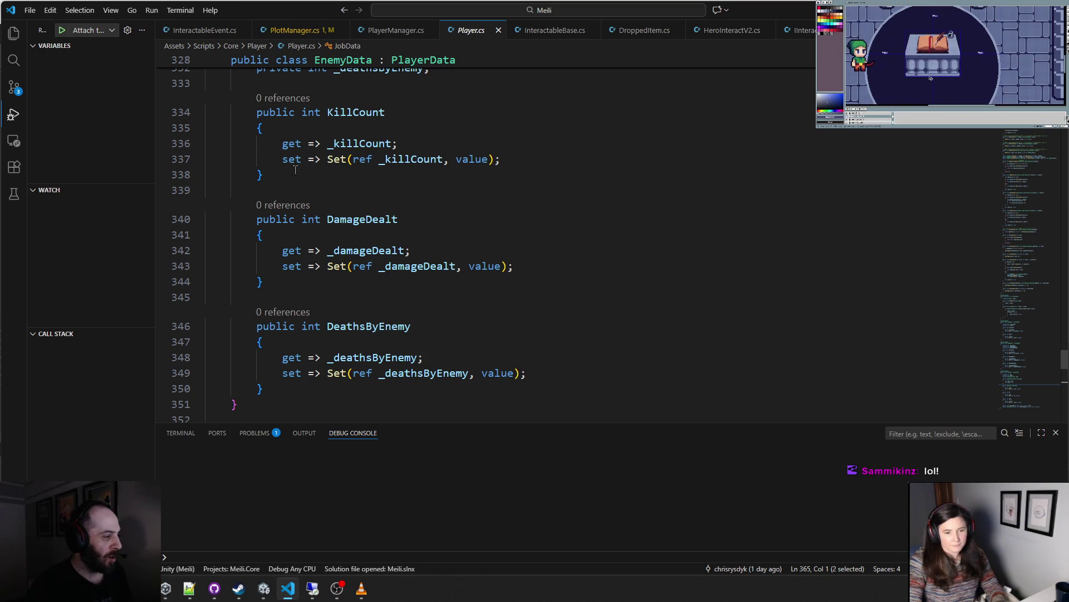
- Scroll through Player.cs reviewing the KillCount through DeathsByEnemy properties
scroll(295, 170, "up", 3)
scroll(295, 175, "up", 1)
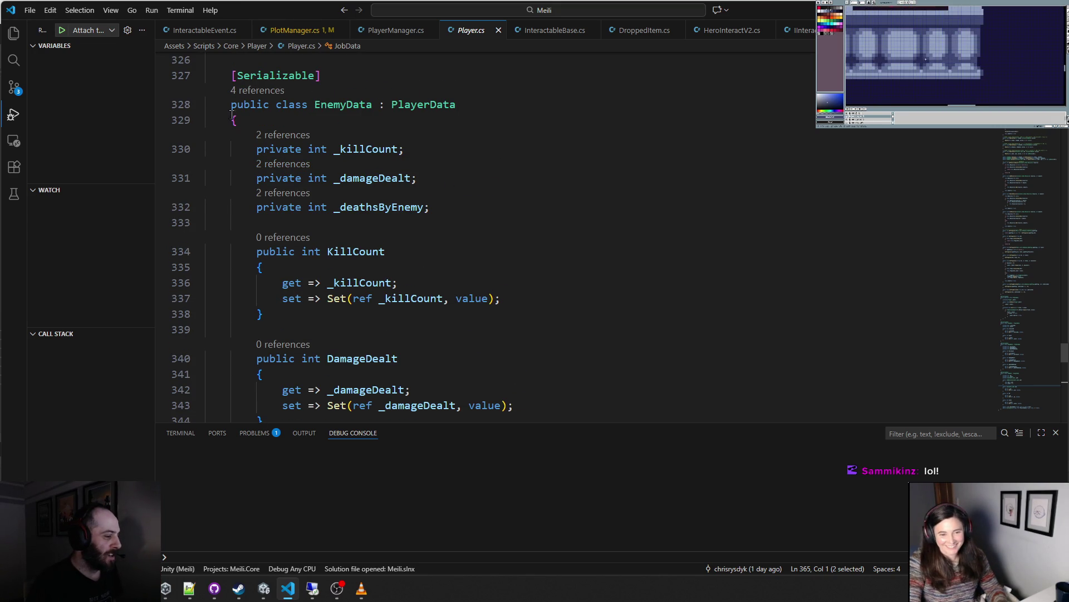
scroll(238, 128, "down", 3)
mouse_move(282, 363)
left_mouse_down()
mouse_move(259, 299)
mouse_move(253, 100)
mouse_move(212, 103)
mouse_move(218, 132)
left_mouse_up()
left_click(392, 240)
scroll(430, 303, "down", 2)
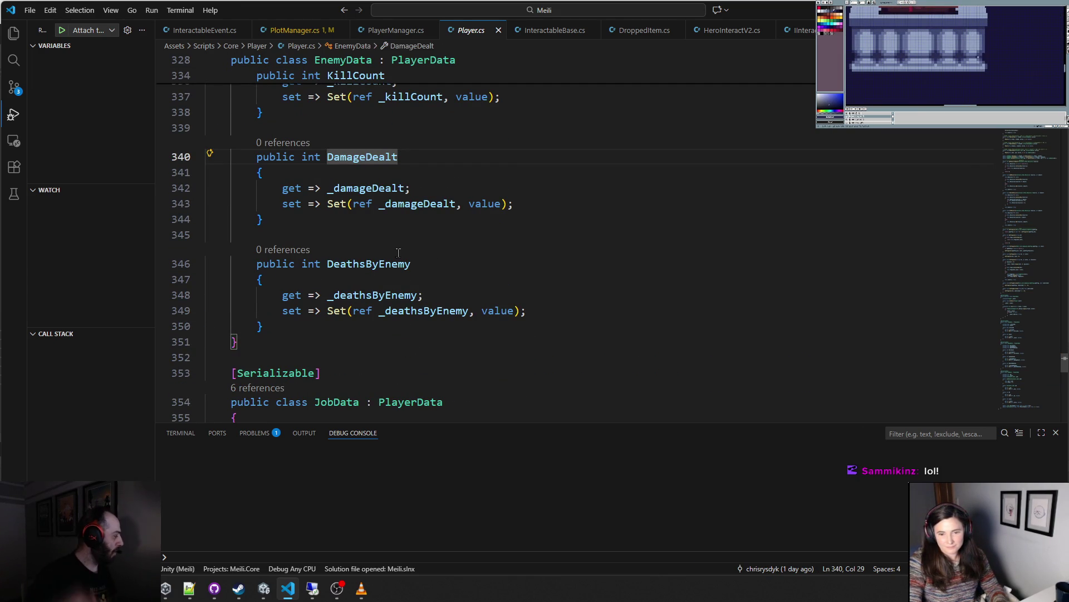
scroll(398, 253, "up", 10)
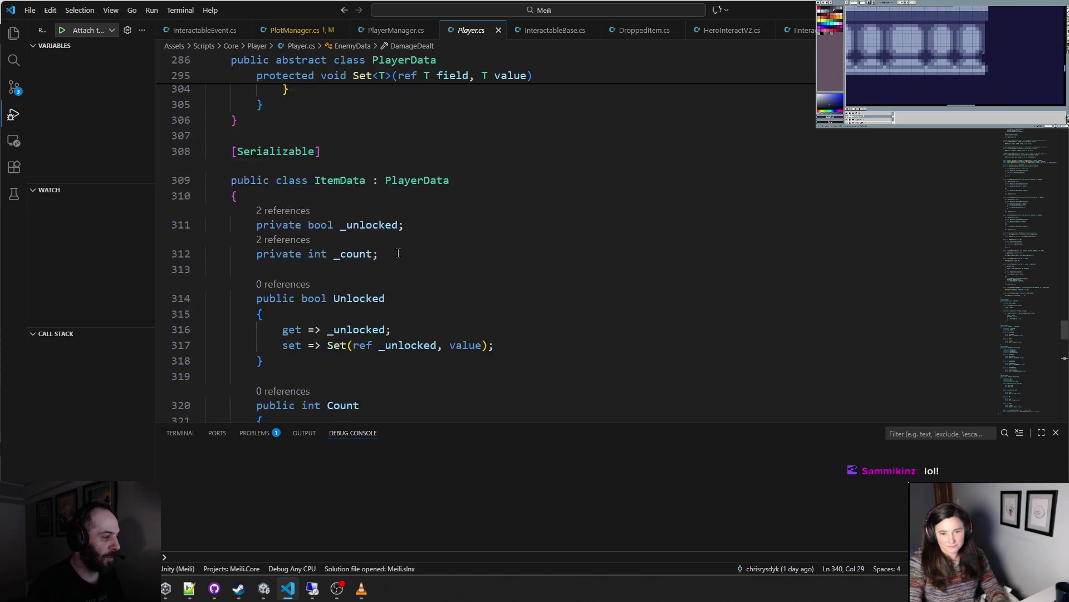
scroll(267, 136, "down", 1)
- Peek all references to the _unlocked field, close the preview, and return to Unity
key("shift+F12")
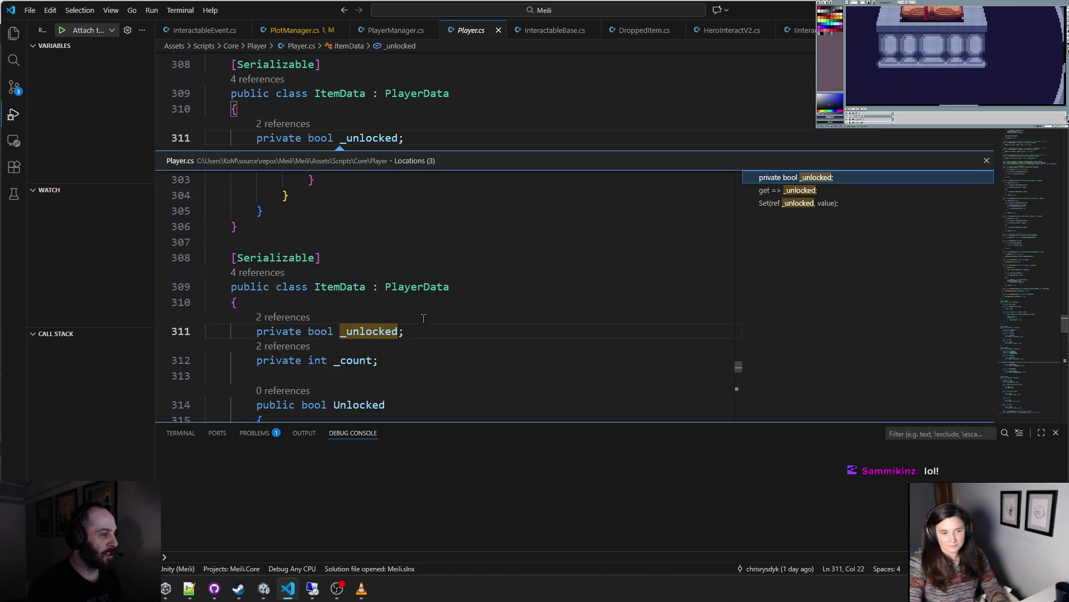
left_click(986, 161)
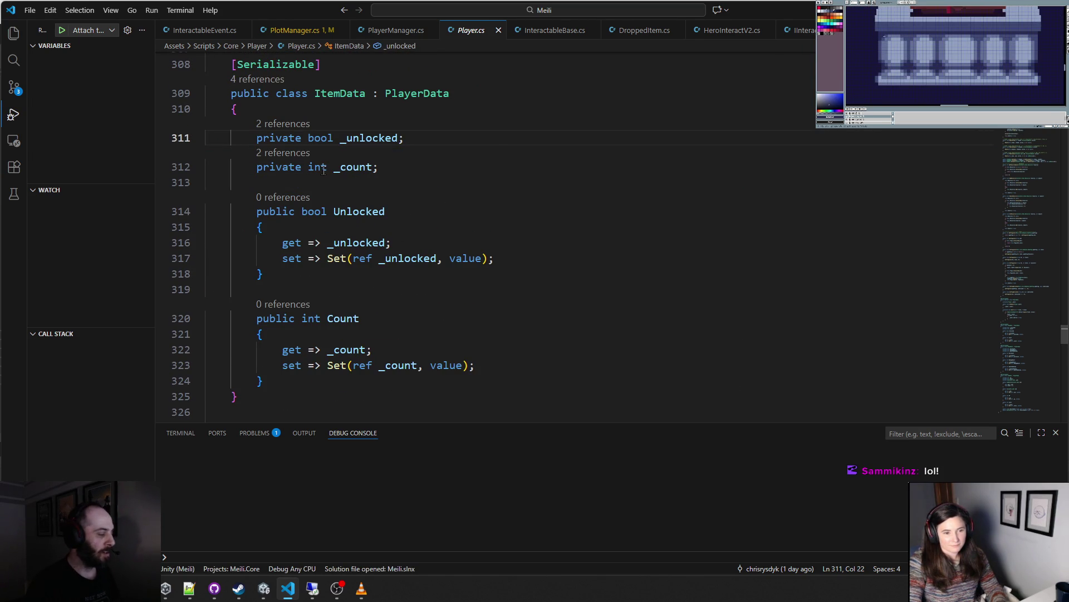
mouse_move(323, 170)
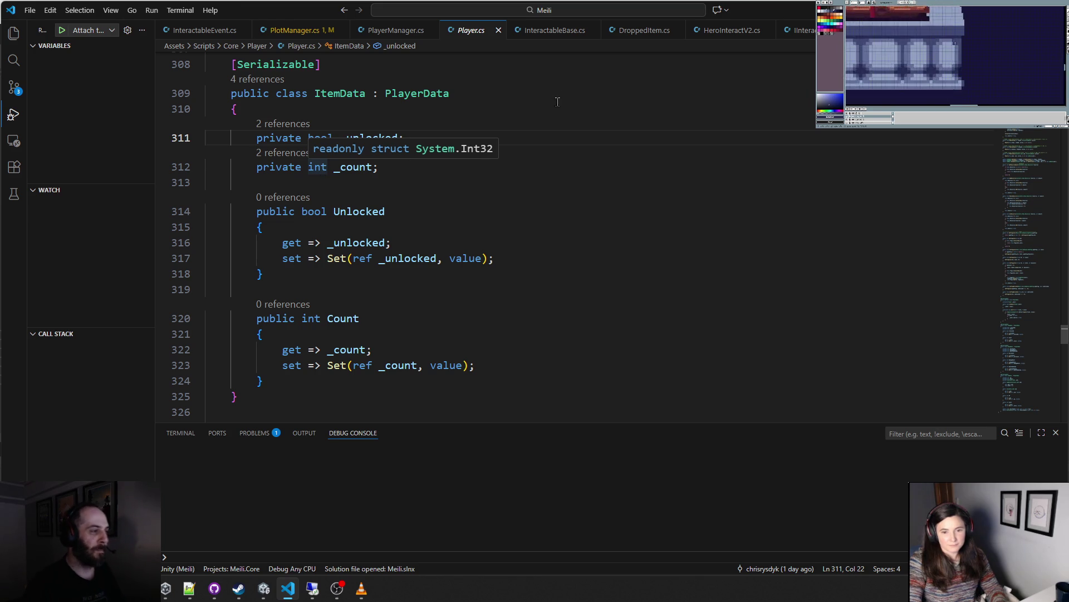
key("alt+Tab")
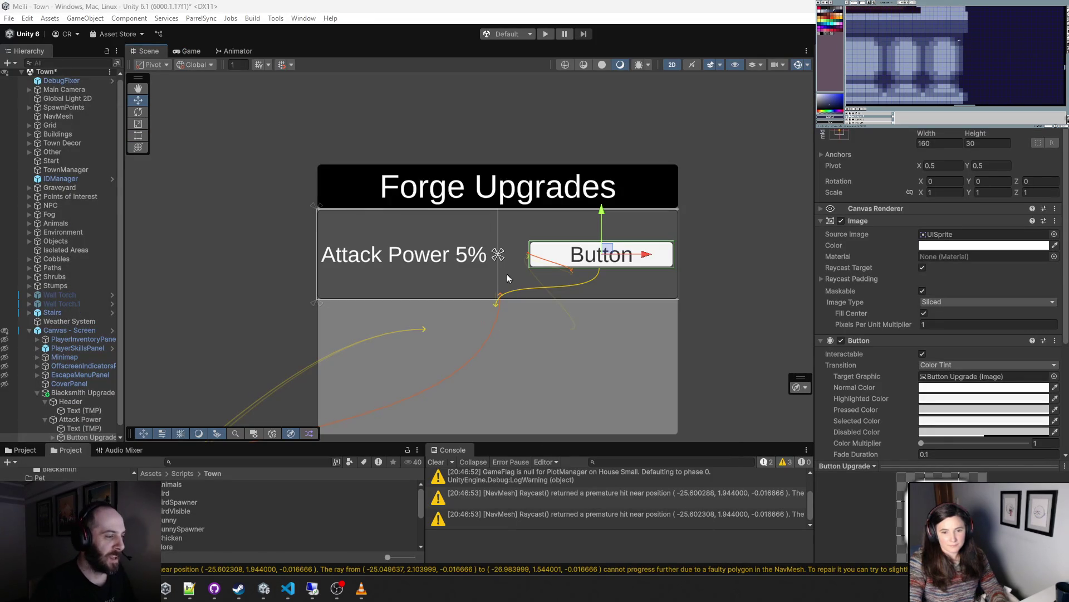
- Select Button Upgrade and apply the middle-right anchor preset to its Rect Transform
left_click(587, 260)
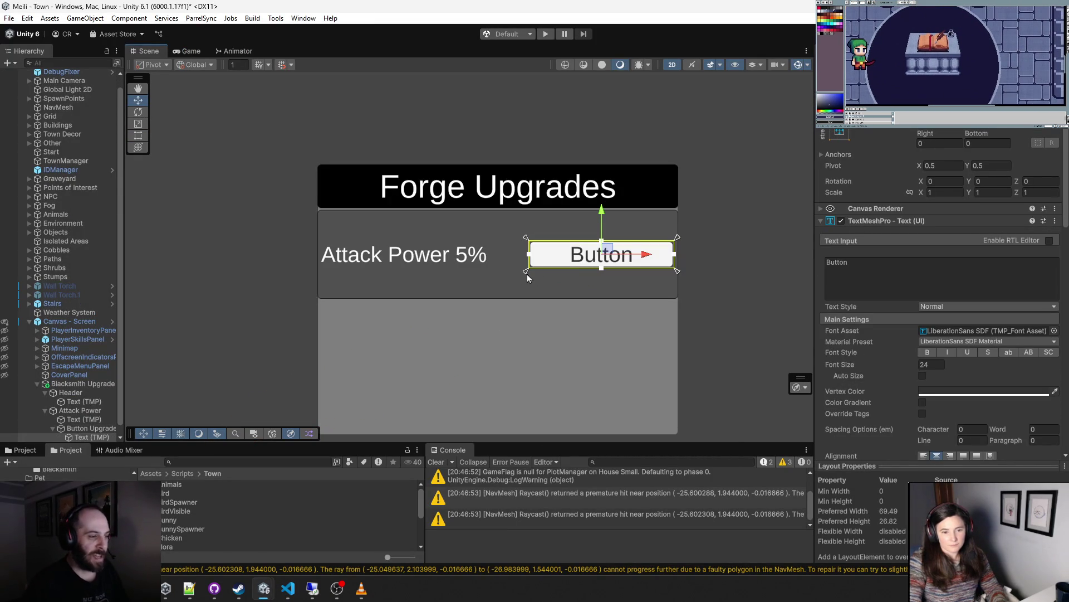
scroll(99, 386, "down", 1)
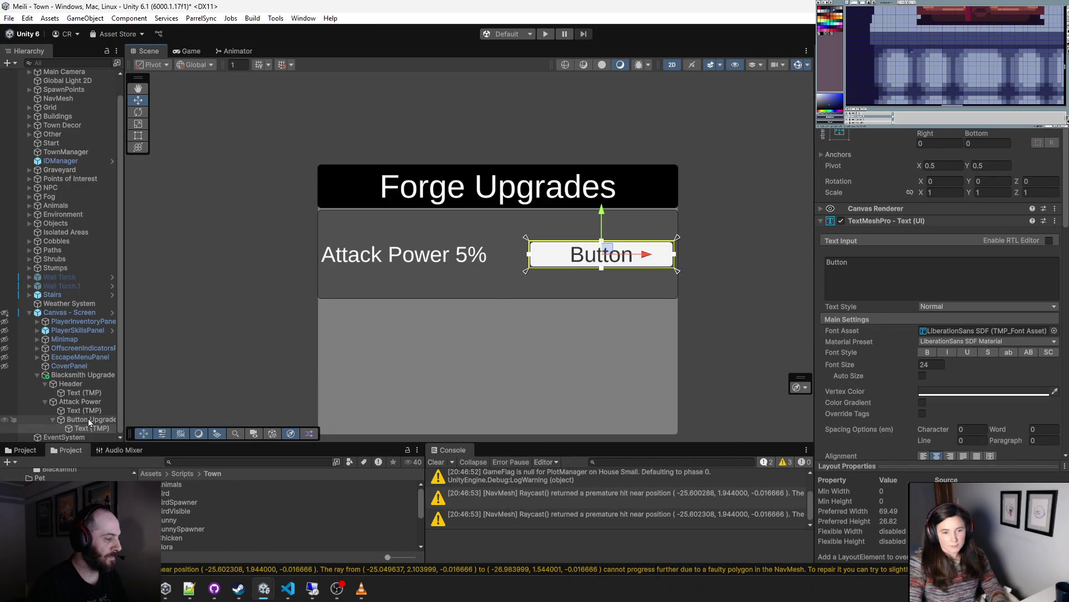
left_click(112, 419)
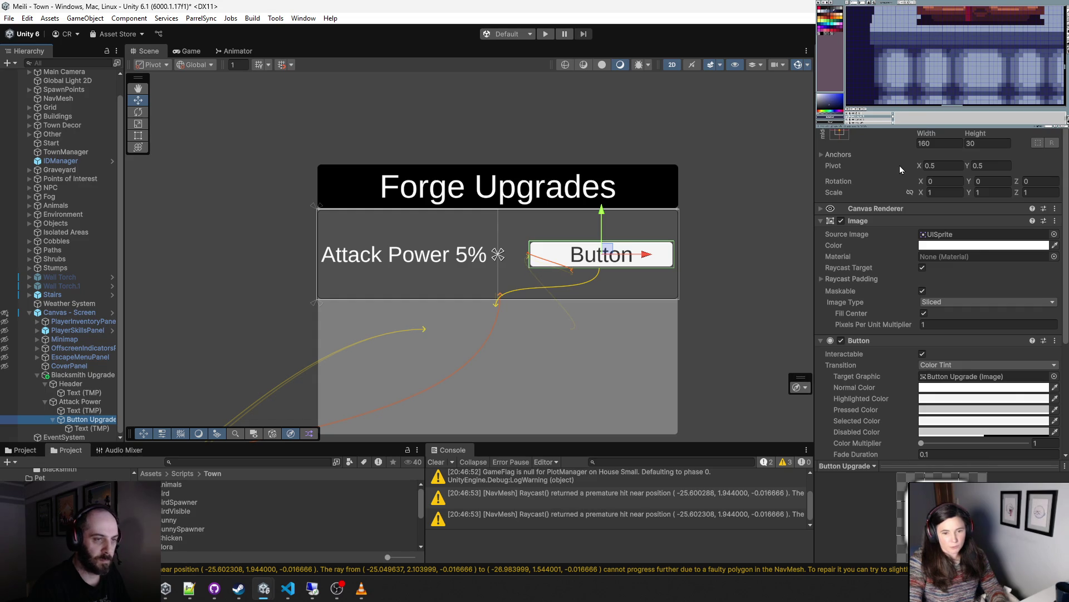
left_click(840, 133)
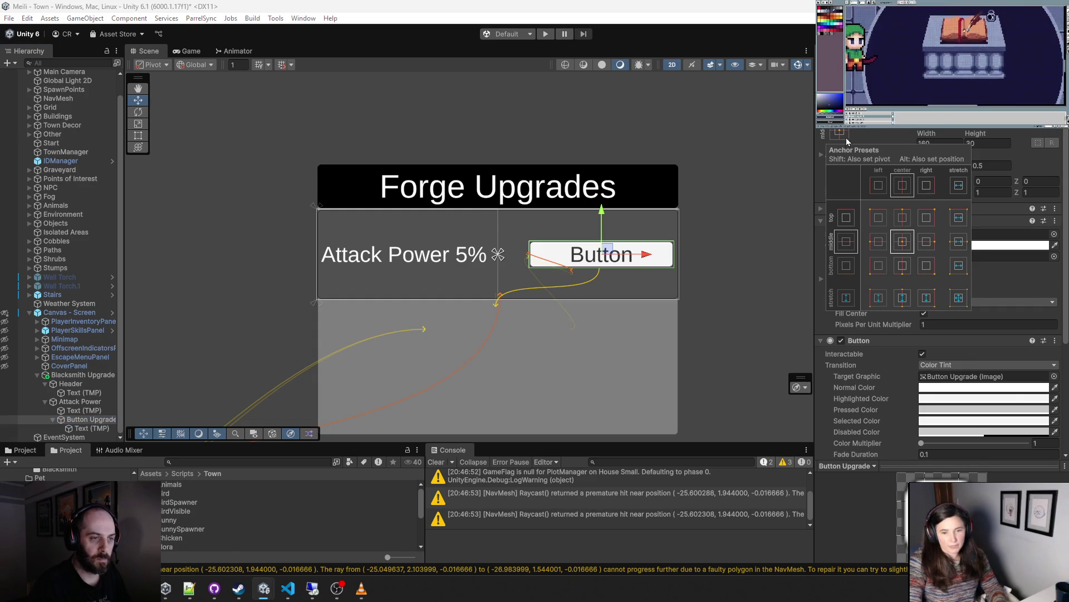
left_click(929, 244, "alt+shift")
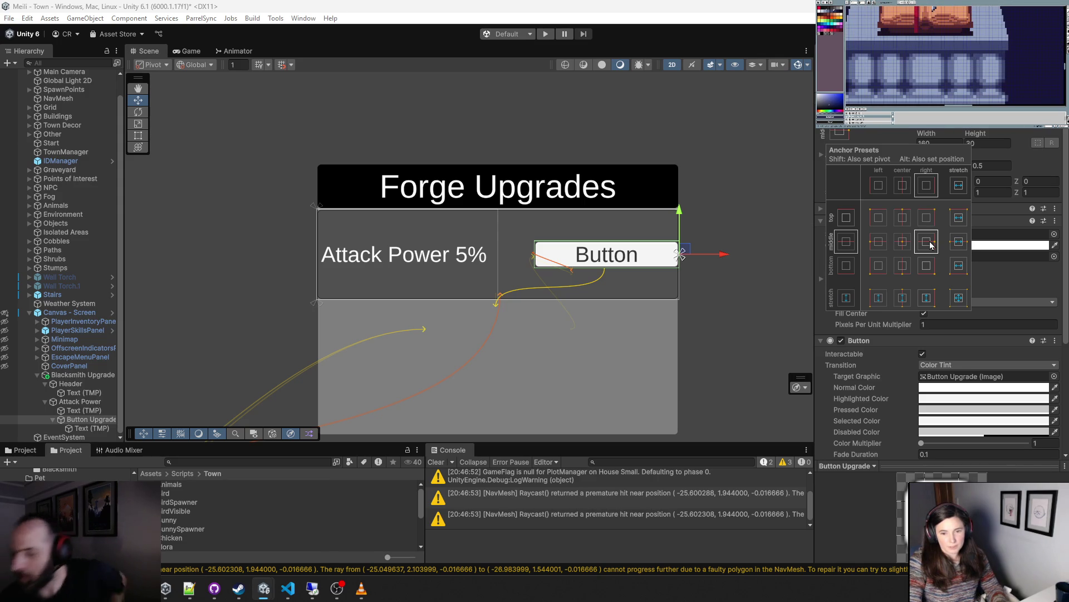
key("alt")
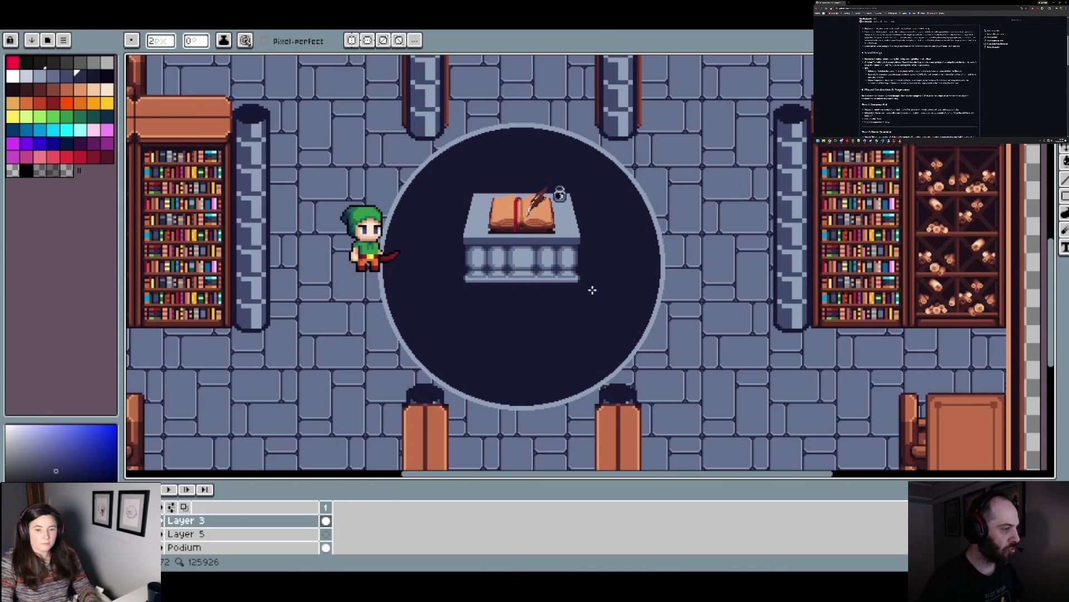
- Zoom around the podium and sample one of its colours from the canvas
scroll(592, 289, "down", 2)
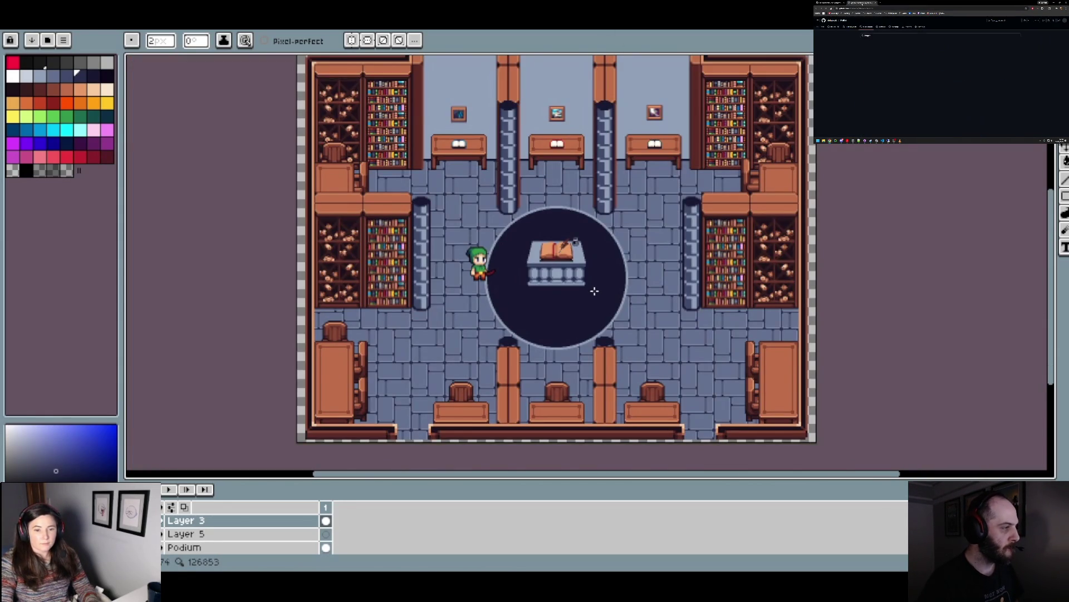
scroll(600, 282, "up", 4)
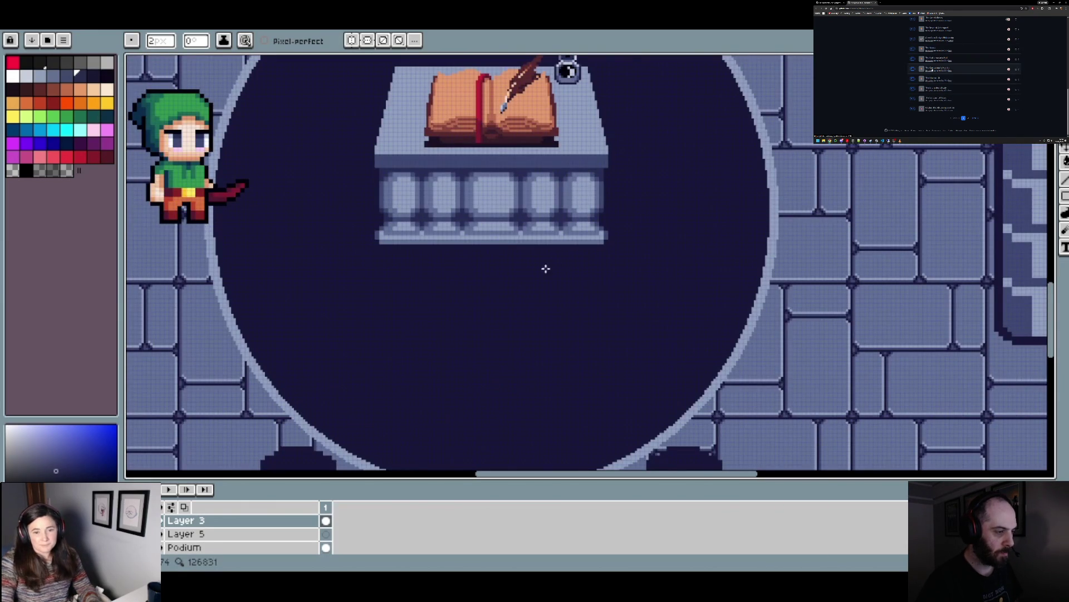
scroll(544, 267, "up", 4)
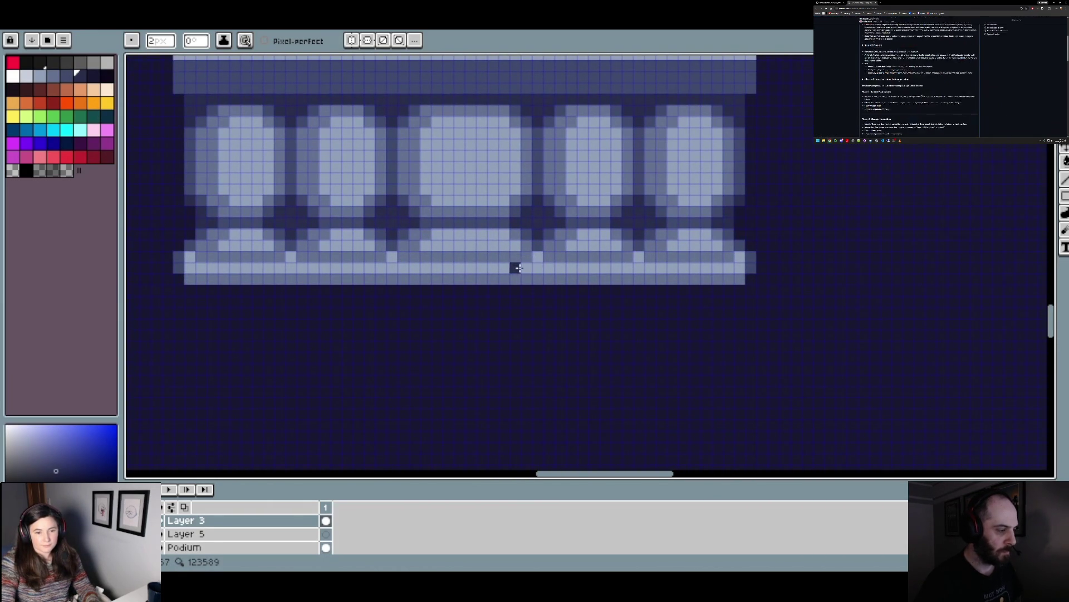
scroll(535, 265, "down", 3)
scroll(549, 267, "up", 2)
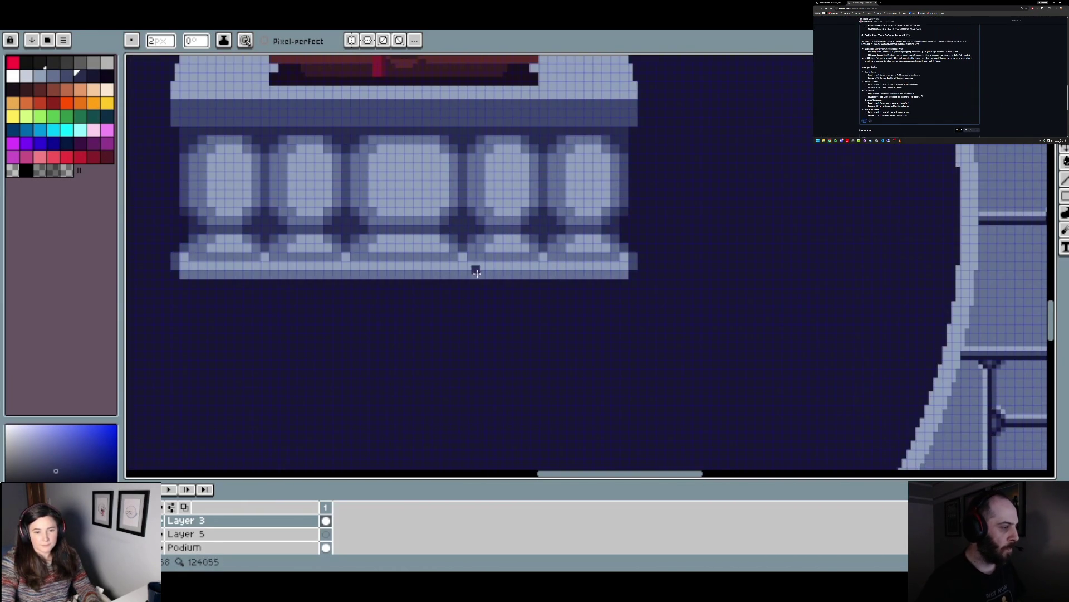
left_click(202, 271, "alt")
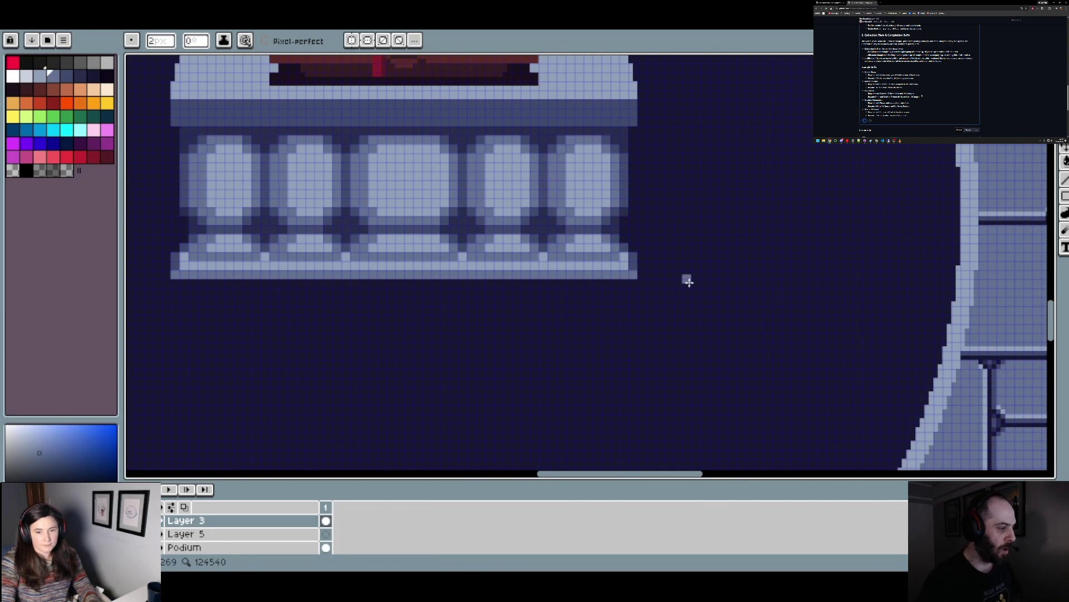
scroll(688, 282, "down", 2)
scroll(686, 283, "down", 2)
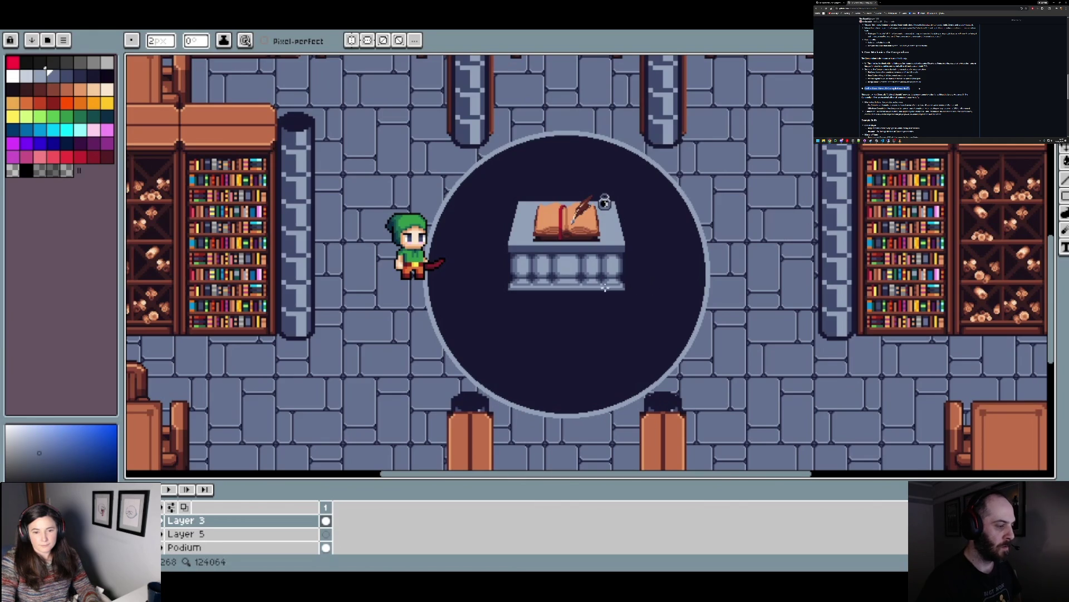
scroll(563, 285, "up", 4)
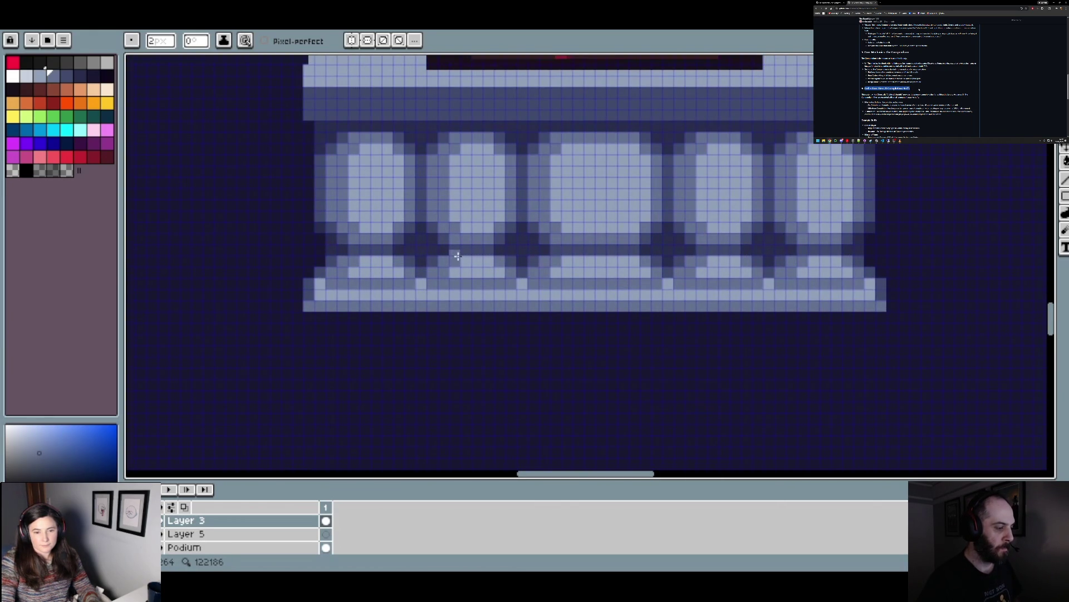
key("i")
key("alt")
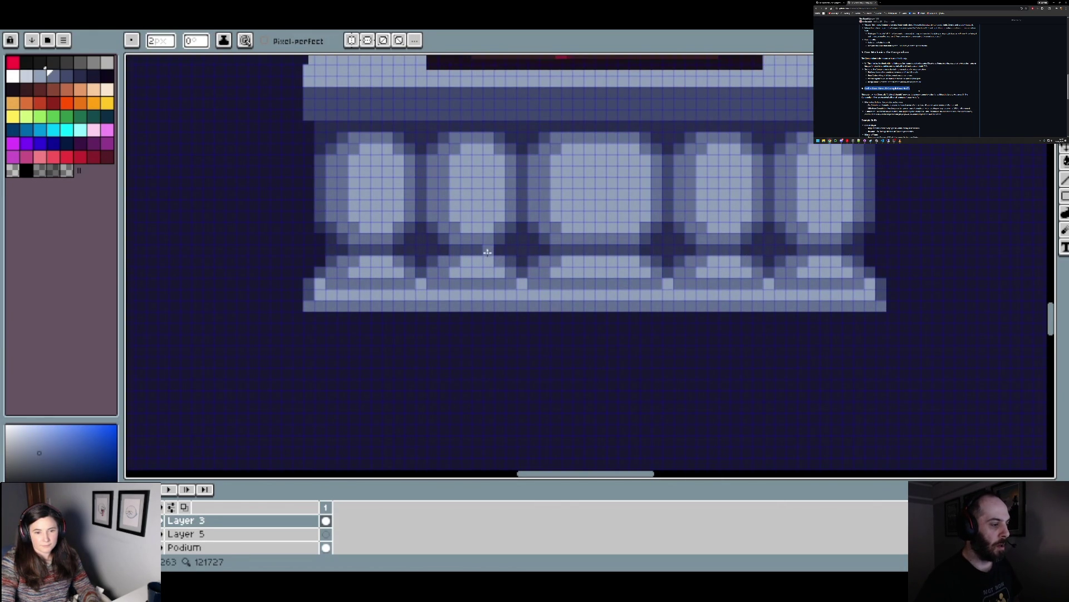
scroll(481, 254, "down", 2)
scroll(523, 258, "up", 2)
scroll(535, 261, "down", 2)
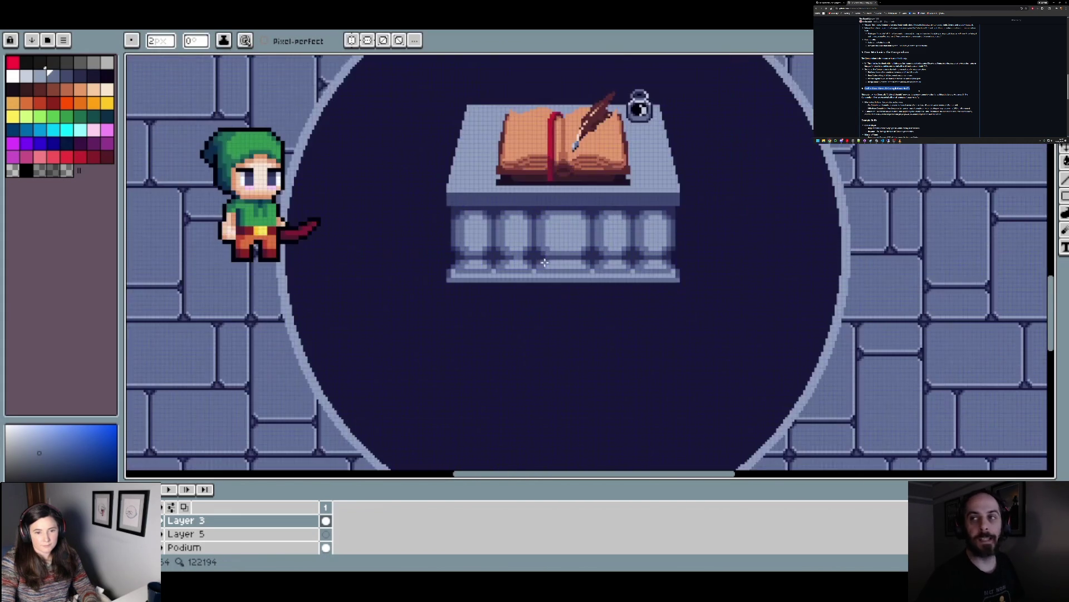
scroll(512, 263, "up", 2)
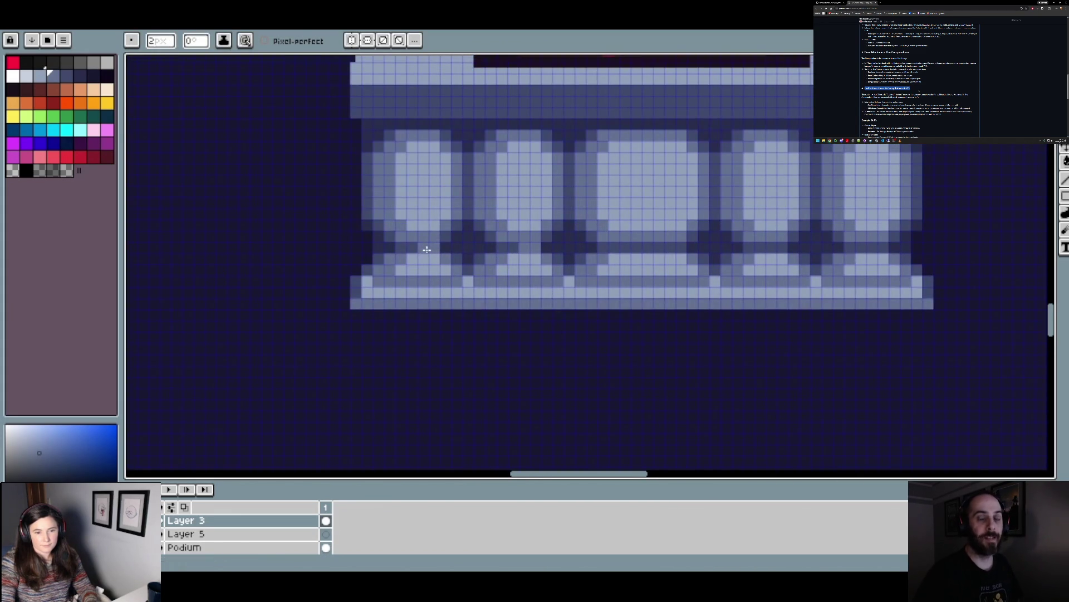
scroll(546, 269, "down", 2)
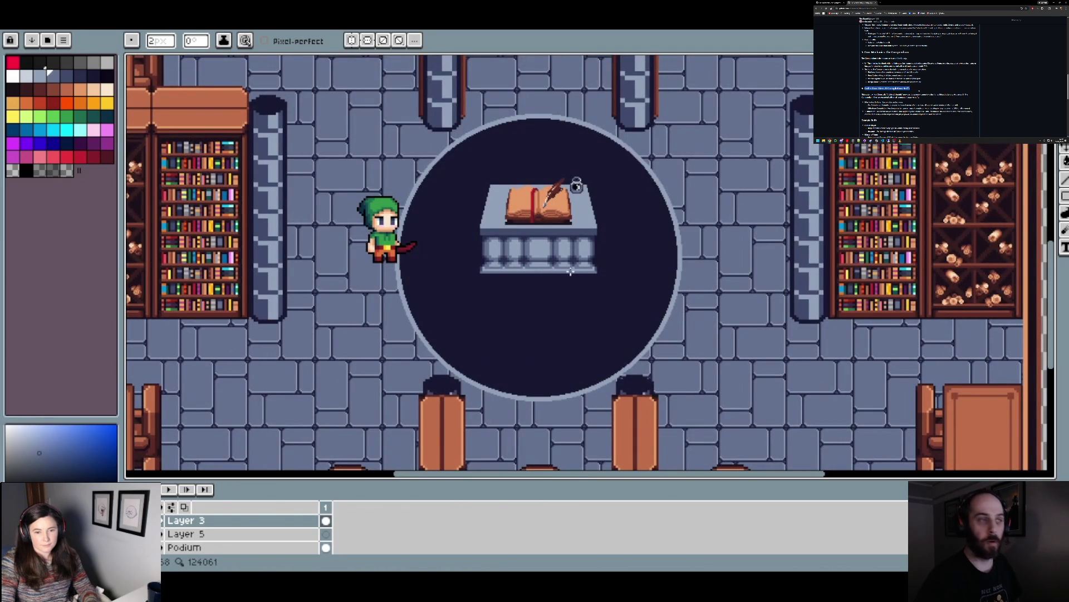
scroll(556, 270, "up", 2)
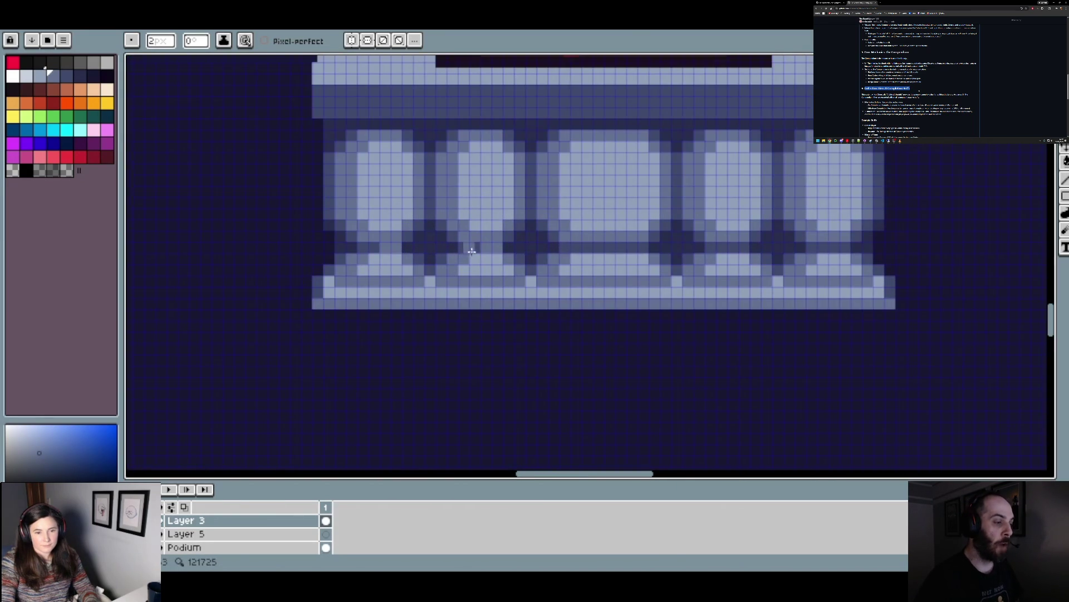
scroll(444, 257, "down", 2)
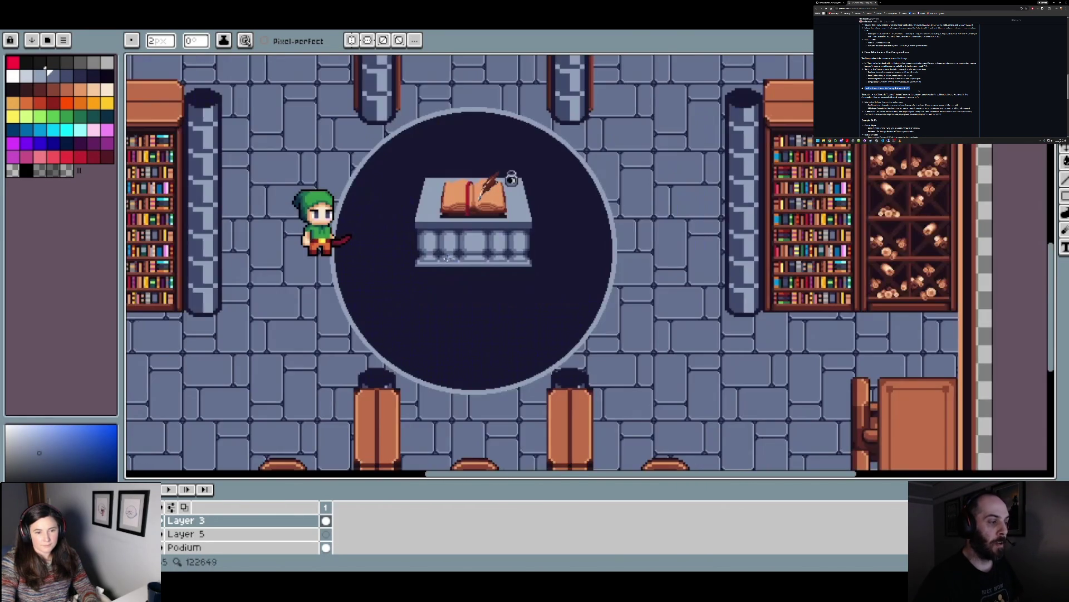
- Sample the dark navy background beside the balusters as the drawing colour
key("v")
key("b")
scroll(498, 269, "up", 3)
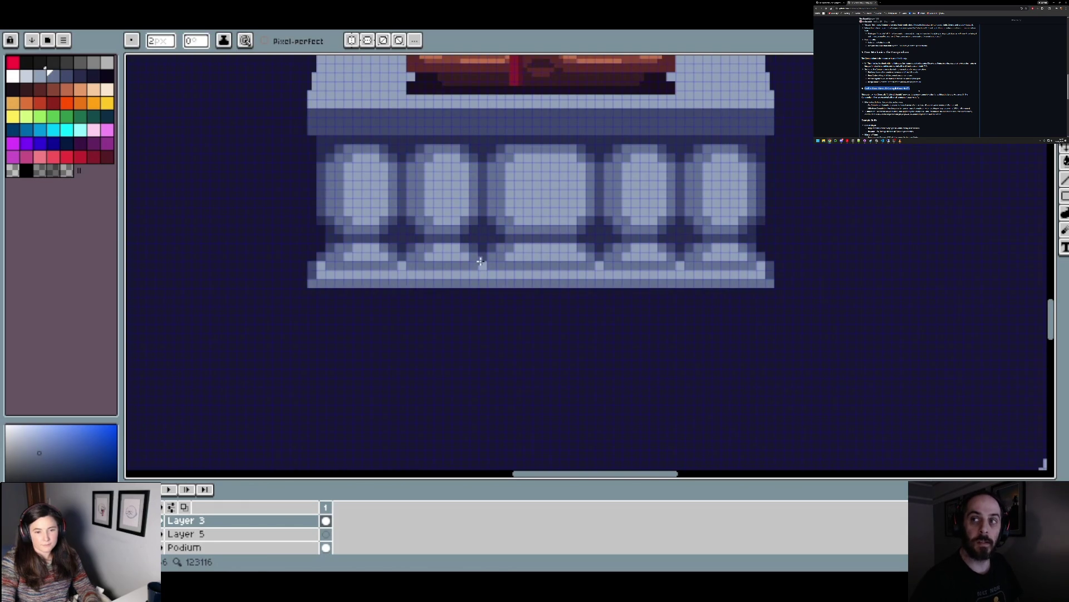
scroll(464, 232, "up", 1)
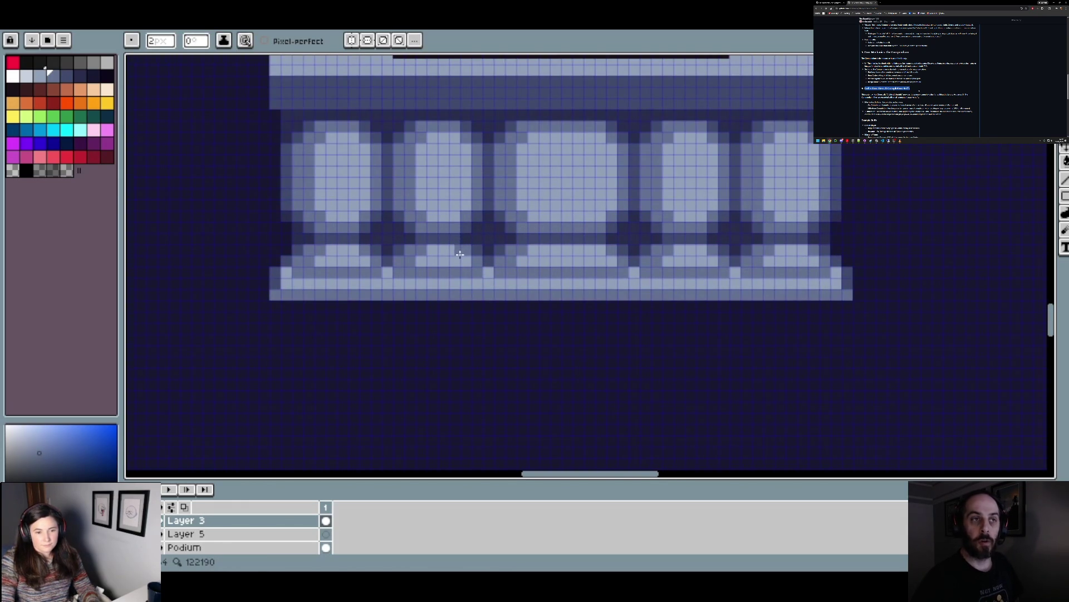
scroll(460, 254, "down", 5)
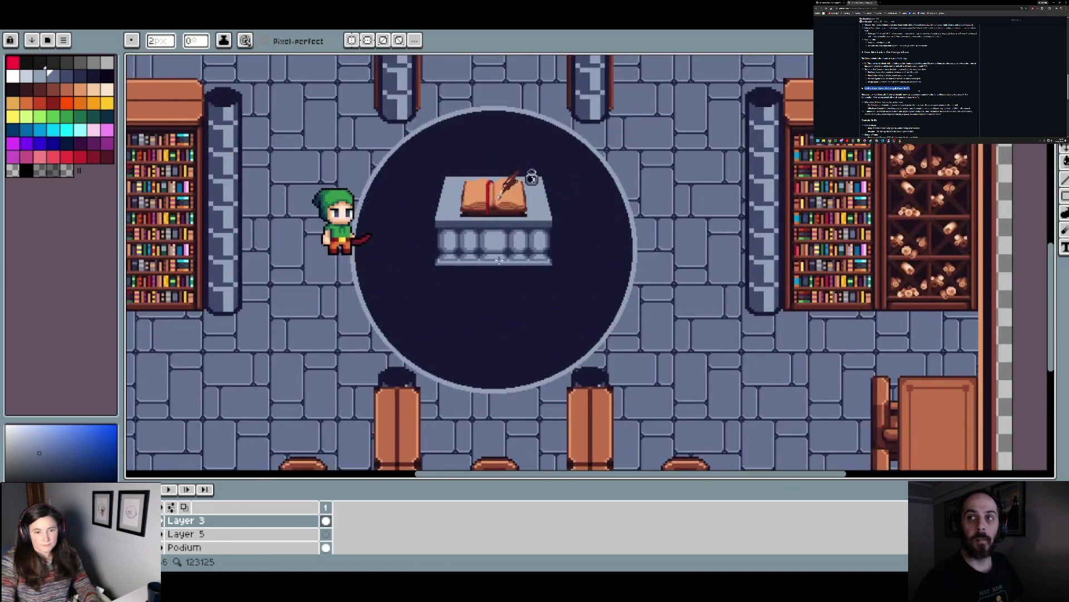
scroll(474, 258, "up", 5)
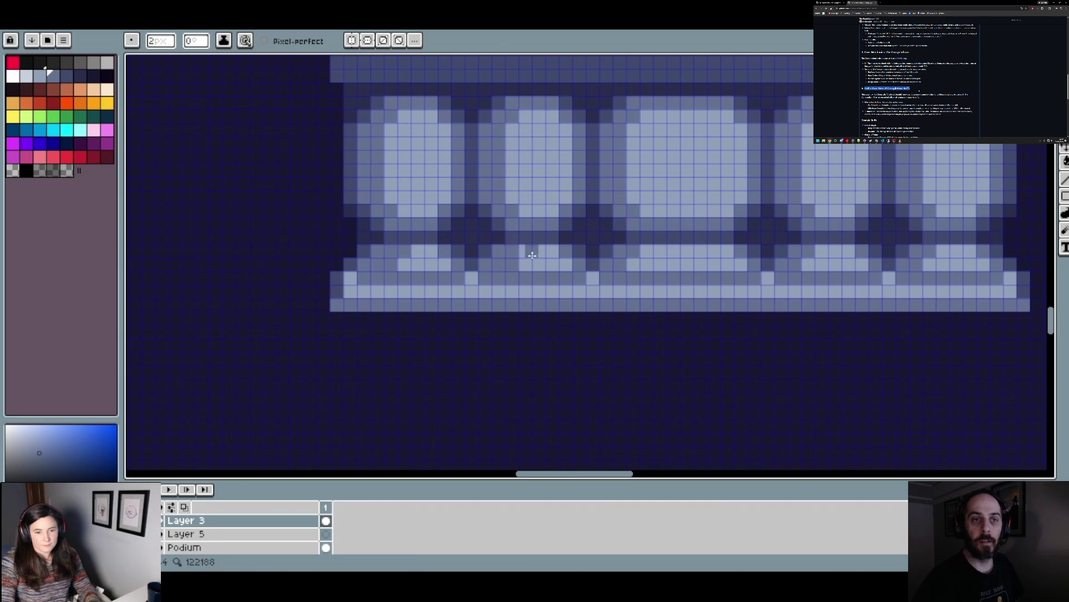
scroll(652, 256, "down", 2)
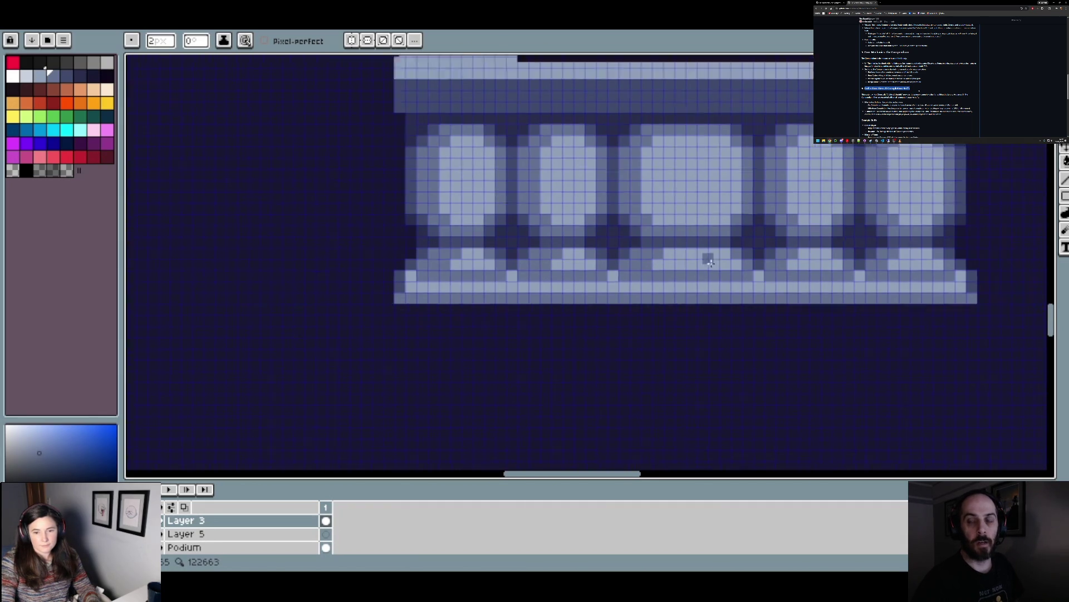
scroll(515, 296, "up", 2)
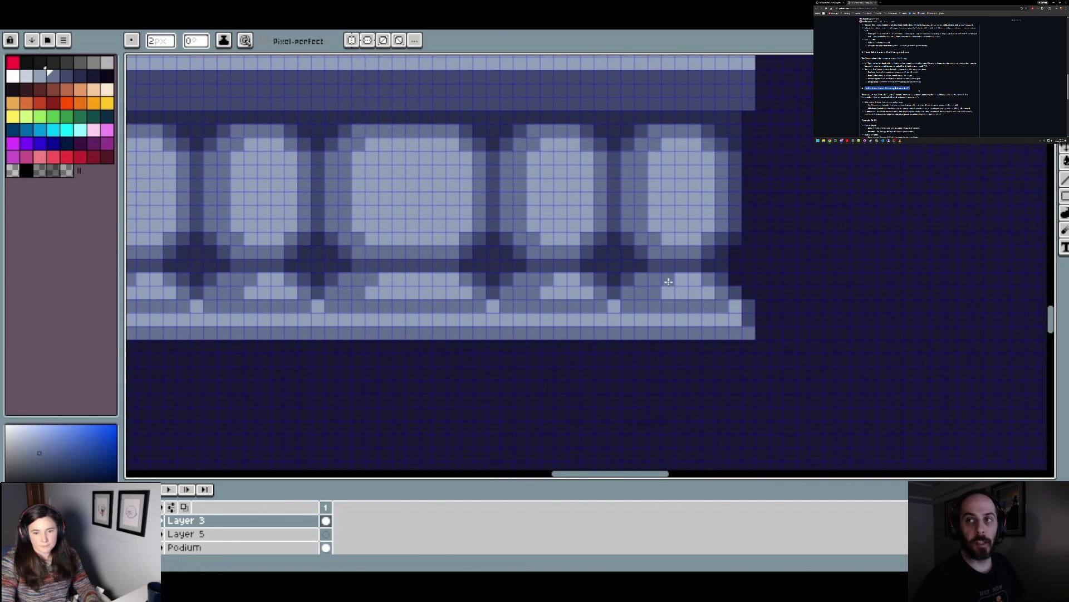
key("alt")
scroll(630, 277, "down", 1)
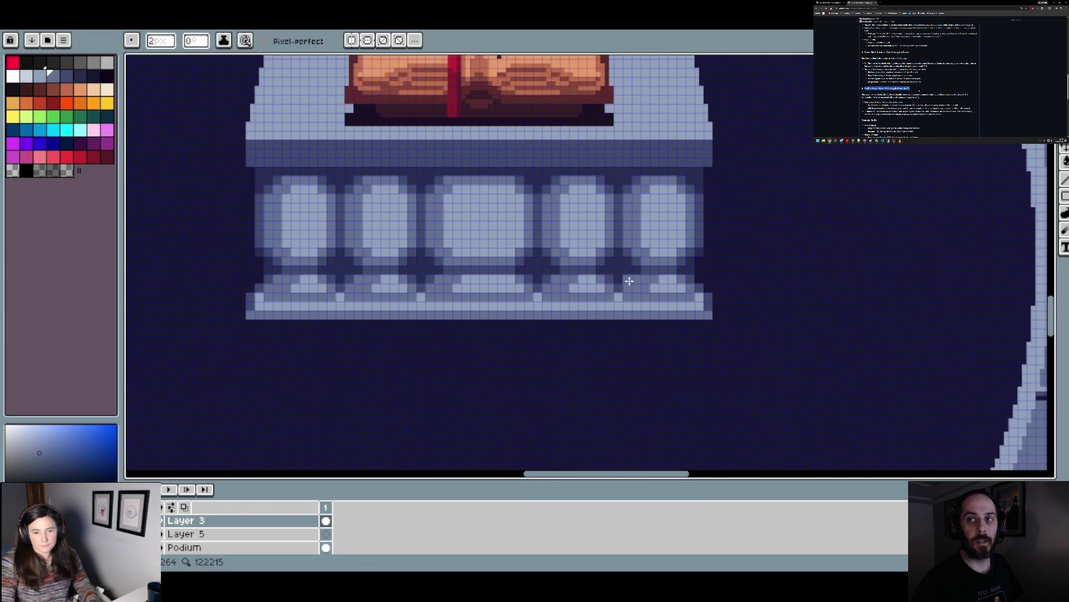
scroll(632, 279, "up", 1)
left_click(628, 259, "alt")
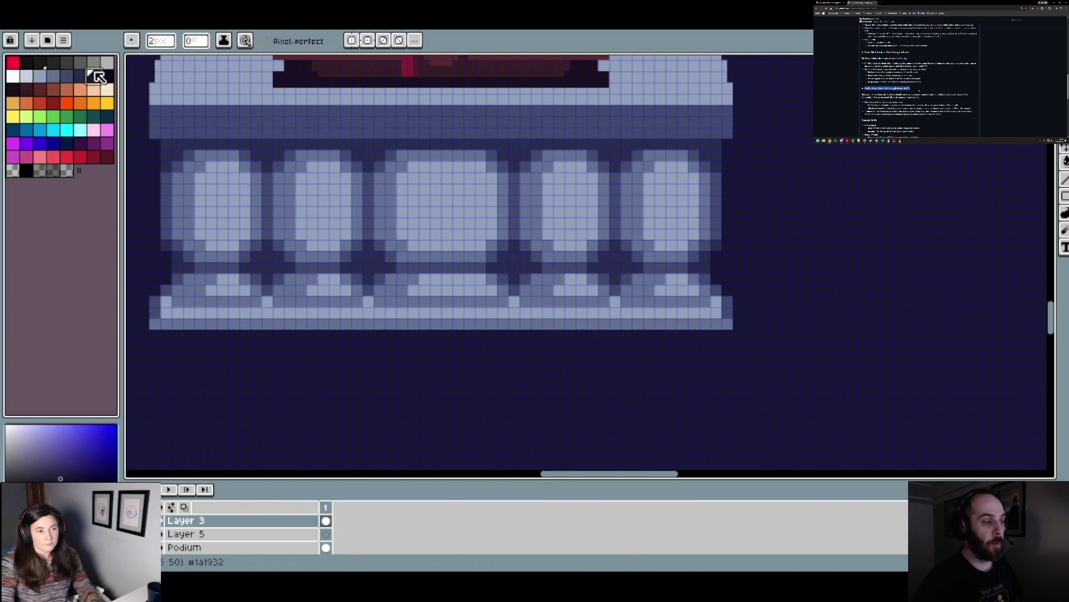
- Paint-bucket each gap and the band between the balusters with dark navy
key("g")
left_click(180, 266)
left_click(267, 265)
left_click(367, 265)
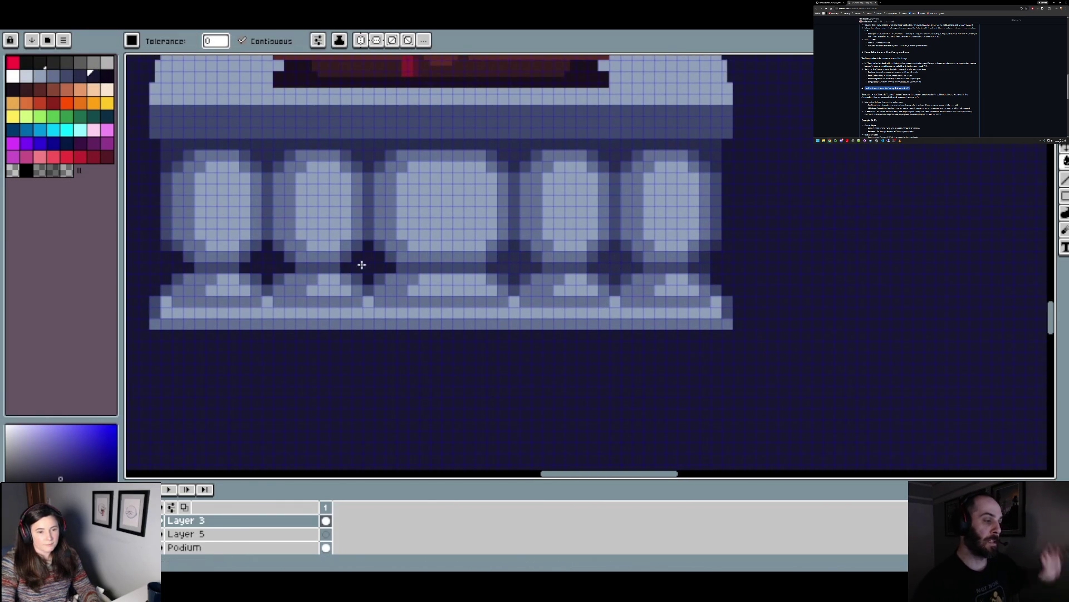
left_click(513, 262)
left_click(616, 263)
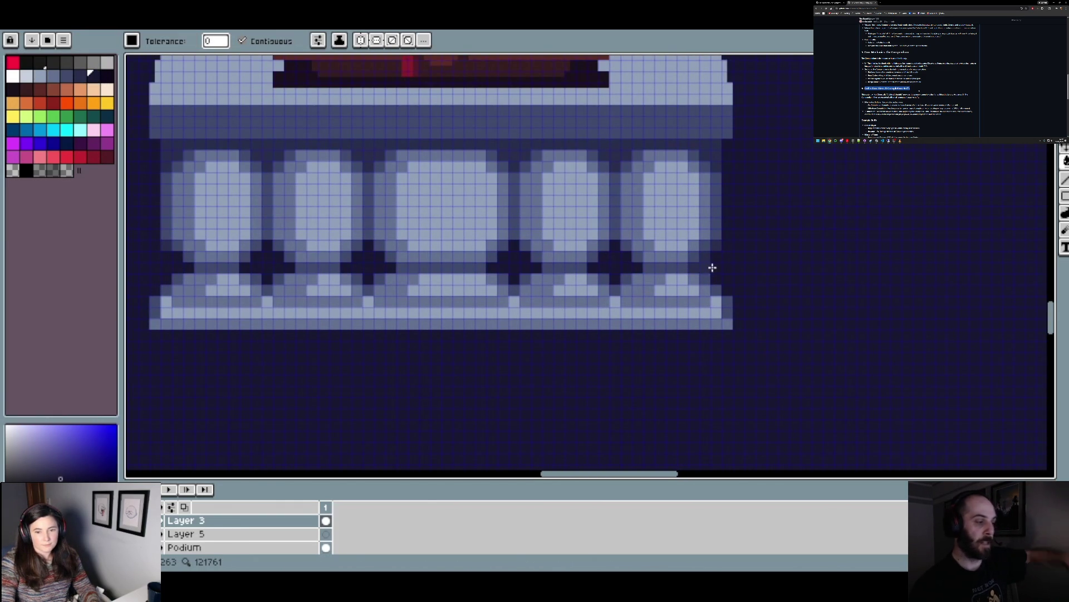
left_click(715, 146)
- Turn off Contiguous and darken every matching mid-blue pixel in one fill
scroll(715, 147, "down", 5)
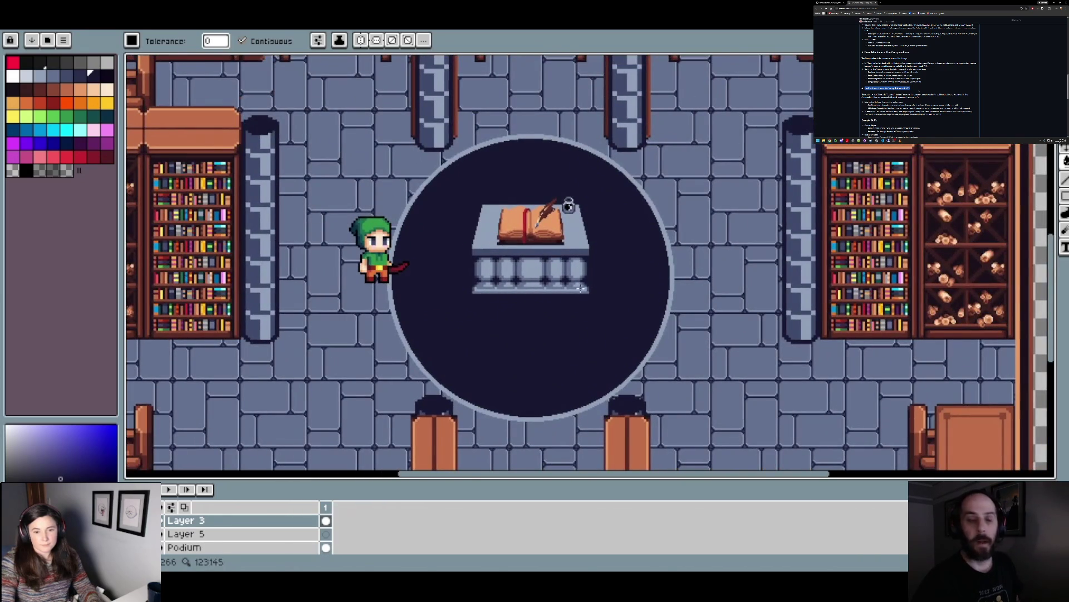
scroll(581, 288, "up", 4)
scroll(336, 227, "up", 1)
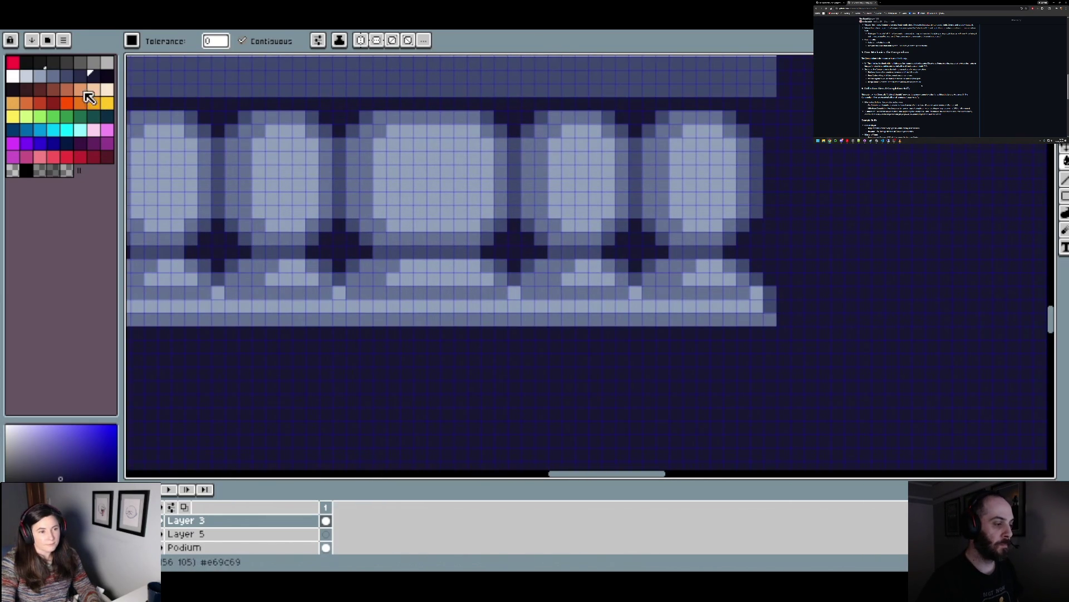
scroll(335, 294, "up", 1)
scroll(334, 294, "up", 1)
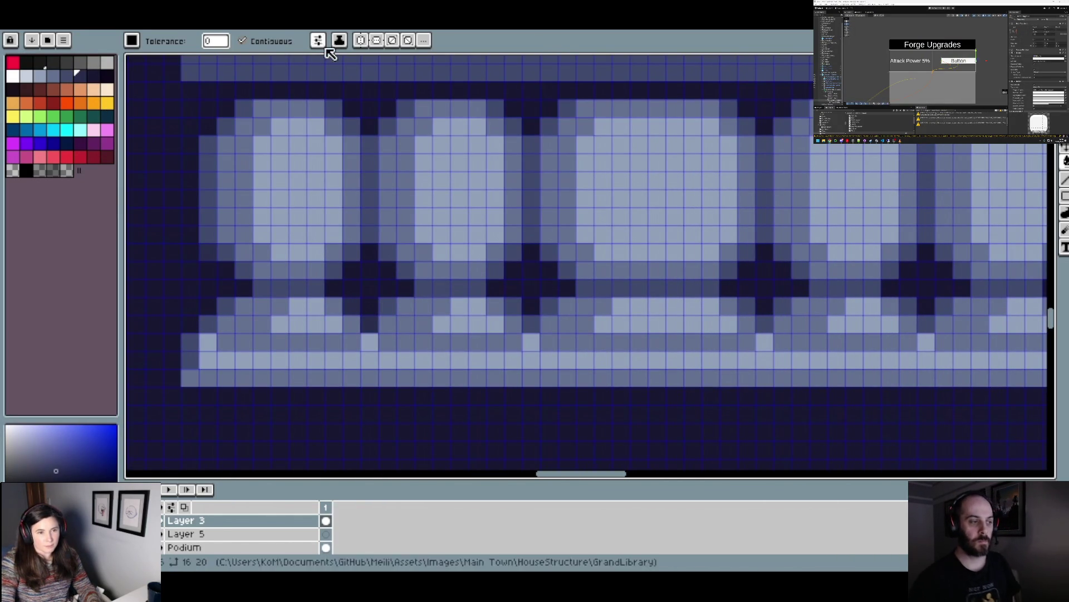
left_click(243, 41)
left_click(394, 306)
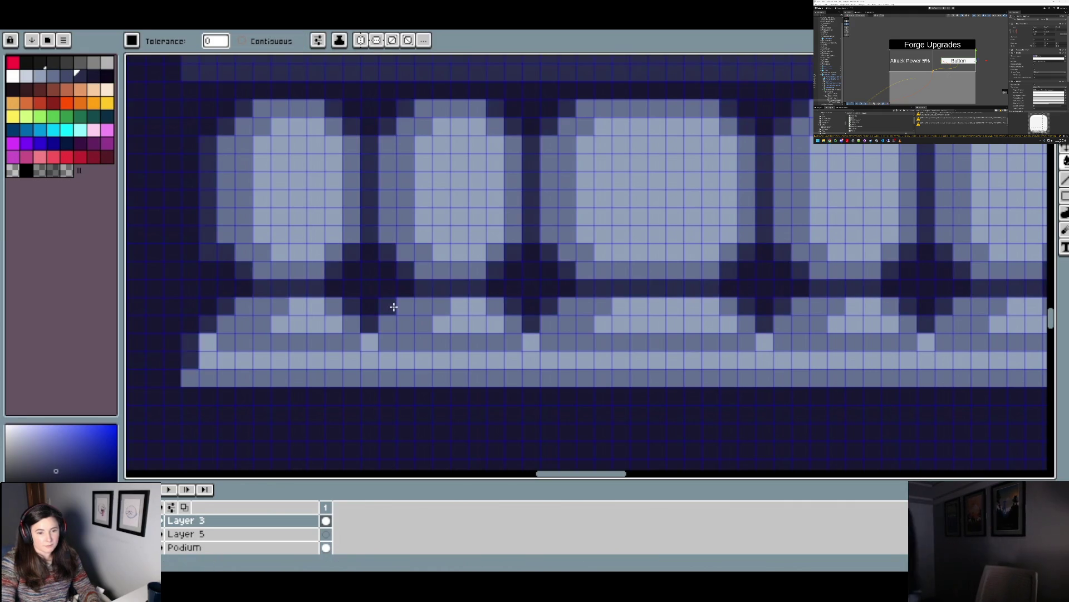
- Pan to the room's upper part and pick a grey-blue shading swatch from the palette
scroll(394, 307, "down", 4)
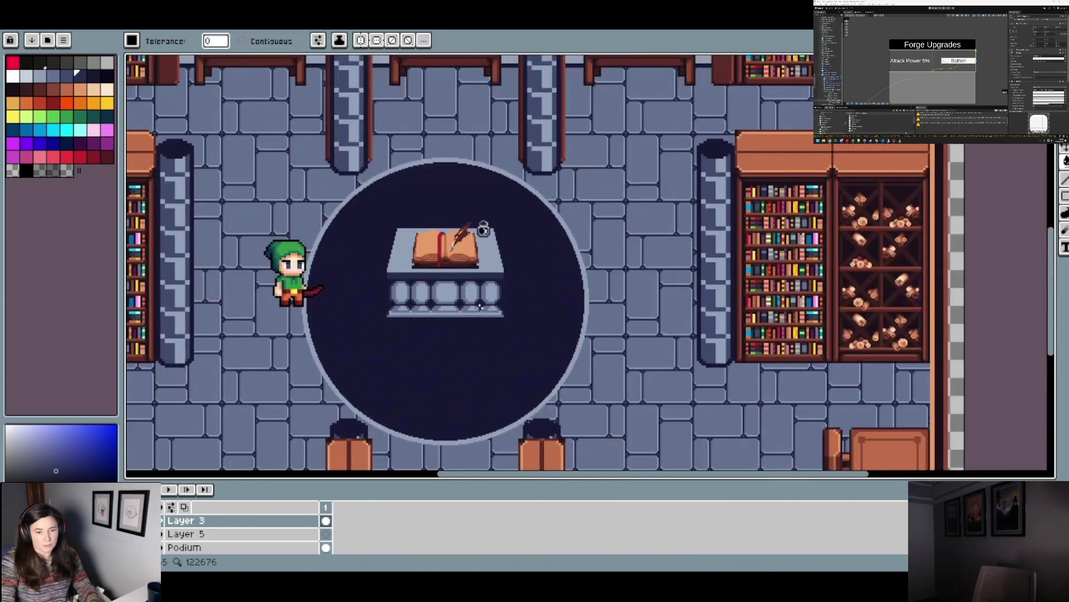
left_click_drag(484, 191, 448, 372)
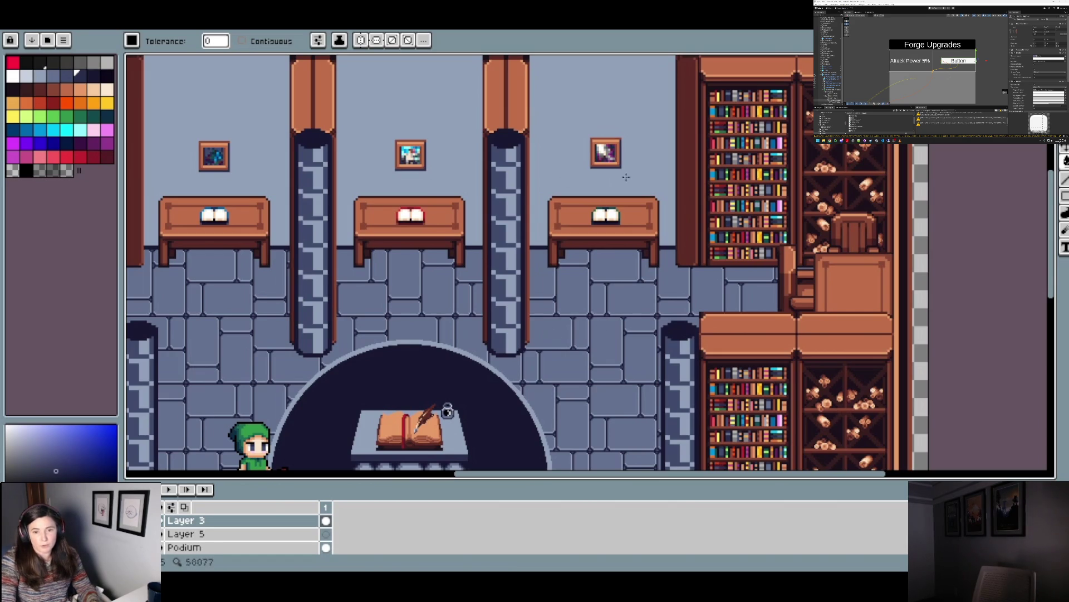
scroll(508, 316, "down", 3)
scroll(414, 409, "up", 4)
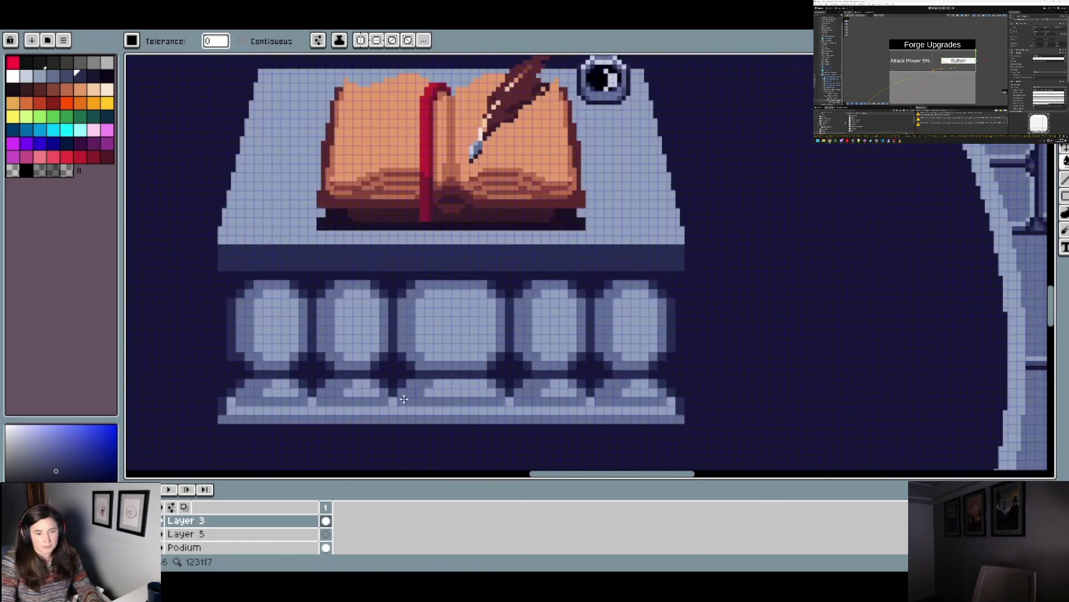
left_click(66, 76)
scroll(222, 388, "down", 3)
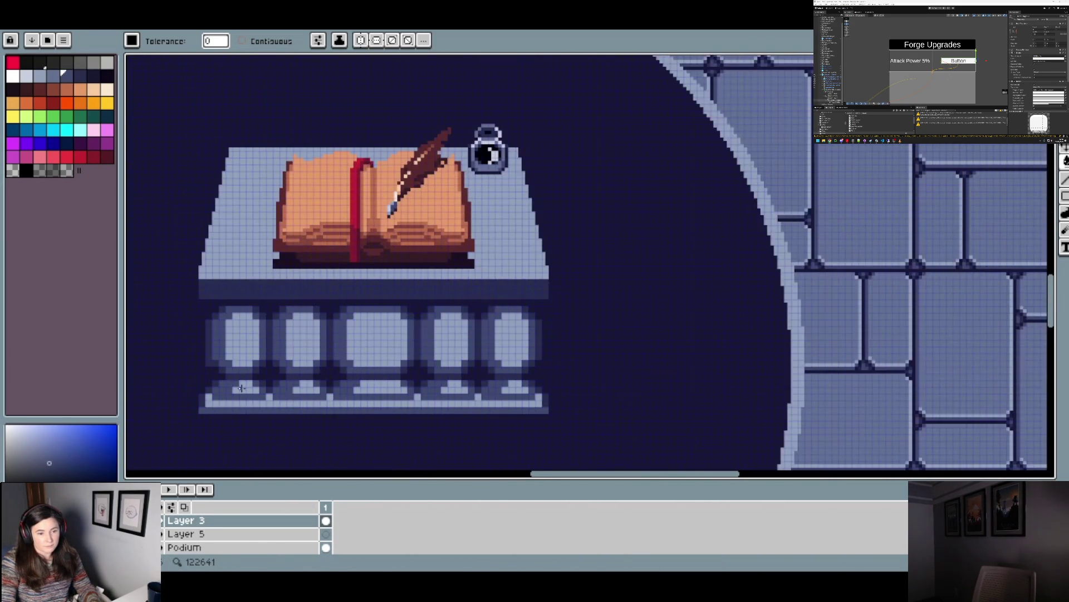
scroll(241, 389, "up", 2)
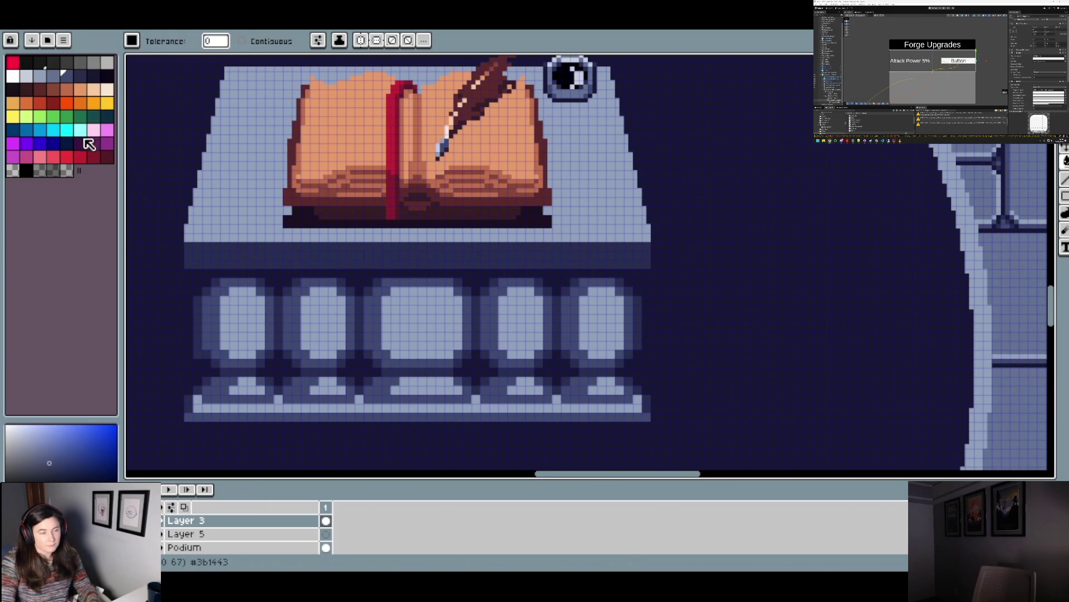
left_click(53, 75)
scroll(227, 412, "up", 1)
- Shade the top row of the leftmost baluster in mid-blue with the pencil
key("b")
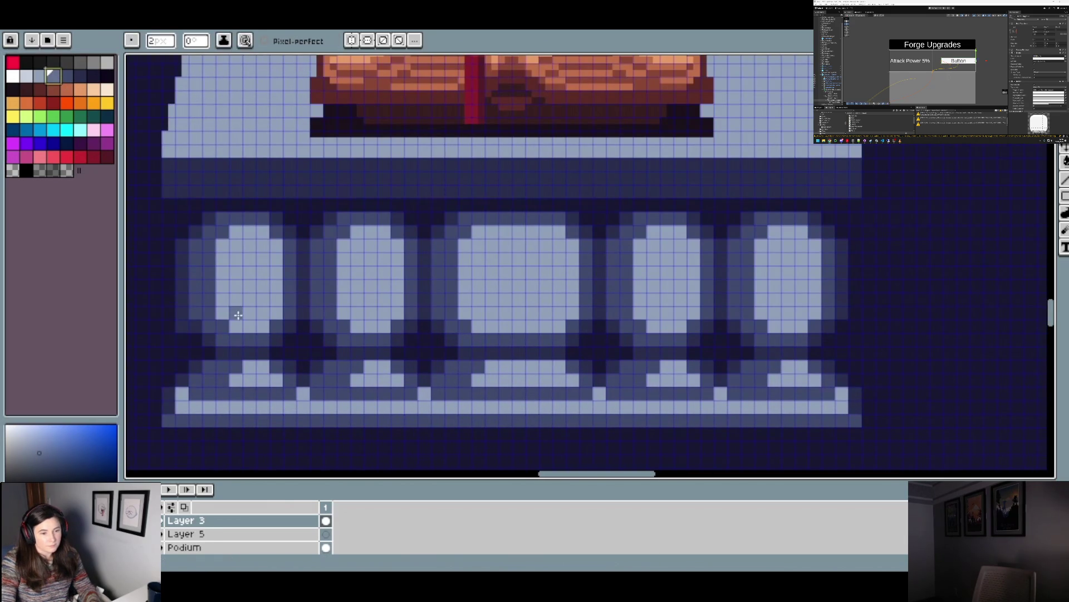
left_click(223, 250, "shift")
mouse_move(228, 232)
left_mouse_down()
mouse_move(270, 232)
mouse_move(277, 315)
mouse_move(268, 329)
left_mouse_up()
scroll(255, 327, "down", 5)
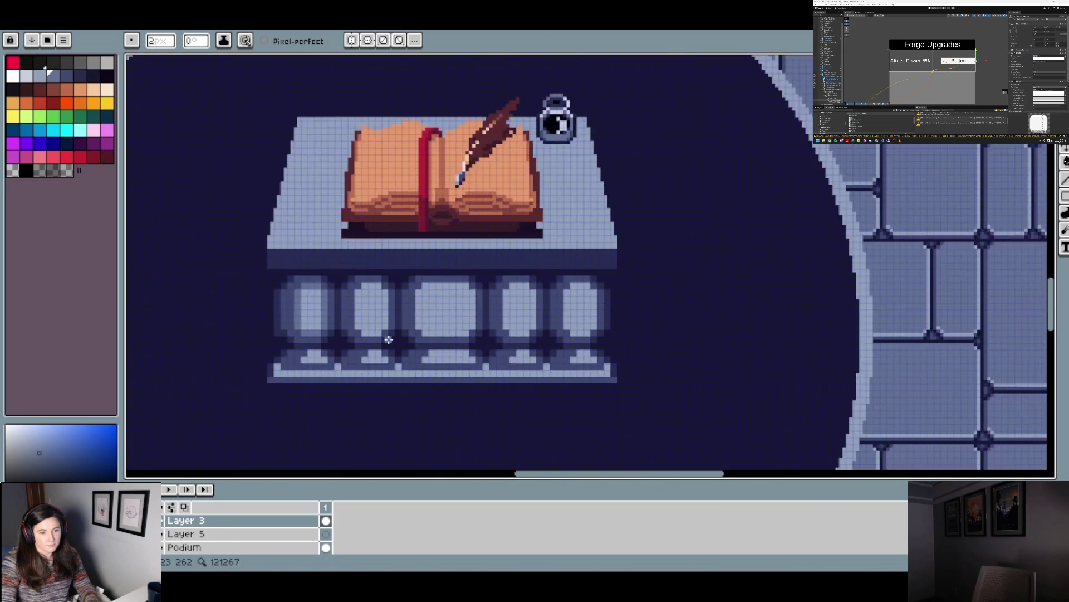
scroll(396, 347, "up", 5)
- Check with the distance guides that the podium is centred on the round rug
key("v")
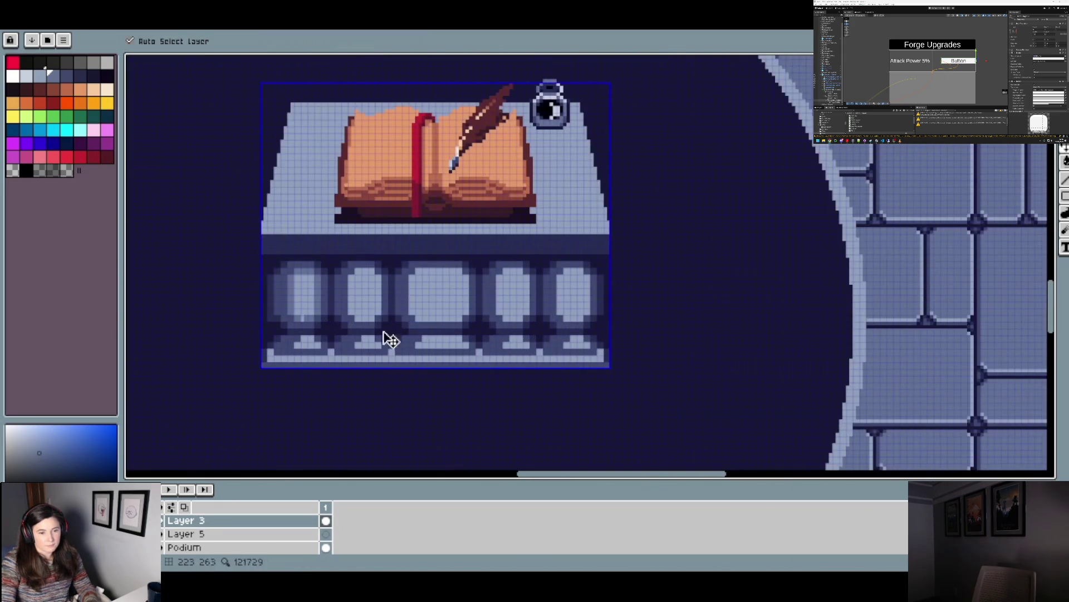
key("b")
scroll(329, 317, "up", 1)
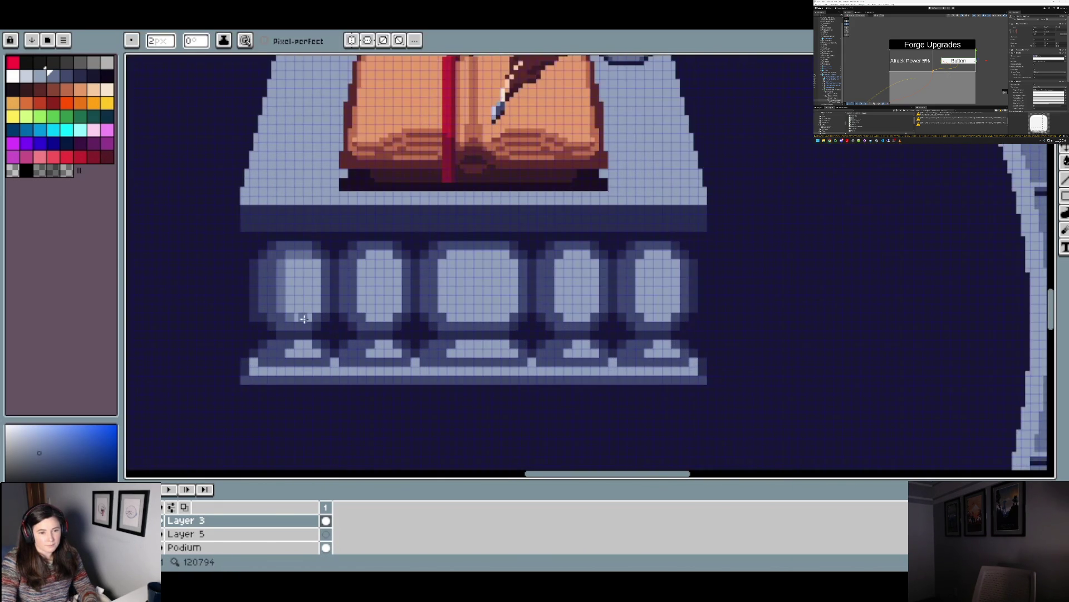
scroll(340, 318, "down", 5)
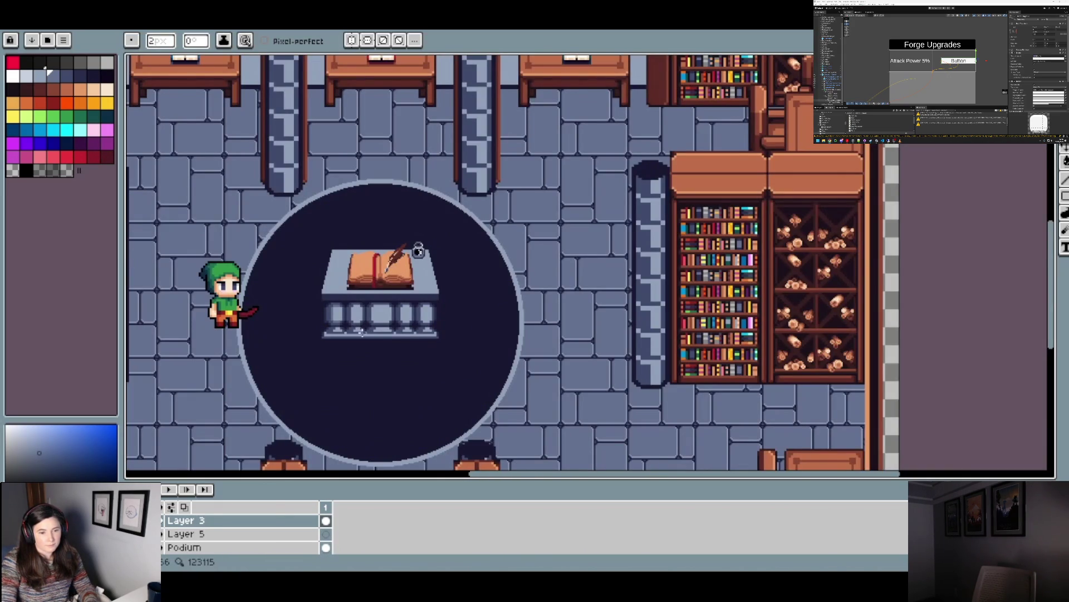
scroll(323, 316, "up", 6)
scroll(399, 351, "down", 5)
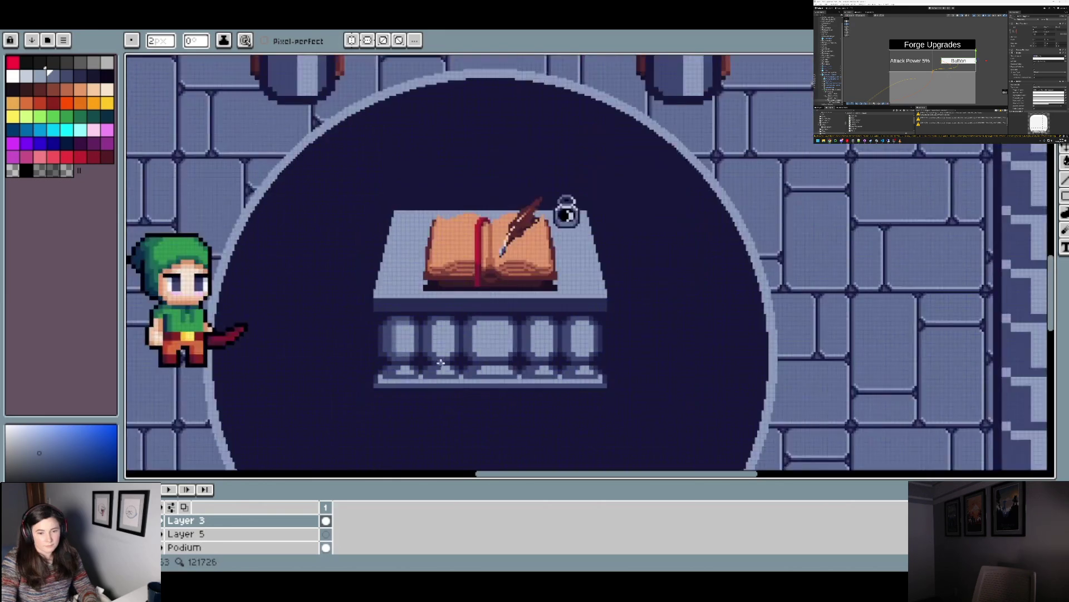
scroll(517, 313, "down", 2)
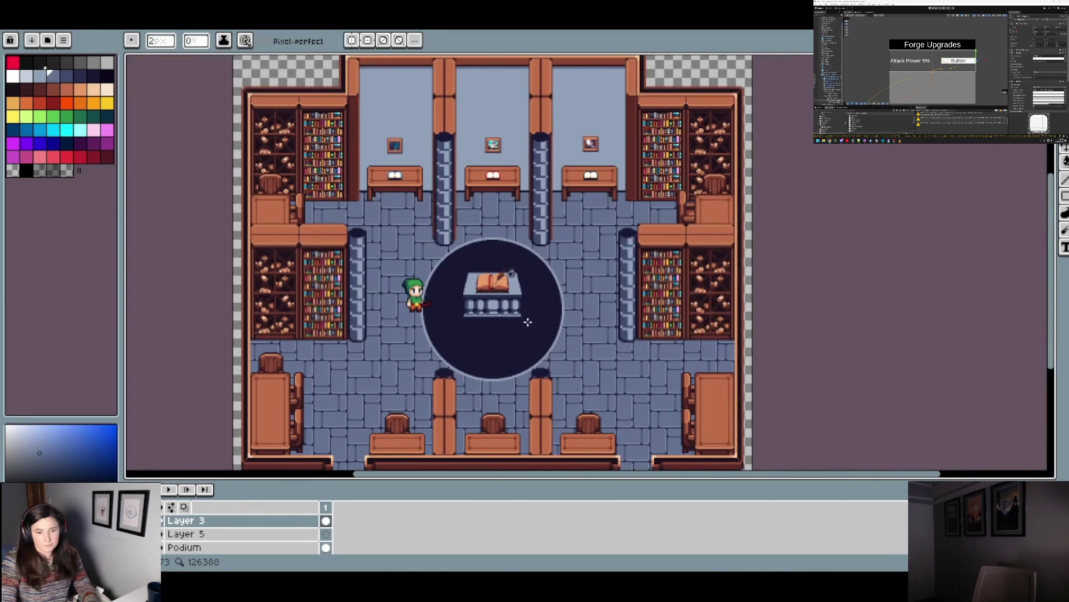
key("ctrl")
scroll(530, 329, "up", 4)
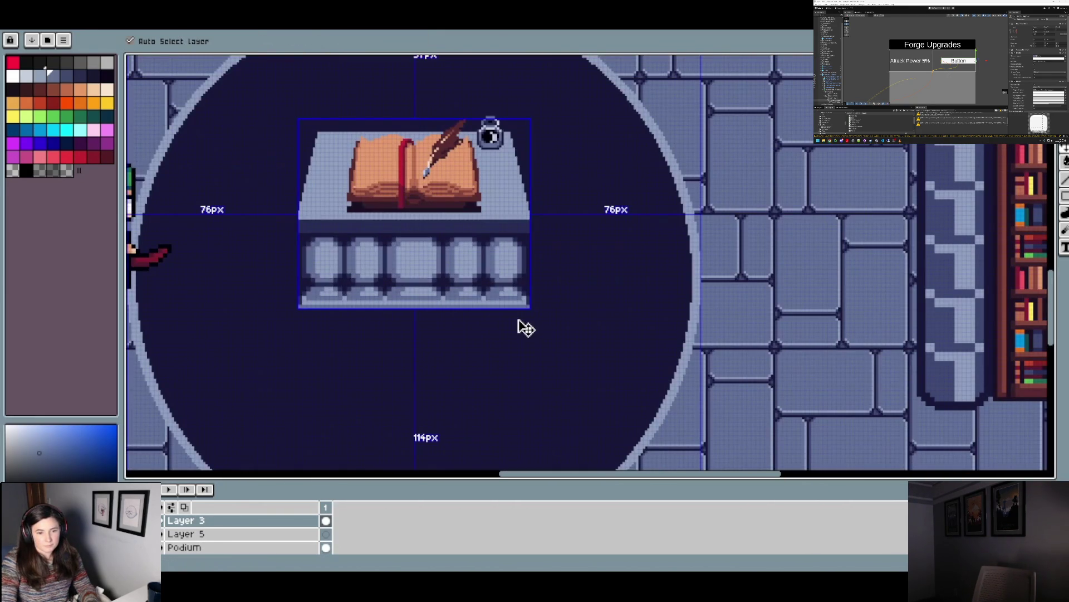
scroll(558, 324, "down", 3)
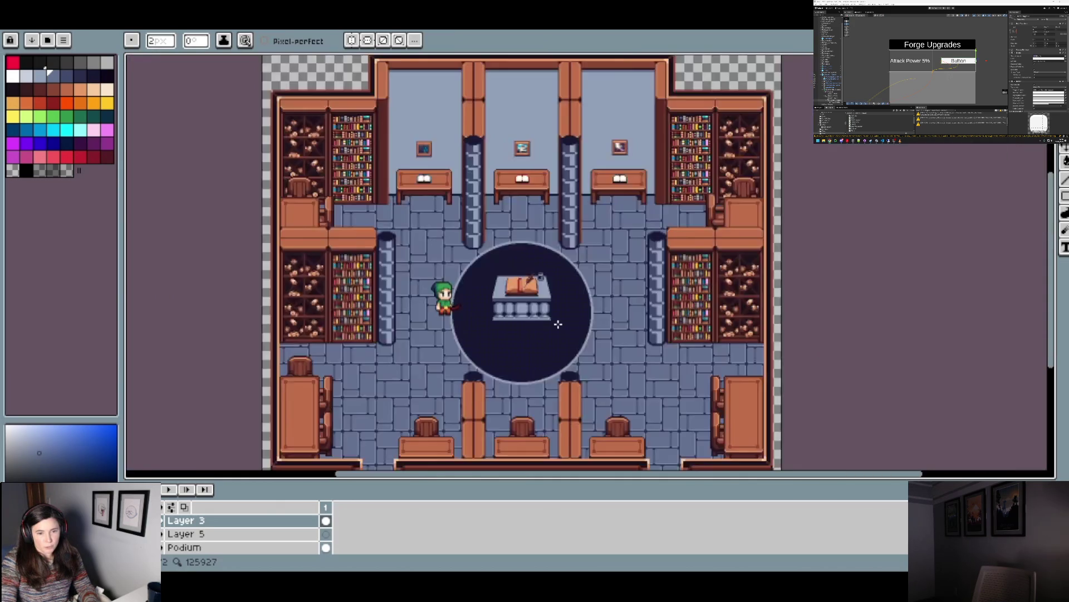
scroll(558, 325, "up", 1)
key("ctrl")
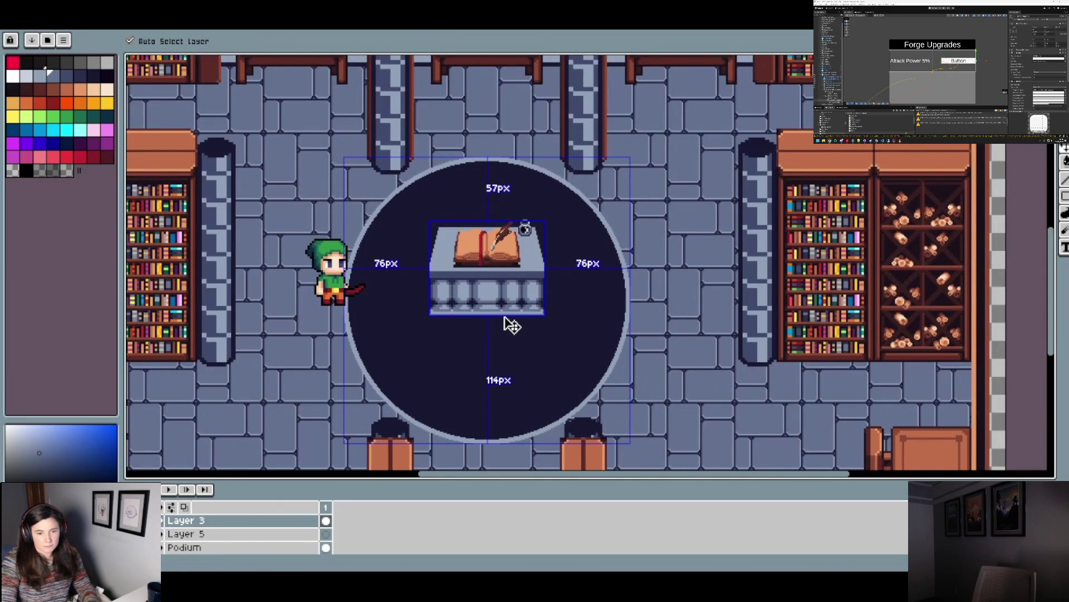
scroll(512, 324, "up", 3)
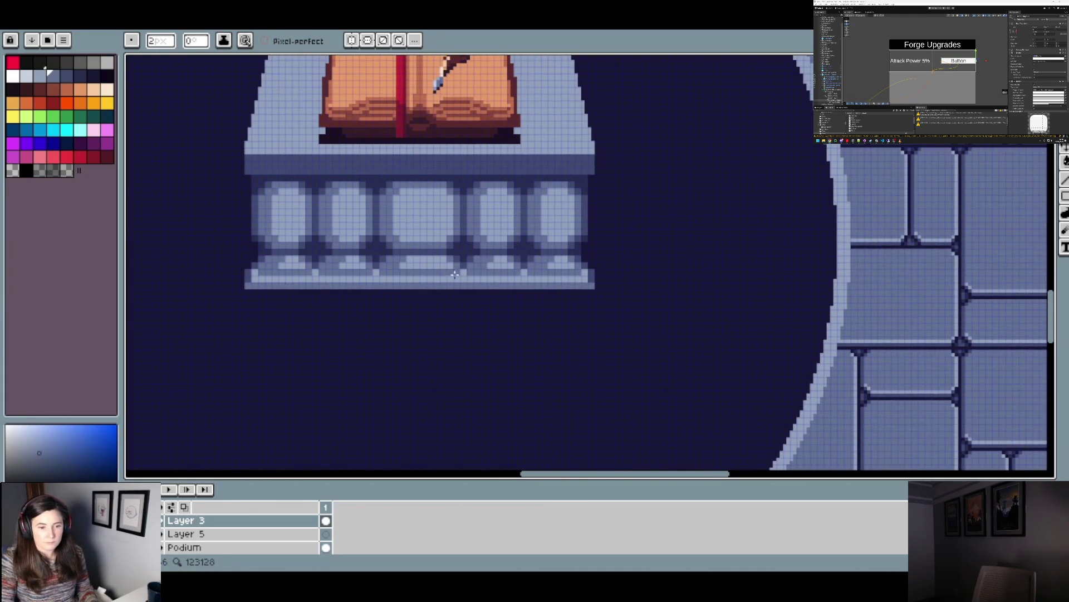
- Draw darker and lighter rows along the podium base, ending with a light highlight along the ledge
scroll(418, 265, "up", 1)
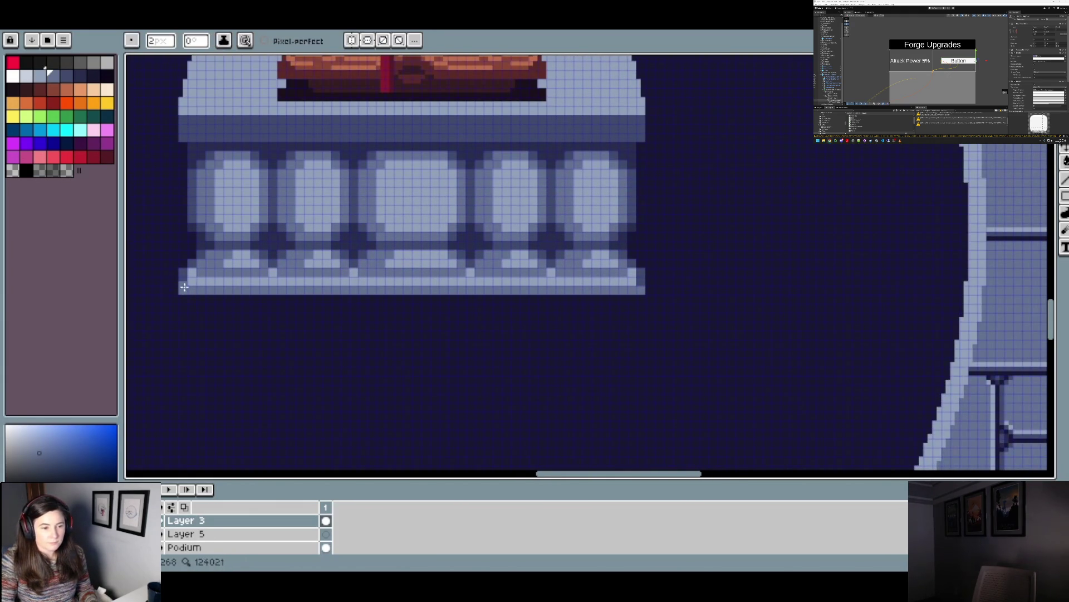
left_click(631, 283, "shift")
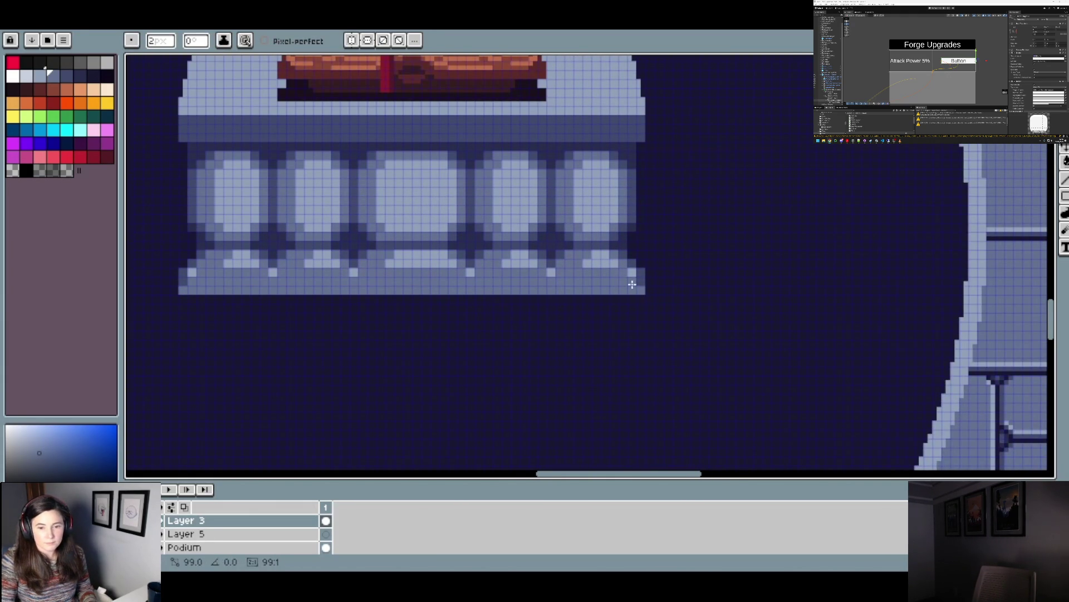
left_click(603, 265, "alt")
left_click(579, 273, "shift")
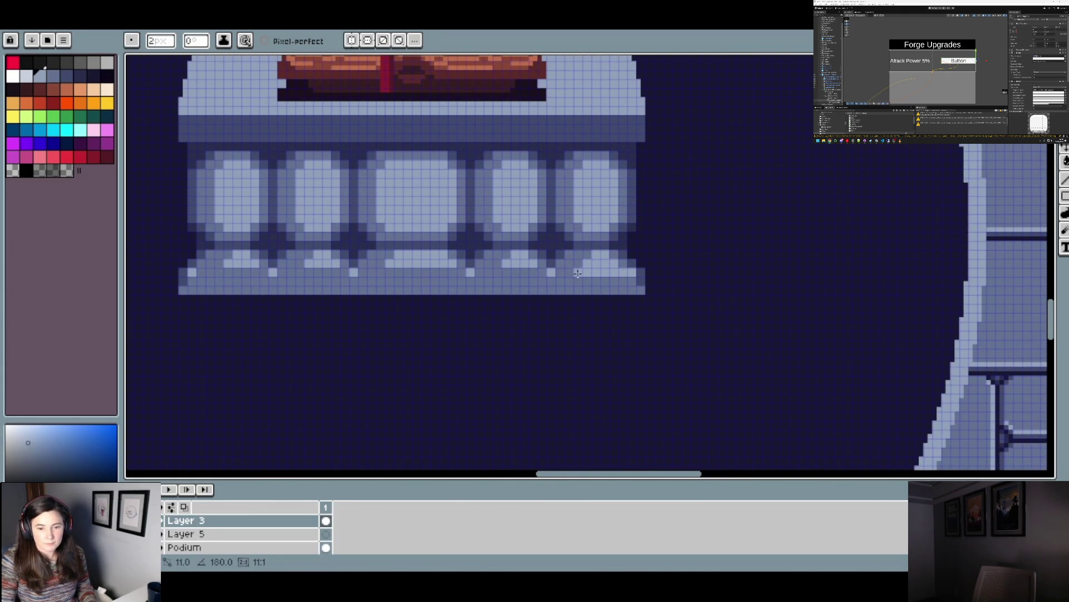
scroll(623, 285, "down", 2)
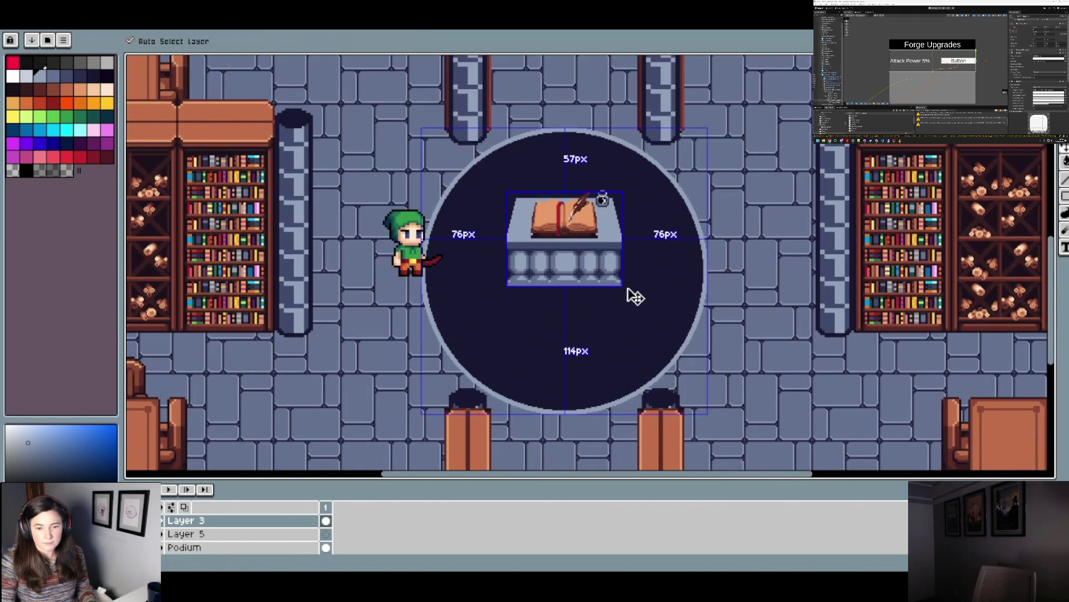
scroll(618, 281, "up", 2)
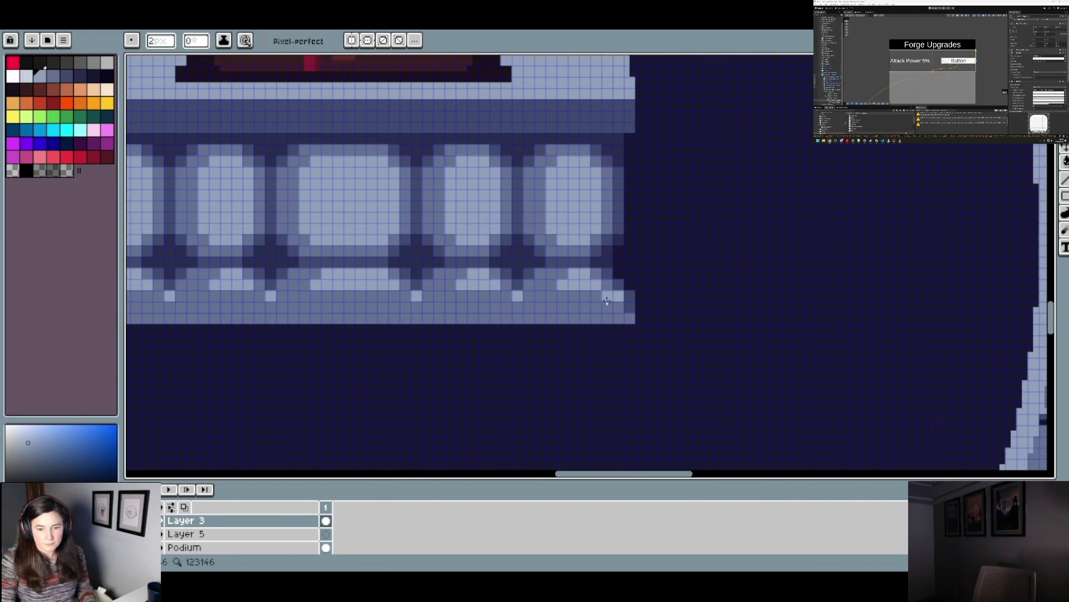
left_click(616, 283, "alt")
left_click(607, 294, "alt")
left_click_drag(606, 296, 558, 297)
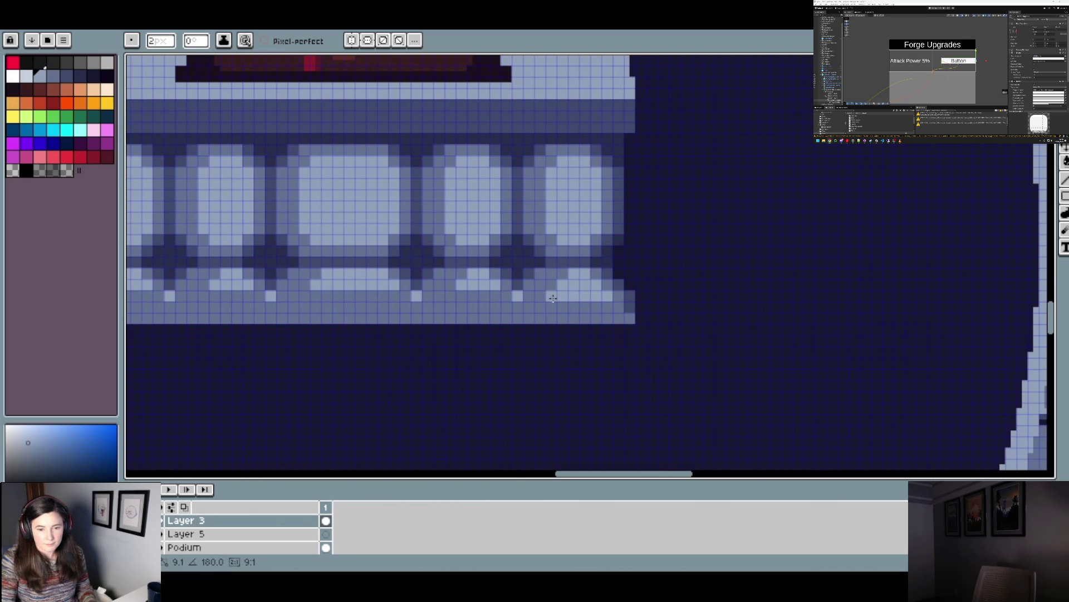
- Check the podium layer's bounds and spacing with the Move tool
scroll(560, 300, "down", 2)
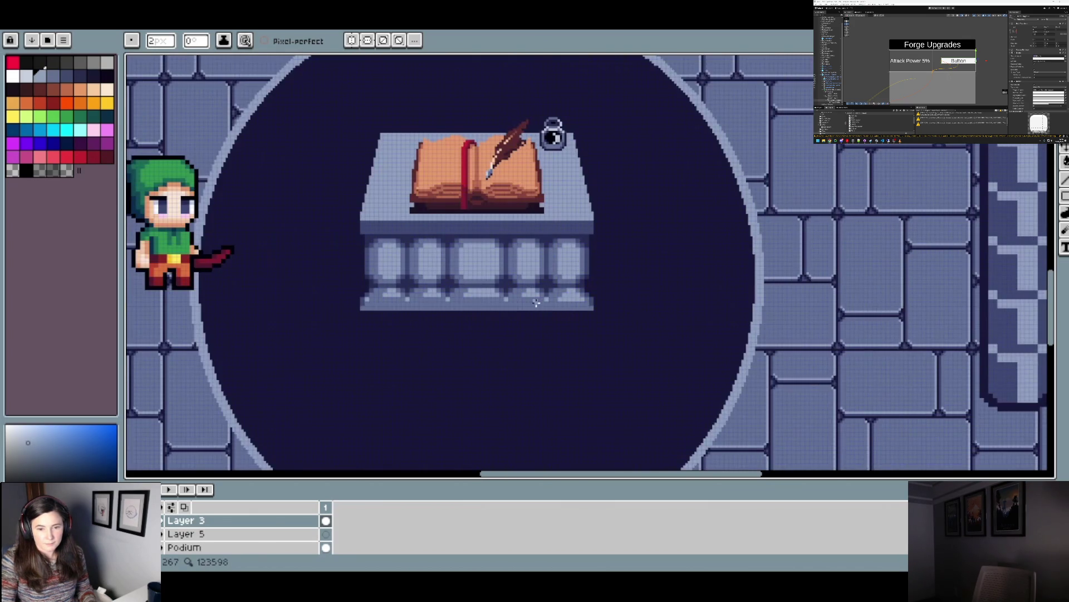
scroll(536, 302, "down", 2)
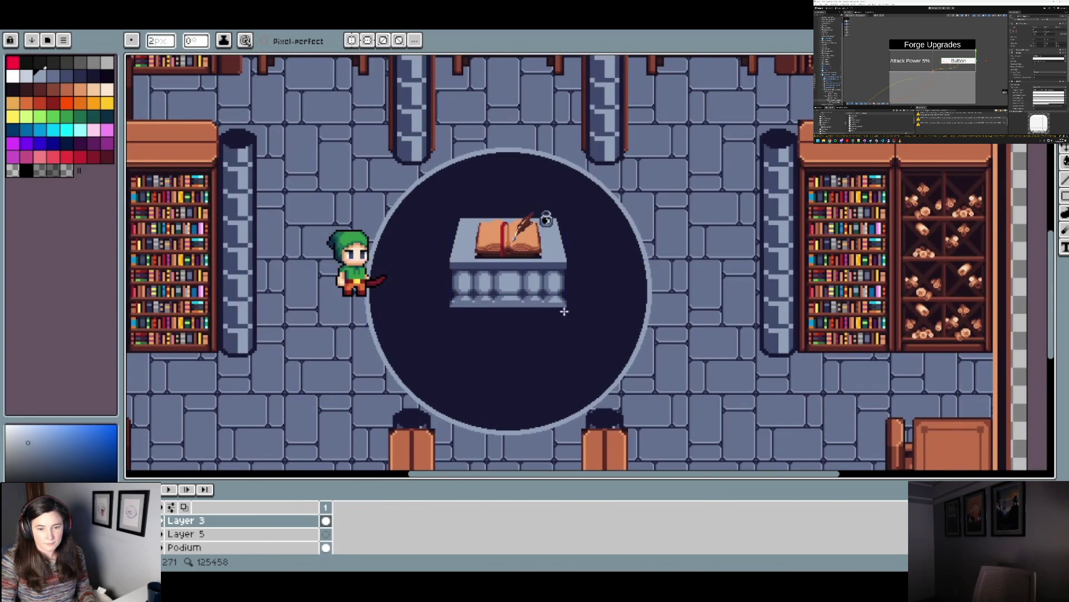
key("v")
key("b")
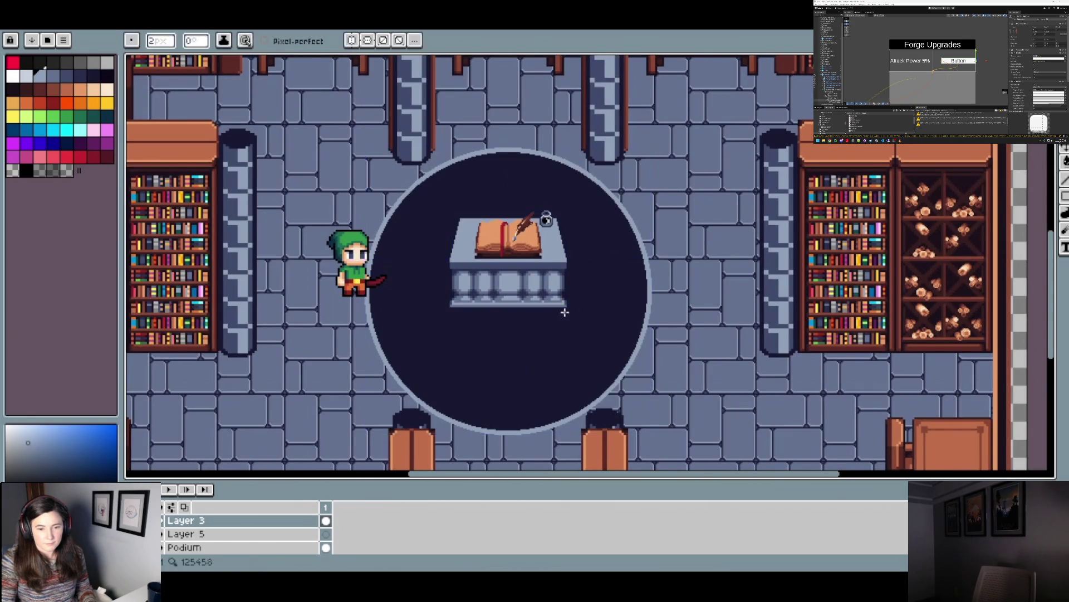
scroll(560, 311, "up", 2)
scroll(559, 312, "up", 3)
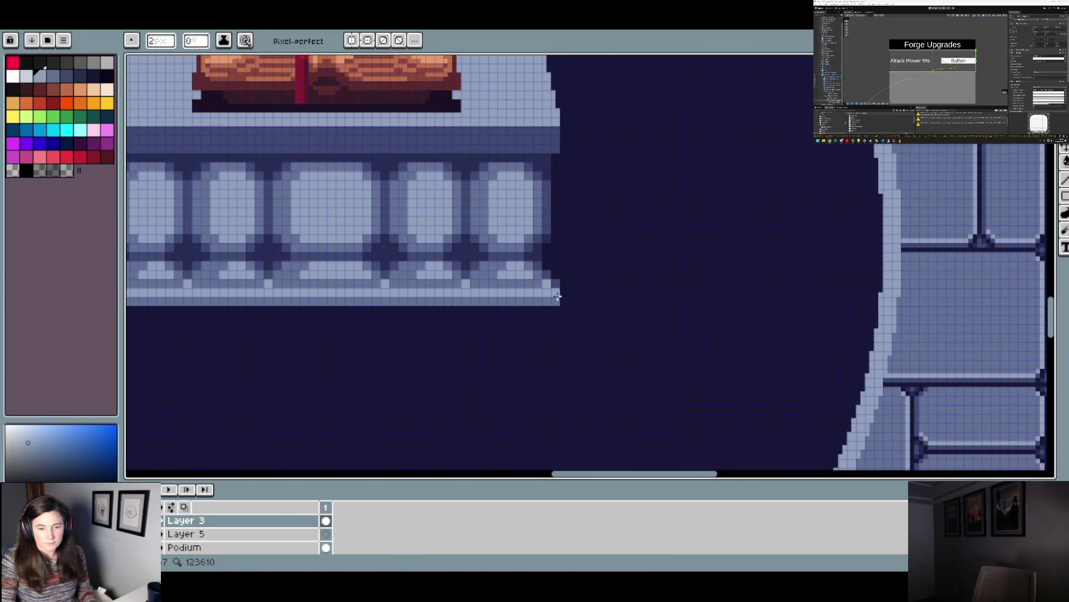
- Sample several shades from the base ledge and check the podium's placement in the room
left_click(552, 290, "alt")
left_click(556, 293, "alt")
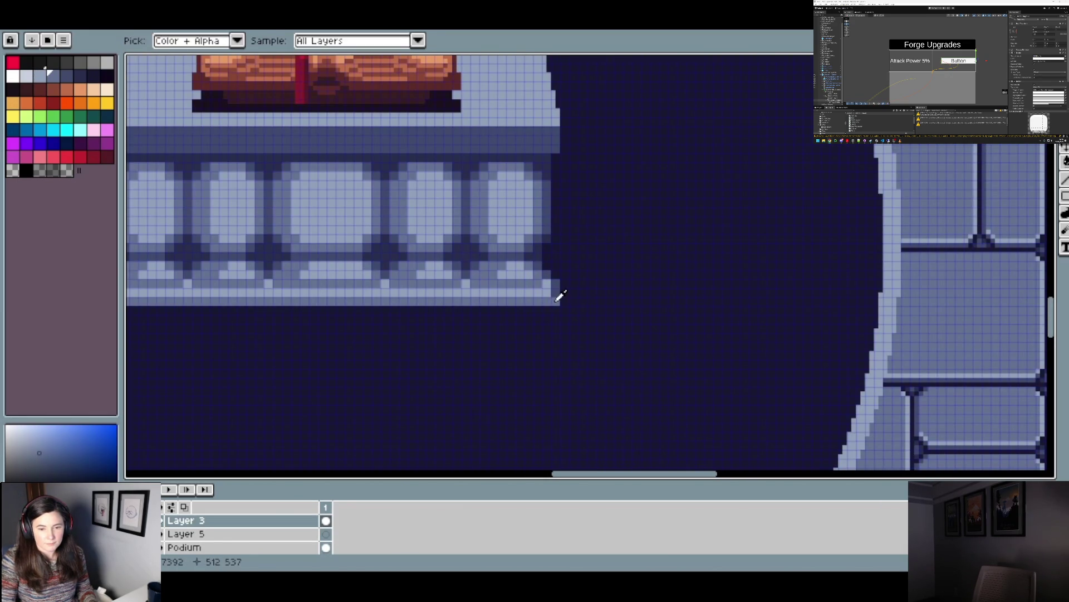
left_click(549, 285, "alt")
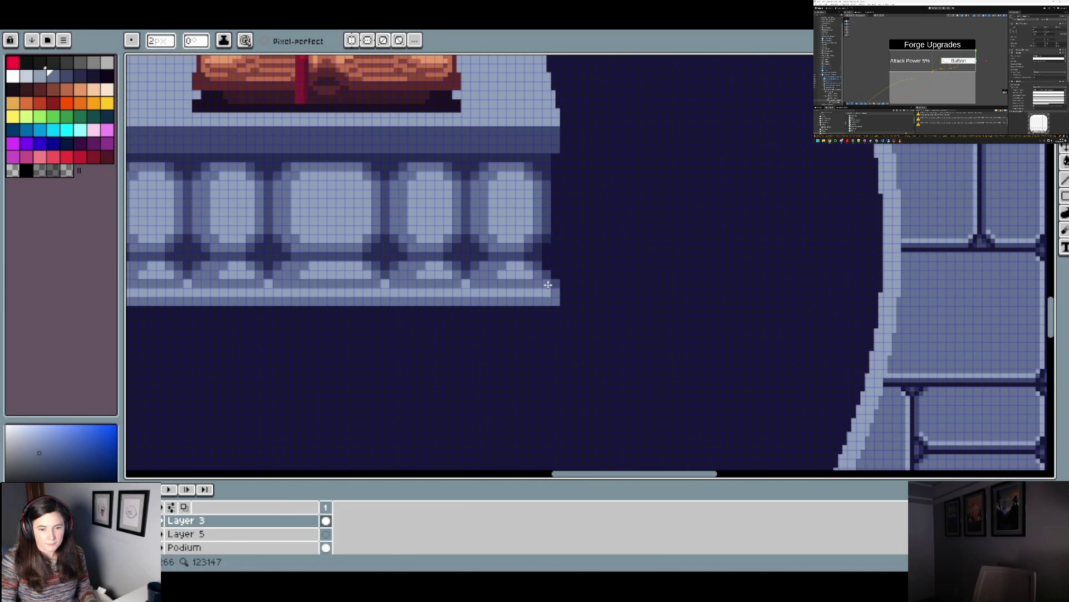
scroll(557, 284, "up", 2)
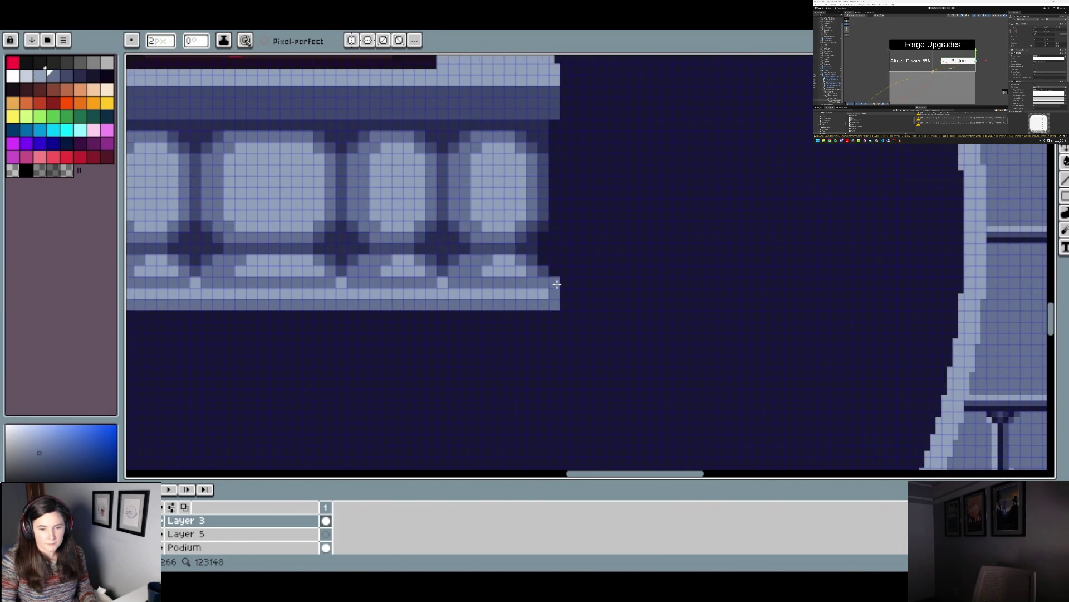
left_click(546, 276, "alt")
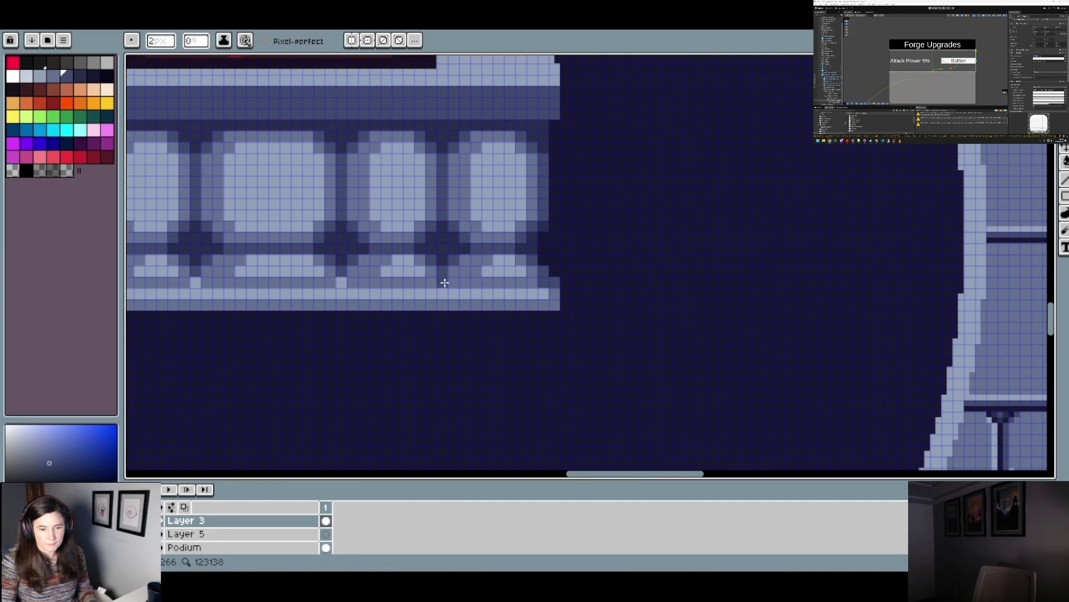
left_click(464, 276, "alt")
scroll(442, 283, "down", 3)
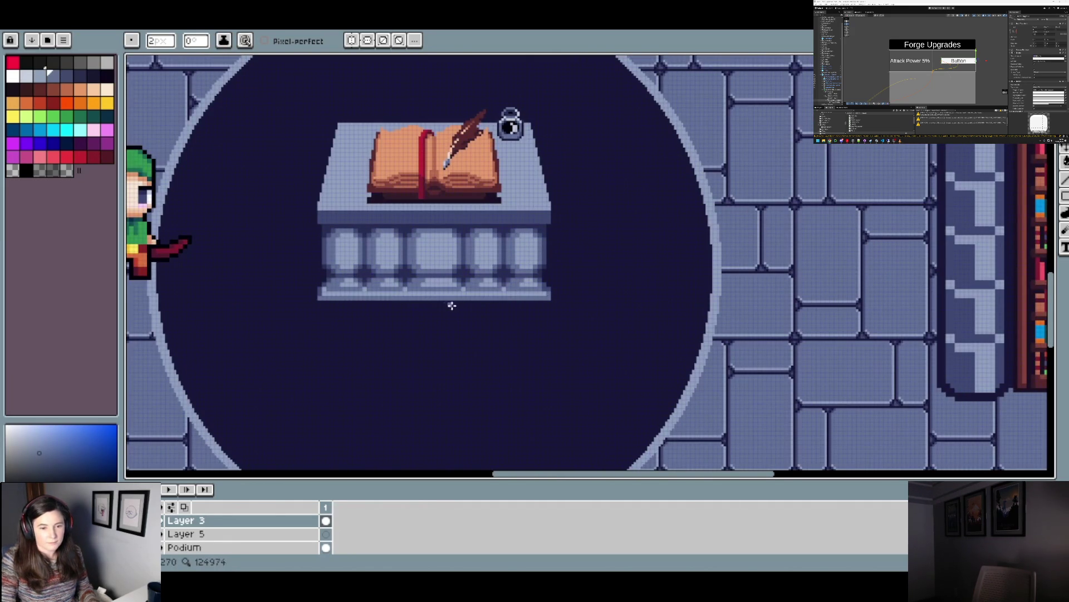
scroll(472, 305, "left", 2)
key("ctrl")
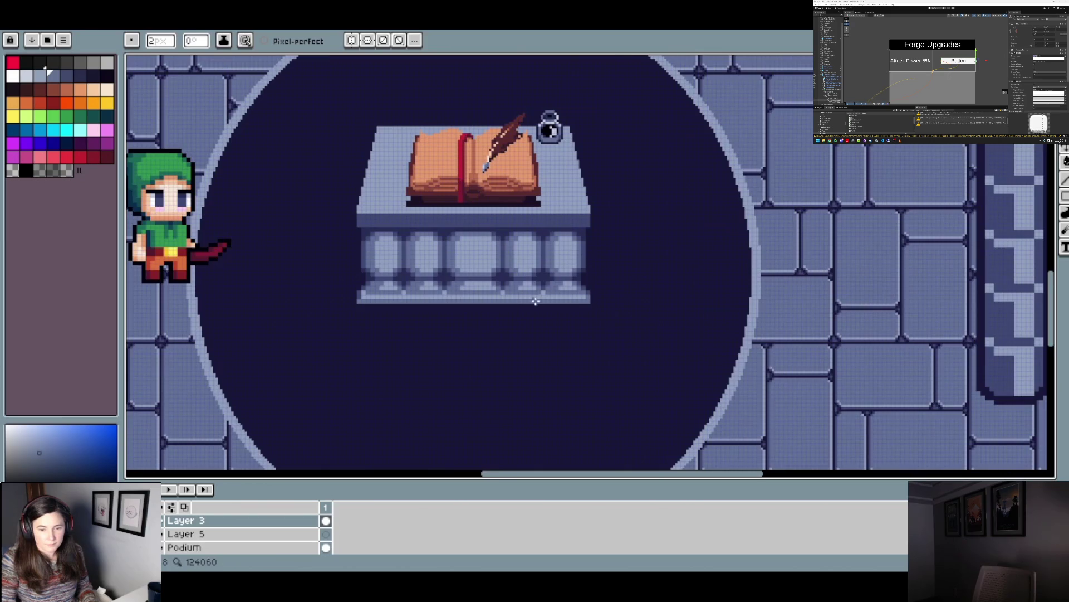
- Zoom and pan to recentre the podium in the view
scroll(398, 285, "up", 3)
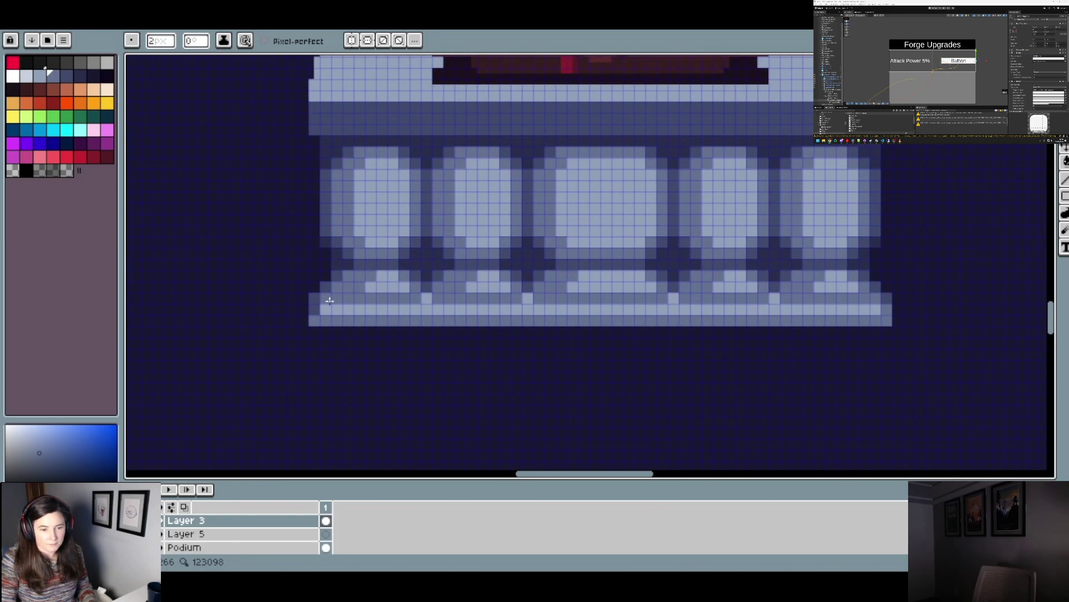
scroll(372, 297, "down", 2)
scroll(440, 306, "up", 1)
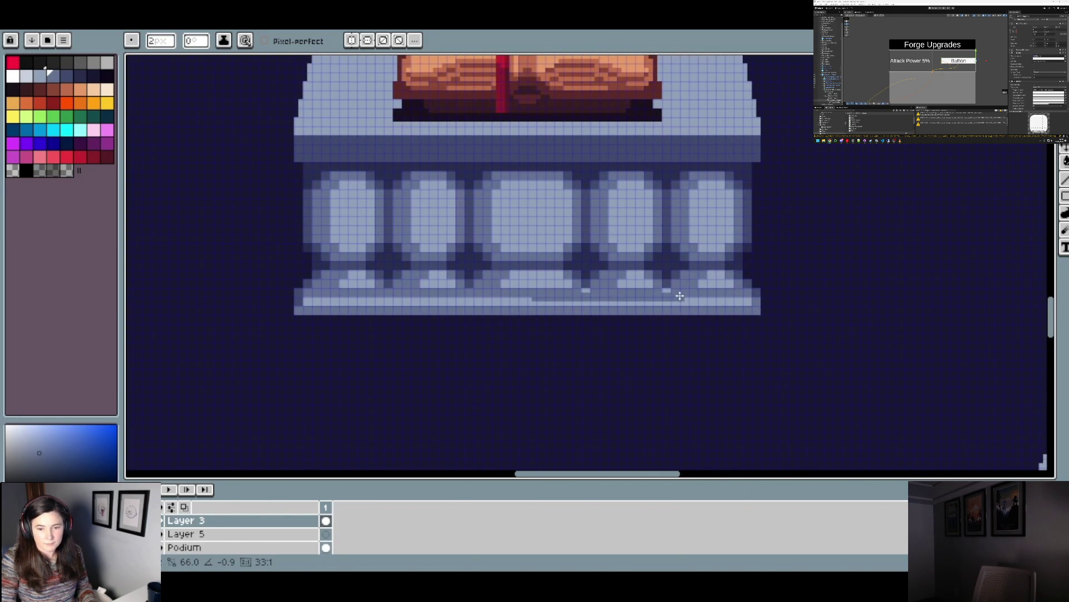
scroll(680, 295, "down", 5)
left_click_drag(701, 295, 577, 304)
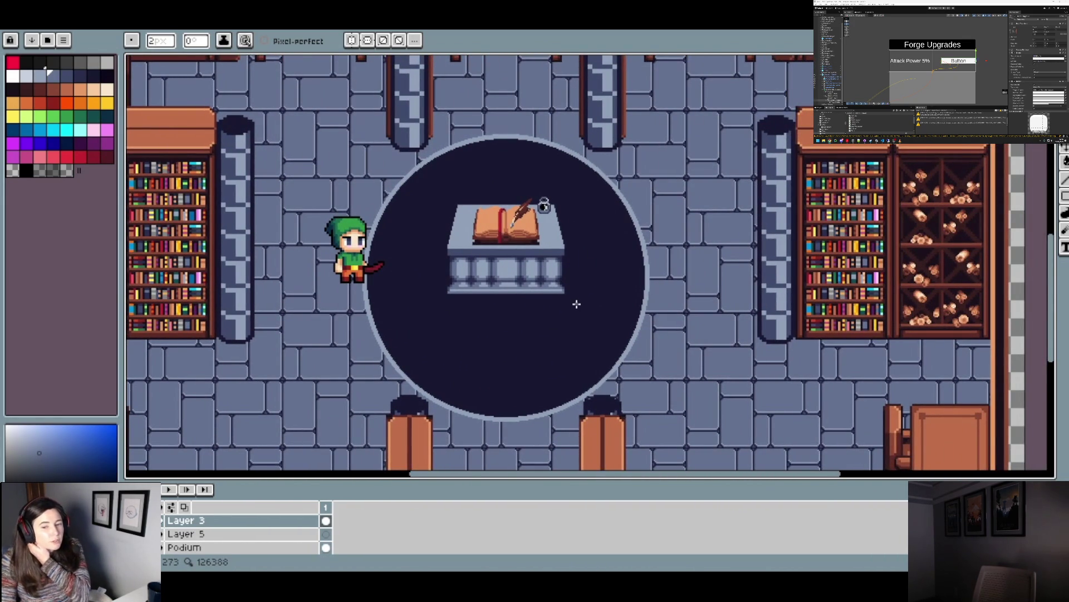
- Draw a dark shading line beneath the podium's top slab
scroll(518, 293, "up", 5)
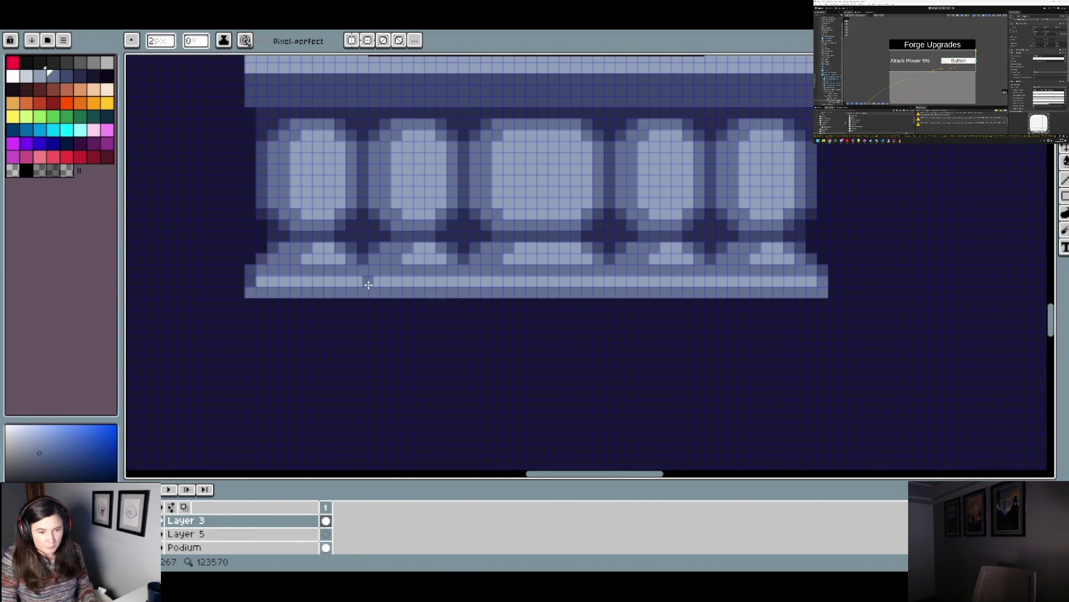
scroll(364, 284, "down", 3)
scroll(370, 282, "up", 2)
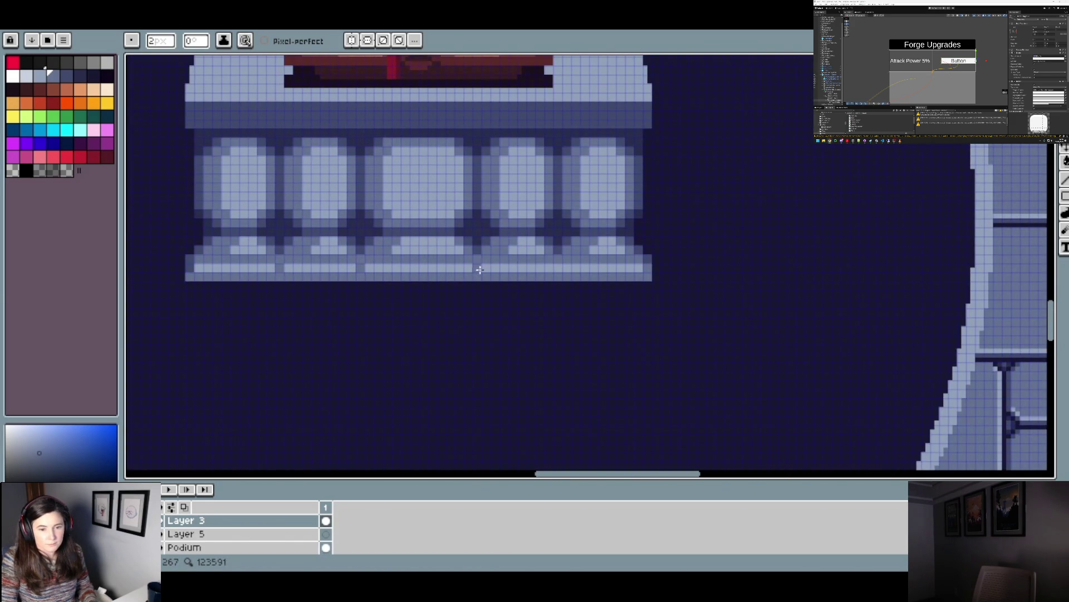
scroll(507, 280, "down", 3)
scroll(510, 281, "up", 3)
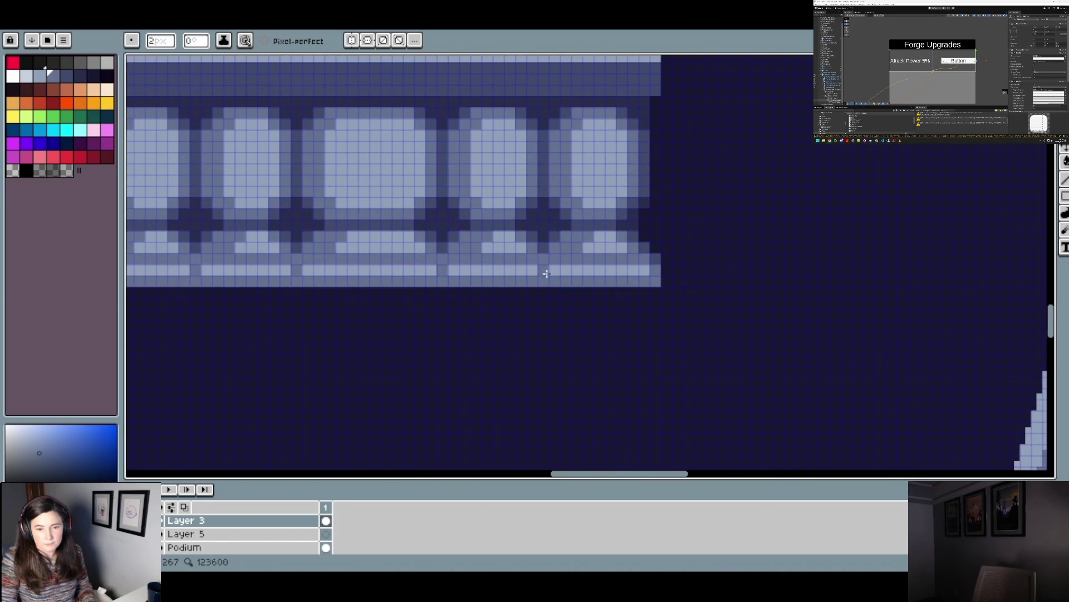
scroll(549, 275, "down", 3)
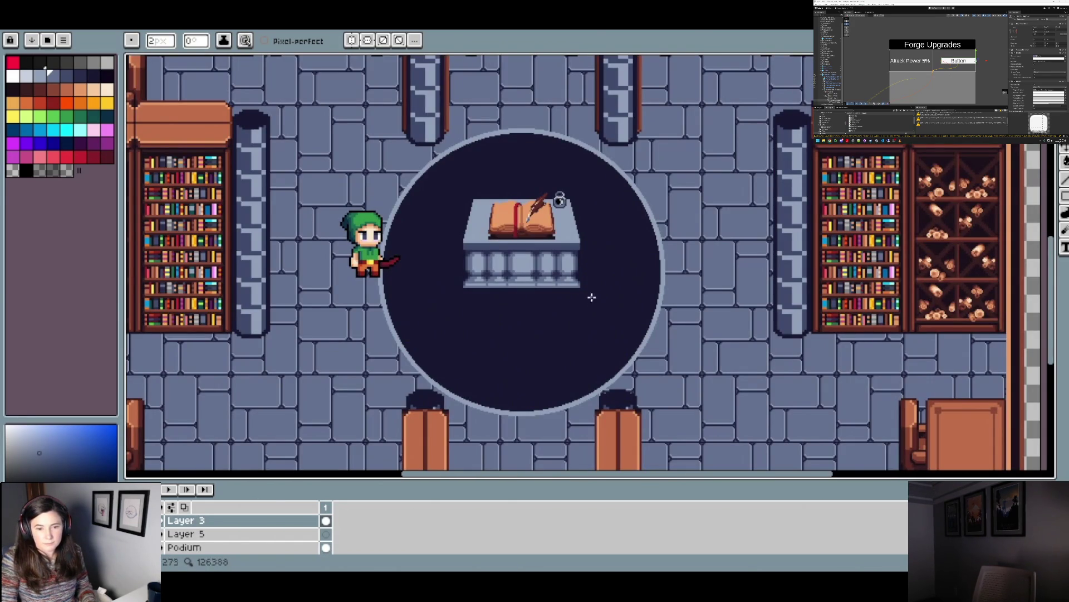
scroll(578, 308, "up", 4)
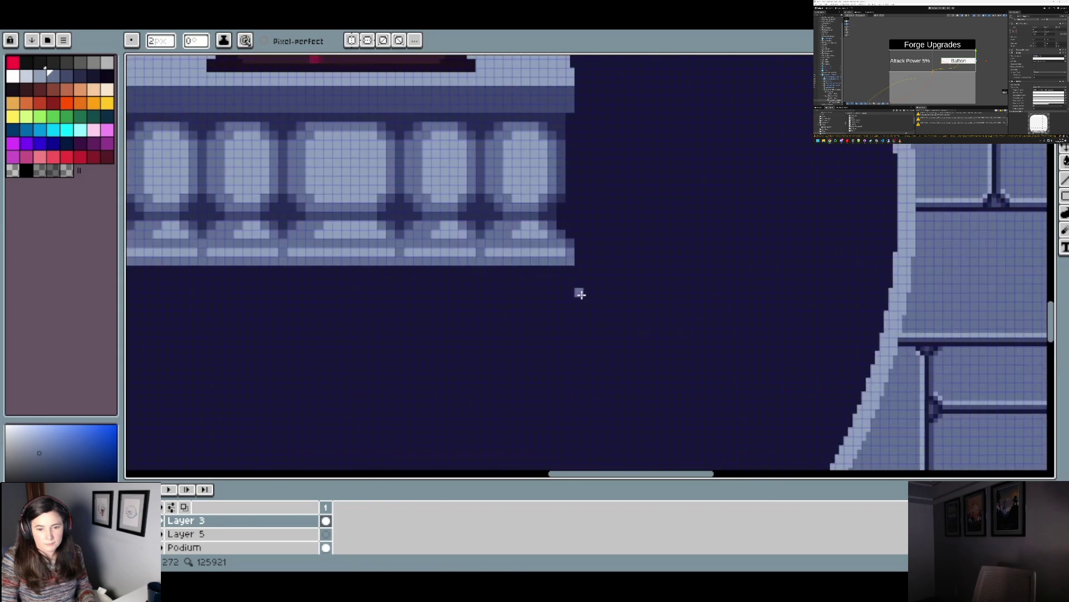
scroll(578, 291, "down", 1)
scroll(586, 269, "down", 3)
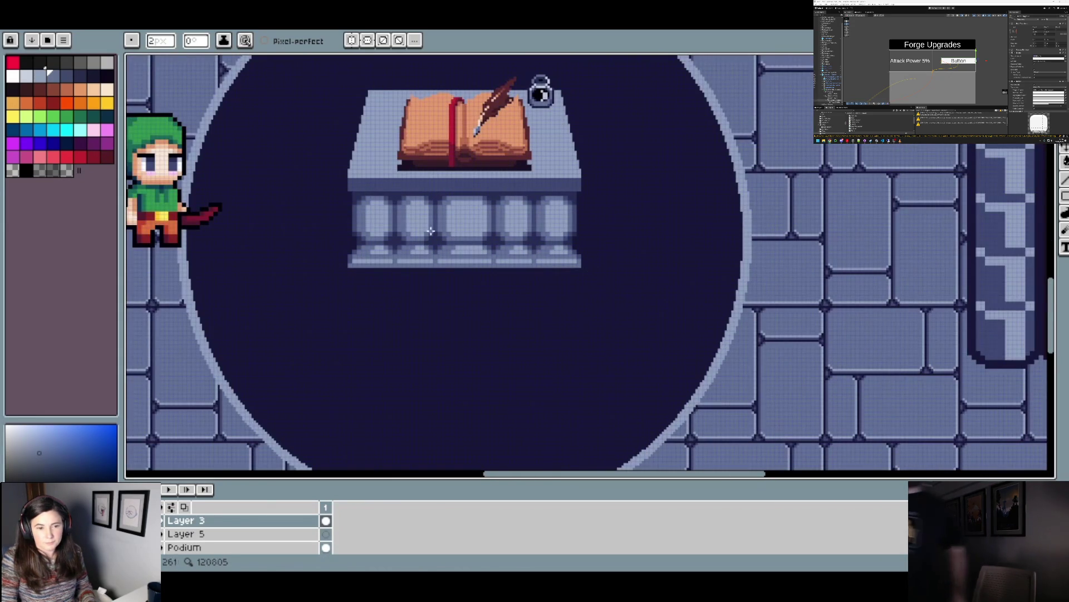
scroll(588, 210, "up", 3)
scroll(582, 210, "down", 1)
scroll(538, 186, "up", 1)
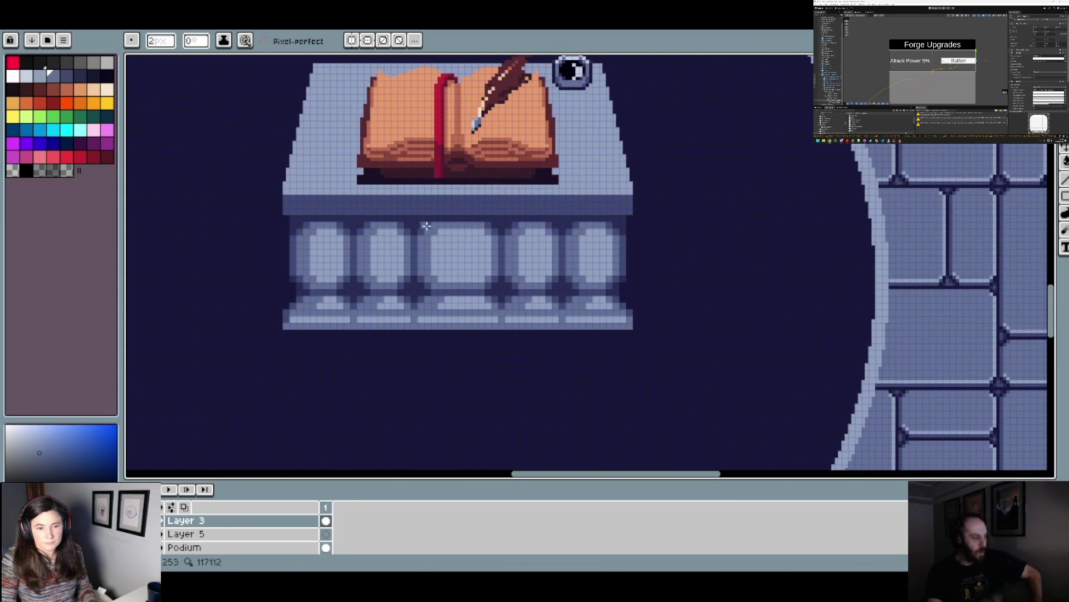
left_click(294, 219)
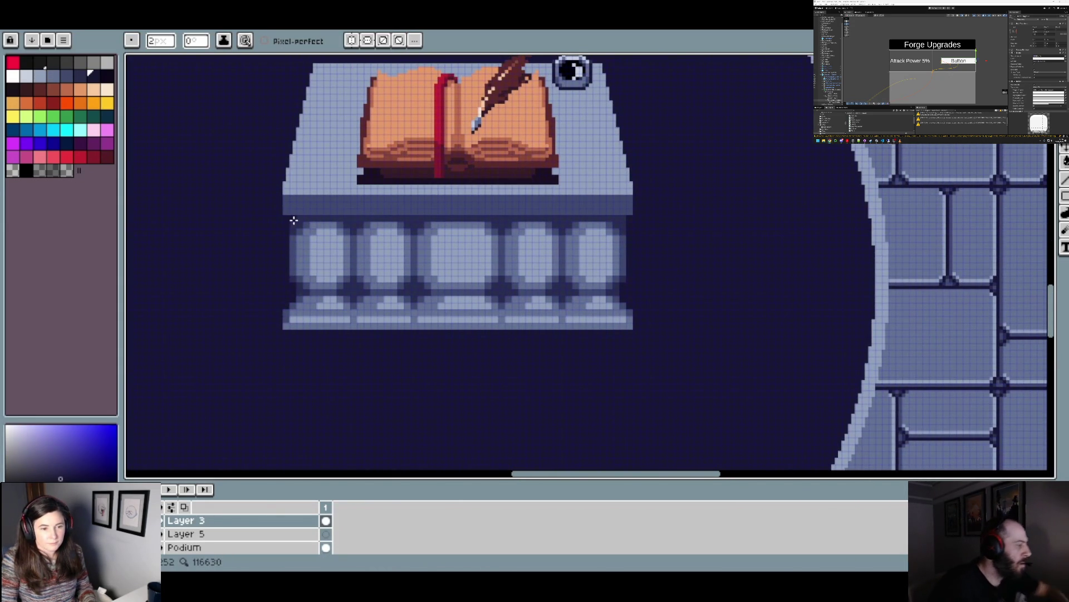
scroll(625, 221, "down", 2)
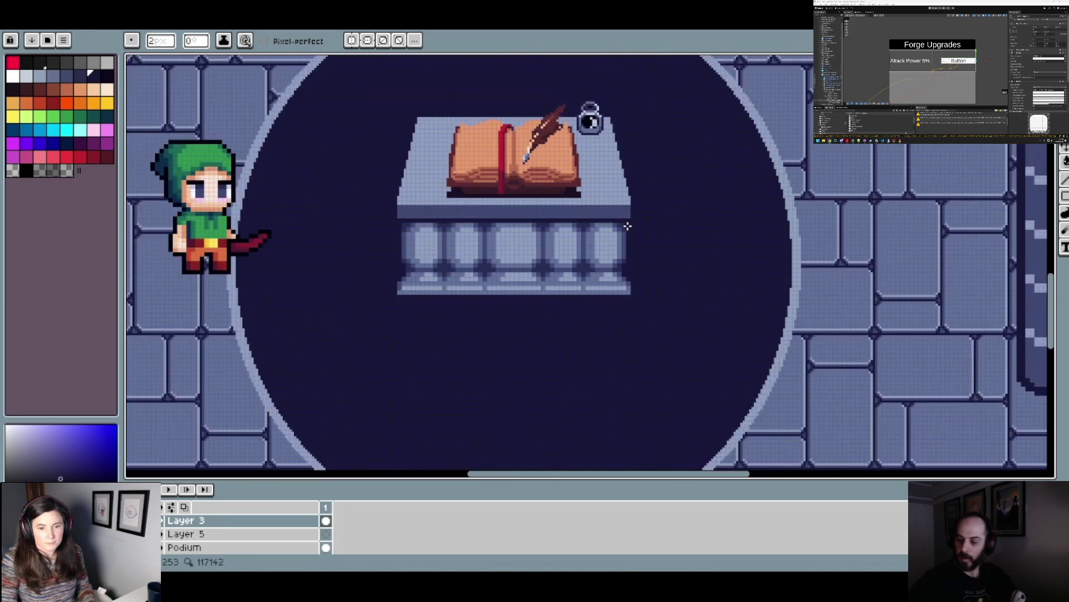
left_click_drag(663, 234, 624, 279)
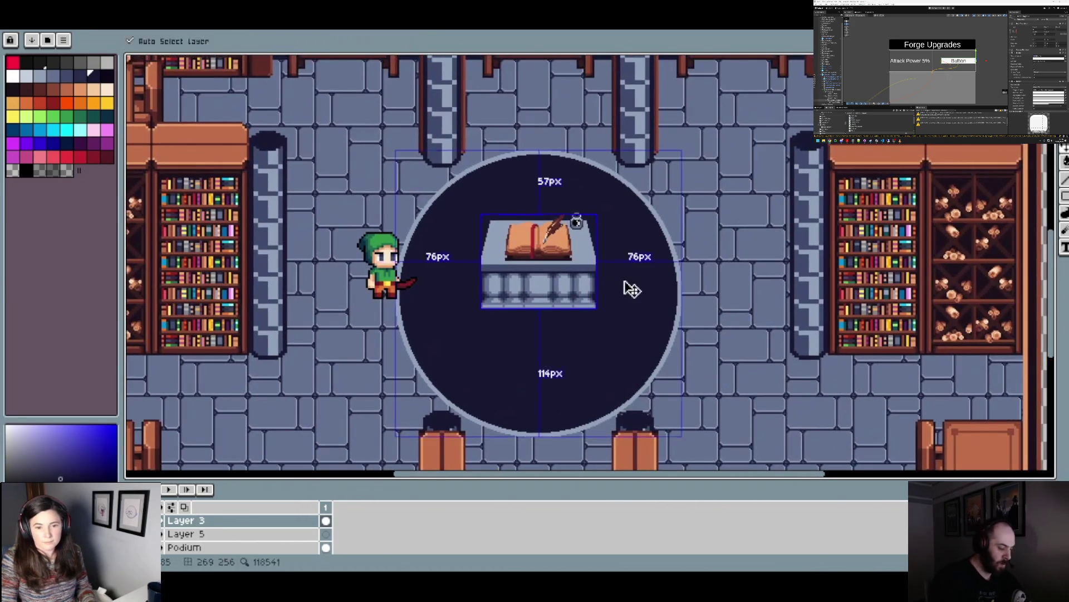
scroll(618, 279, "up", 2)
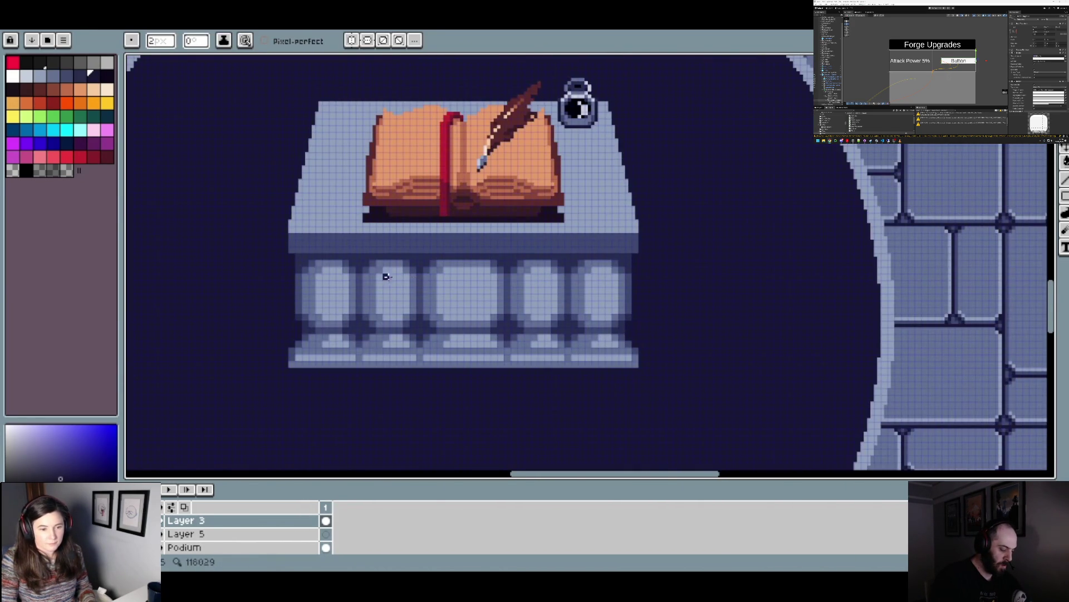
scroll(290, 258, "up", 2)
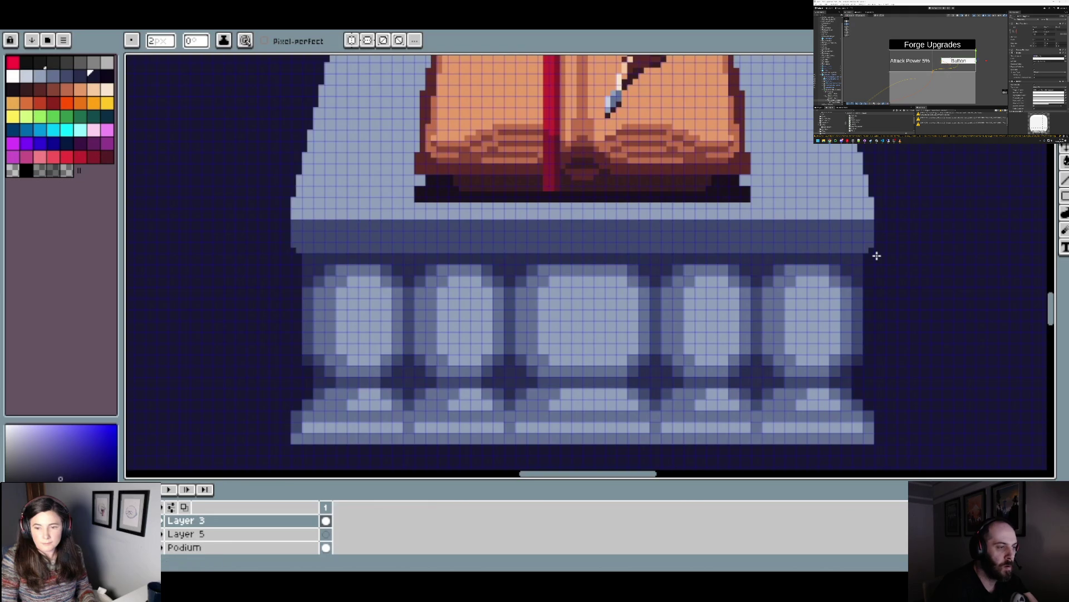
scroll(877, 256, "down", 2)
scroll(799, 275, "down", 1)
scroll(718, 278, "up", 1)
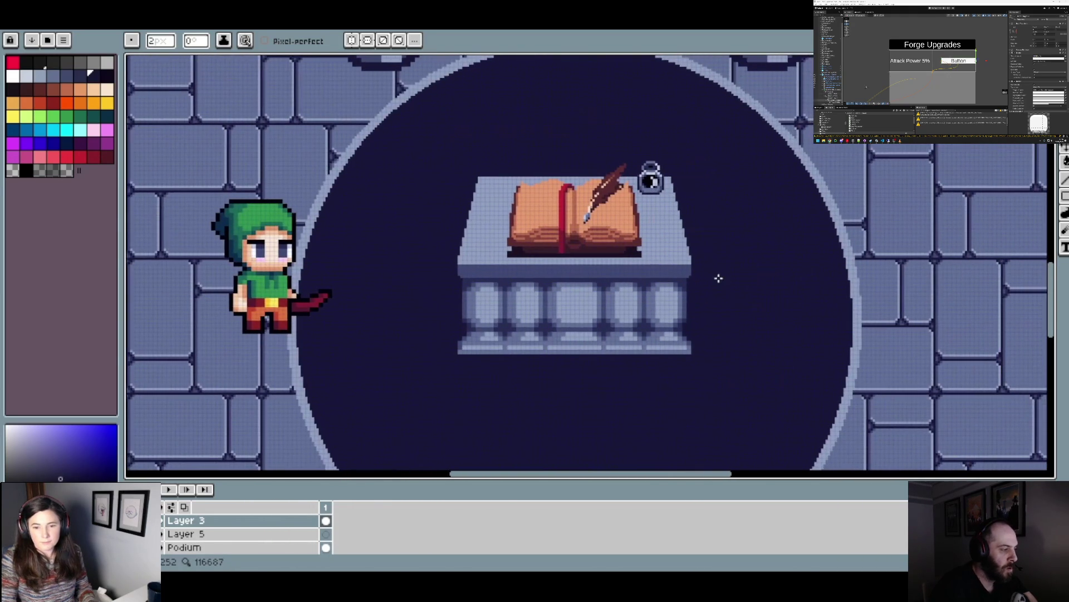
scroll(712, 285, "up", 3)
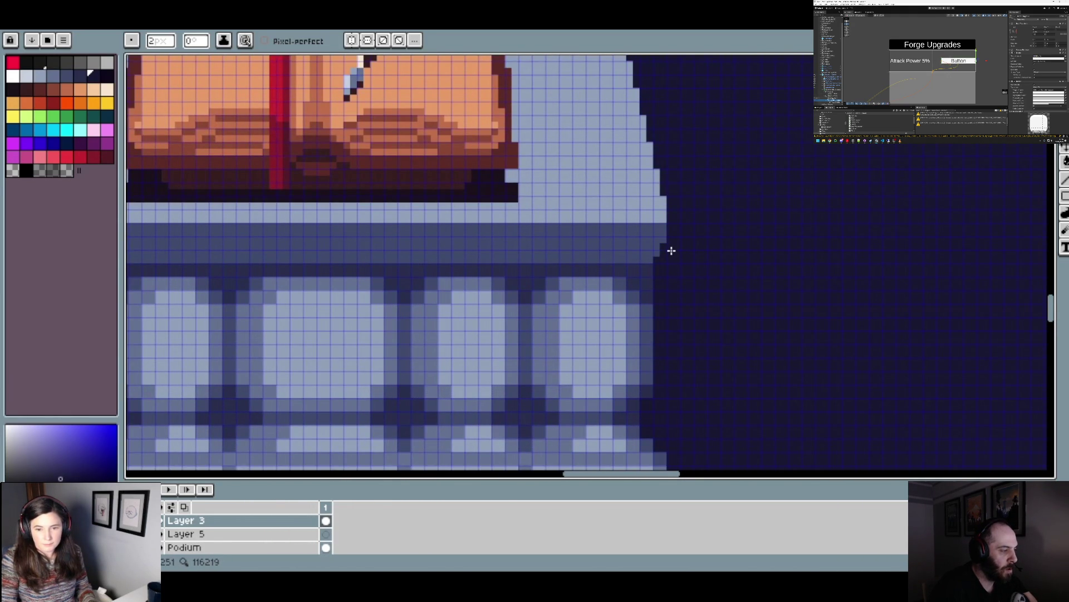
scroll(680, 251, "down", 2)
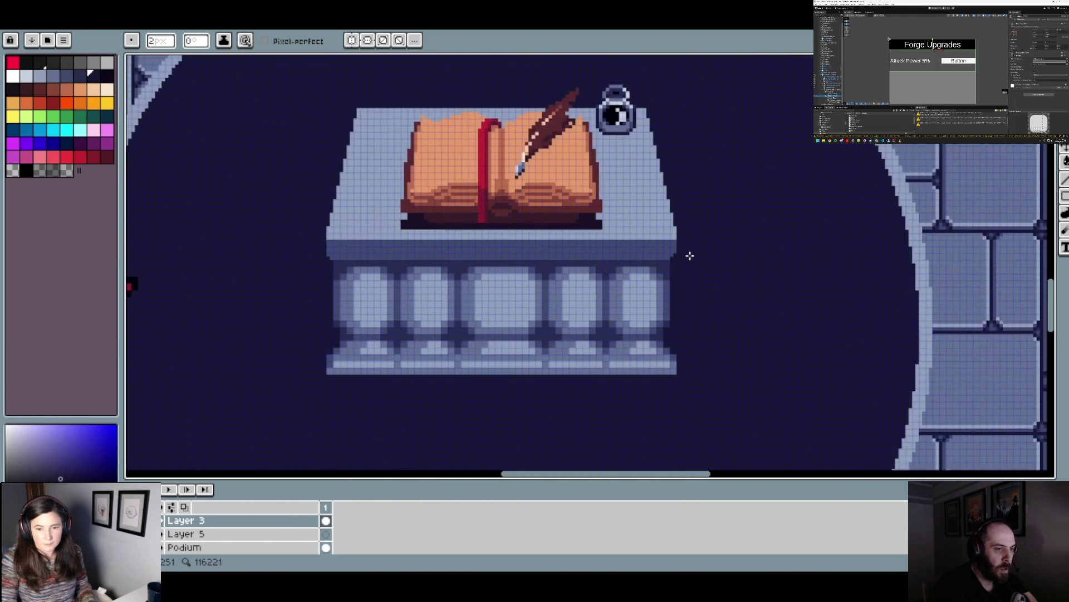
scroll(323, 288, "up", 1)
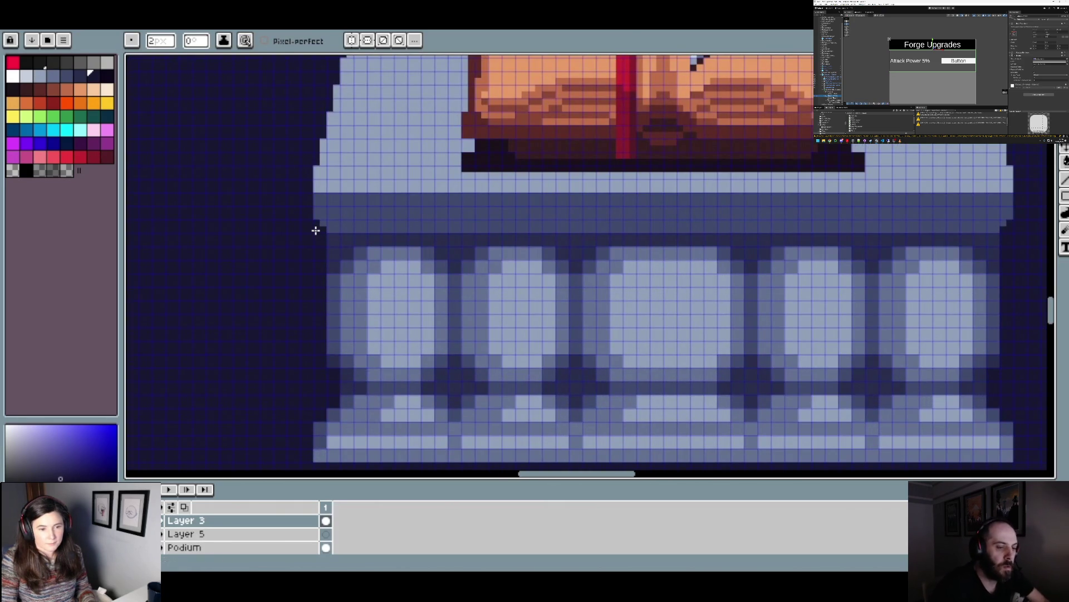
scroll(316, 230, "down", 1)
scroll(378, 256, "down", 1)
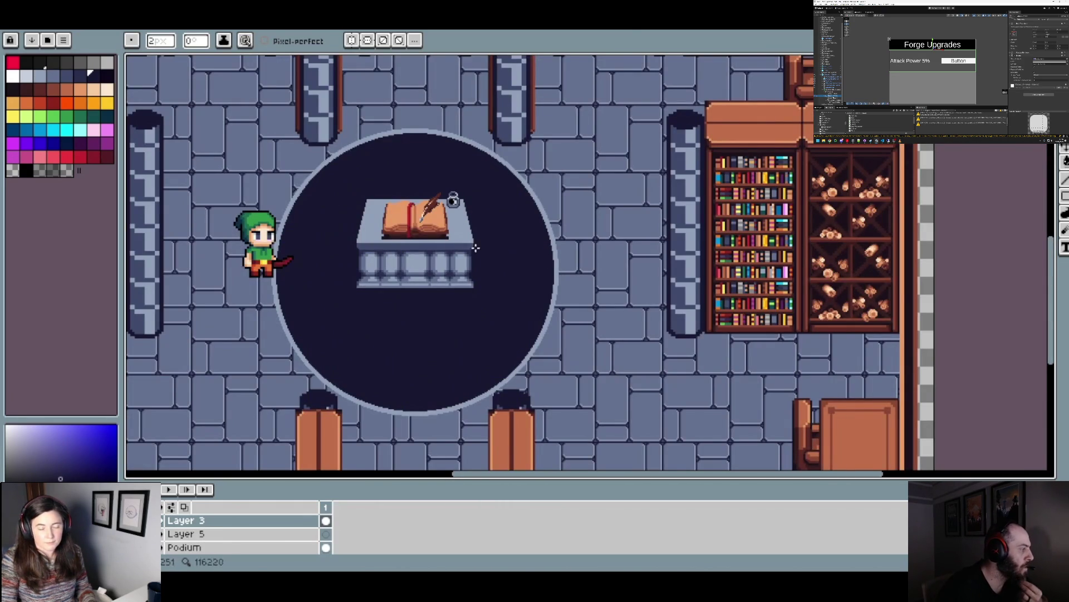
left_click_drag(503, 269, 560, 290)
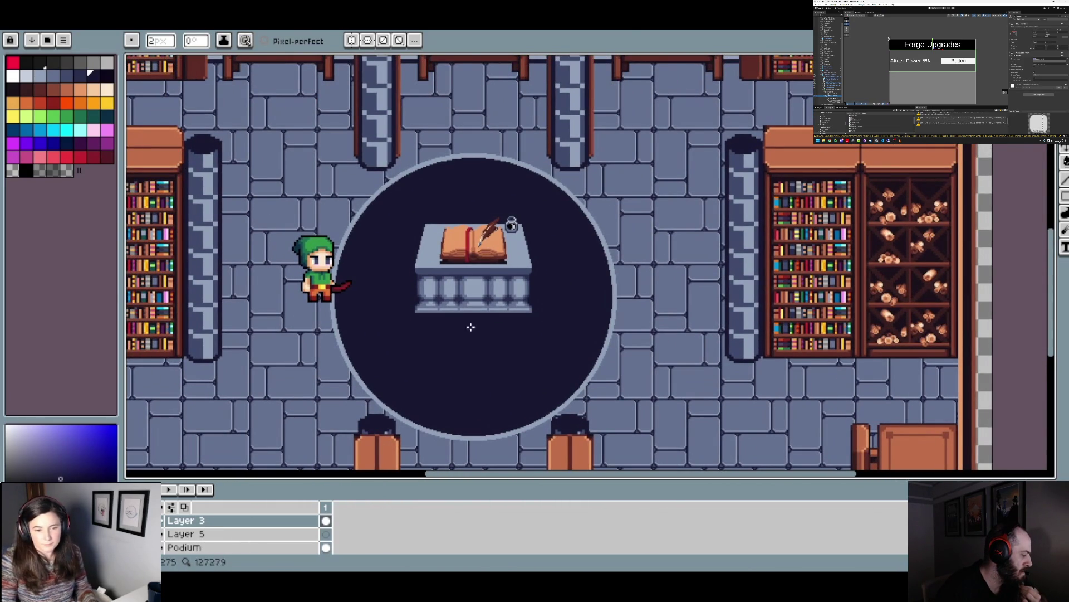
scroll(413, 291, "up", 4)
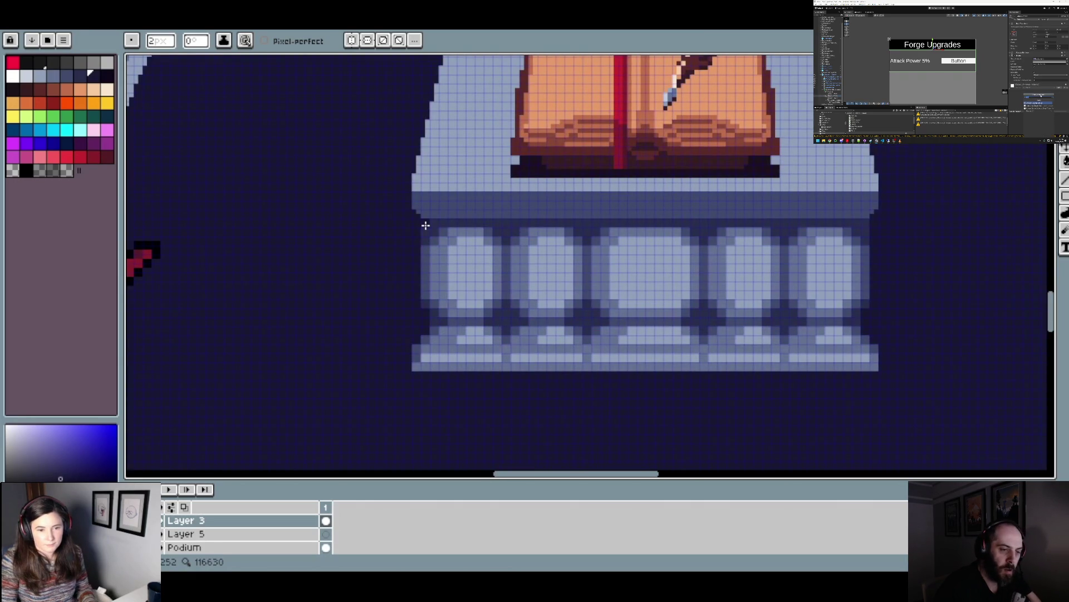
scroll(511, 252, "down", 1)
scroll(510, 252, "down", 2)
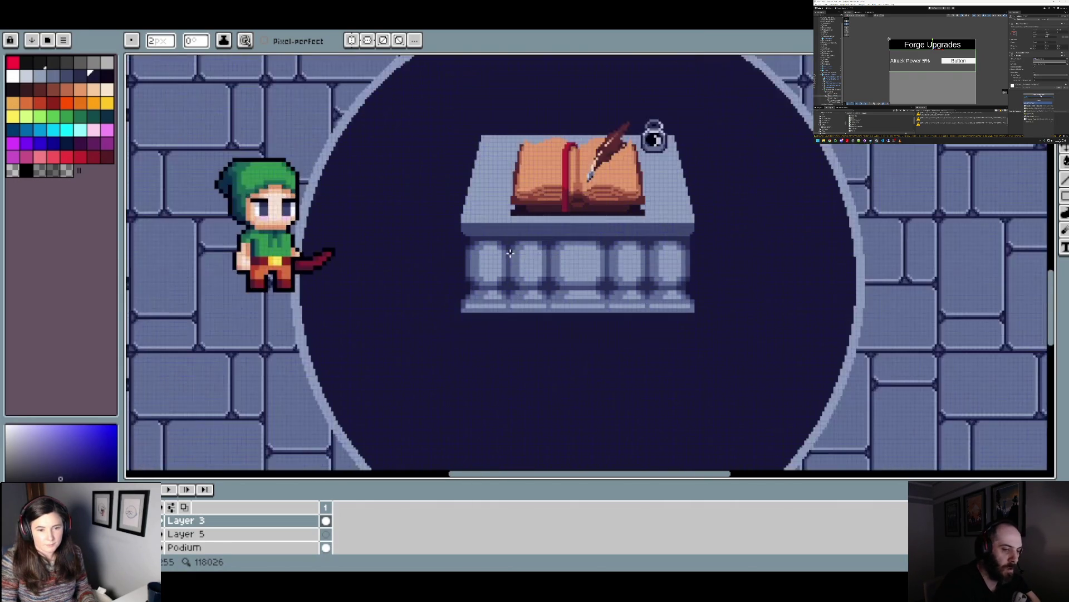
scroll(568, 250, "up", 4)
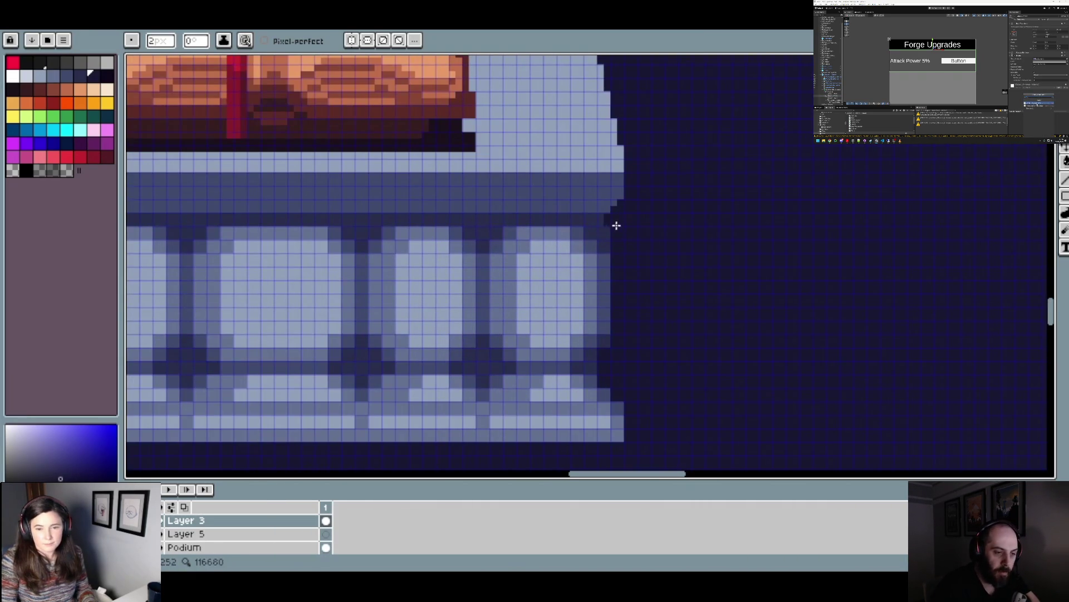
scroll(619, 236, "down", 2)
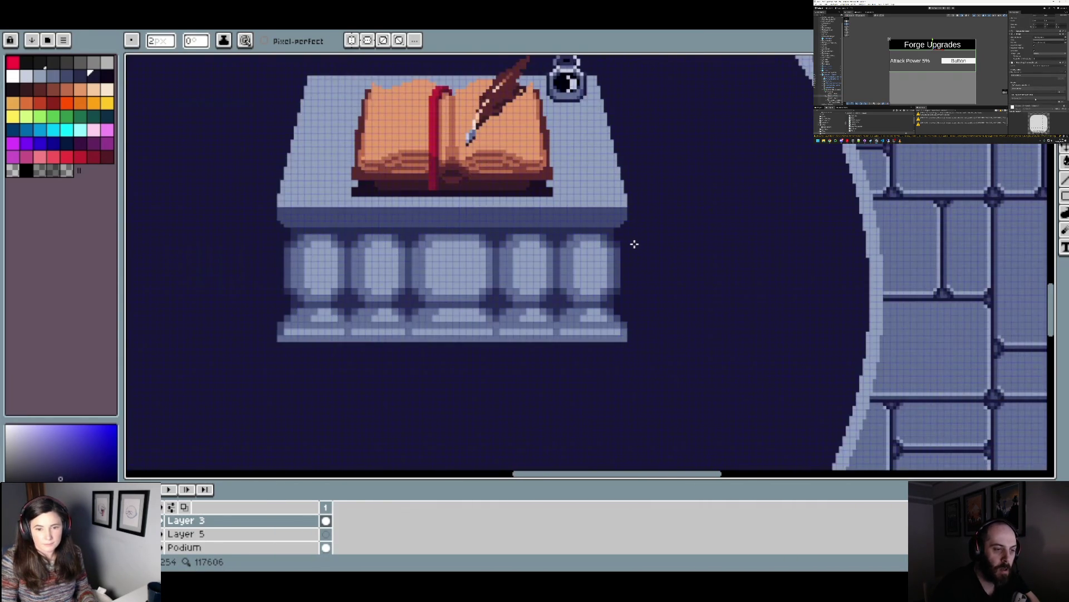
scroll(635, 244, "down", 1)
scroll(443, 237, "up", 3)
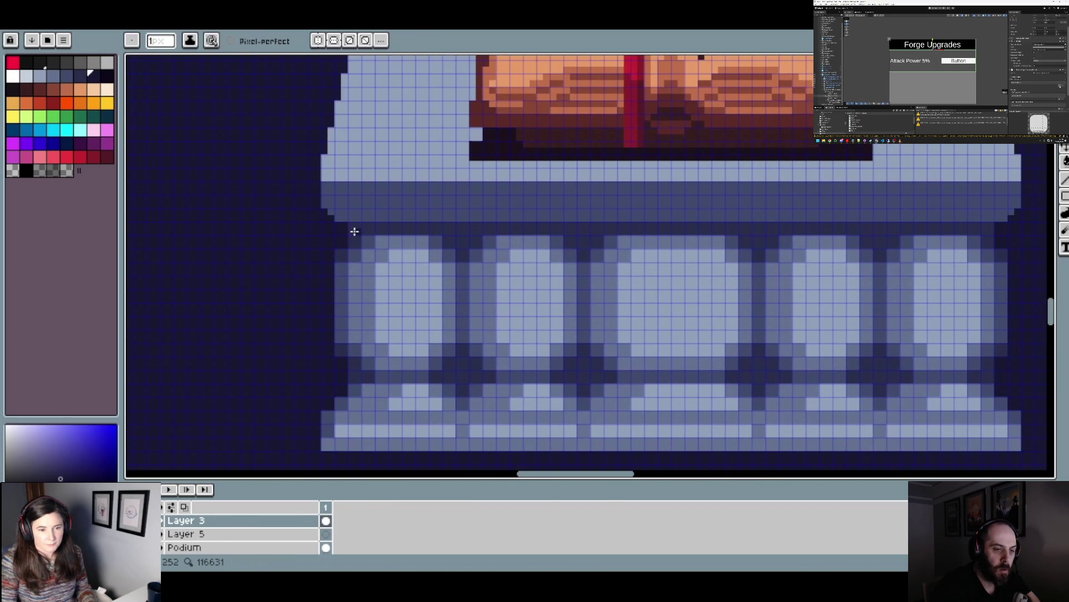
scroll(354, 231, "up", 1)
scroll(379, 235, "down", 4)
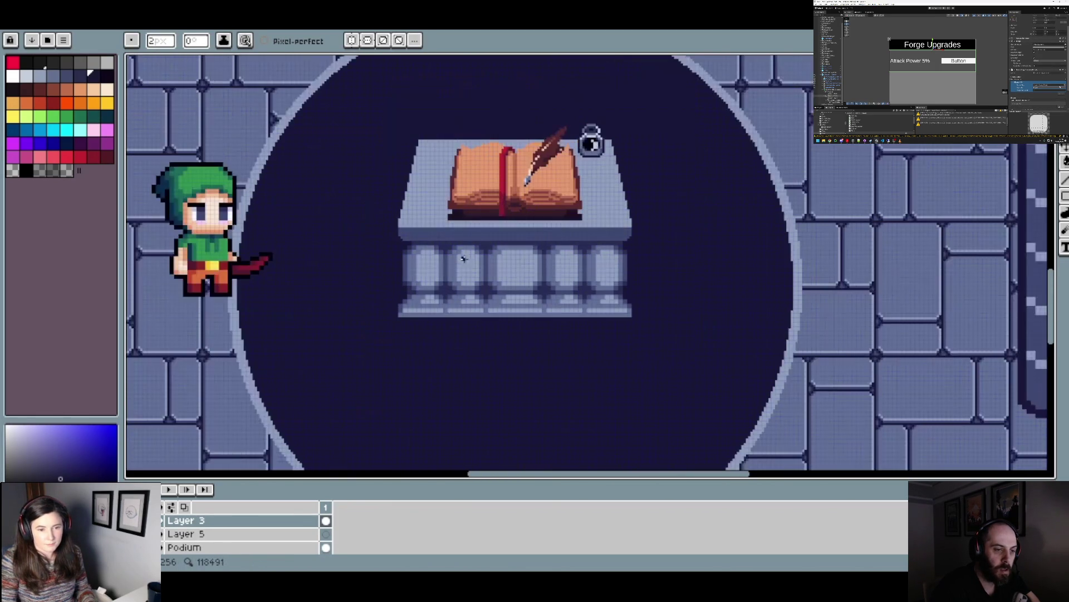
scroll(537, 277, "down", 2)
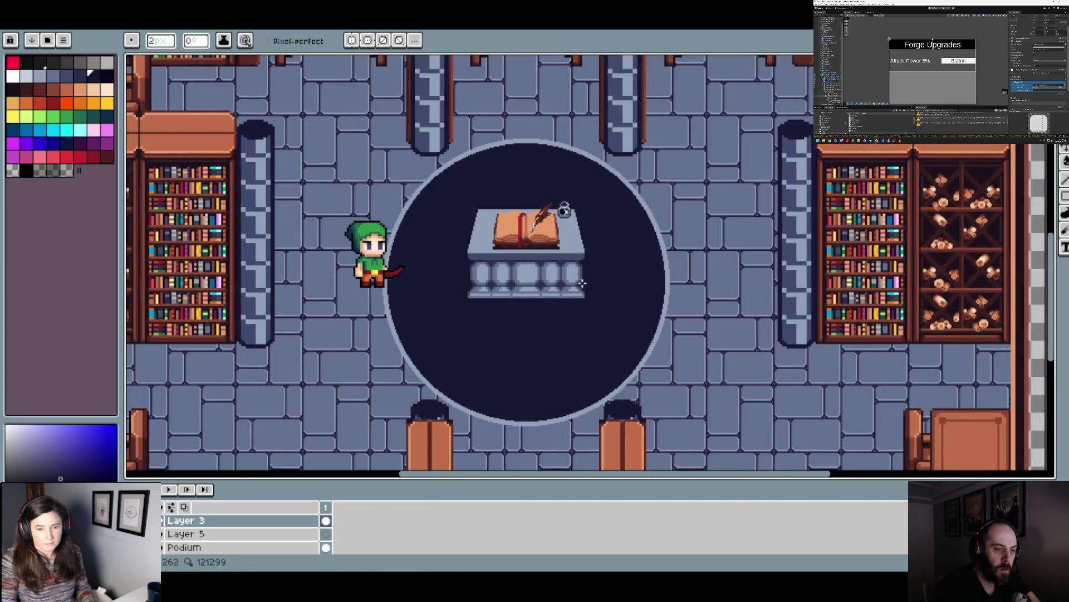
scroll(596, 265, "up", 3)
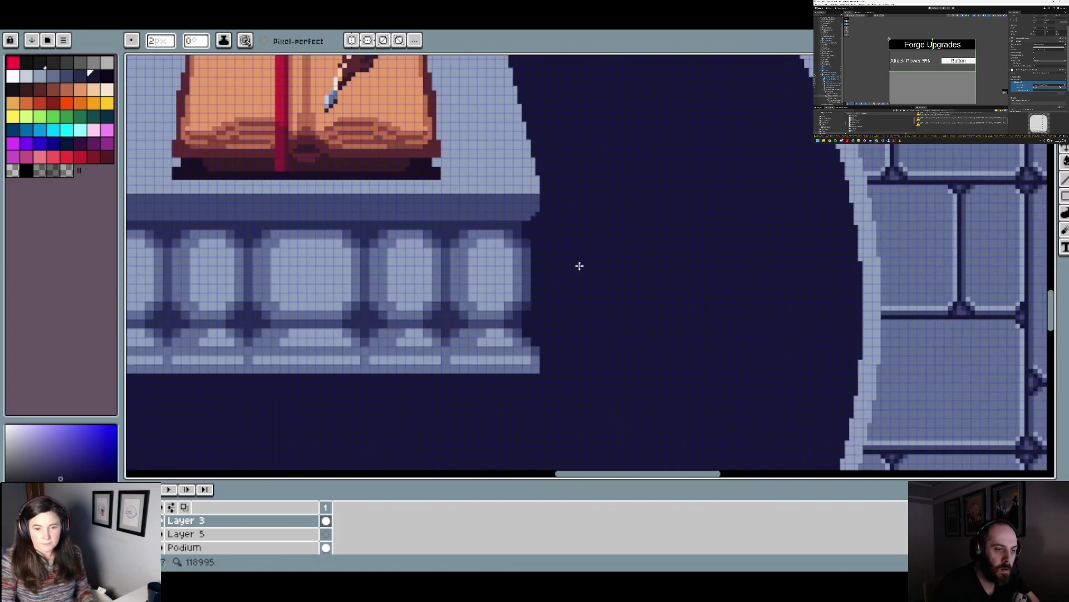
scroll(567, 268, "down", 3)
scroll(452, 253, "up", 4)
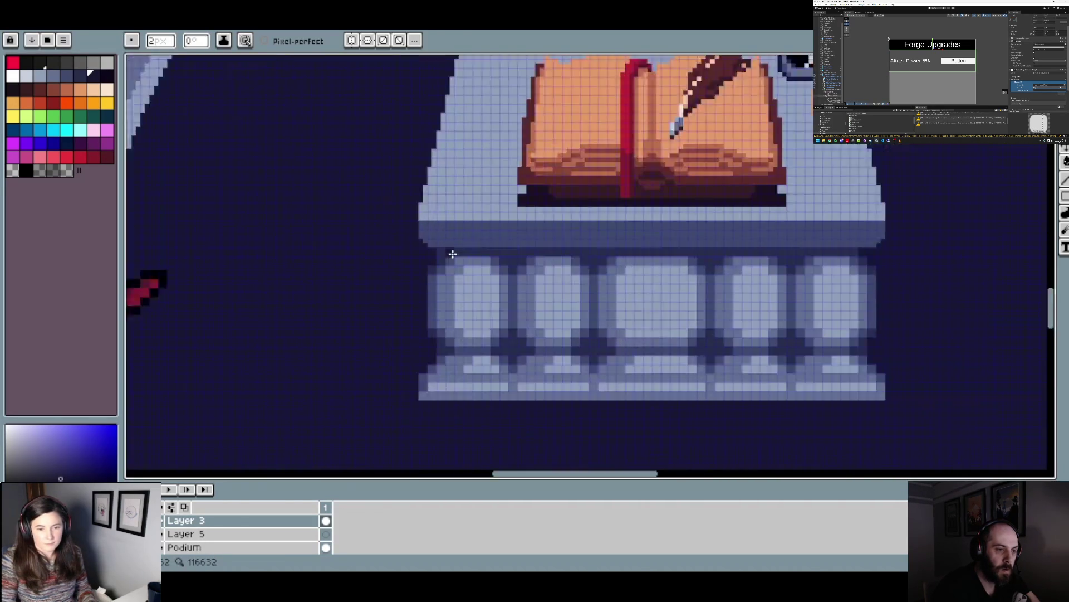
scroll(437, 253, "down", 3)
scroll(543, 304, "down", 2)
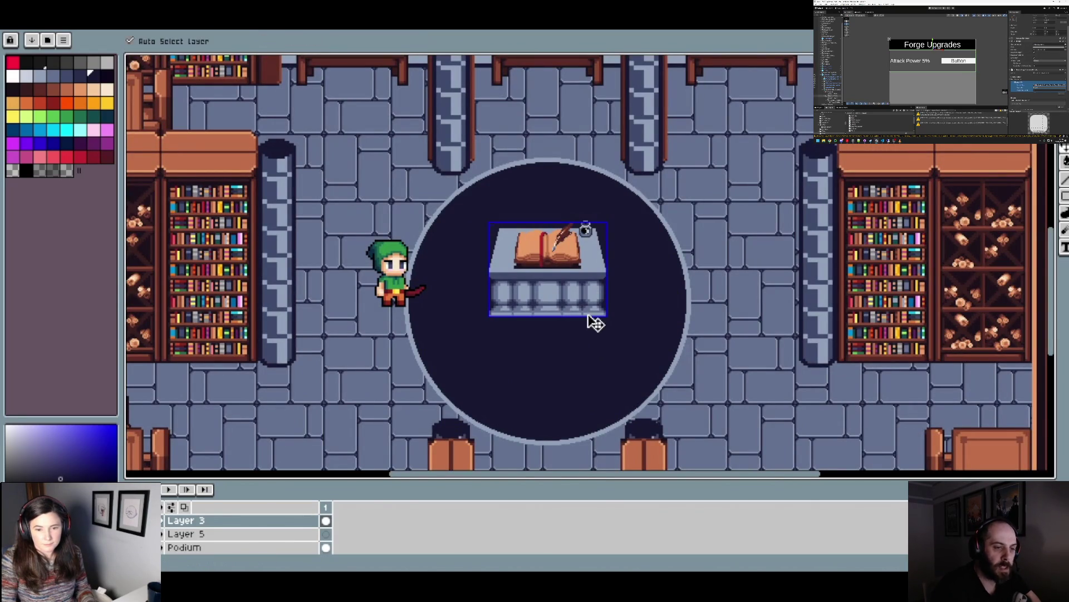
scroll(638, 290, "right", 2)
scroll(638, 290, "down", 1)
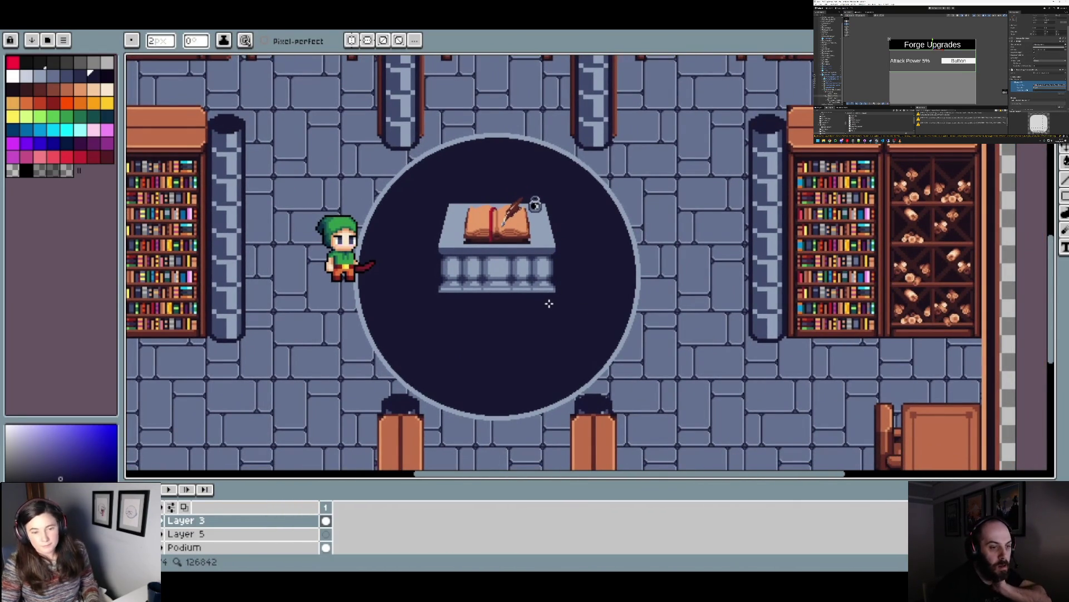
scroll(559, 286, "down", 2)
scroll(560, 286, "right", 1)
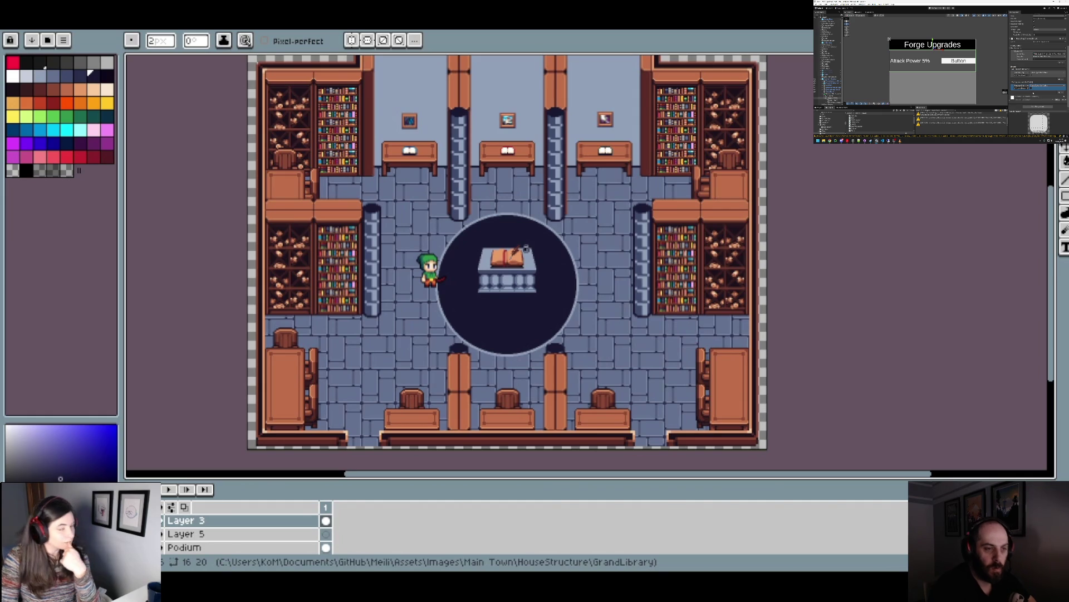
left_click_drag(538, 281, 477, 264)
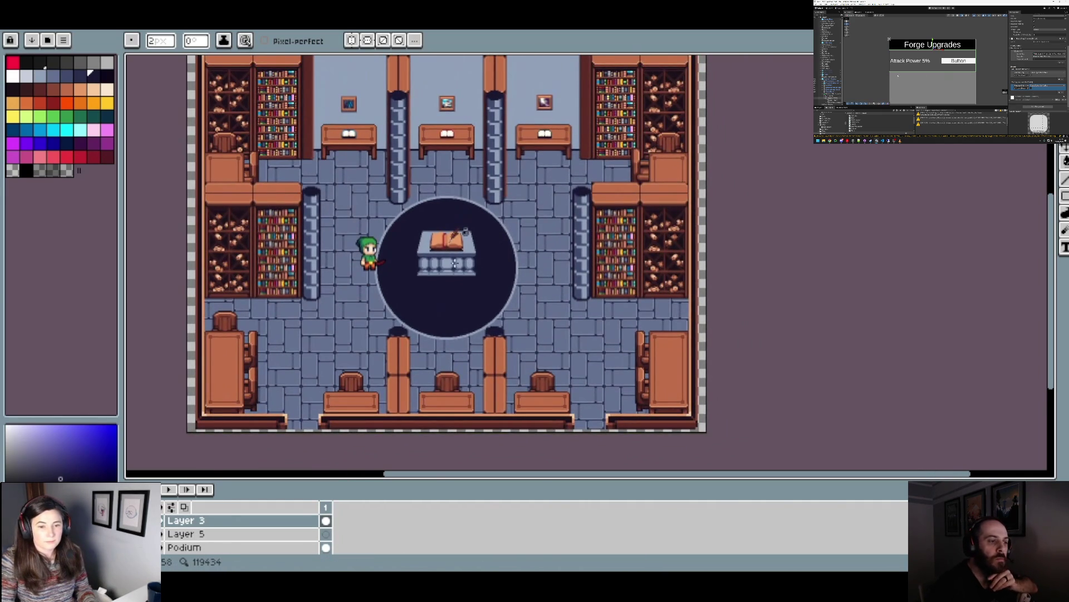
scroll(454, 263, "up", 2)
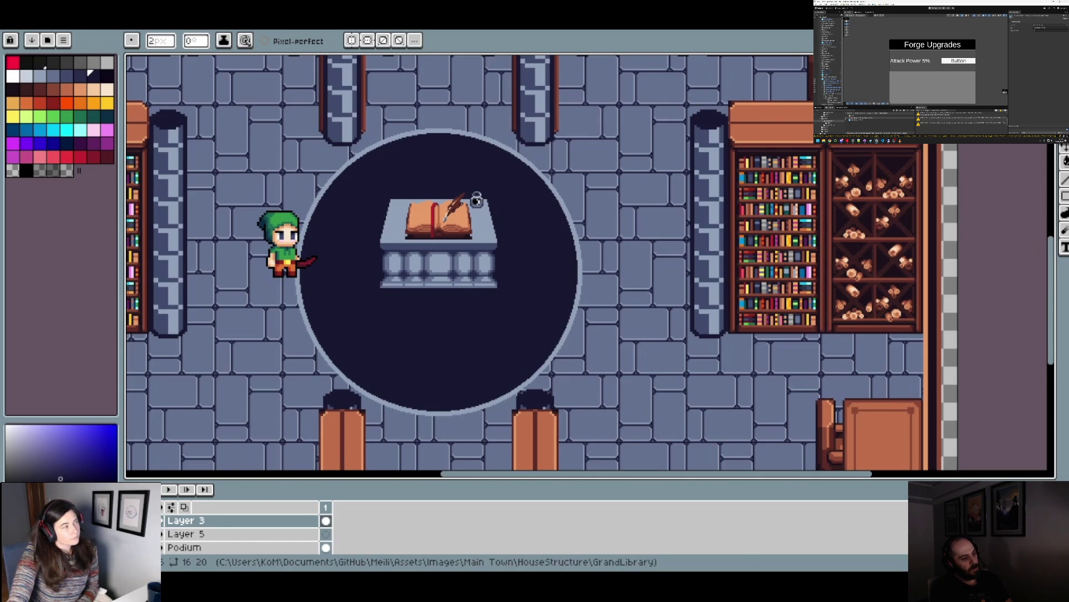
- Paint grey-blue shadow pixels down the book's left edge and just left of the book
scroll(423, 198, "up", 4)
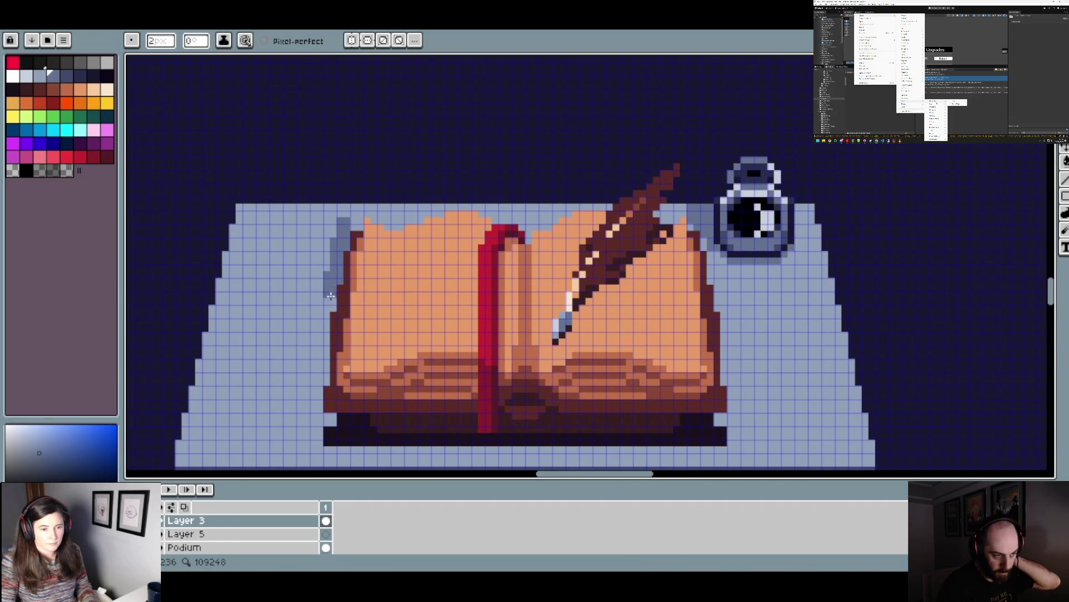
left_click_drag(331, 305, 319, 310)
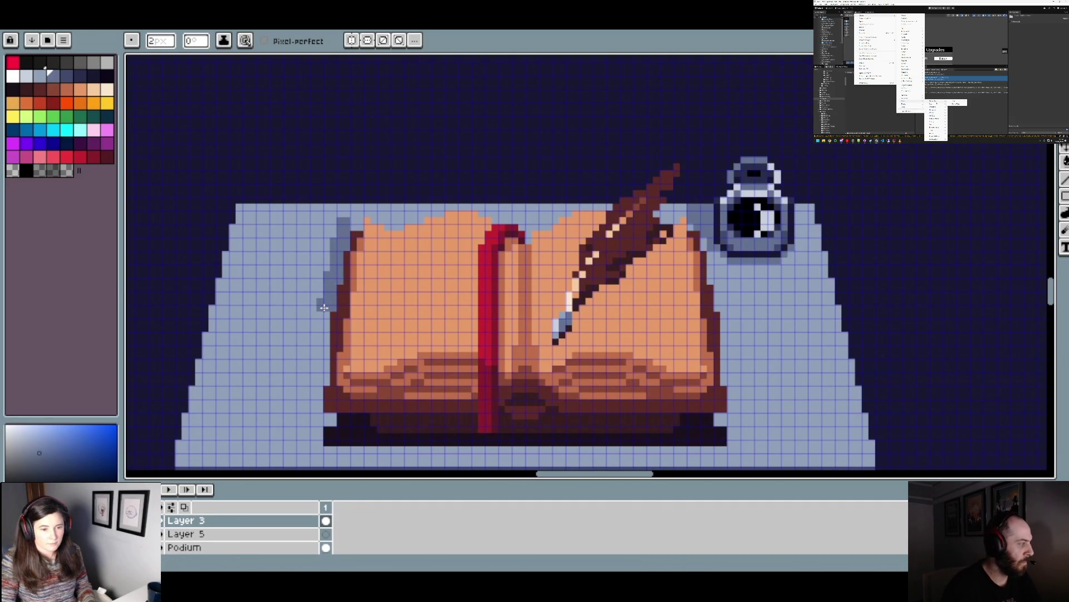
left_click_drag(318, 354, 319, 383)
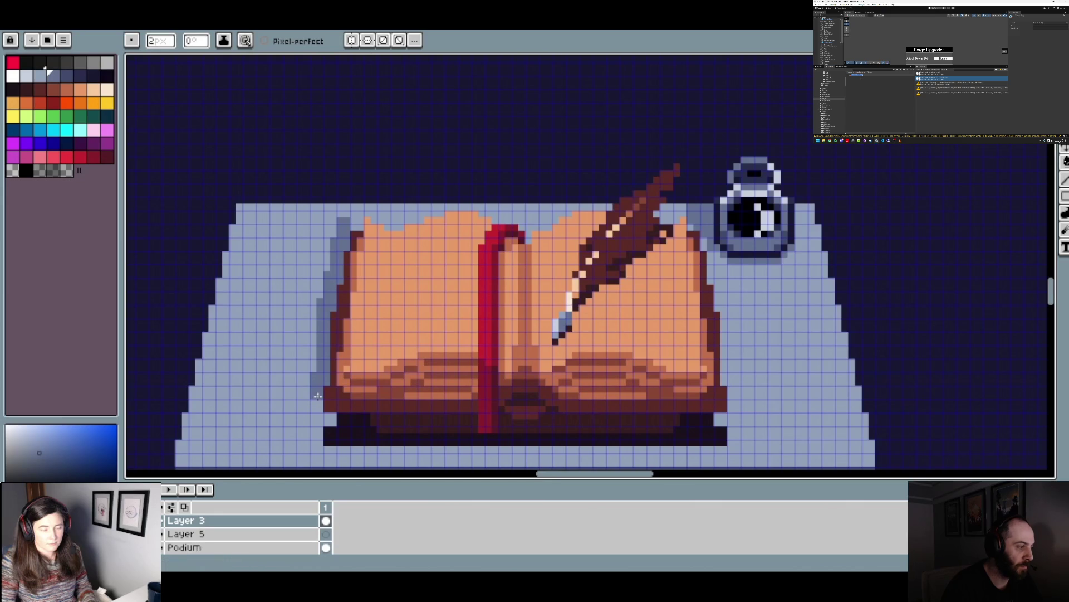
scroll(362, 363, "down", 2)
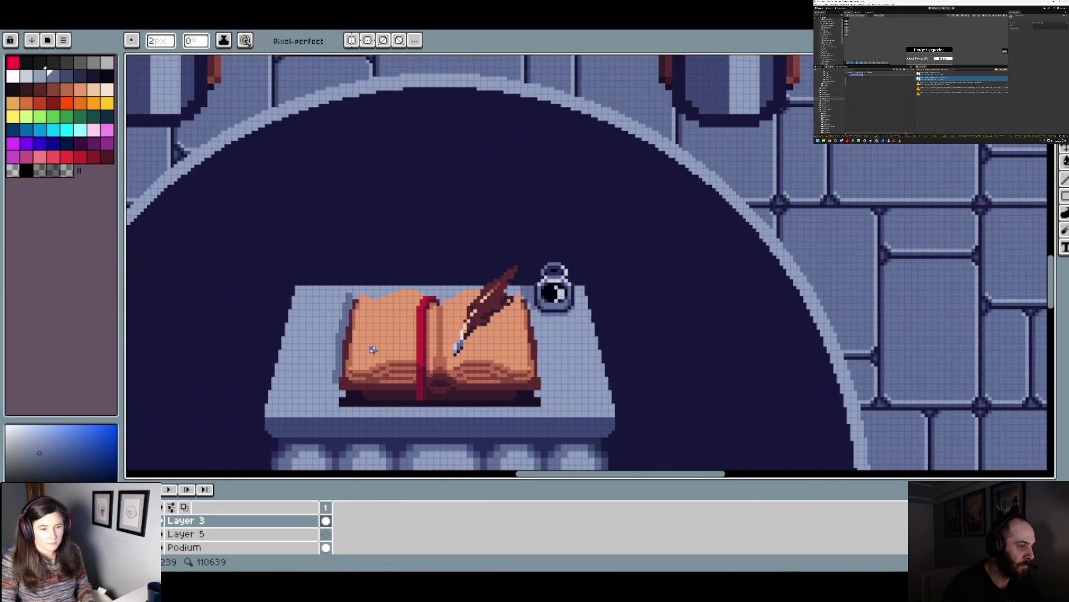
scroll(351, 290, "up", 1)
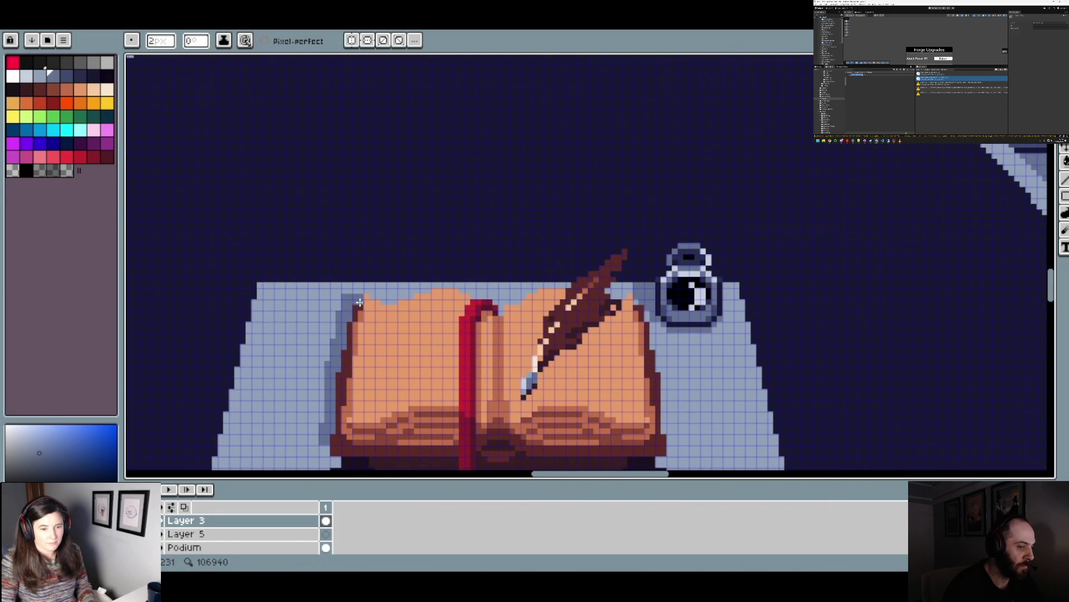
scroll(416, 339, "down", 1)
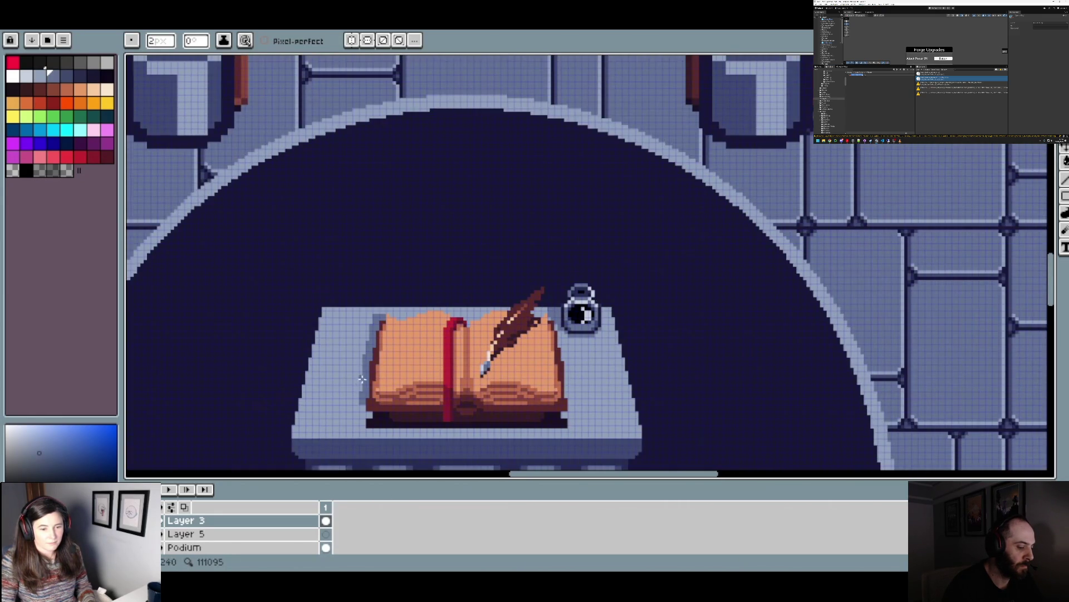
scroll(376, 387, "up", 1)
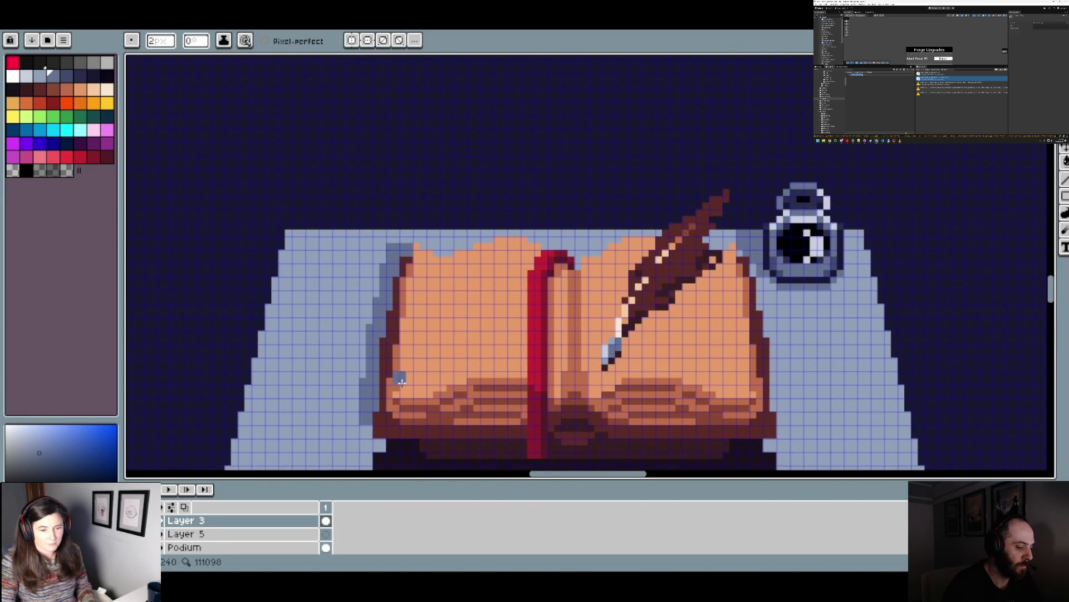
scroll(390, 379, "down", 2)
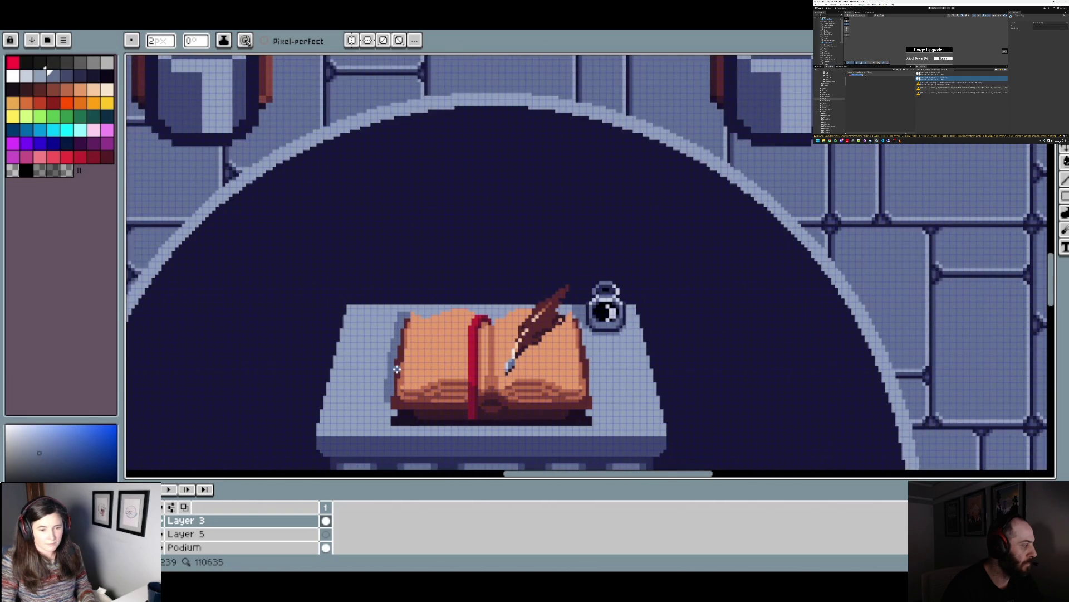
scroll(396, 369, "up", 1)
left_click_drag(388, 375, 379, 416)
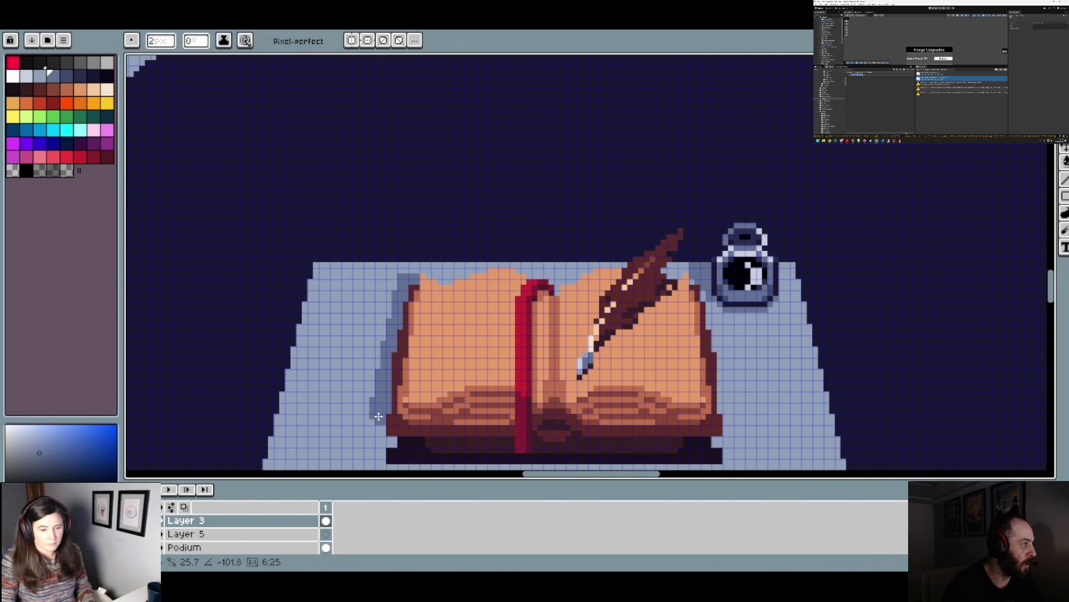
scroll(420, 377, "down", 2)
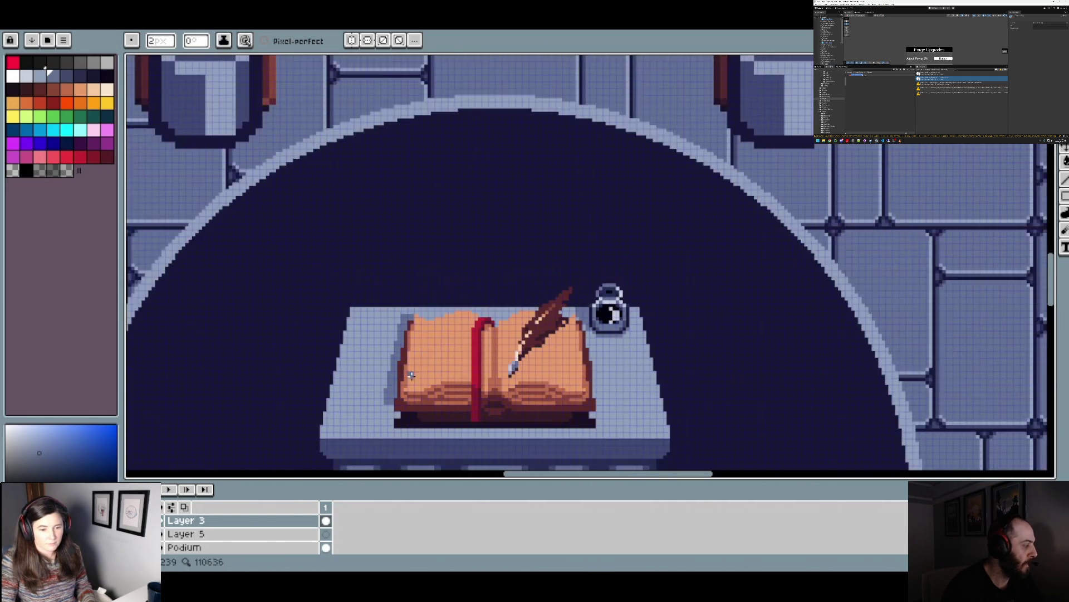
scroll(420, 377, "up", 2)
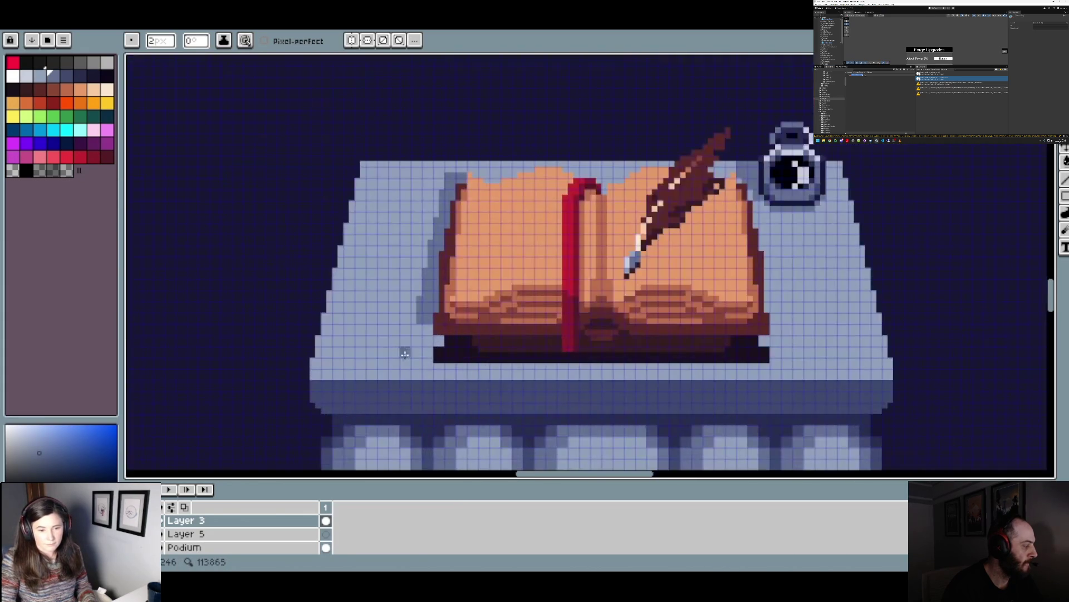
left_click_drag(446, 324, 442, 343)
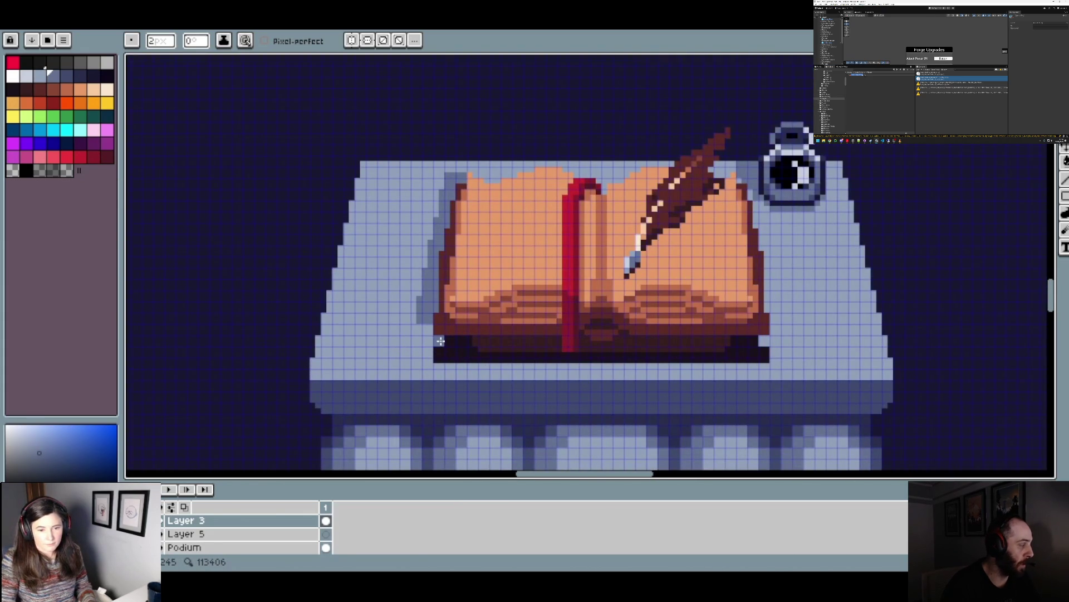
- Darken the podium beside the book's lower-left corner with a wider brush
key("b")
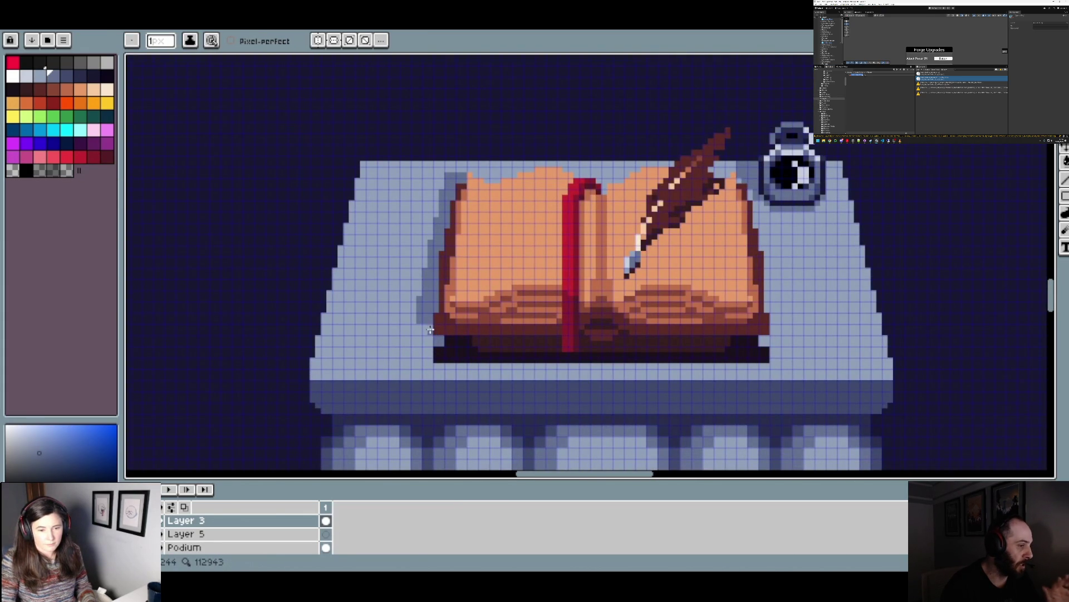
scroll(469, 343, "down", 3)
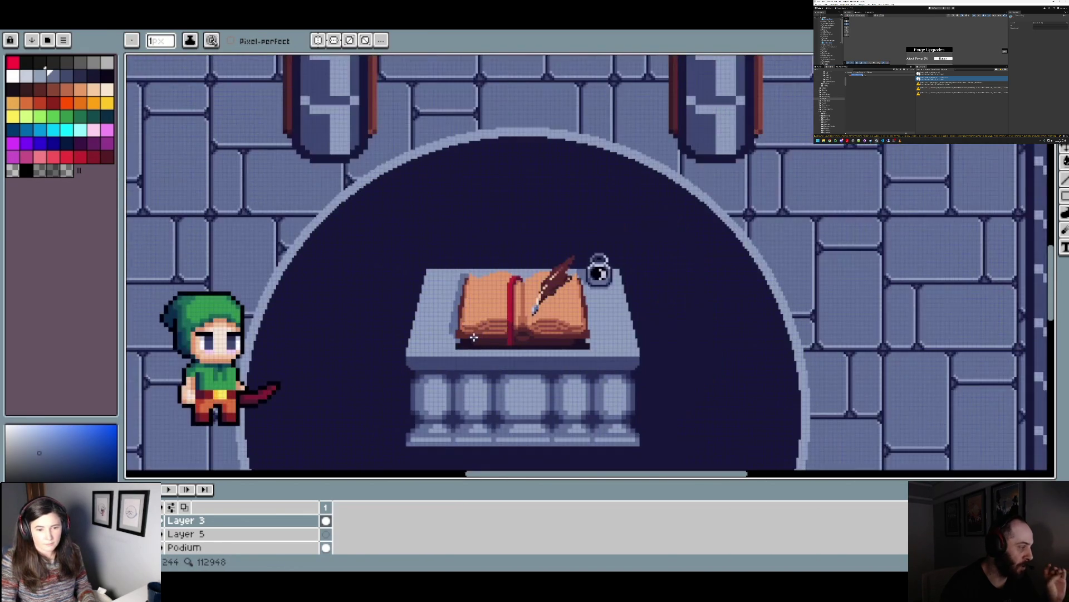
scroll(474, 337, "up", 3)
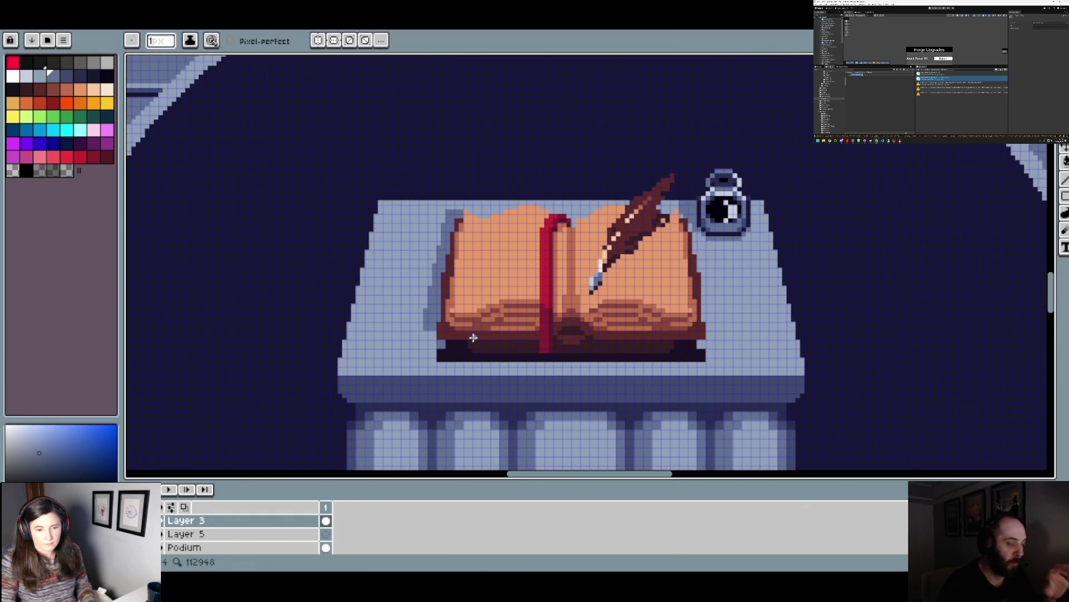
key("e")
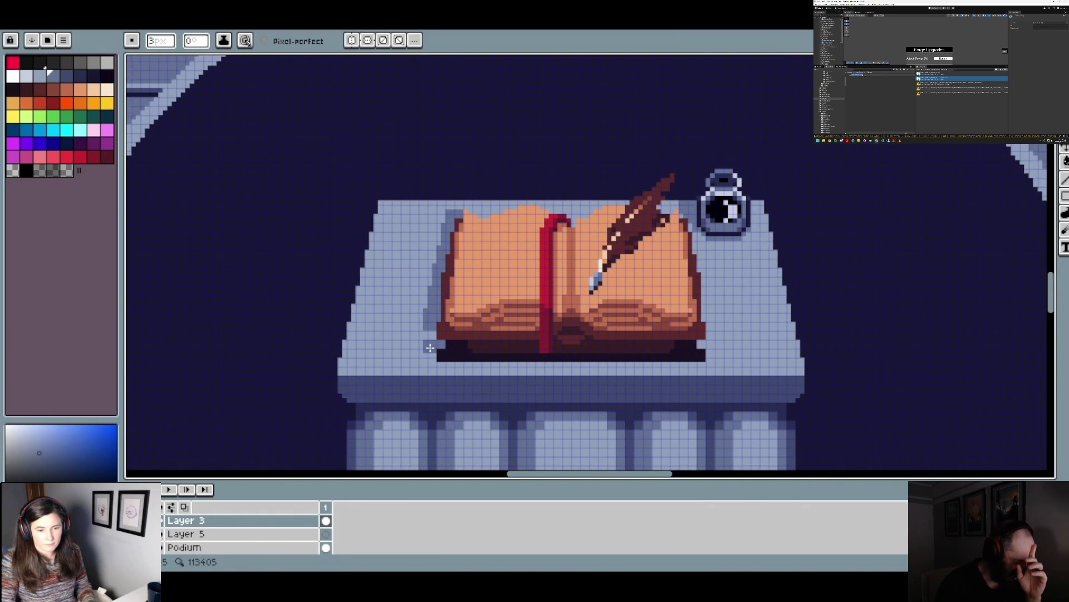
scroll(430, 348, "down", 3)
scroll(431, 350, "up", 4)
key("ctrl")
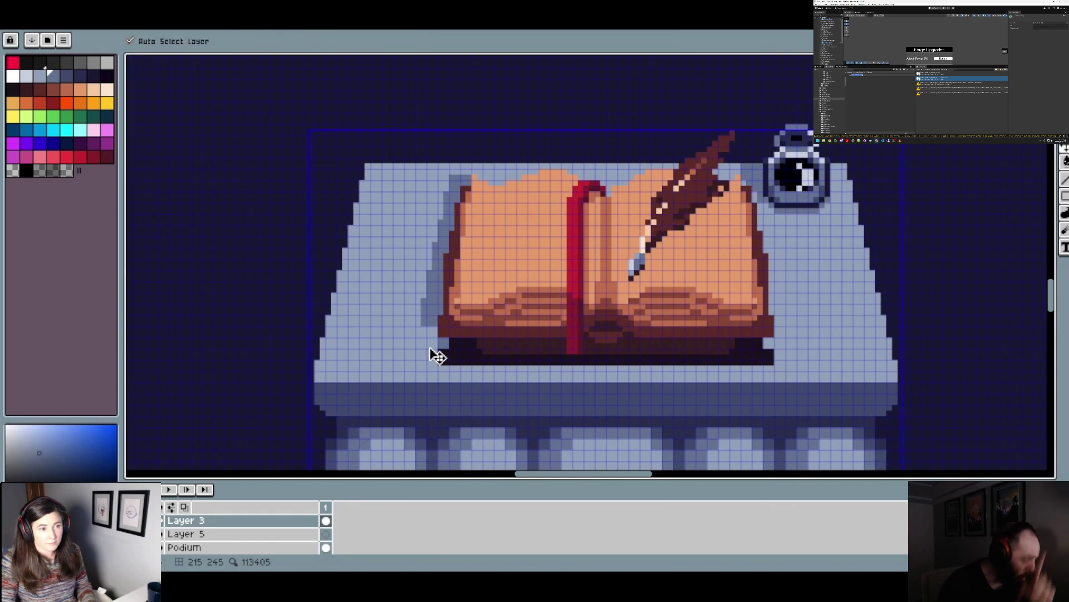
key("ctrl")
left_click_drag(434, 346, 434, 352)
scroll(434, 355, "down", 3)
scroll(513, 348, "up", 1)
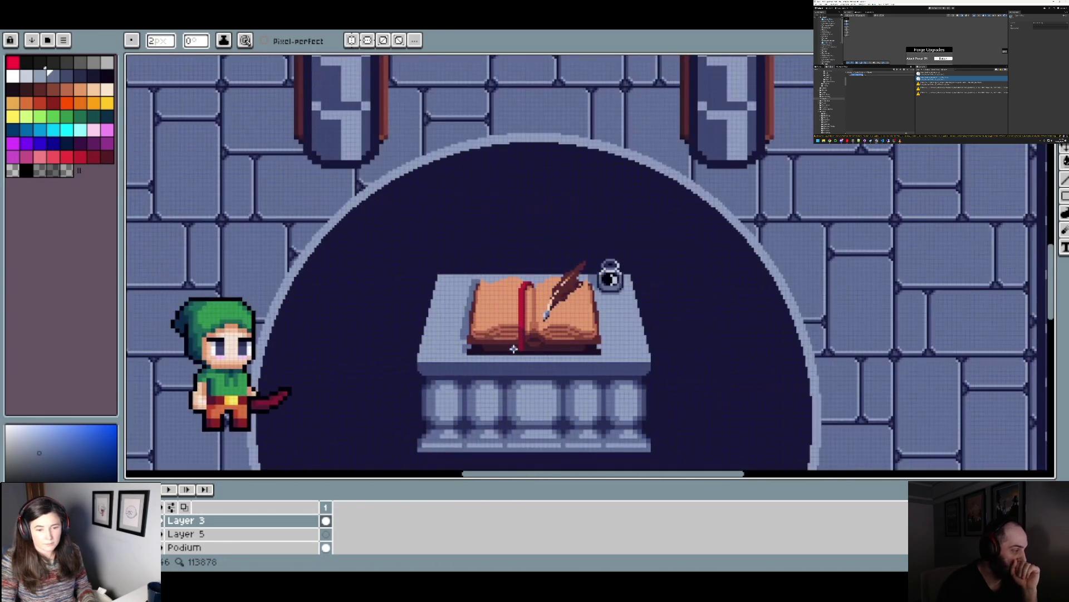
scroll(516, 346, "down", 2)
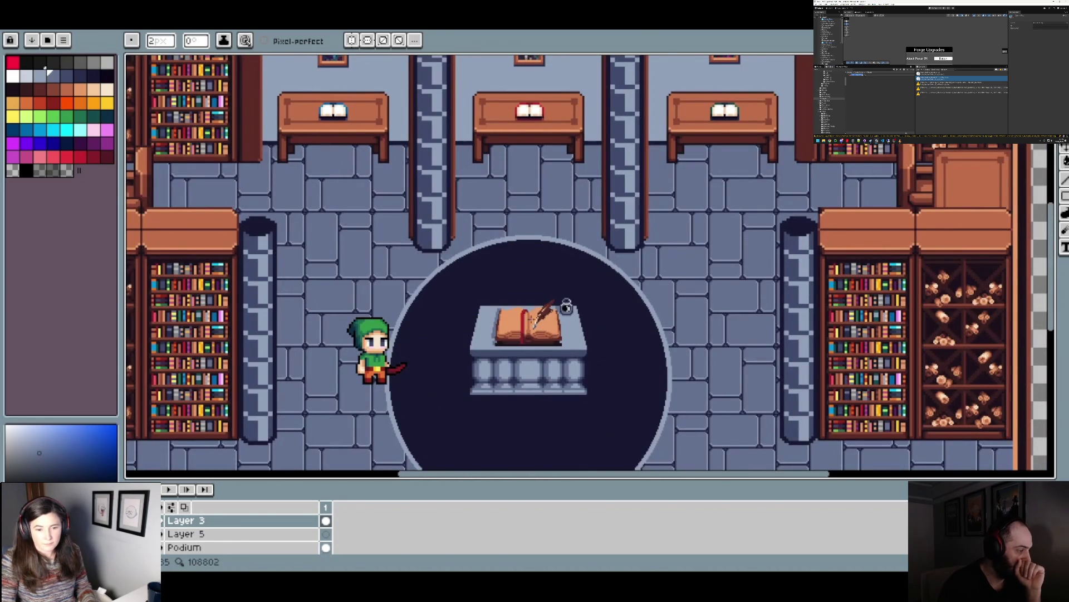
scroll(501, 312, "up", 4)
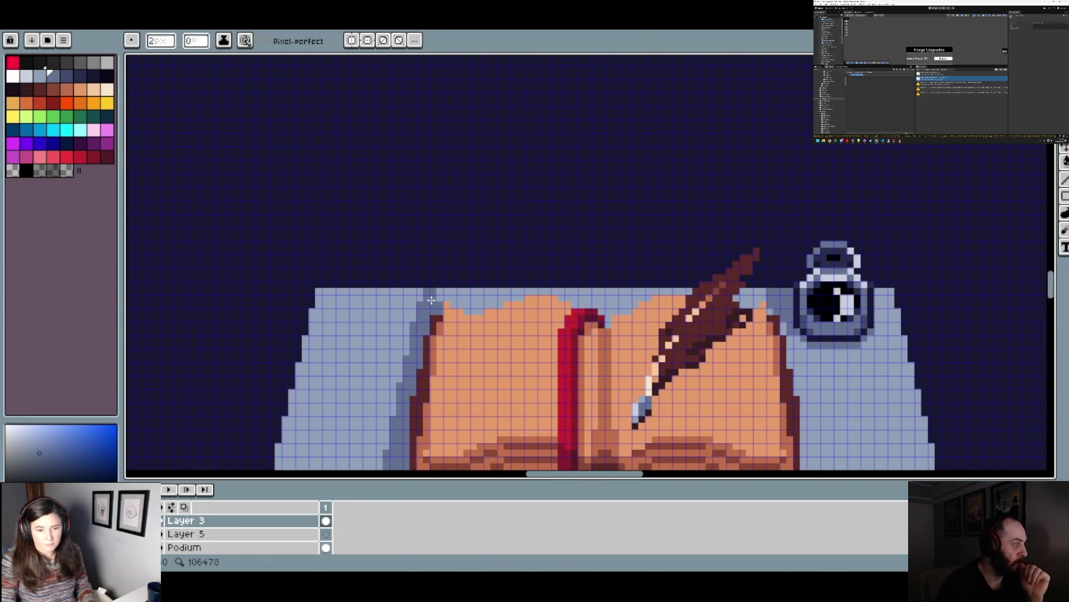
- Clear the selection and paint a darker shadow row along the book's top edge with the 1-pixel pencil
key("b")
key("ctrl+d")
scroll(427, 299, "up", 1)
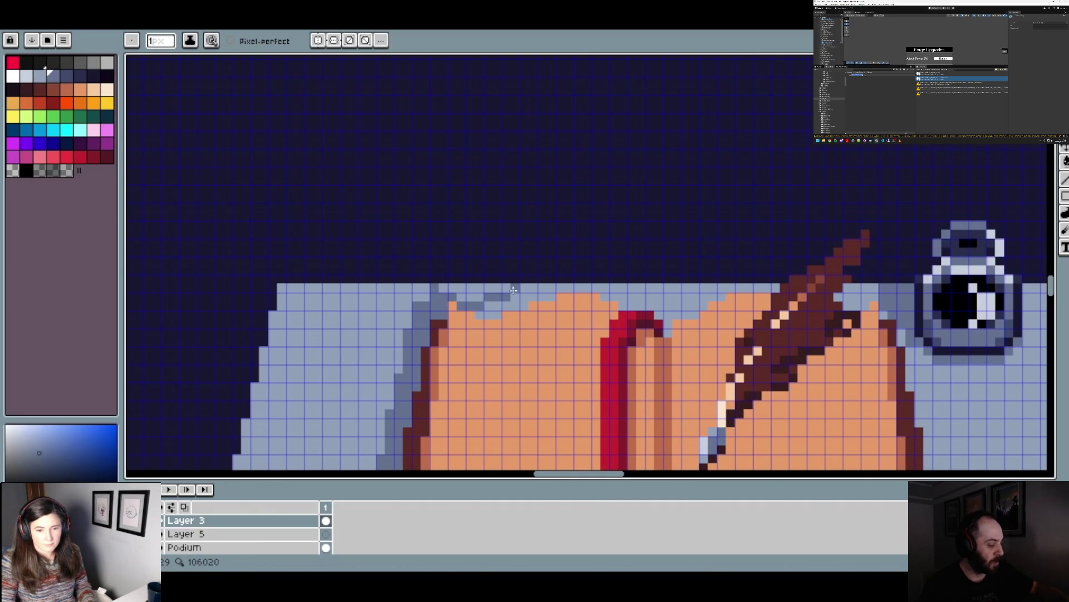
mouse_move(532, 289)
left_mouse_down()
mouse_move(600, 288)
mouse_move(483, 307)
left_mouse_up()
scroll(496, 311, "down", 2)
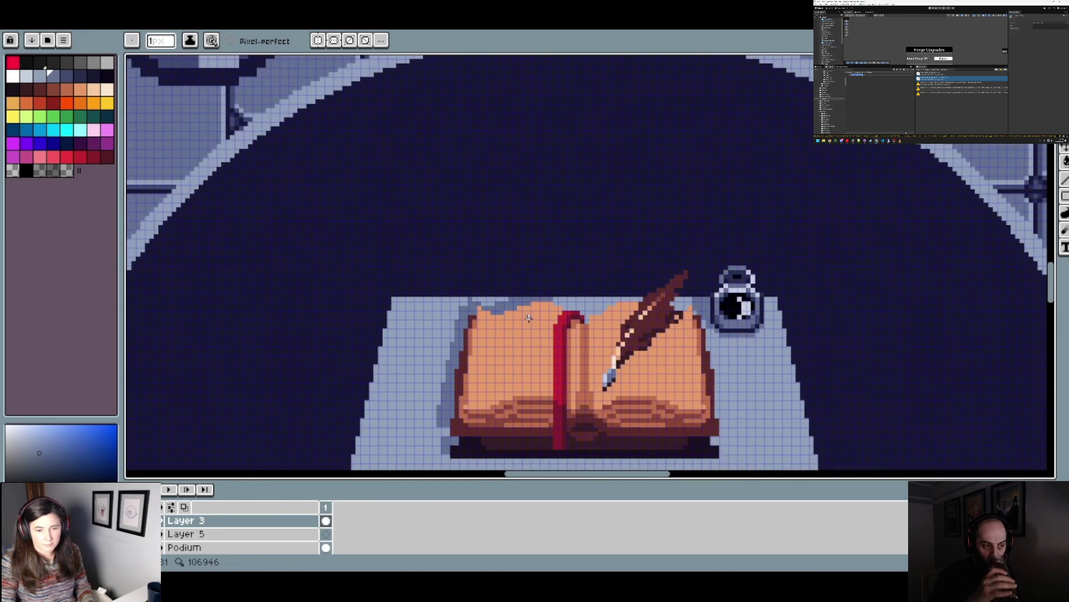
scroll(569, 321, "down", 2)
scroll(480, 310, "up", 5)
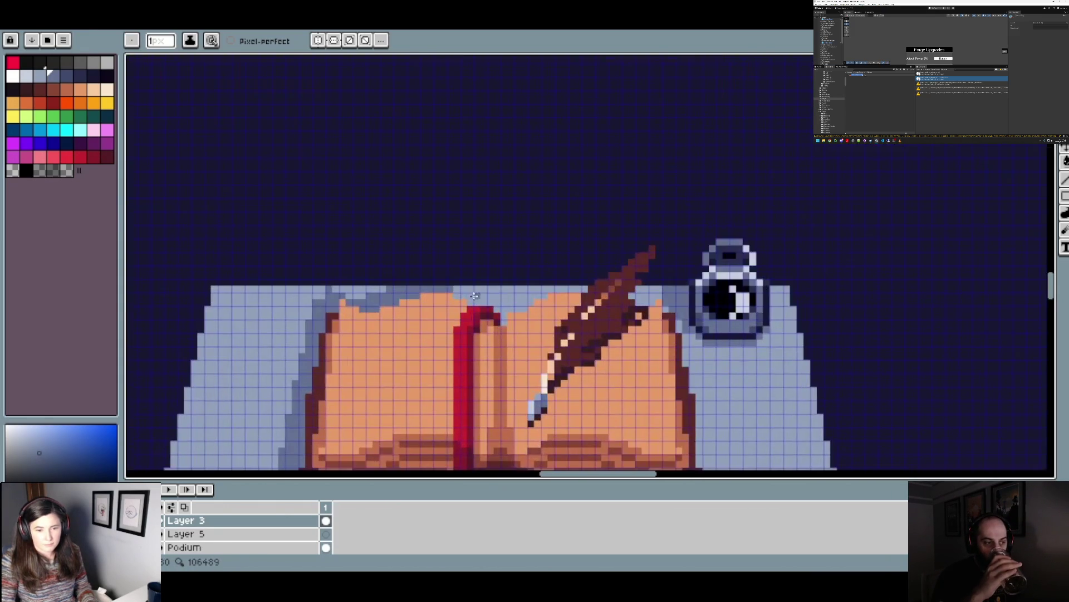
scroll(457, 294, "up", 1)
scroll(464, 279, "down", 2)
scroll(465, 281, "up", 2)
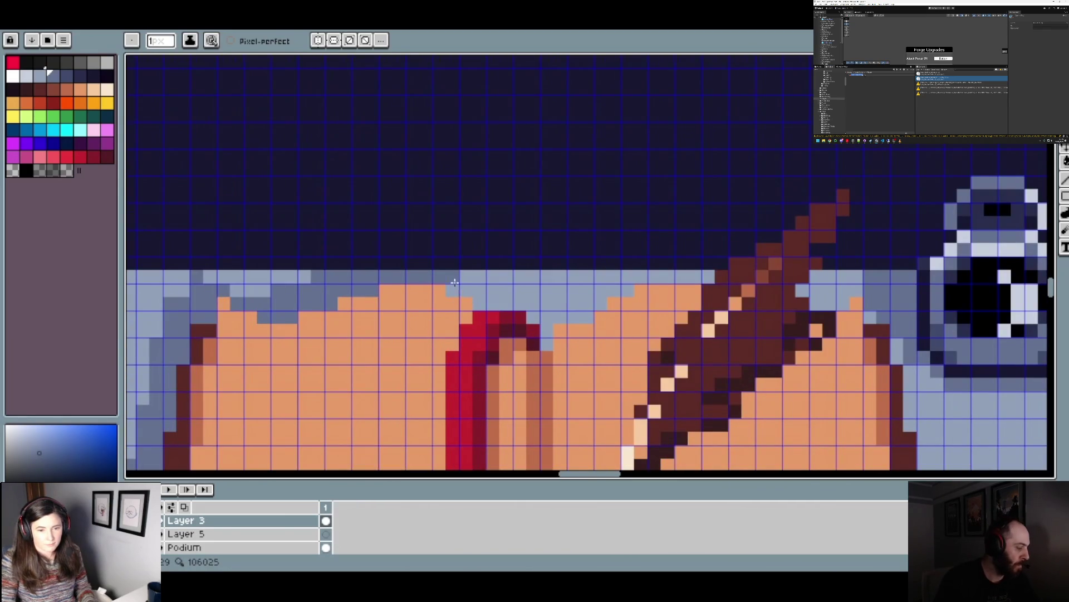
- Lengthen the dark blue-grey shadow across the book's top edge and darken one more pixel there
mouse_move(466, 286)
left_mouse_down()
mouse_move(507, 289)
mouse_move(479, 303)
left_mouse_up()
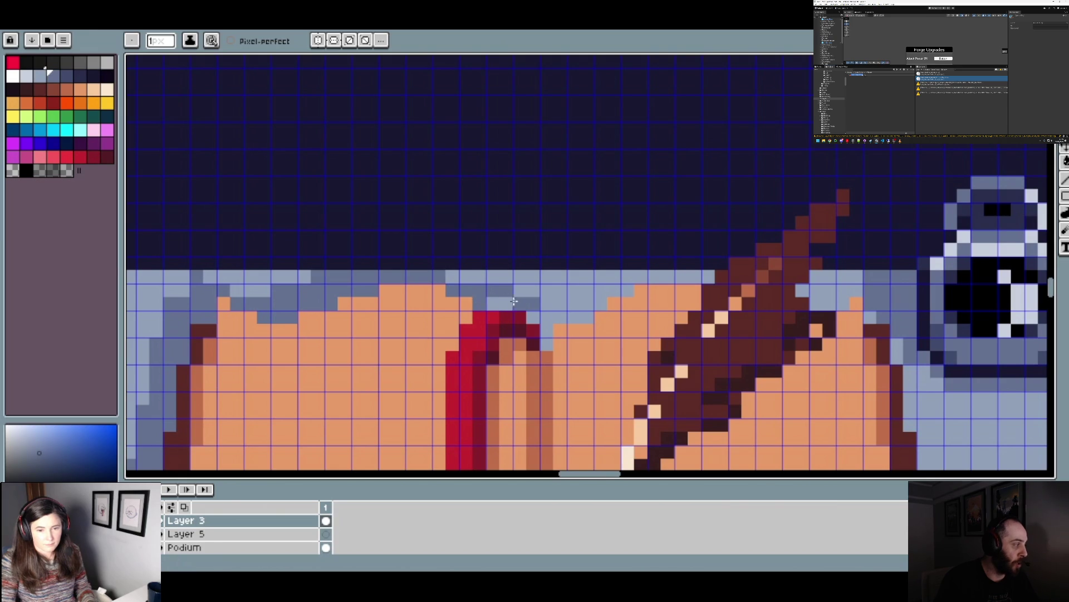
scroll(534, 307, "down", 3)
scroll(538, 313, "up", 3)
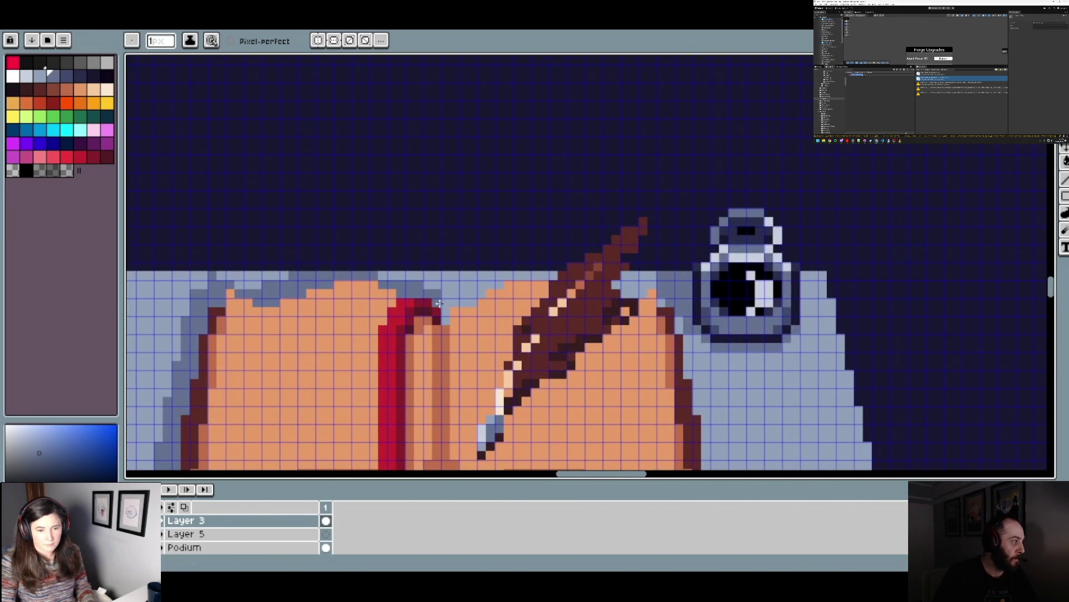
scroll(446, 313, "down", 3)
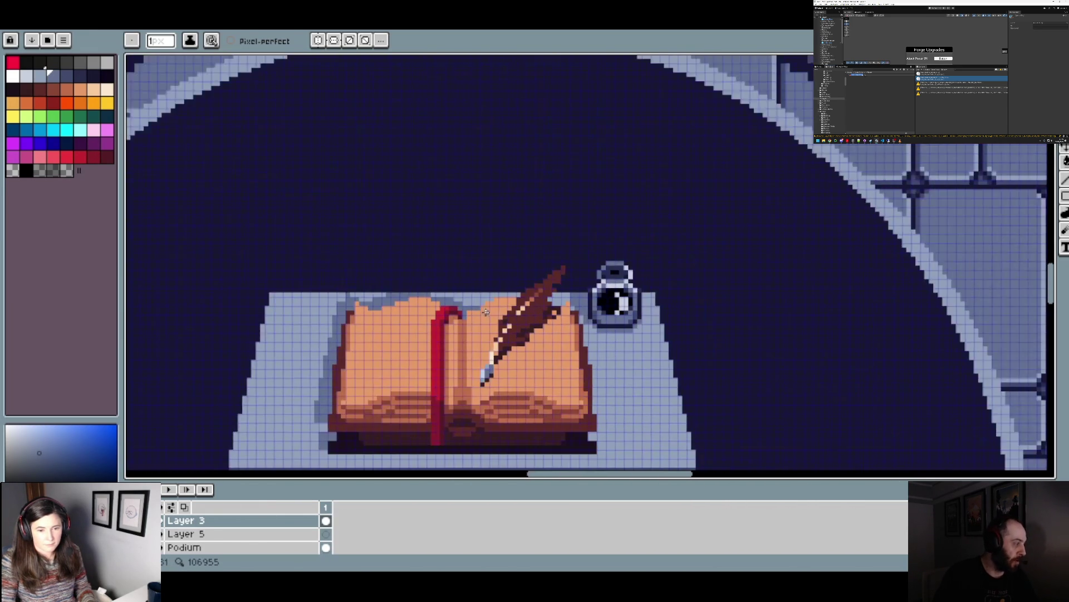
scroll(469, 296, "up", 3)
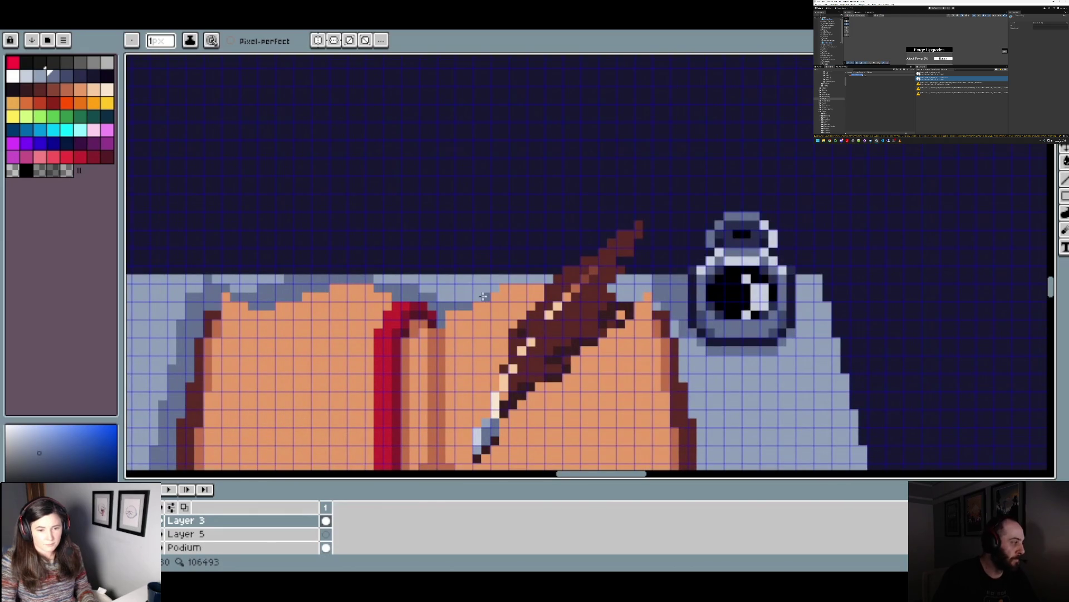
scroll(478, 296, "up", 1)
left_click(463, 296)
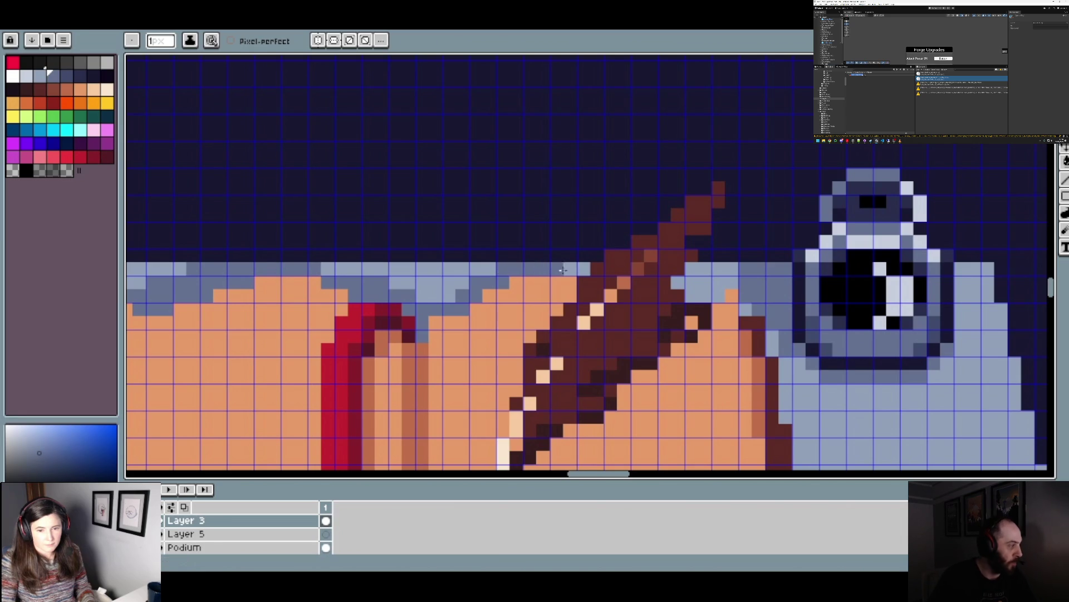
scroll(585, 272, "down", 3)
scroll(554, 279, "up", 1)
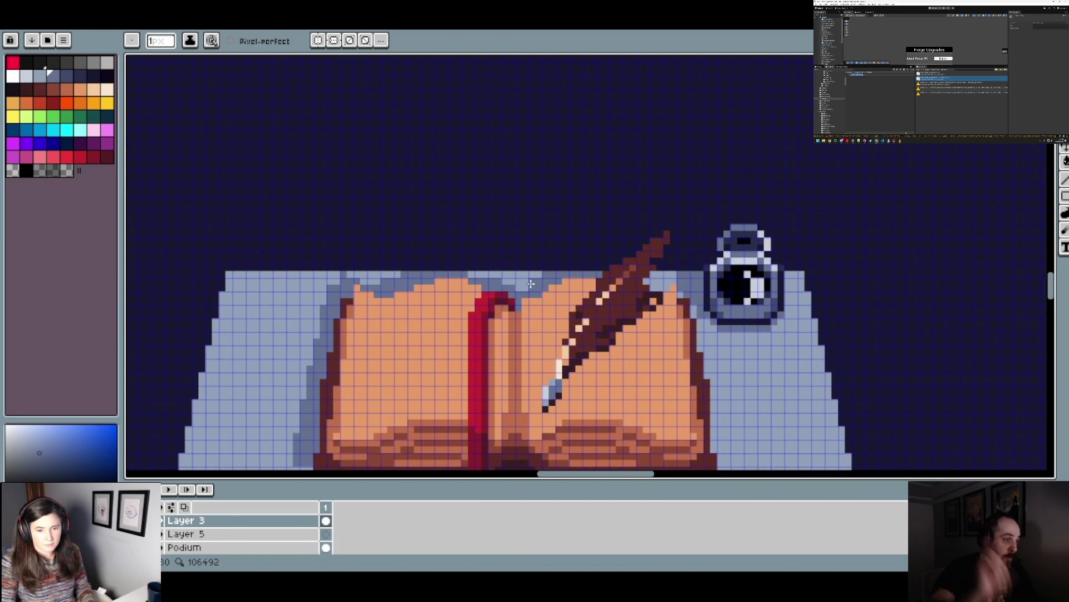
scroll(531, 284, "down", 1)
scroll(554, 284, "up", 2)
scroll(551, 281, "up", 1)
scroll(390, 268, "down", 1)
scroll(554, 275, "down", 2)
scroll(561, 276, "down", 1)
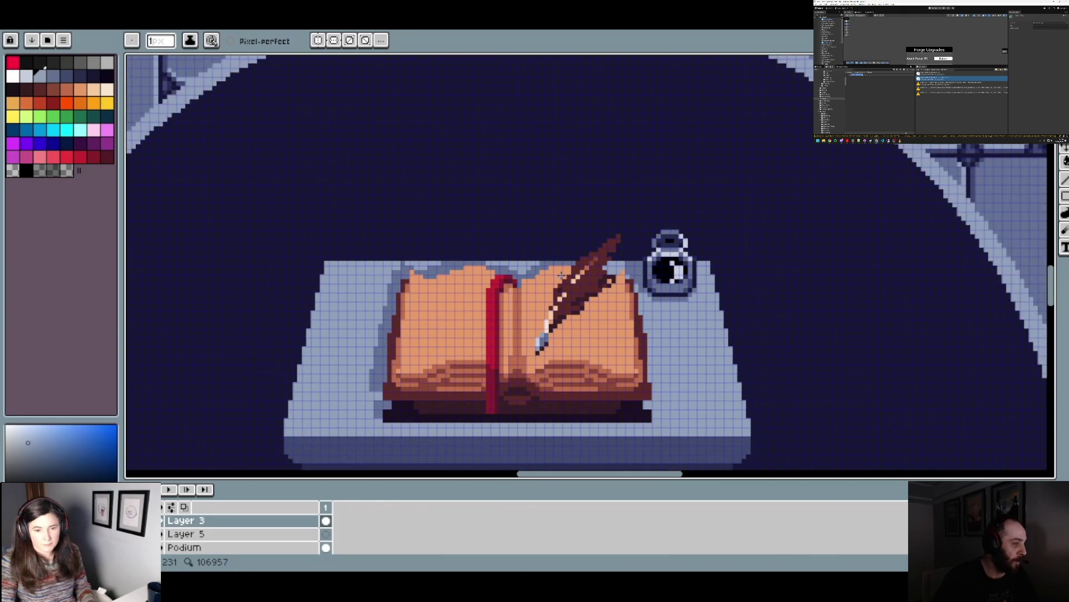
scroll(574, 287, "down", 1)
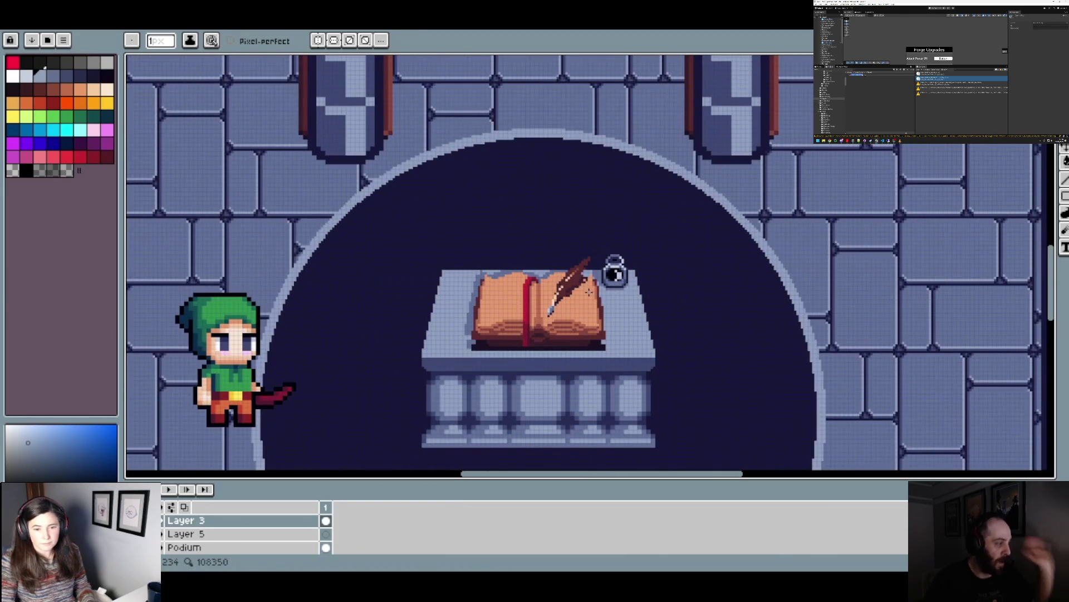
scroll(582, 295, "up", 3)
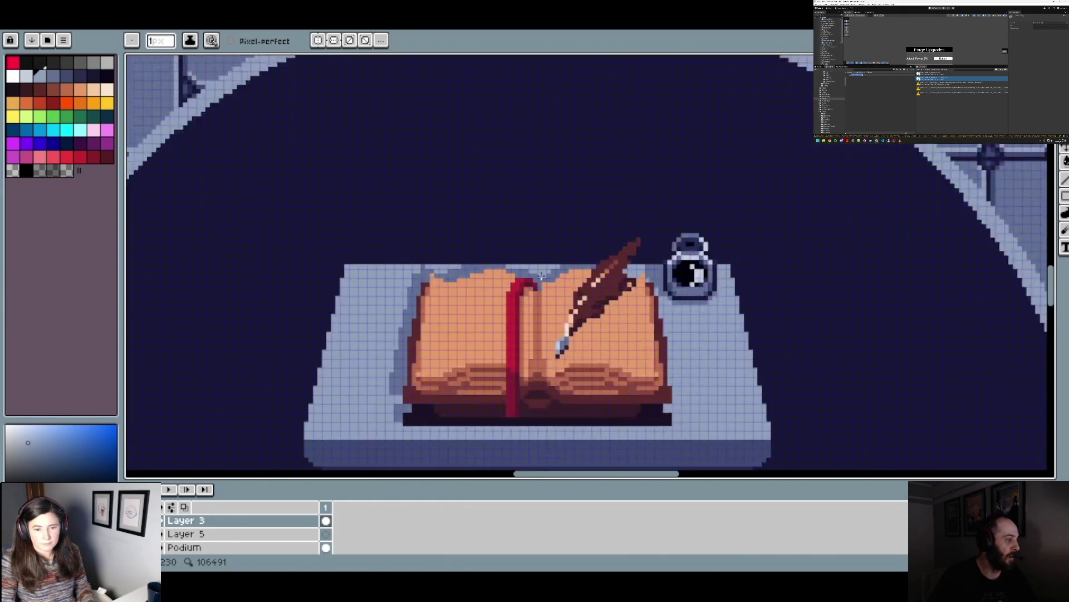
scroll(583, 271, "up", 1)
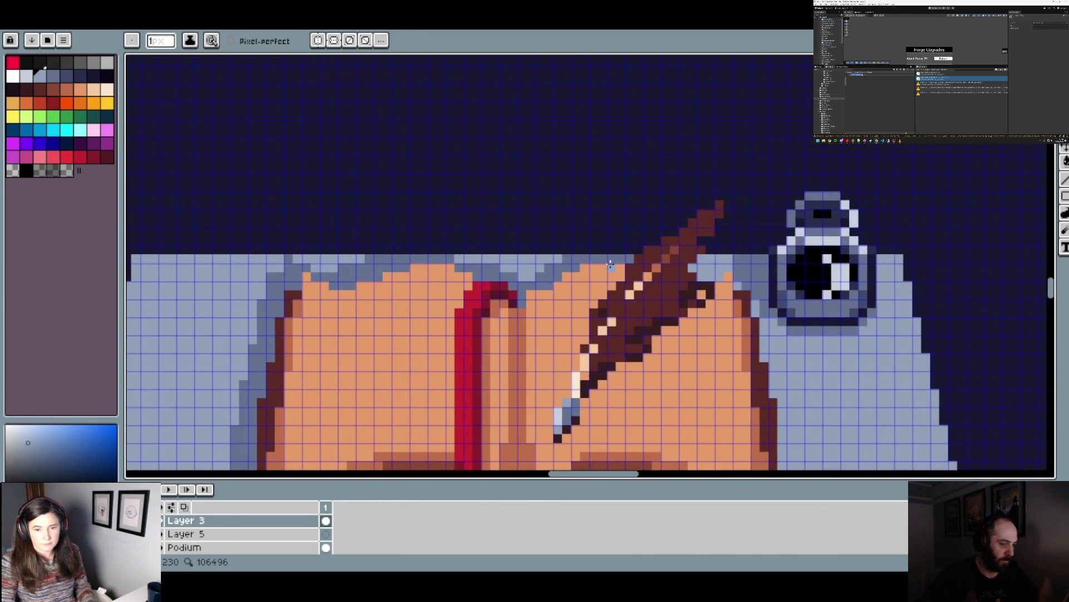
scroll(617, 264, "down", 3)
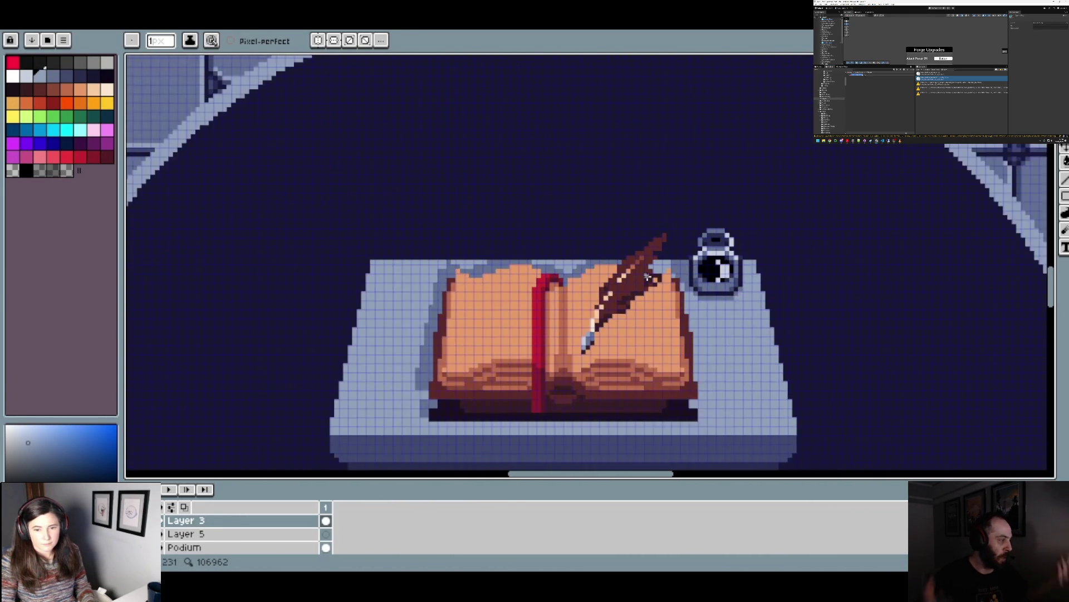
scroll(665, 266, "up", 2)
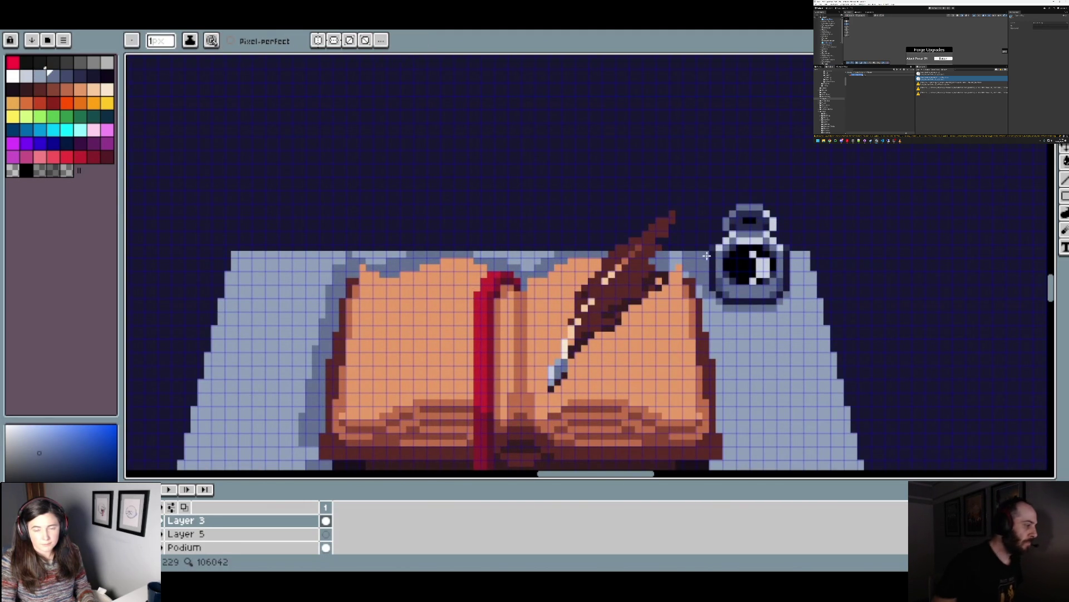
scroll(664, 265, "up", 2)
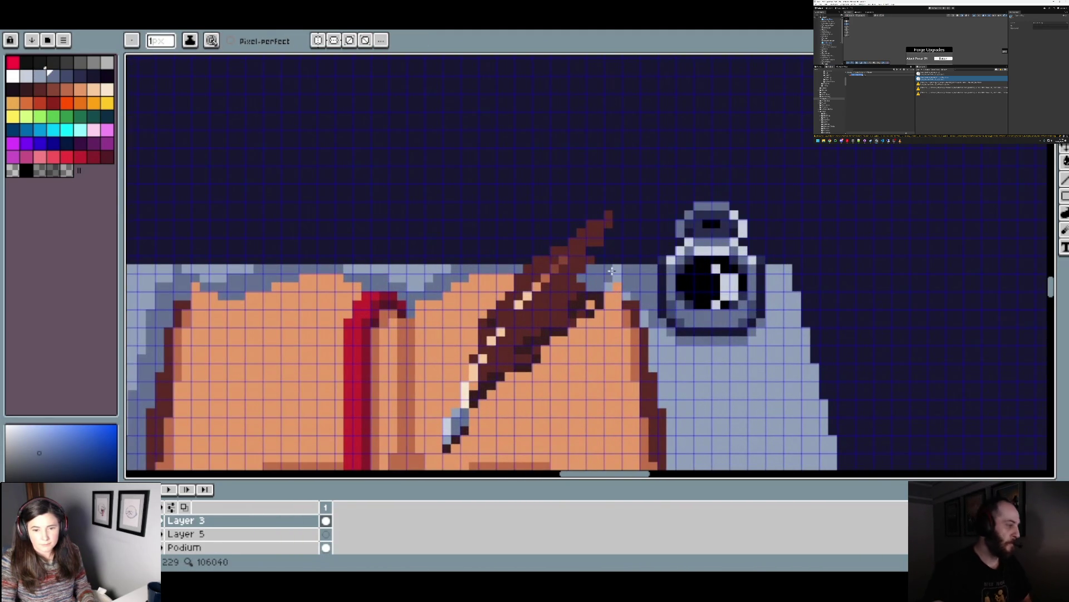
scroll(615, 267, "down", 3)
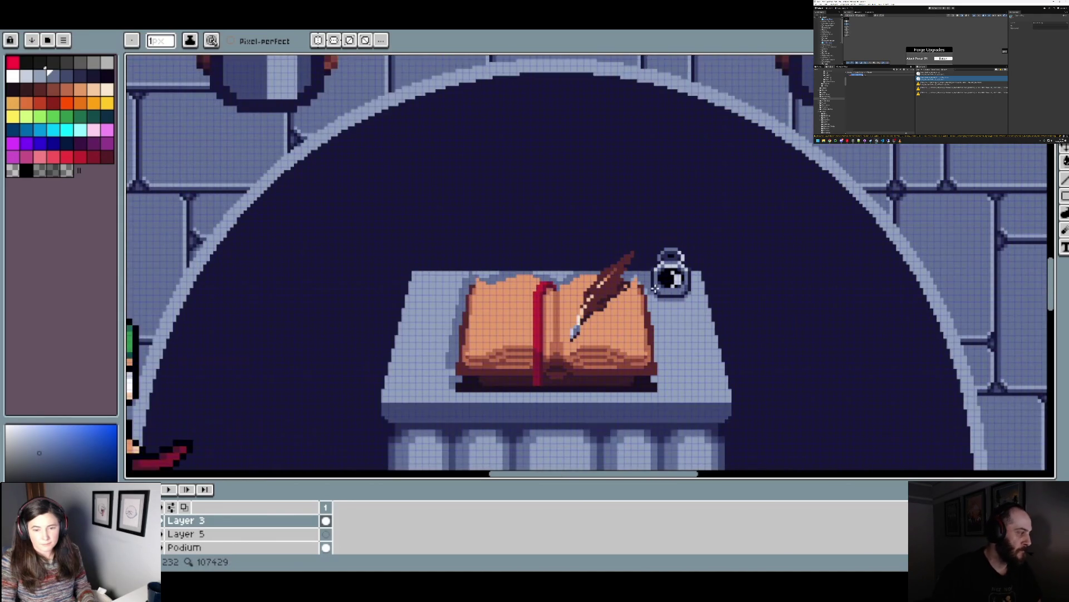
scroll(655, 289, "down", 2)
scroll(662, 282, "up", 3)
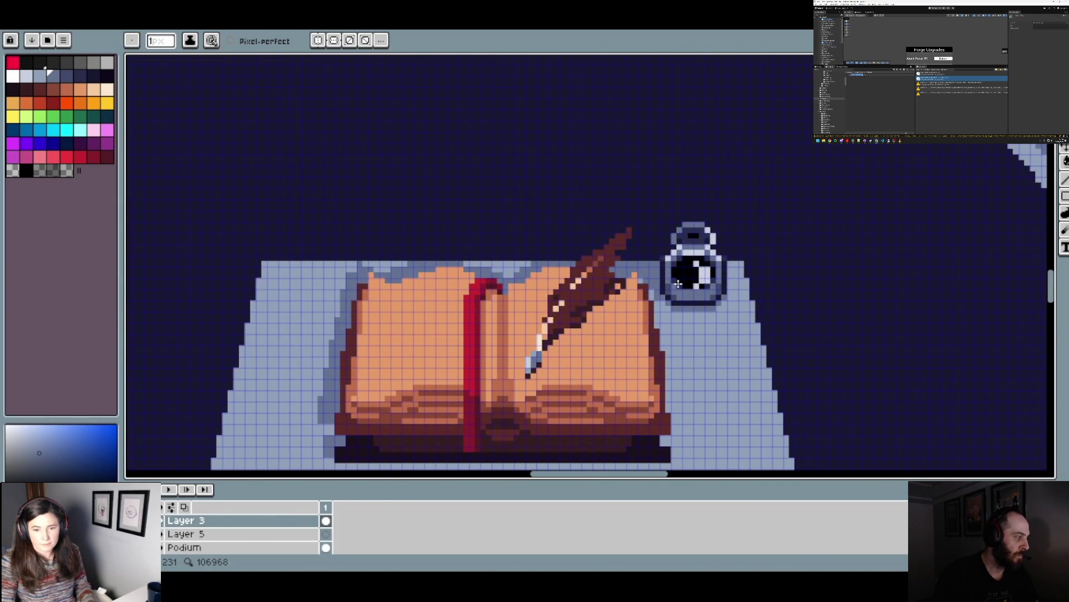
scroll(677, 284, "down", 2)
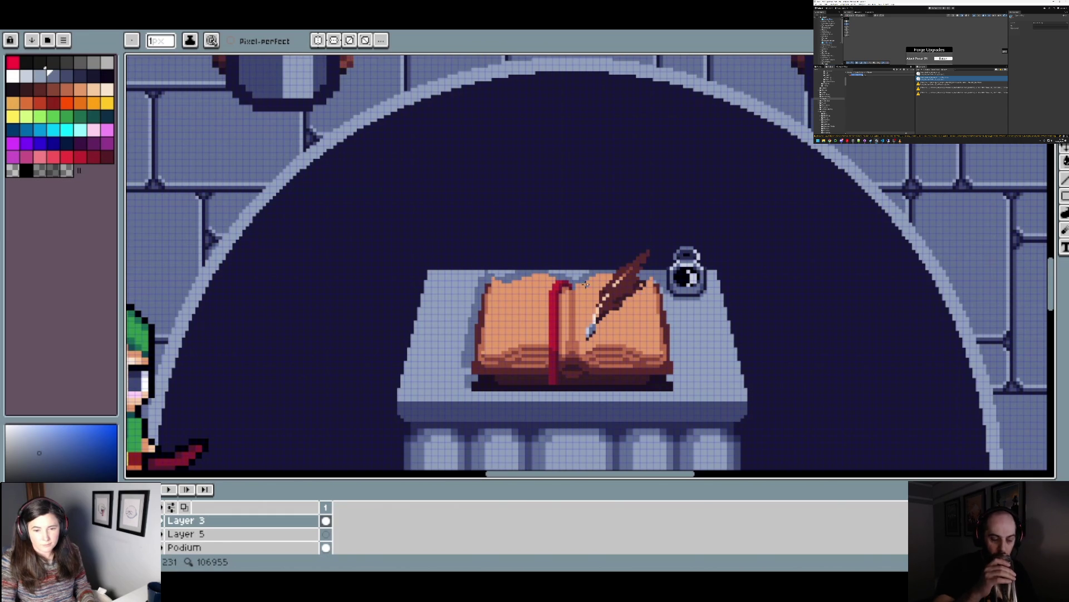
scroll(585, 284, "up", 2)
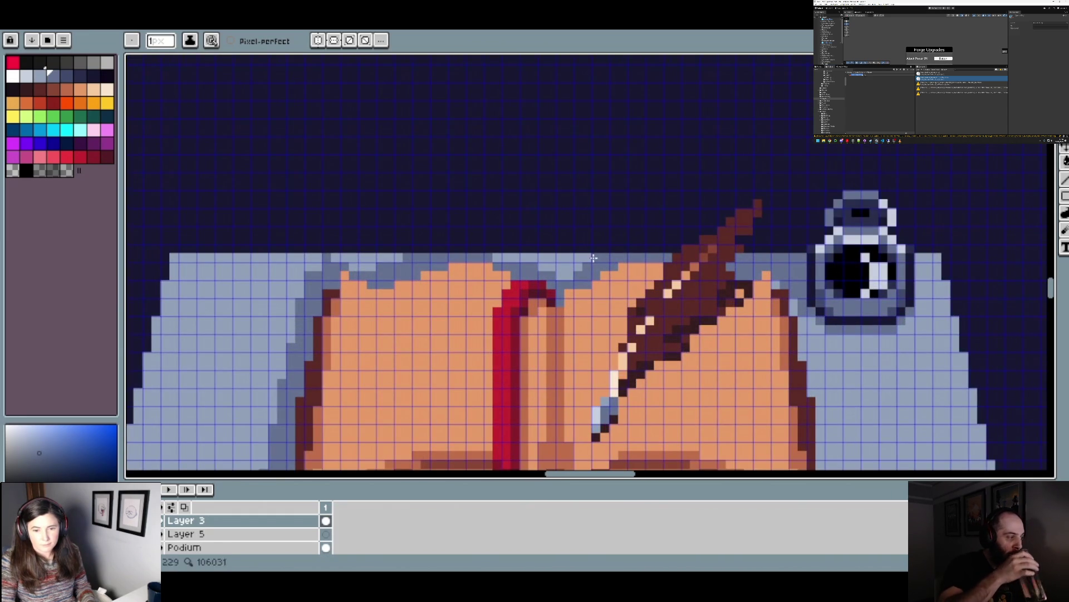
scroll(596, 281, "down", 3)
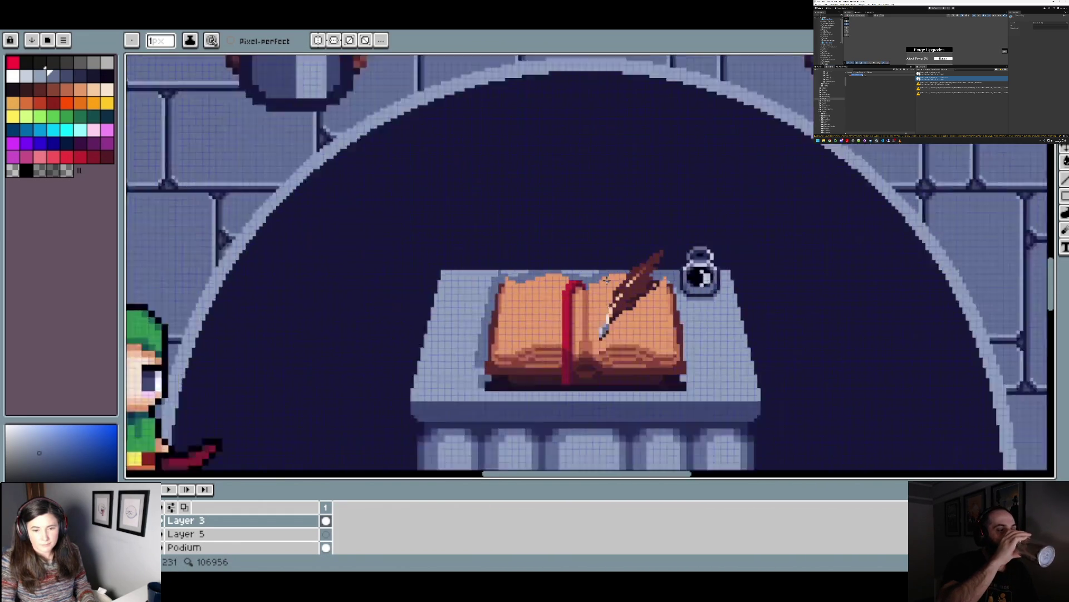
scroll(640, 289, "up", 2)
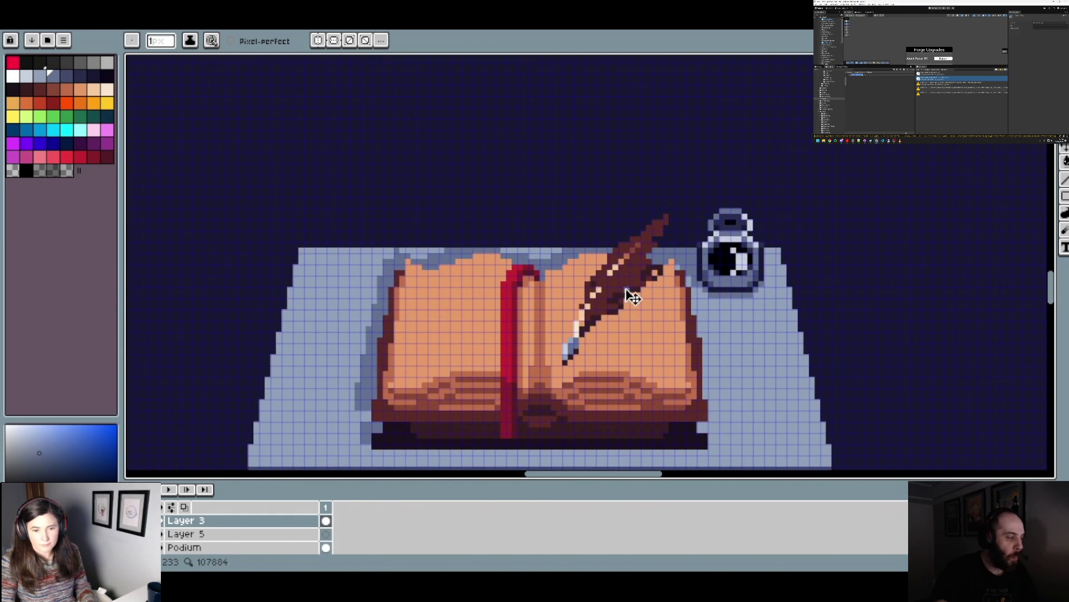
- Switch to the Pencil and pick the podium's grey-blue colour from the canvas
key("v")
key("b")
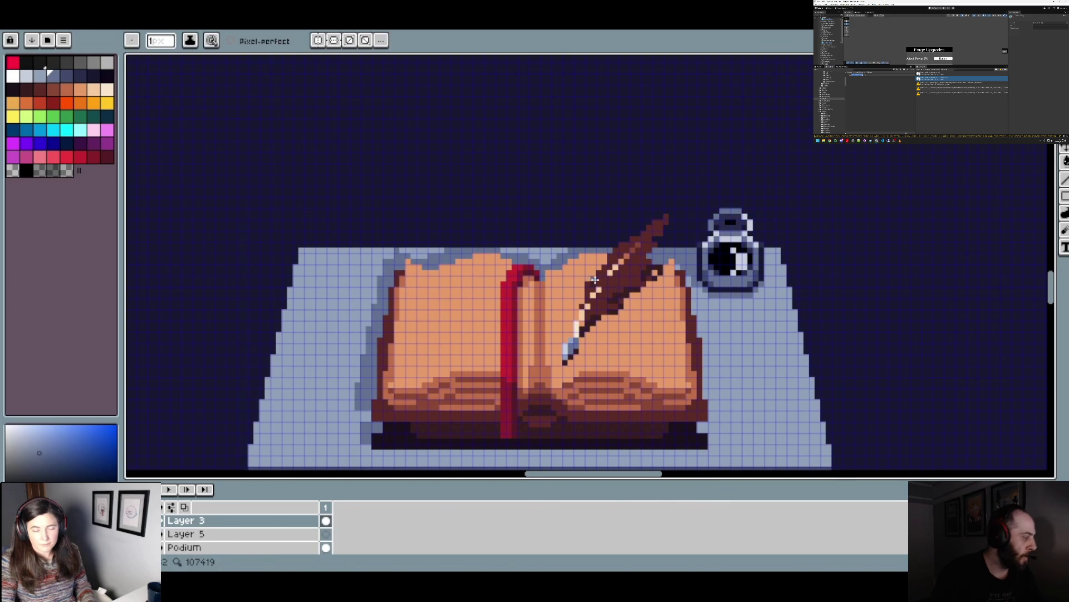
scroll(543, 260, "up", 1)
left_click(525, 241, "alt")
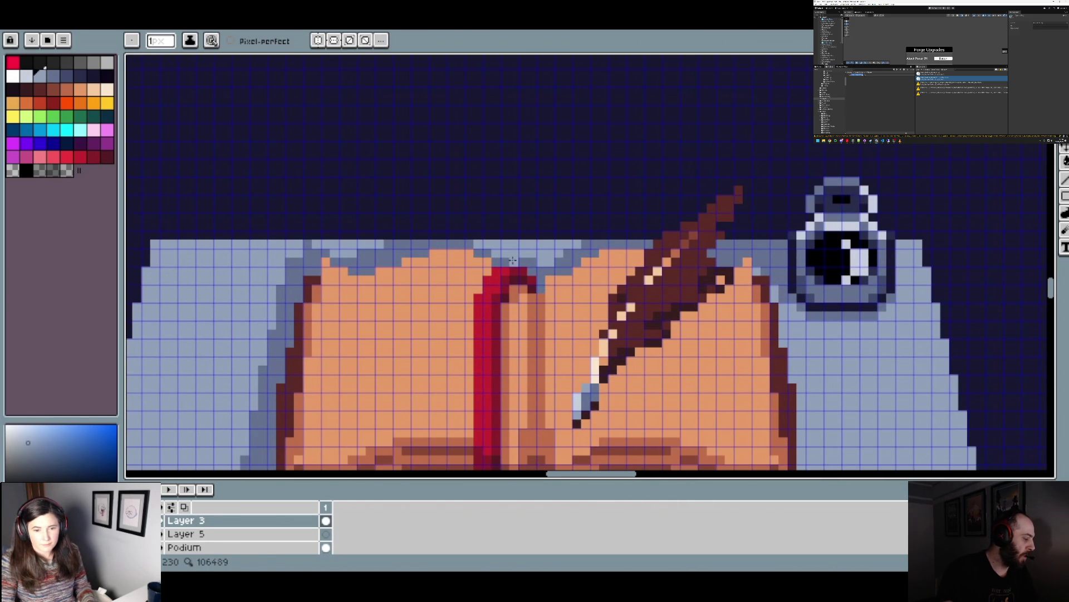
- Zoom and pan the view to frame the podium for review
scroll(534, 267, "down", 2)
scroll(535, 267, "up", 1)
scroll(535, 266, "down", 1)
scroll(569, 263, "up", 1)
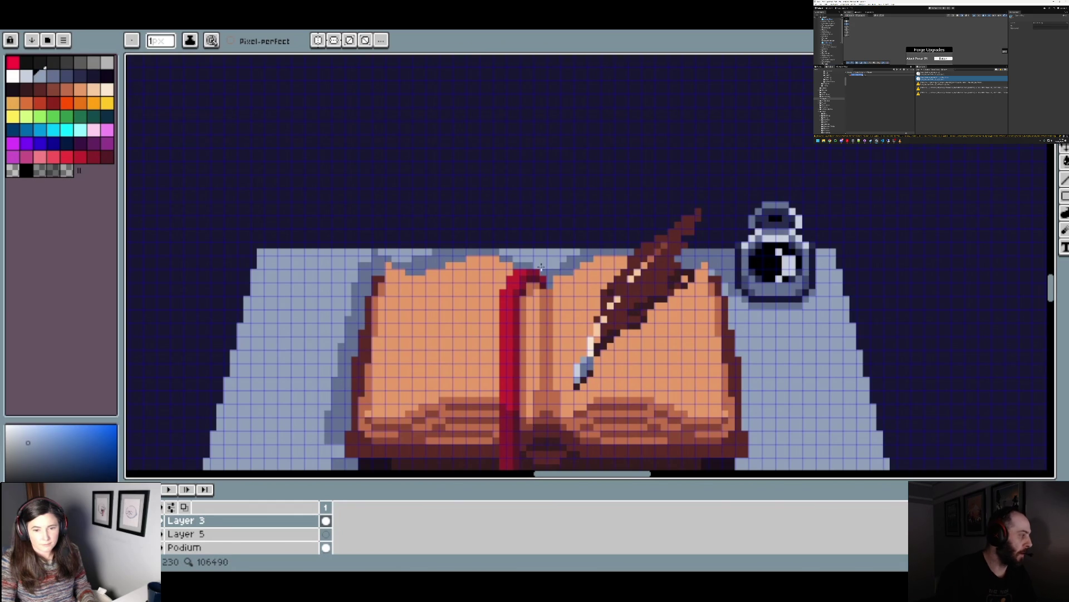
scroll(613, 277, "down", 2)
scroll(614, 277, "up", 2)
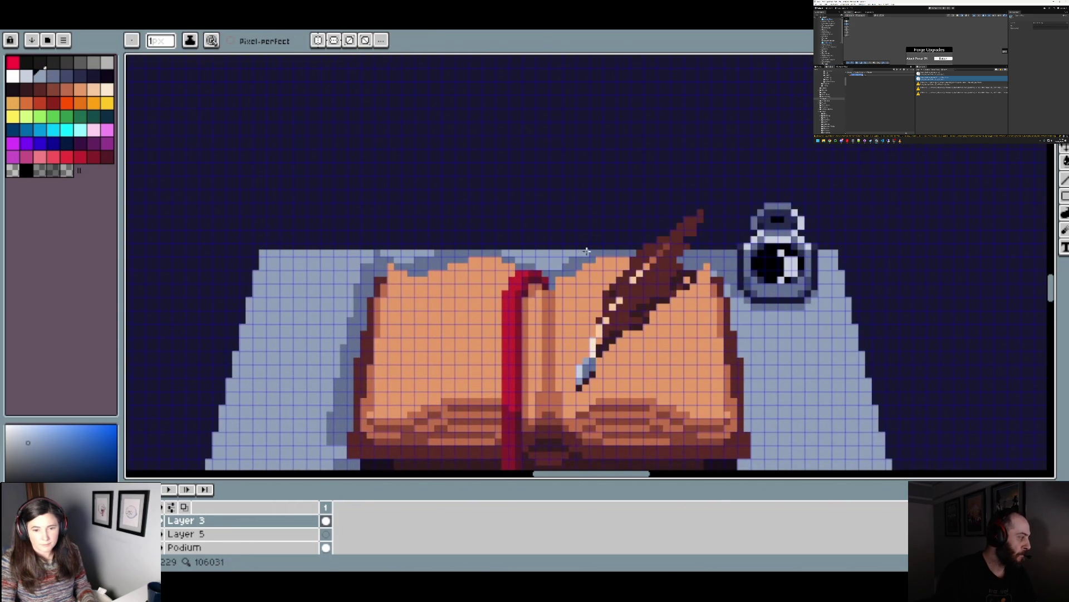
scroll(637, 262, "down", 3)
scroll(648, 267, "up", 2)
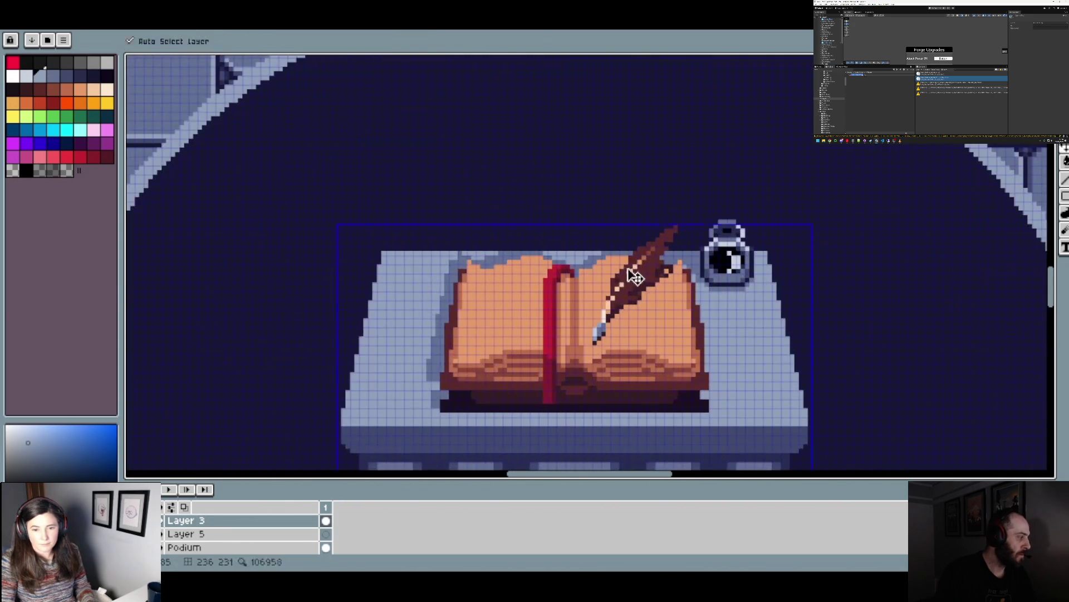
scroll(641, 274, "down", 1)
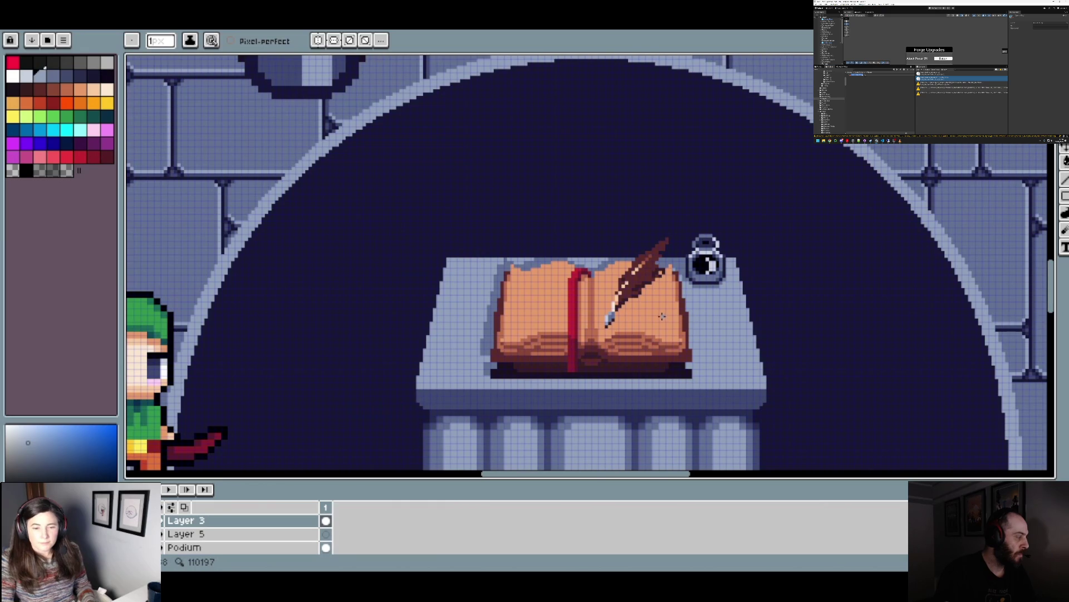
scroll(666, 318, "down", 3)
scroll(709, 332, "up", 1)
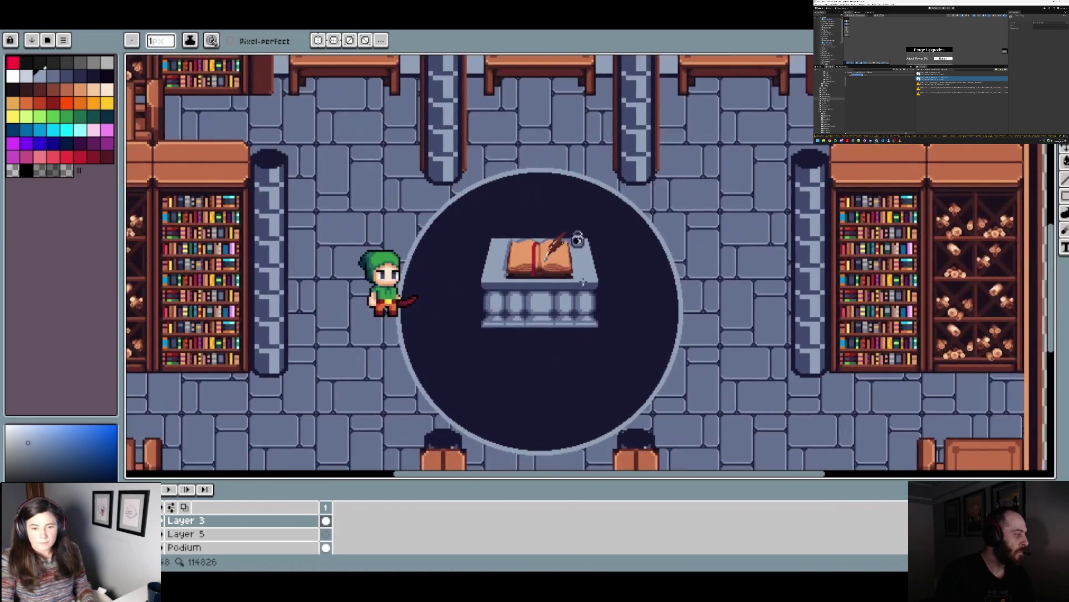
scroll(577, 278, "up", 1)
scroll(578, 277, "up", 2)
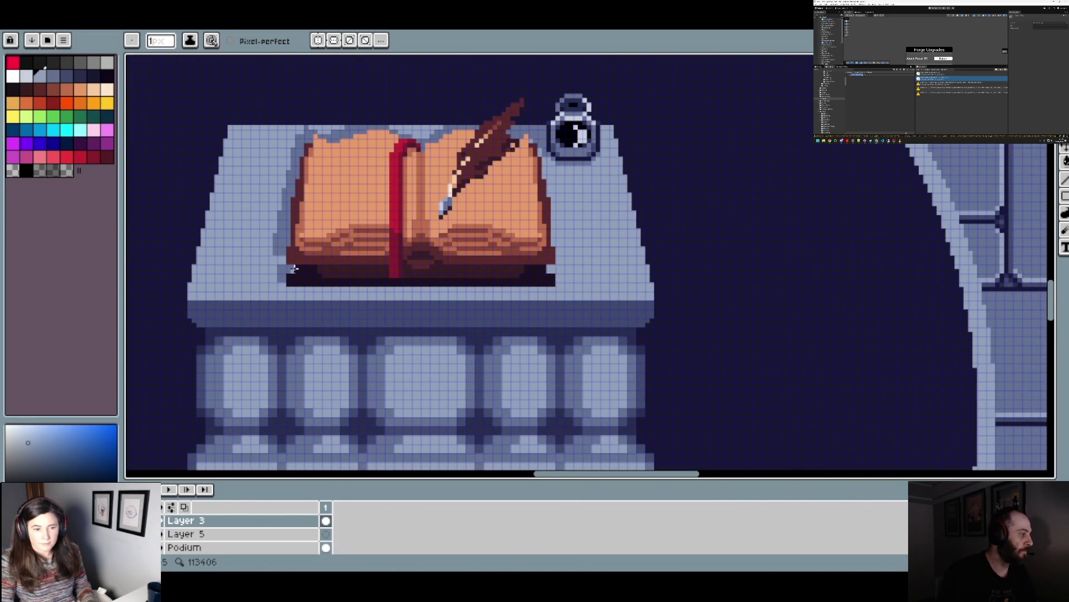
scroll(290, 268, "down", 1)
scroll(365, 264, "down", 1)
left_click_drag(401, 281, 466, 317)
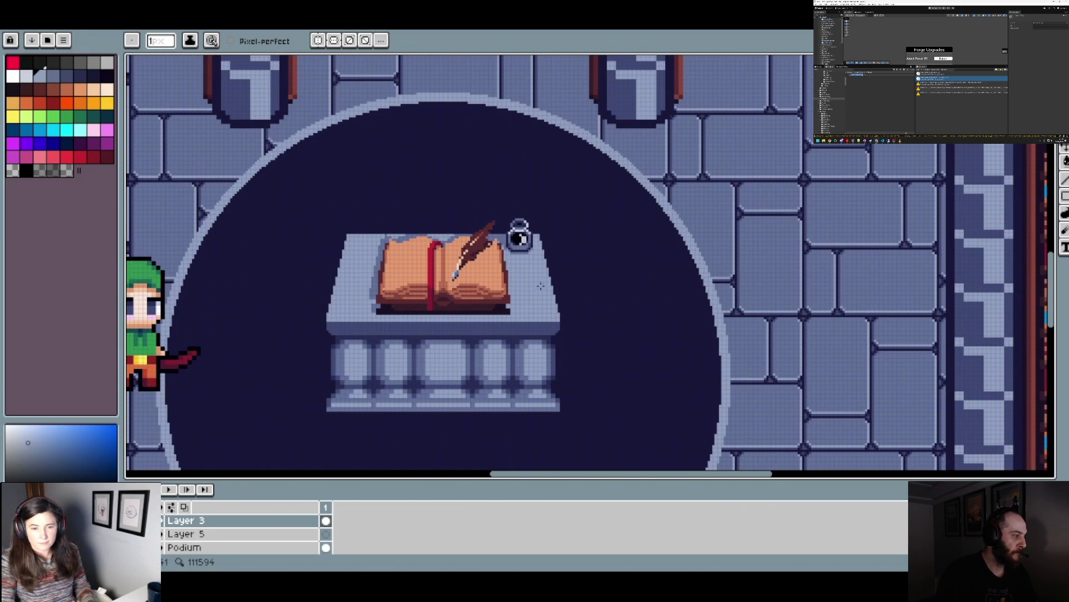
scroll(401, 229, "up", 2)
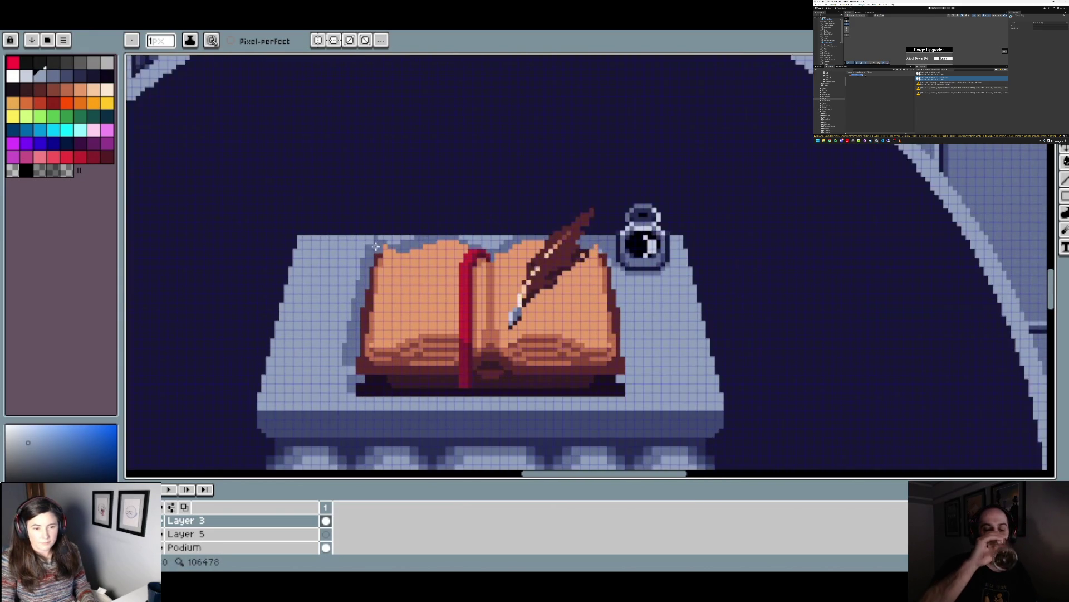
scroll(369, 243, "up", 1)
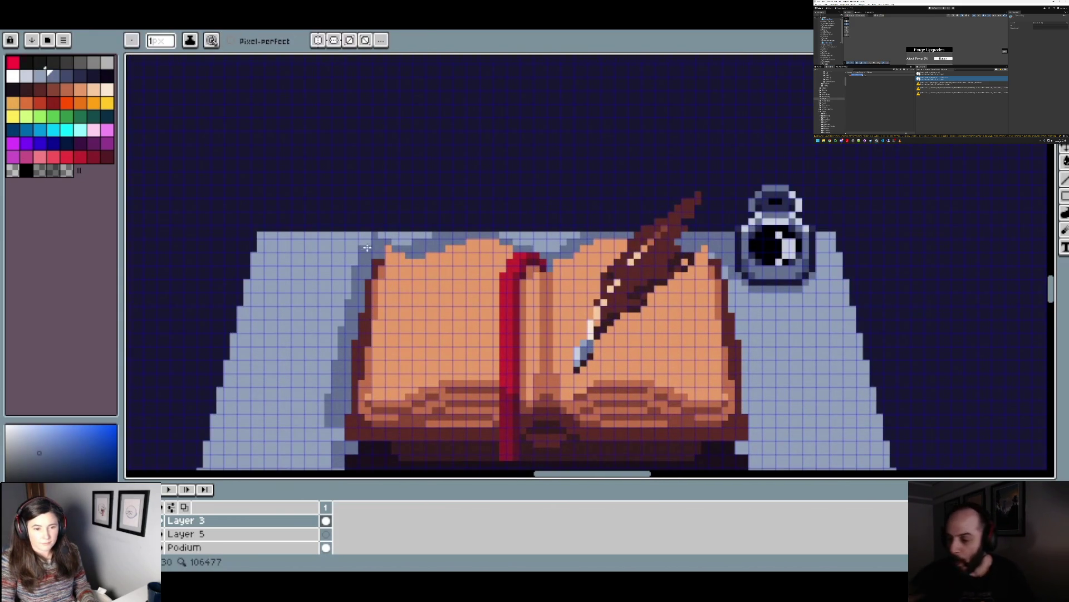
scroll(390, 251, "down", 1)
scroll(440, 264, "down", 1)
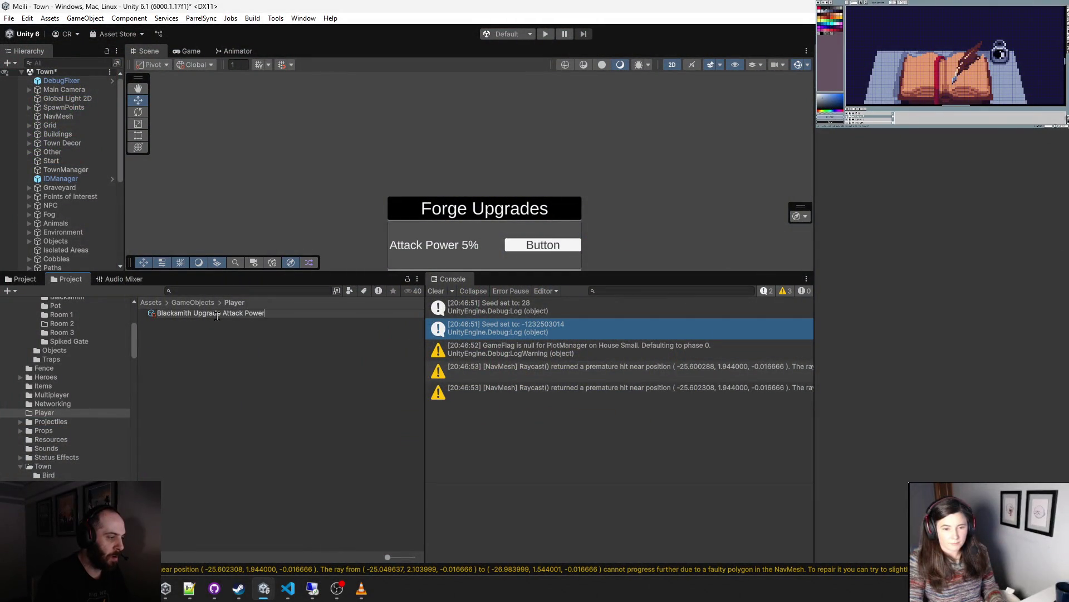
- Rename the upgrade asset to Blacksmith Upgrade Attack Power Flag
key("Return")
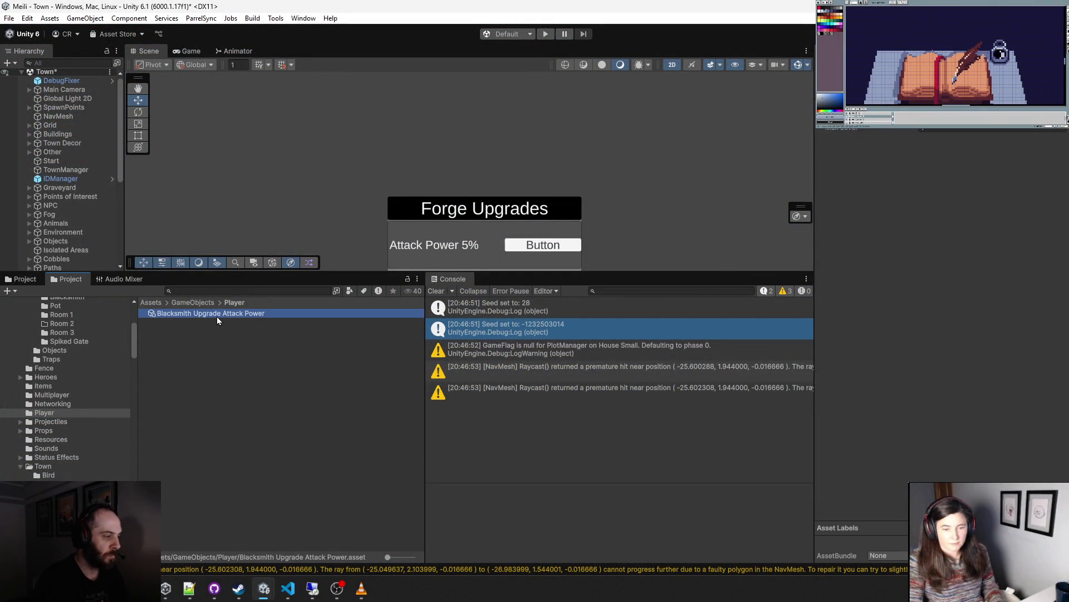
left_click(277, 312)
left_click(283, 313)
type("lag")
key("Return")
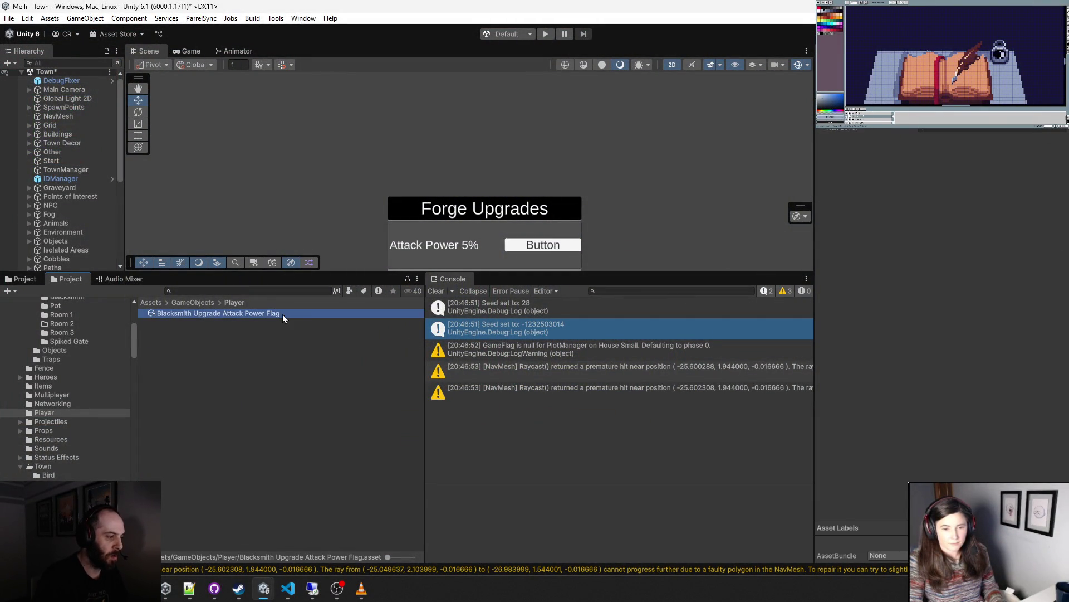
- Duplicate it and rename the copy to Blacksmith Upgrade Defense Power Flag
key("ctrl+d")
left_click(266, 324)
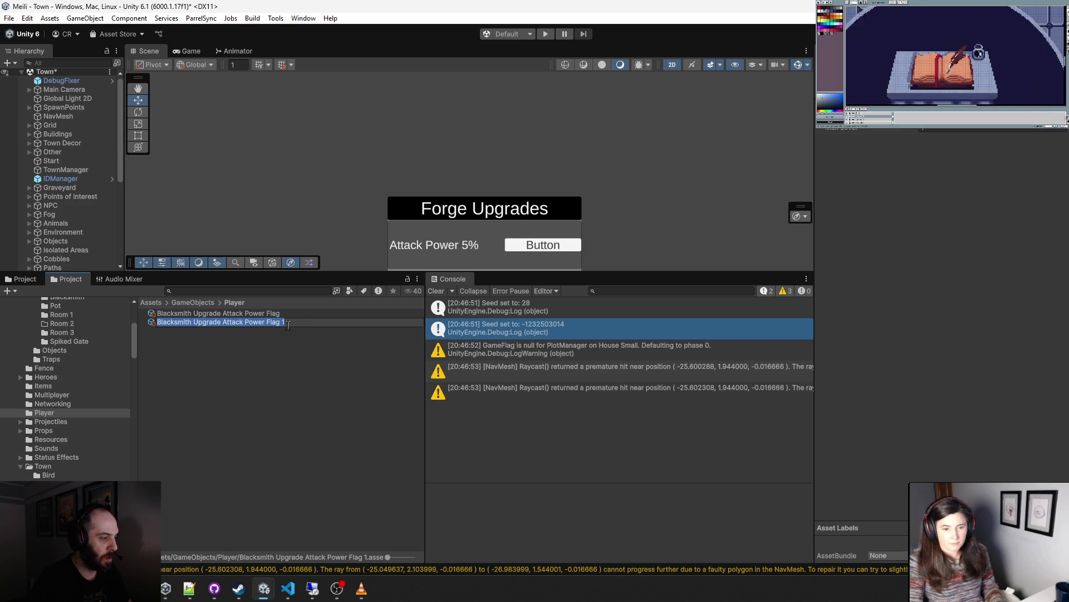
left_click(294, 321)
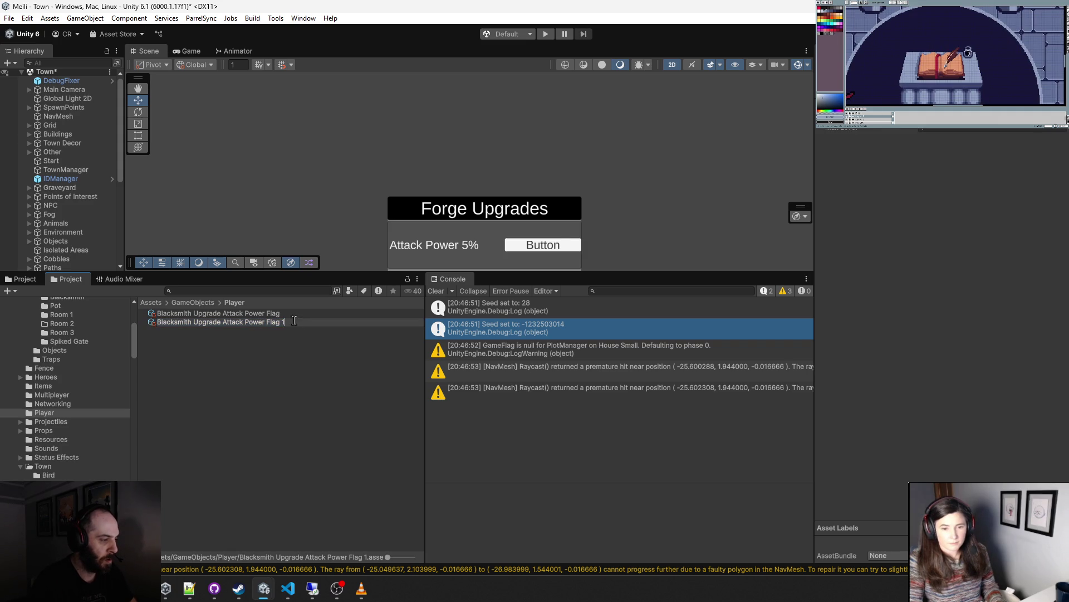
double_click(232, 322)
key("BackSpace")
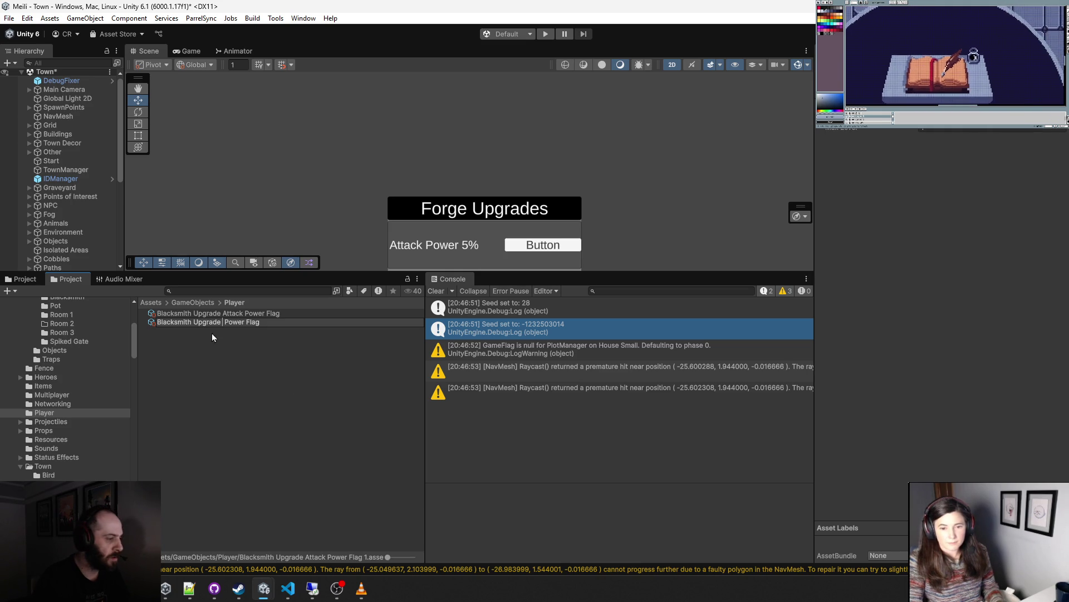
type("Defense")
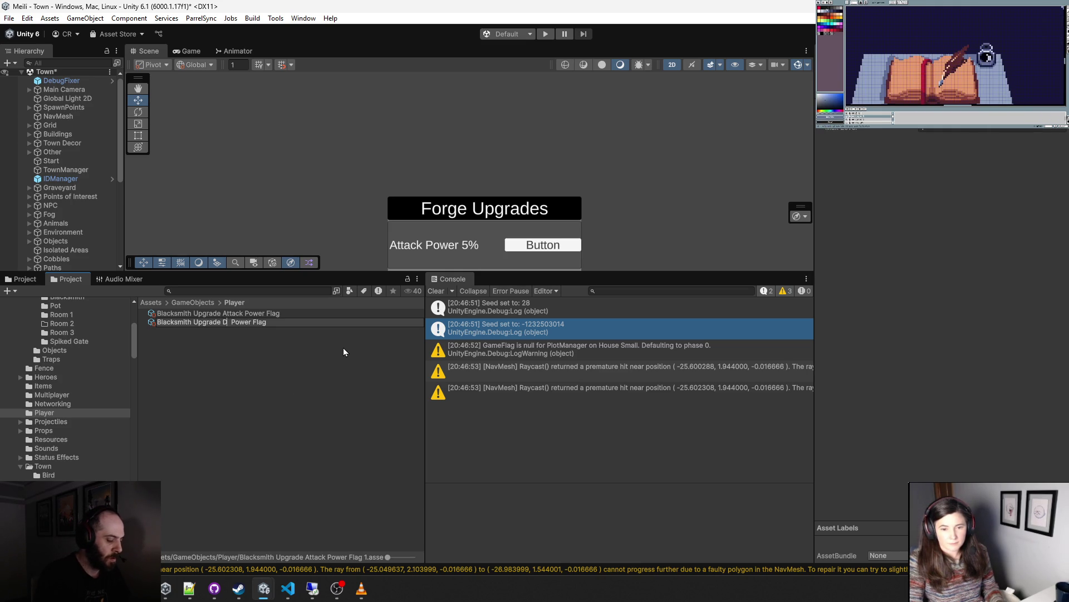
key("Return")
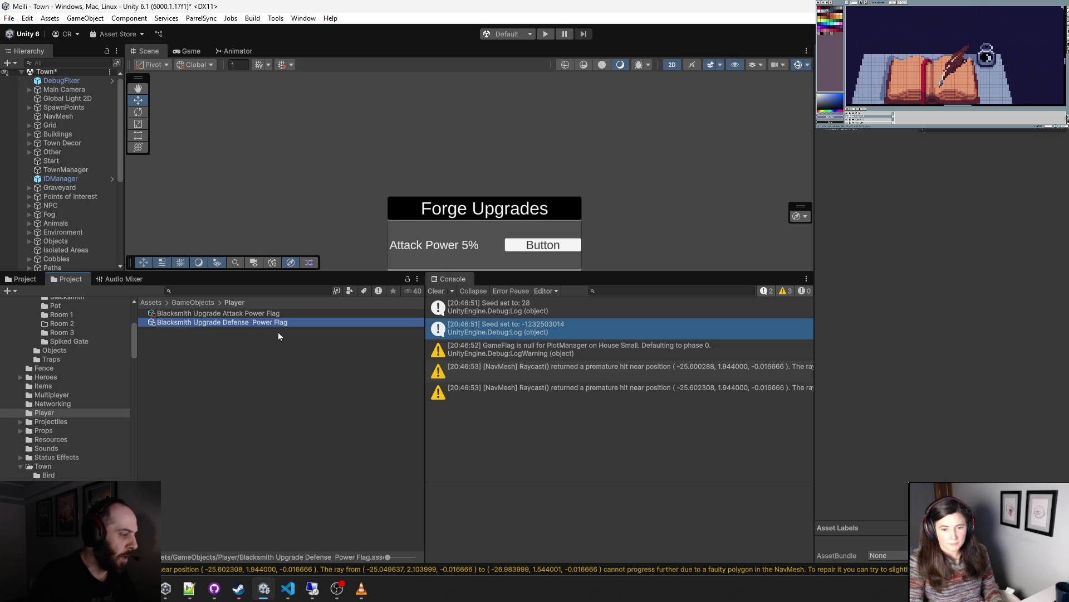
left_click(255, 325)
left_click(255, 324)
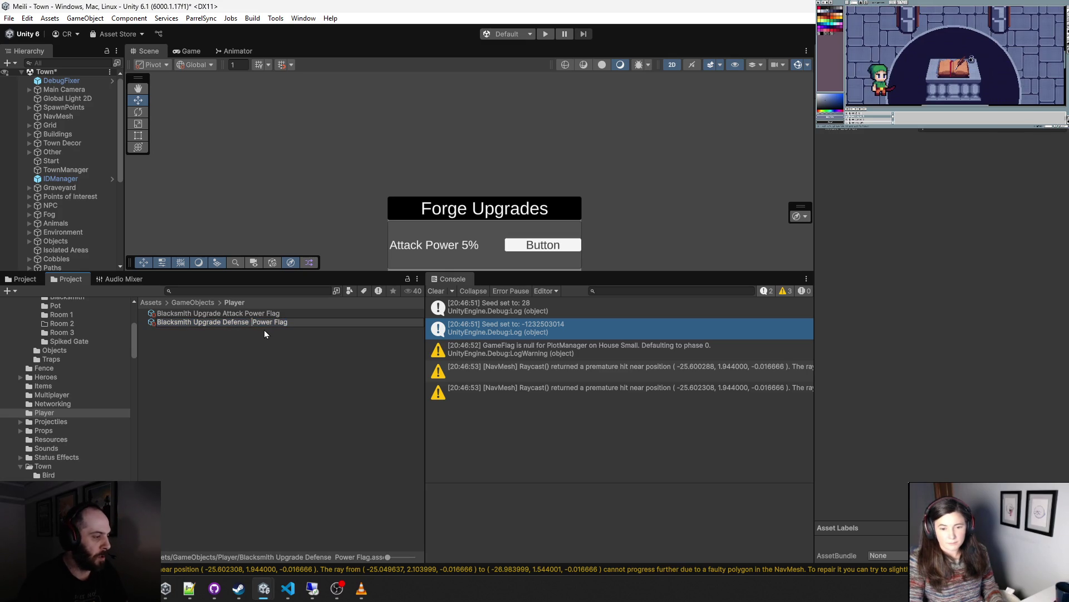
key("BackSpace")
key("Return")
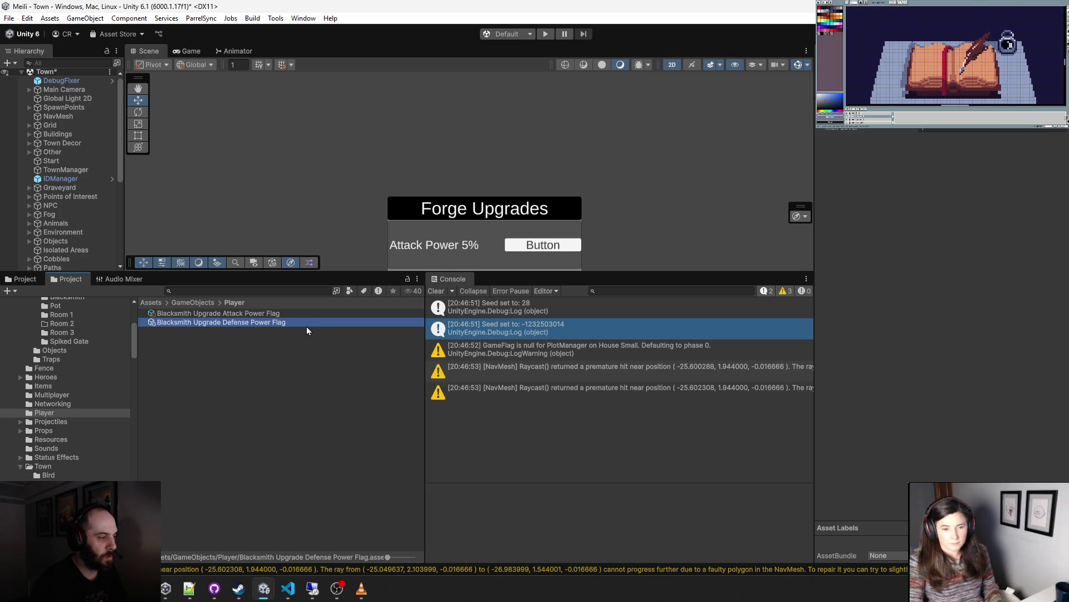
- Inspect both flag assets, then select the upgrade button in the Forge Upgrades panel
left_click(288, 317)
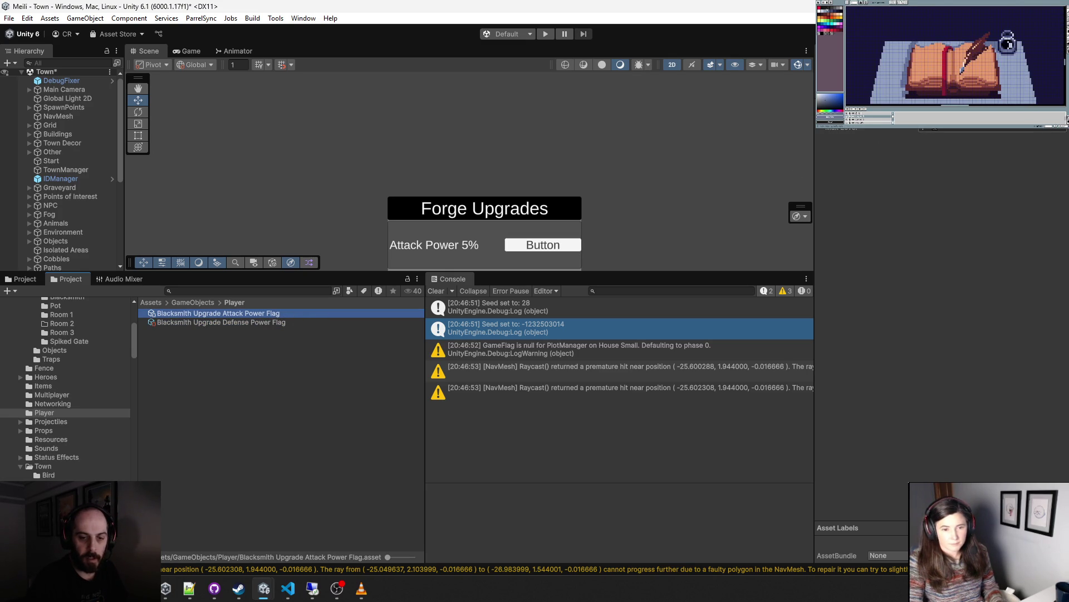
left_click(723, 120)
left_click(246, 322)
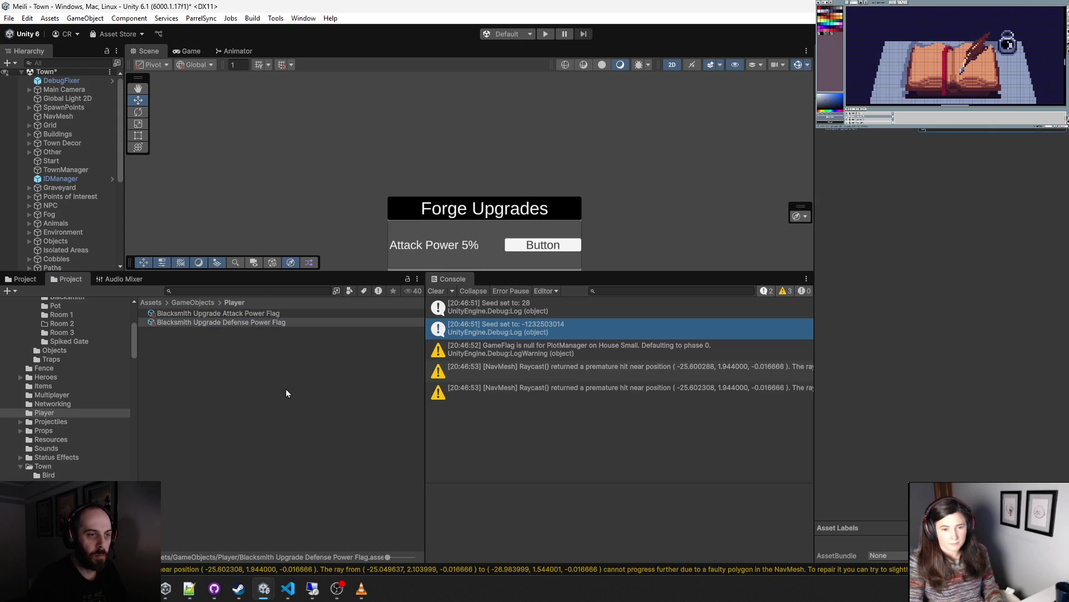
left_click(252, 313)
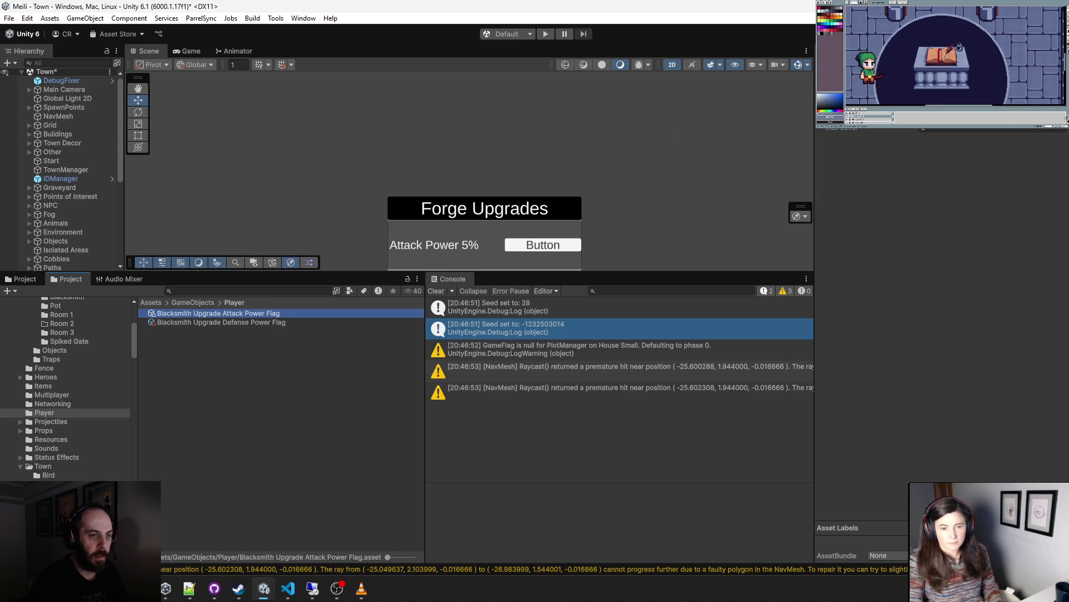
left_click(1028, 182)
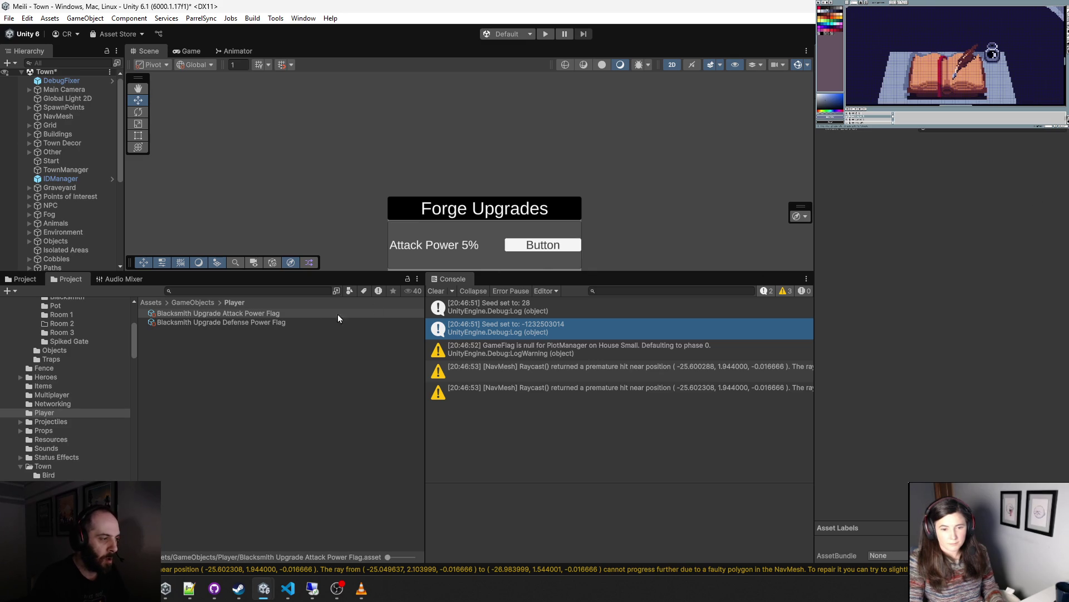
left_click(538, 249)
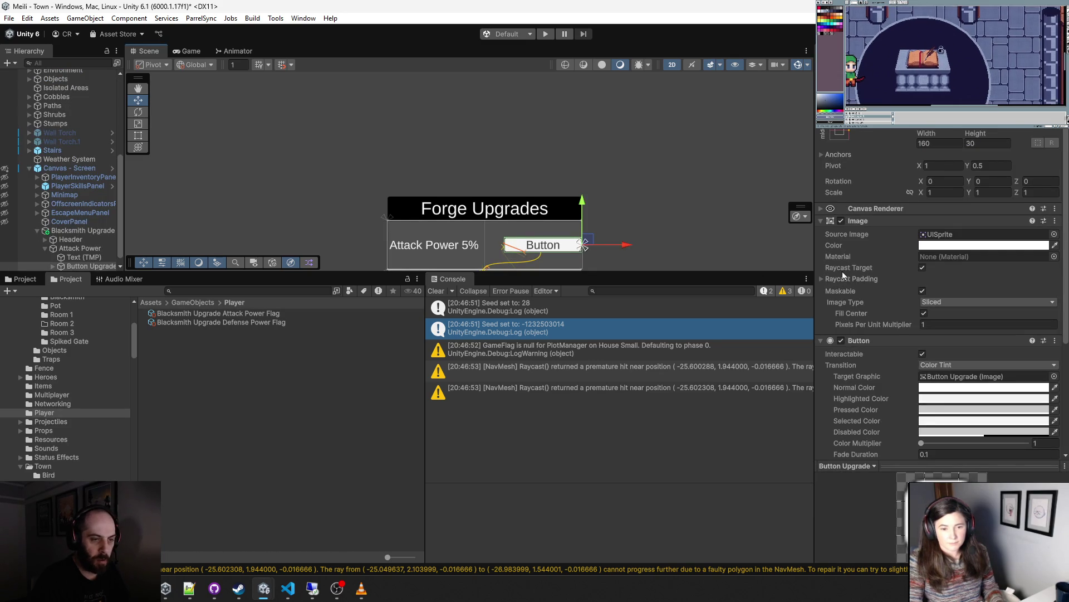
- Select Attack Power and locate the Blacksmith Phase Game Flag asset, then clear the selection
left_click(80, 239)
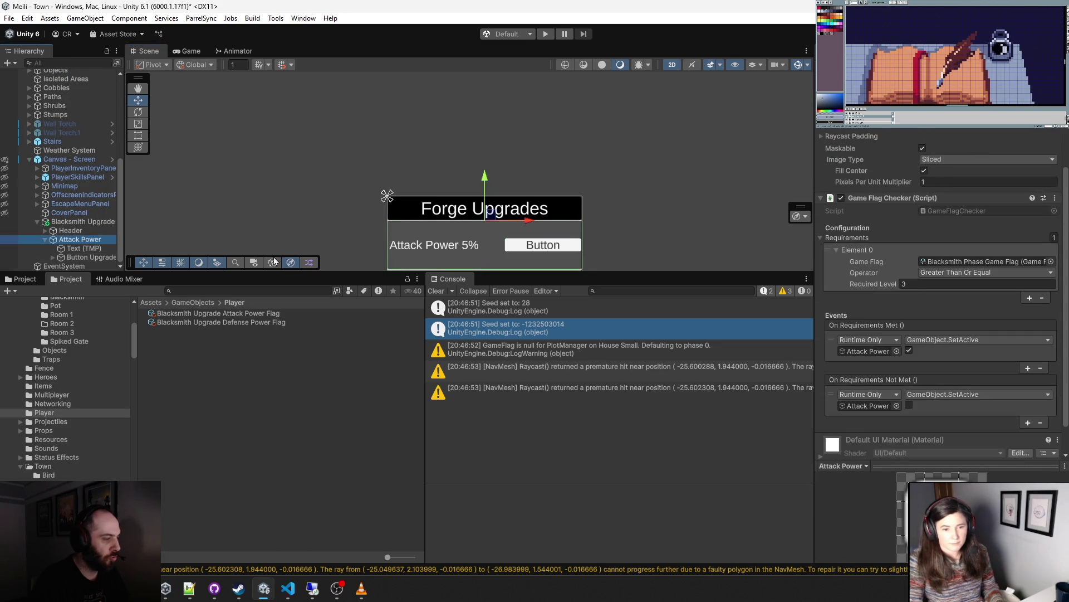
double_click(981, 260)
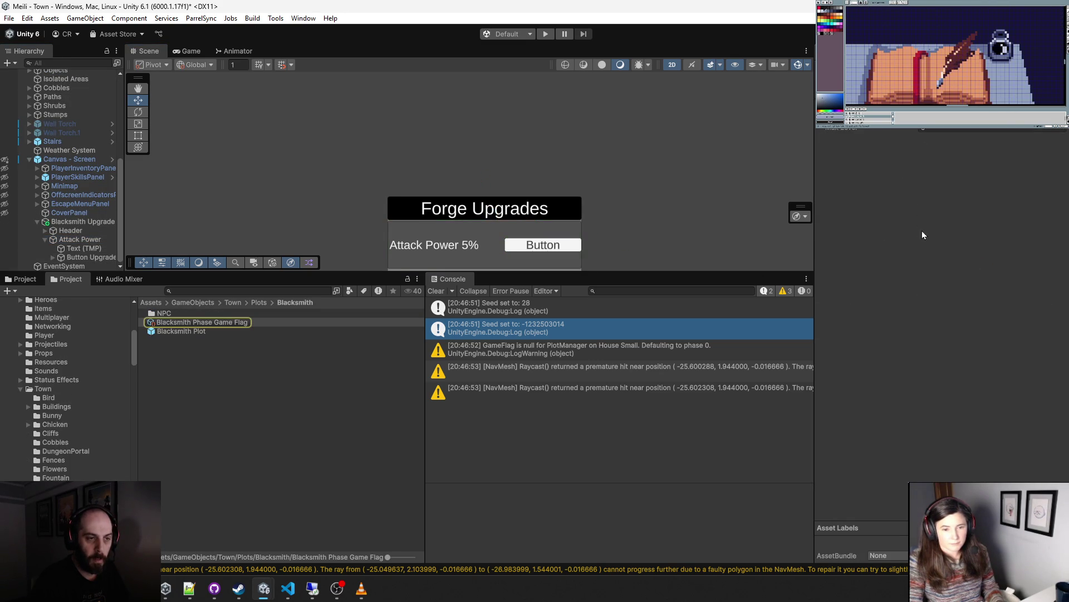
left_click(240, 424)
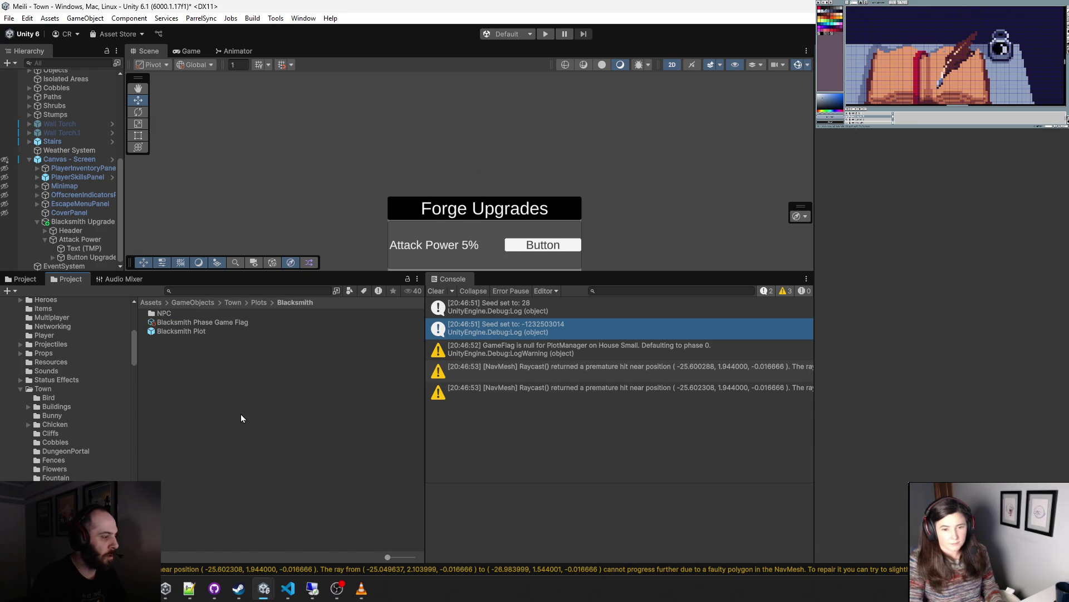
scroll(66, 449, "up", 10)
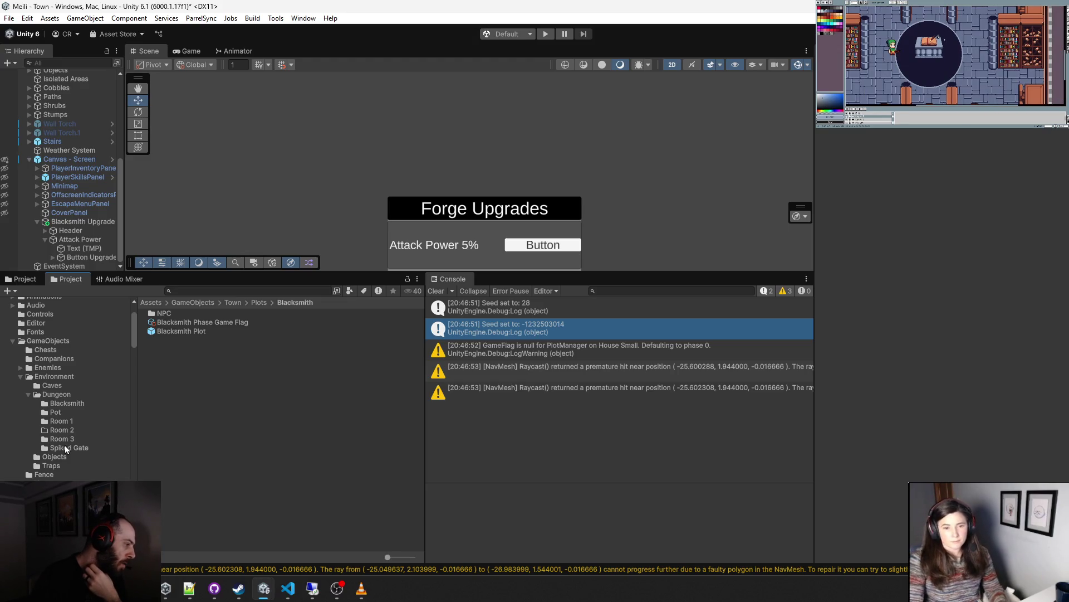
scroll(66, 449, "down", 3)
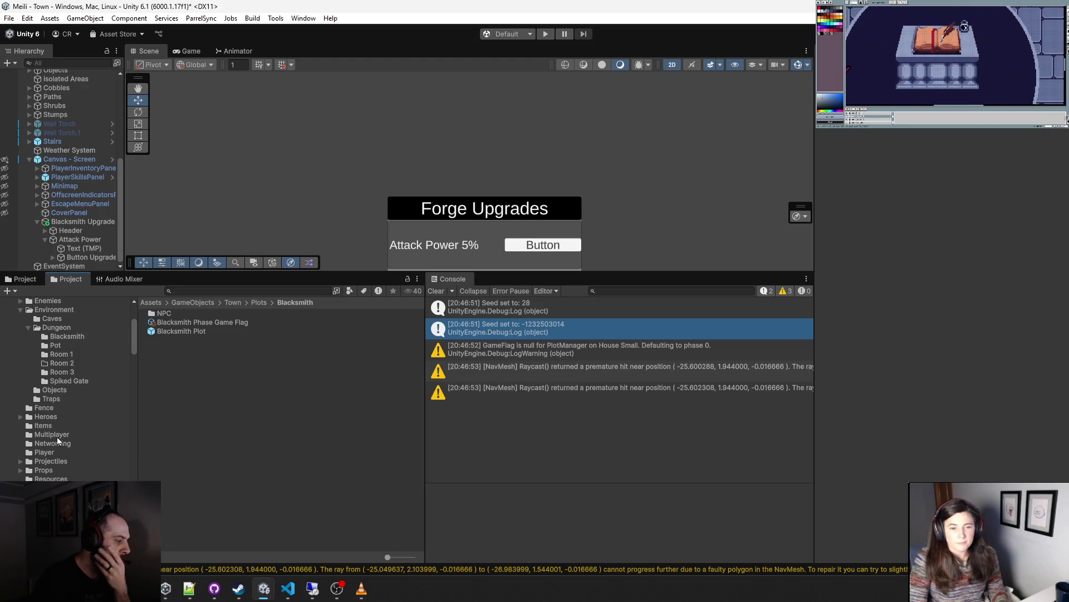
- In the Player folder, inspect the Attack Power and Defense Power upgrade flags in turn
left_click(45, 453)
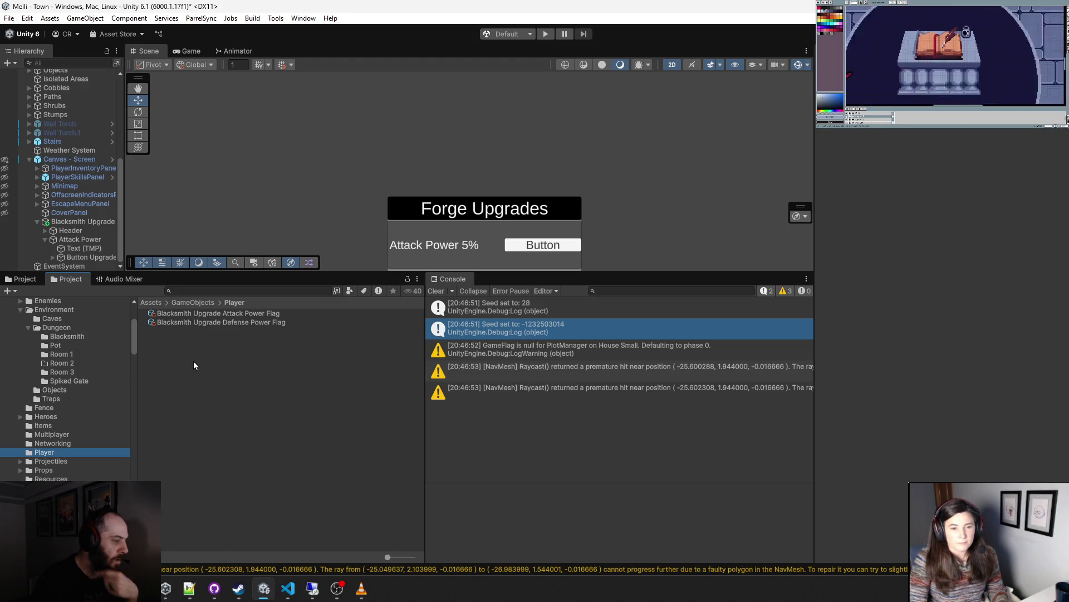
left_click(259, 314)
left_click(878, 178)
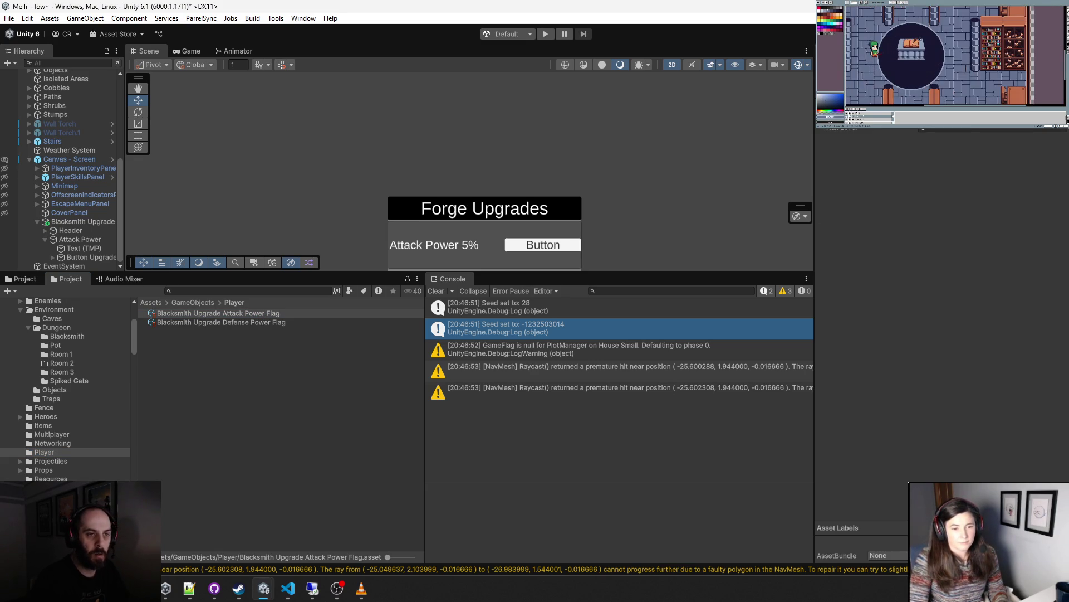
left_click(265, 321)
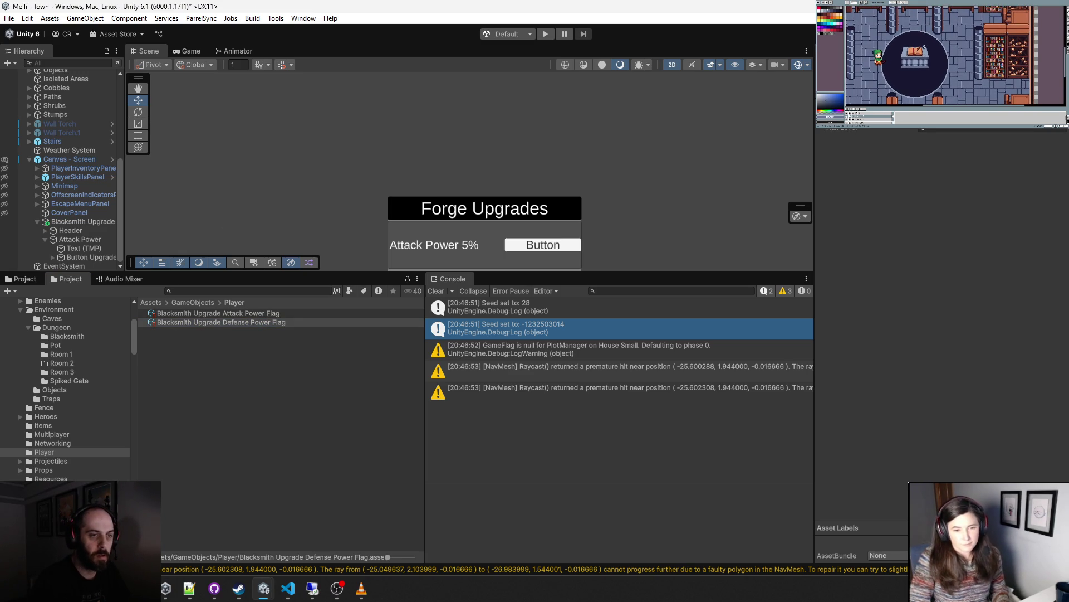
left_click(233, 316)
left_click(247, 323)
- Clear the asset selection and select the Attack Power row's upgrade button in the scene
left_click(253, 318)
left_click(258, 318, "ctrl")
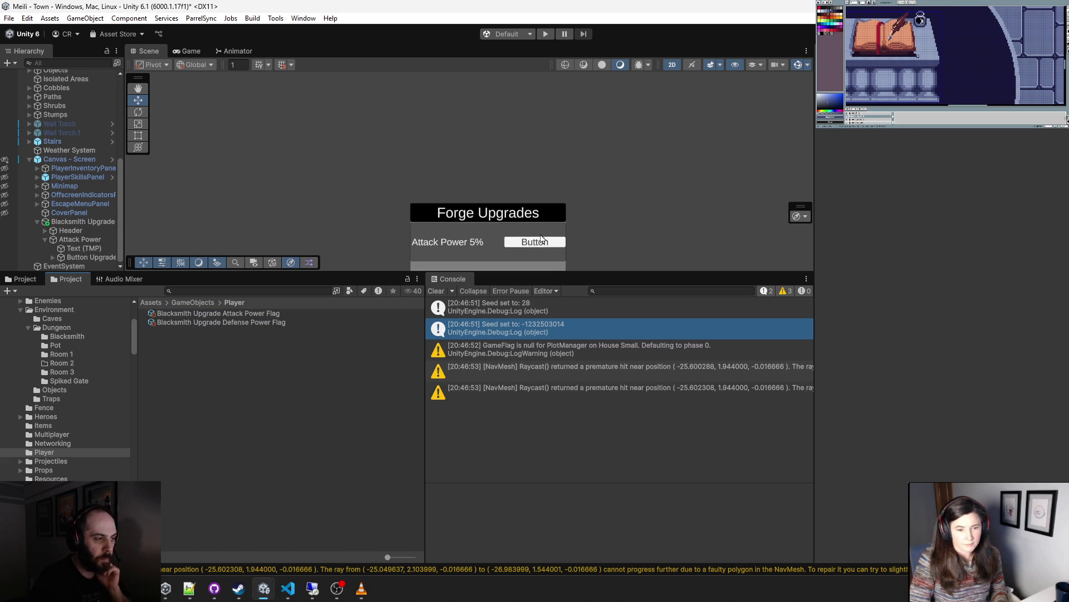
scroll(501, 179, "down", 2)
scroll(510, 176, "up", 3)
scroll(510, 177, "up", 2)
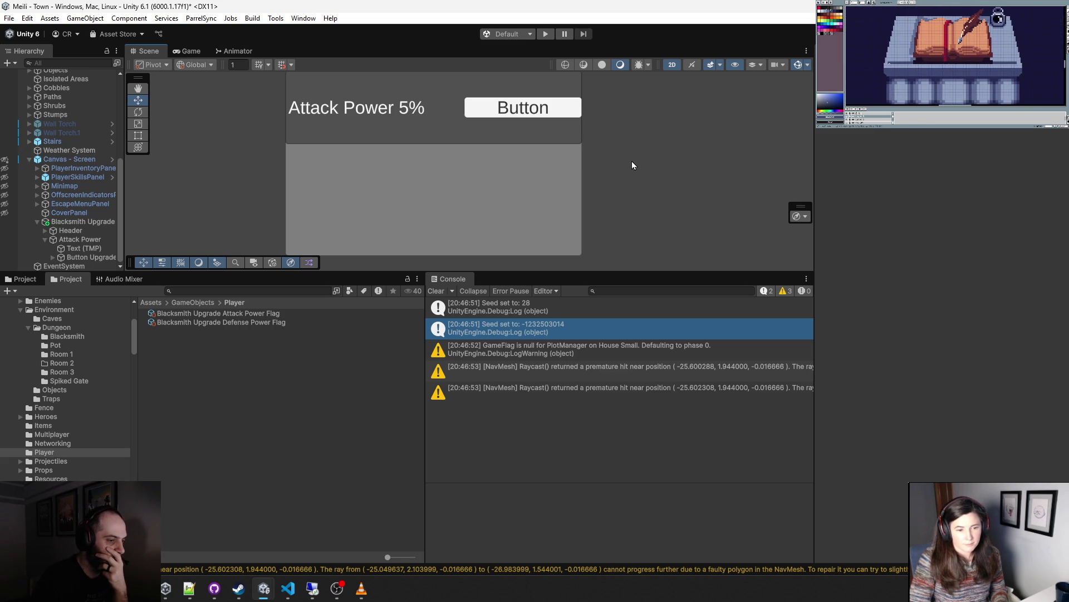
left_click_drag(623, 156, 639, 191)
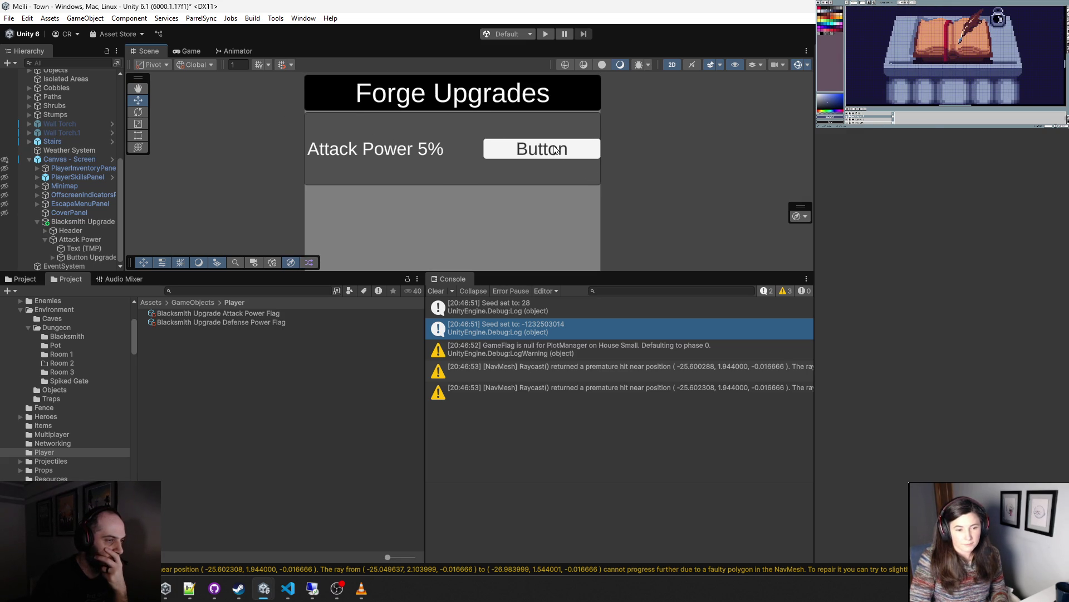
left_click(557, 152)
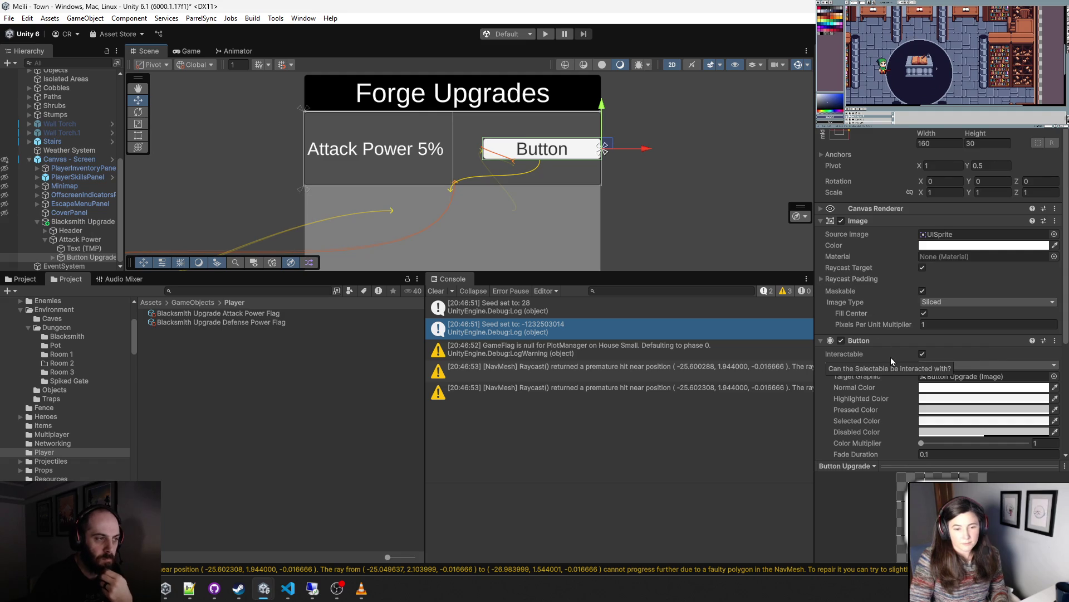
- Remove the Game Flag Checker component from the Attack Power object, then select the Forge Upgrades panel
scroll(894, 359, "down", 5)
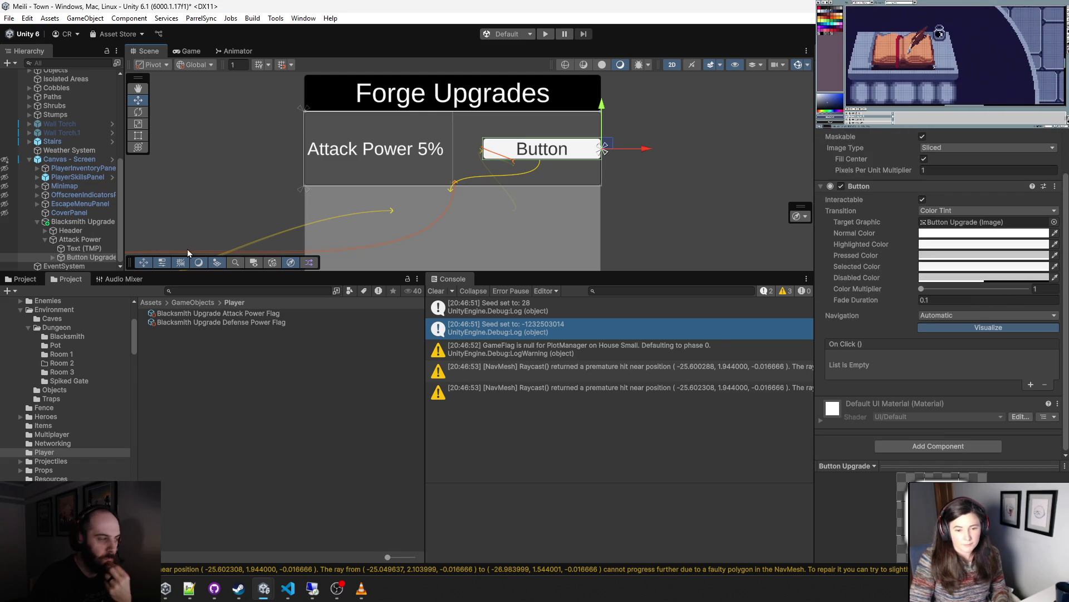
left_click(83, 221)
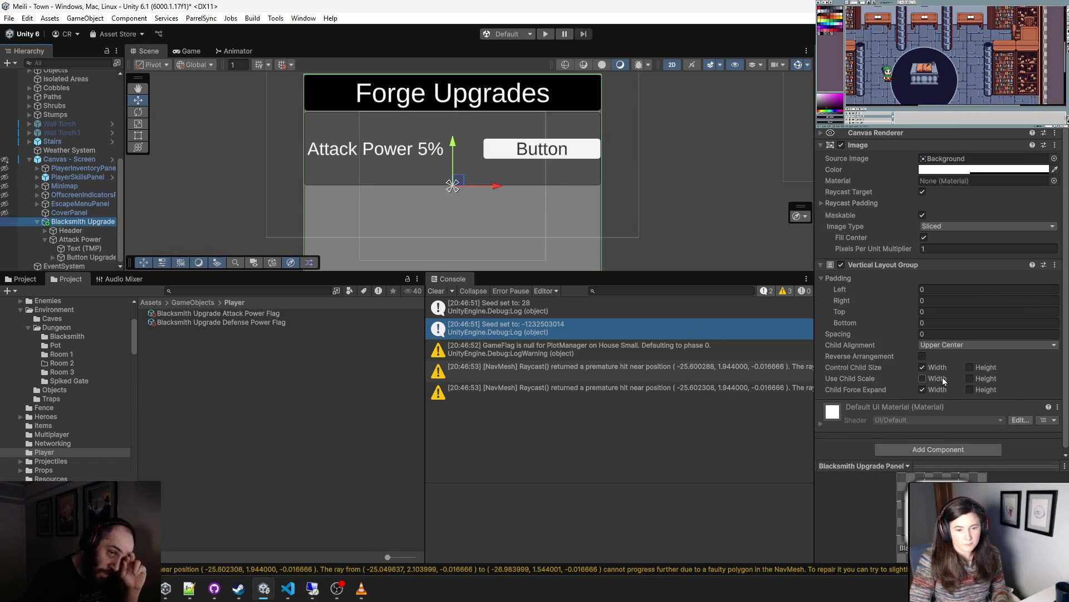
scroll(908, 359, "up", 3)
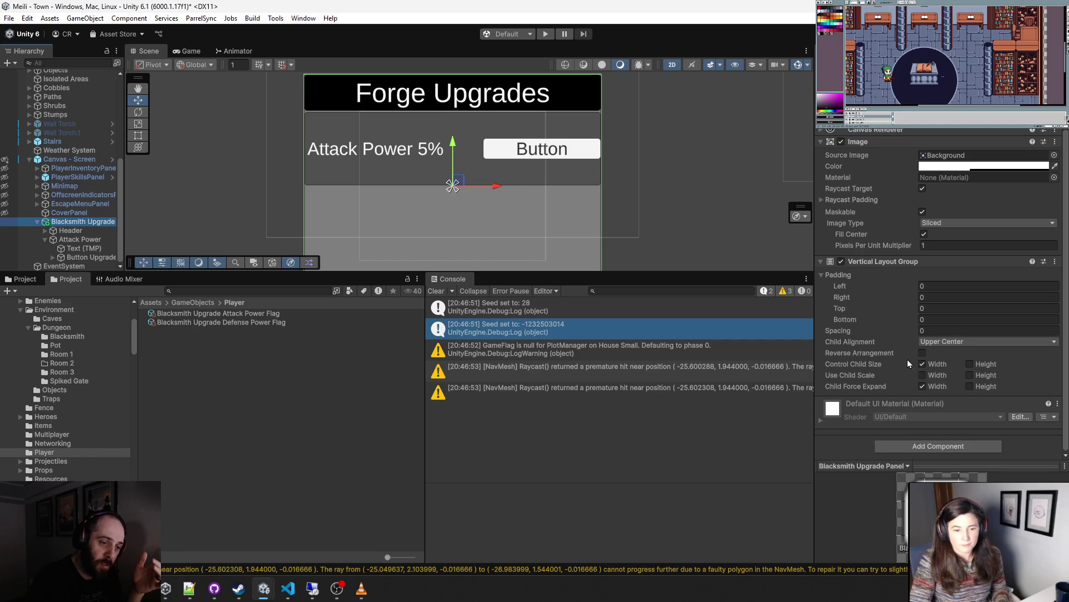
left_click(78, 239)
scroll(968, 336, "down", 2)
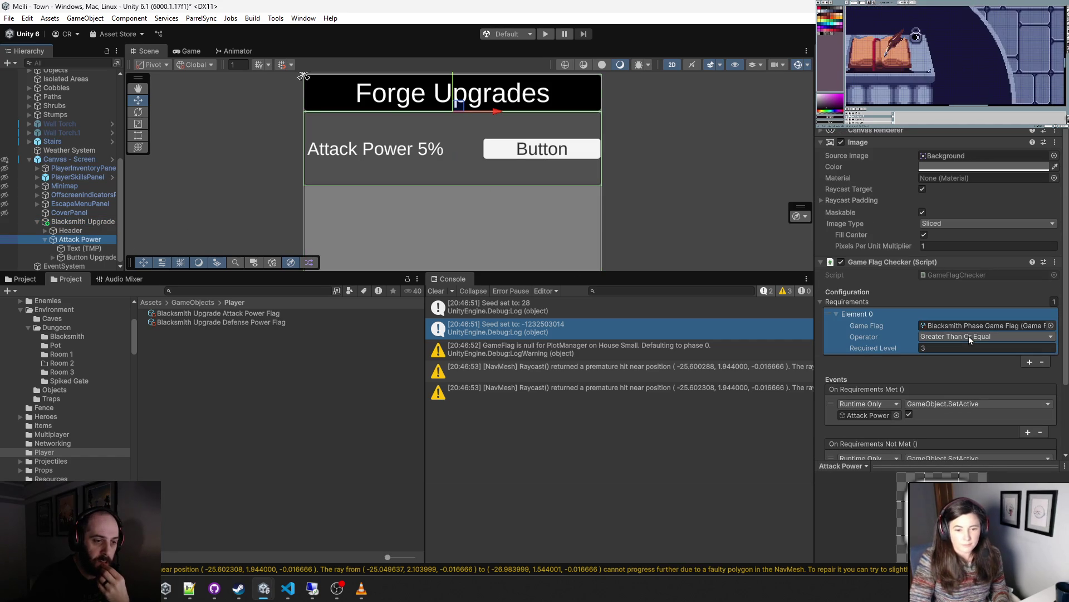
scroll(988, 330, "down", 3)
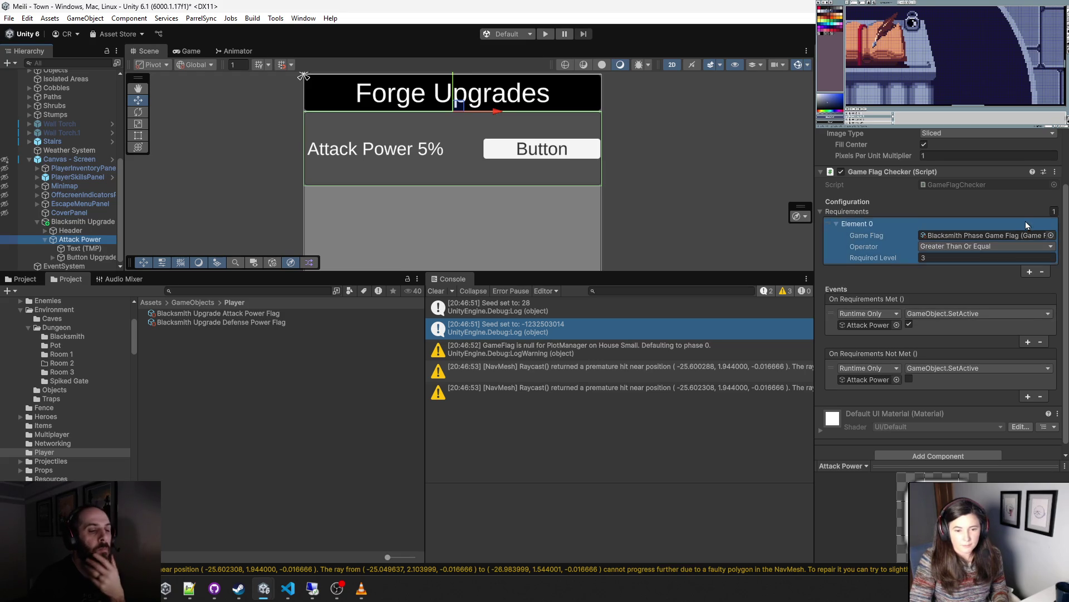
left_click(1057, 171)
left_click(1062, 352)
left_click(1010, 382)
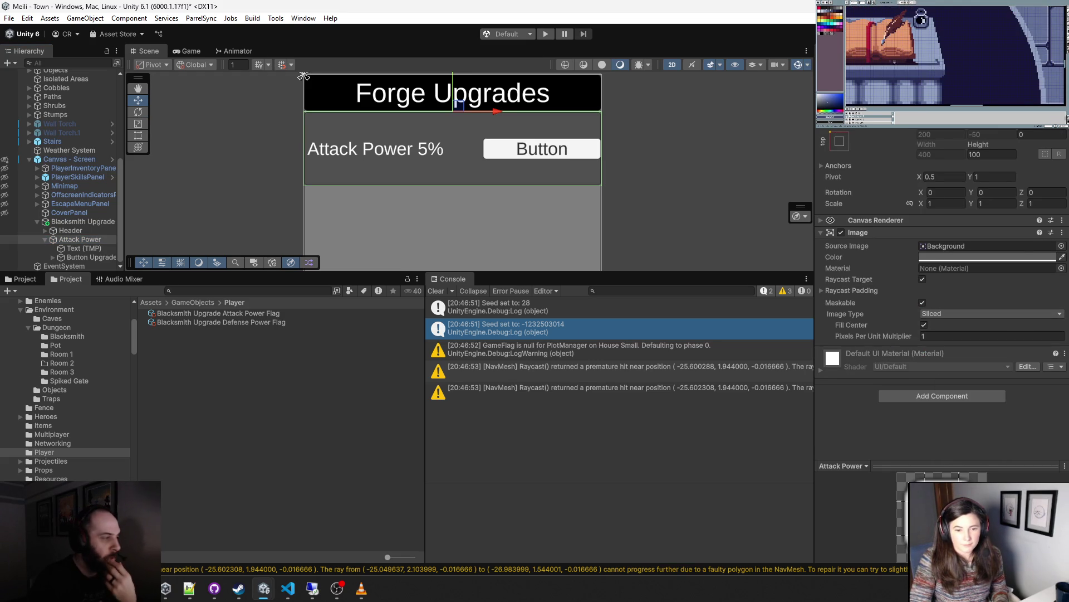
left_click(373, 263)
scroll(929, 388, "down", 3)
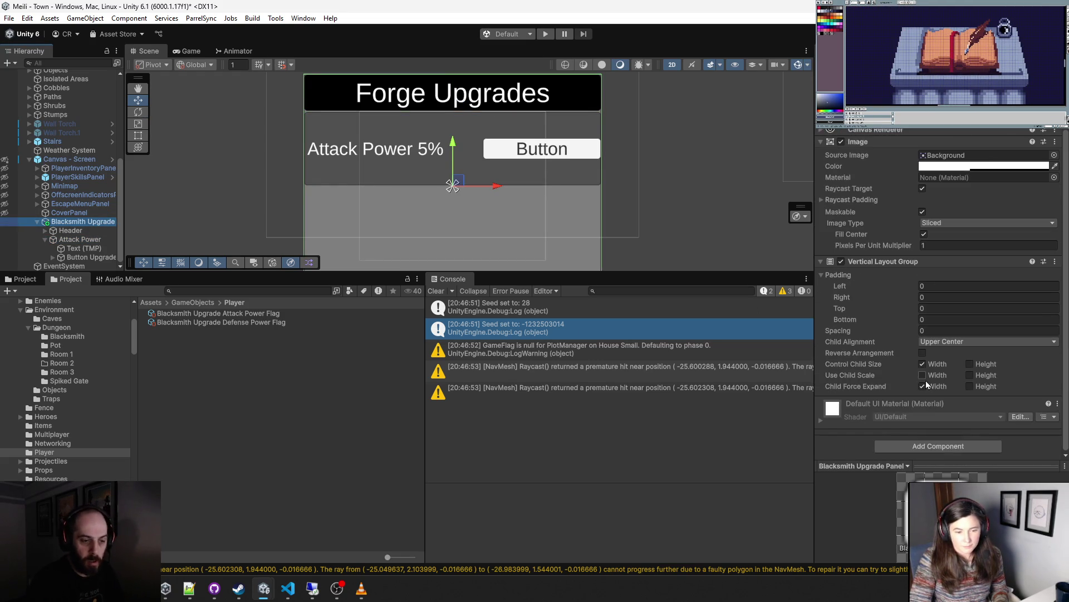
- Add a new script component named BlacksmithUpgradePanel to the Blacksmith Upgrade Panel
left_click(943, 441)
type("Blac")
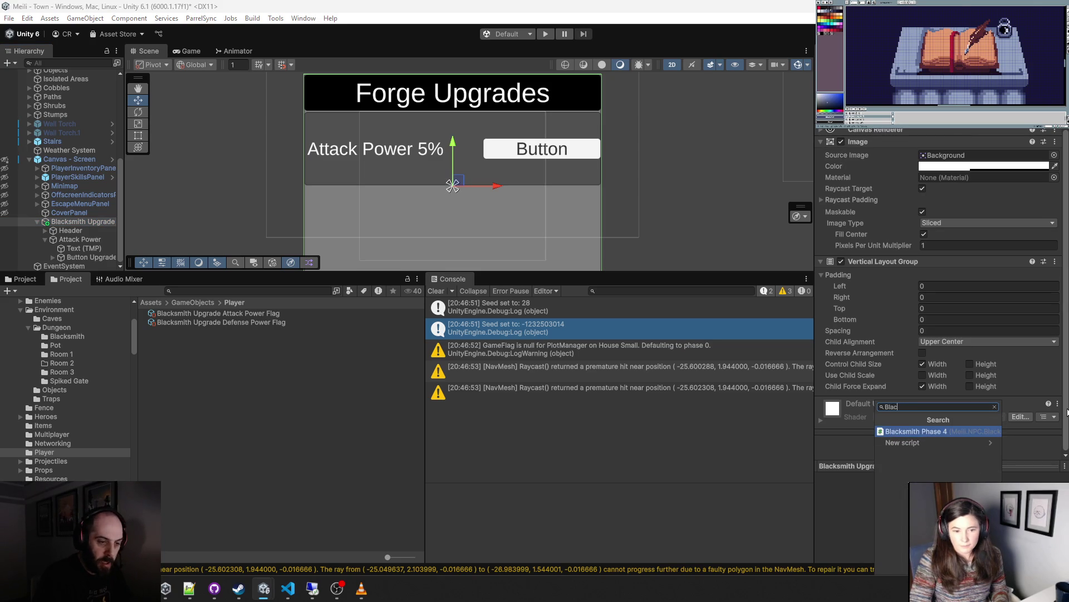
type("ksmith Upgr")
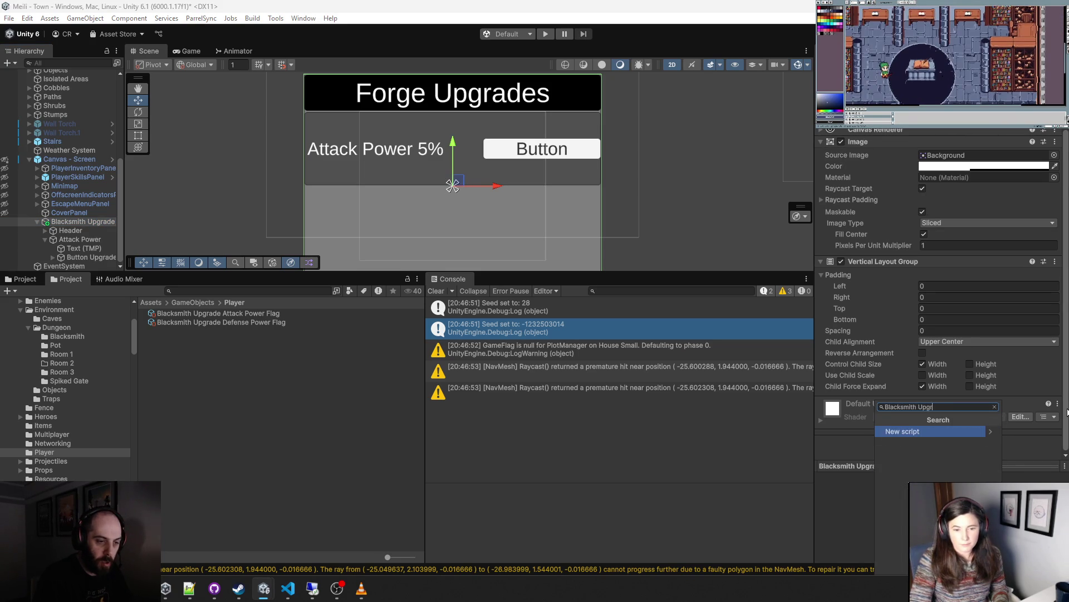
type("ade Panel")
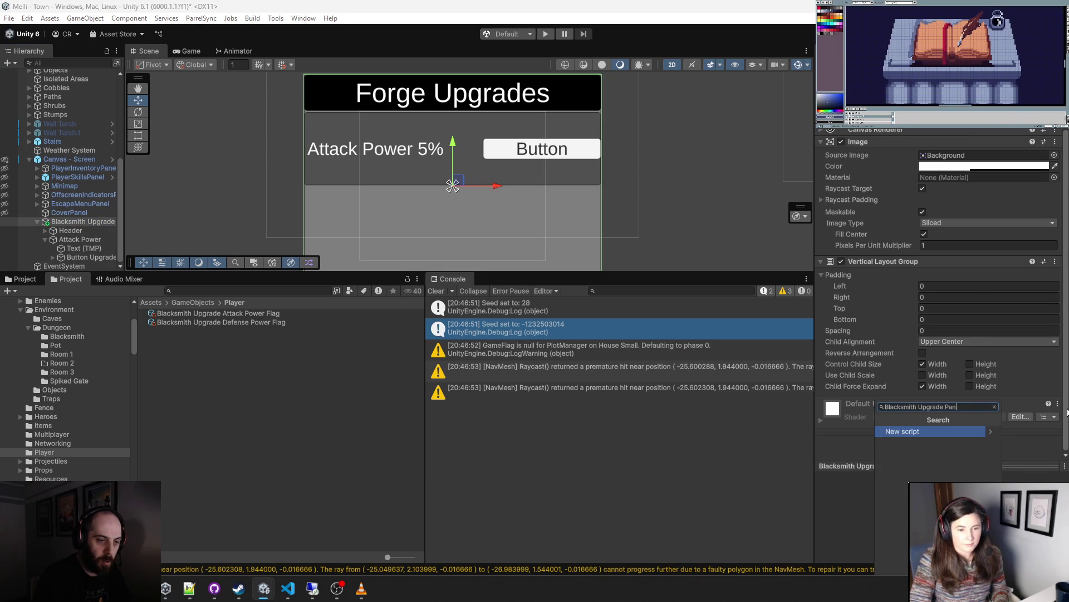
key("Return")
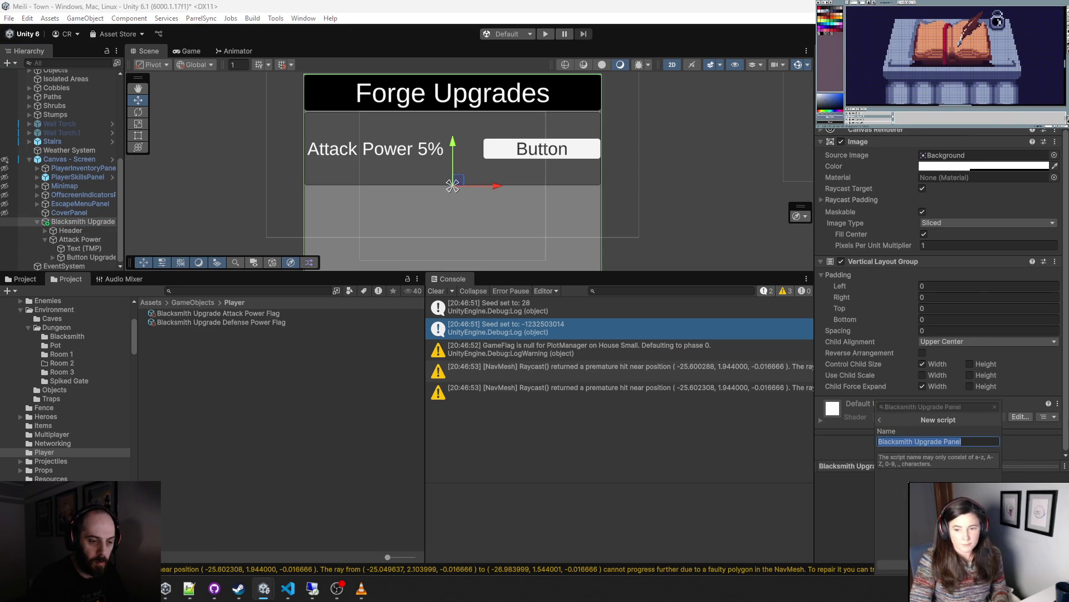
left_click(914, 441)
key("BackSpace")
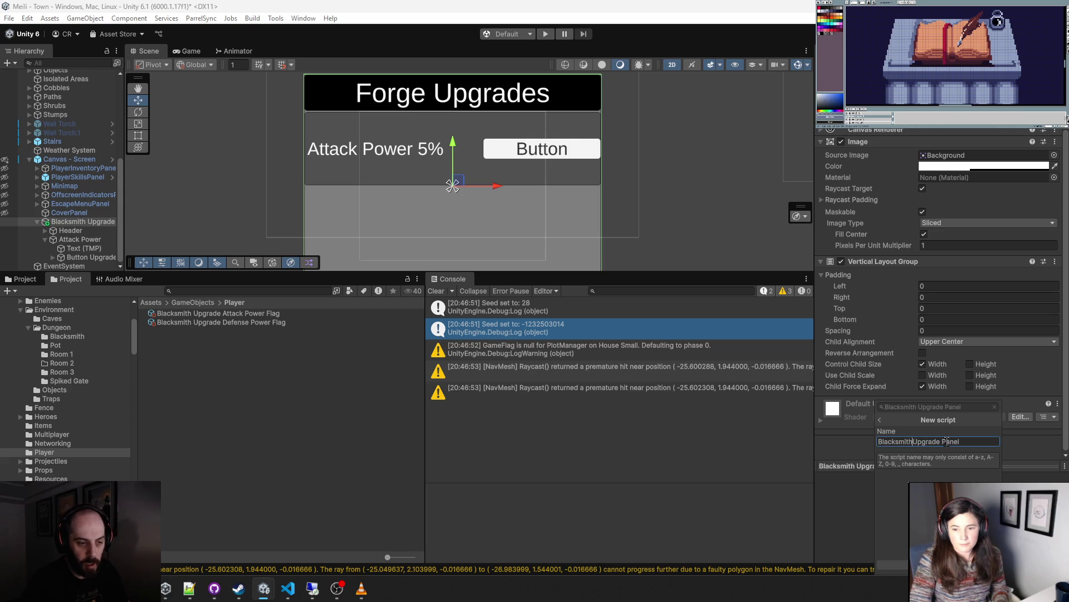
key("BackSpace")
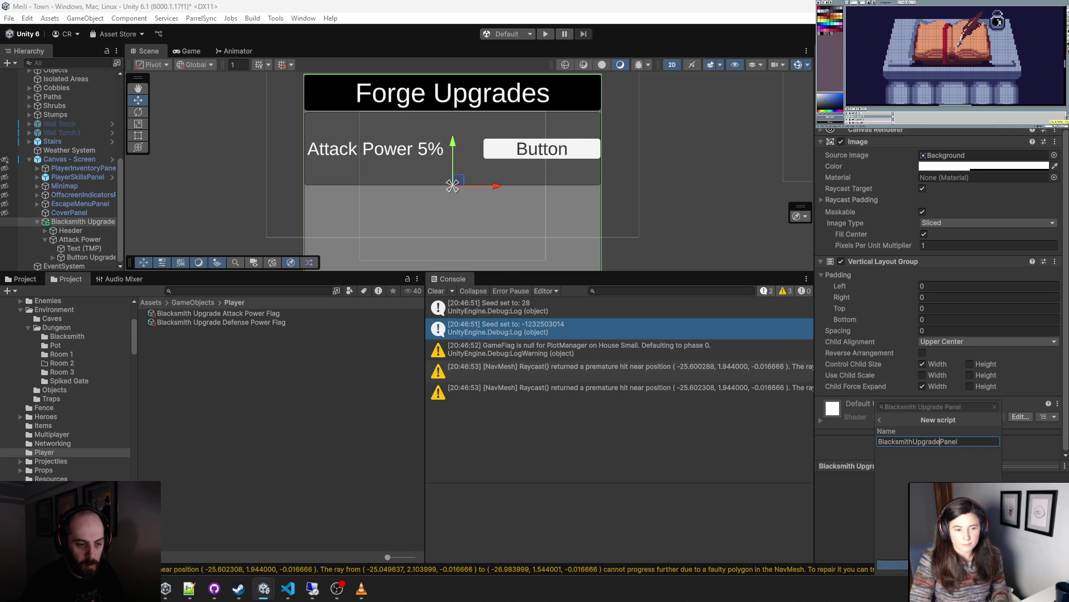
key("Return")
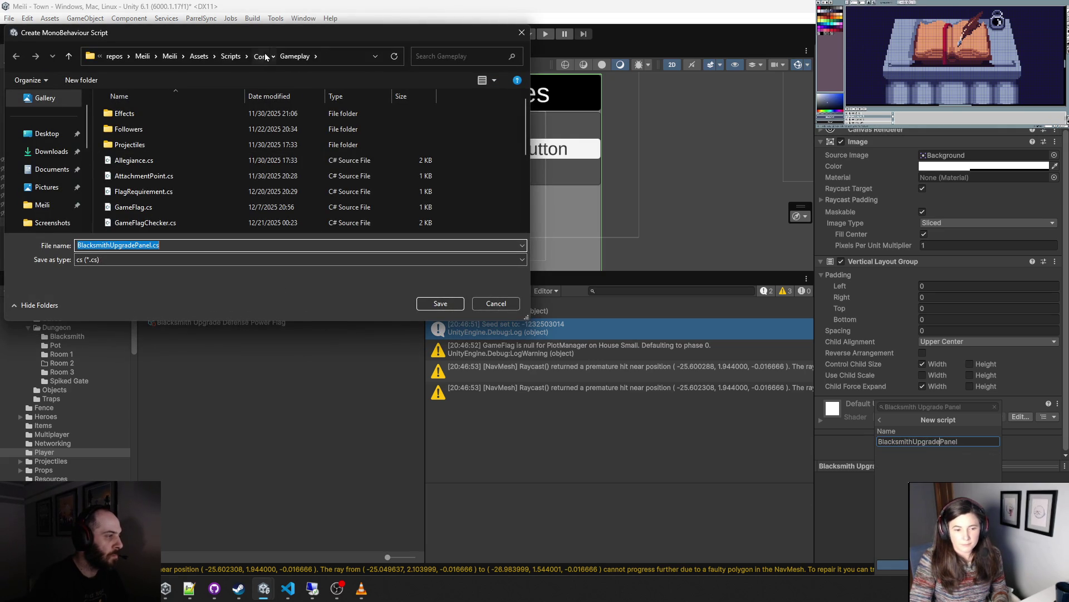
- Save the new BlacksmithUpgradePanel script into Assets/Scripts/Core/UI
left_click(199, 56)
scroll(191, 200, "down", 3)
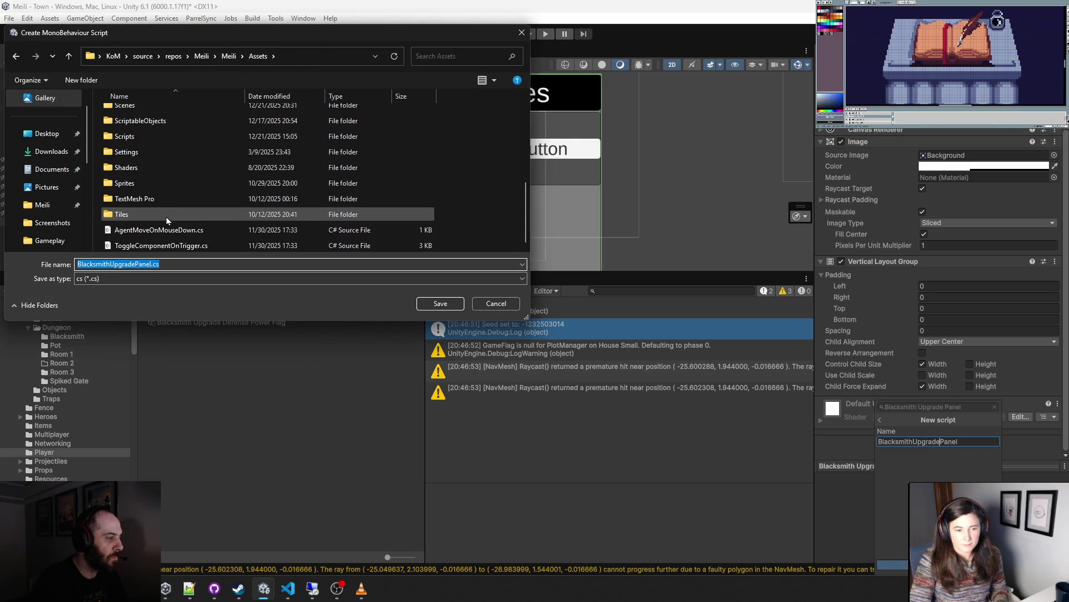
left_click(141, 137)
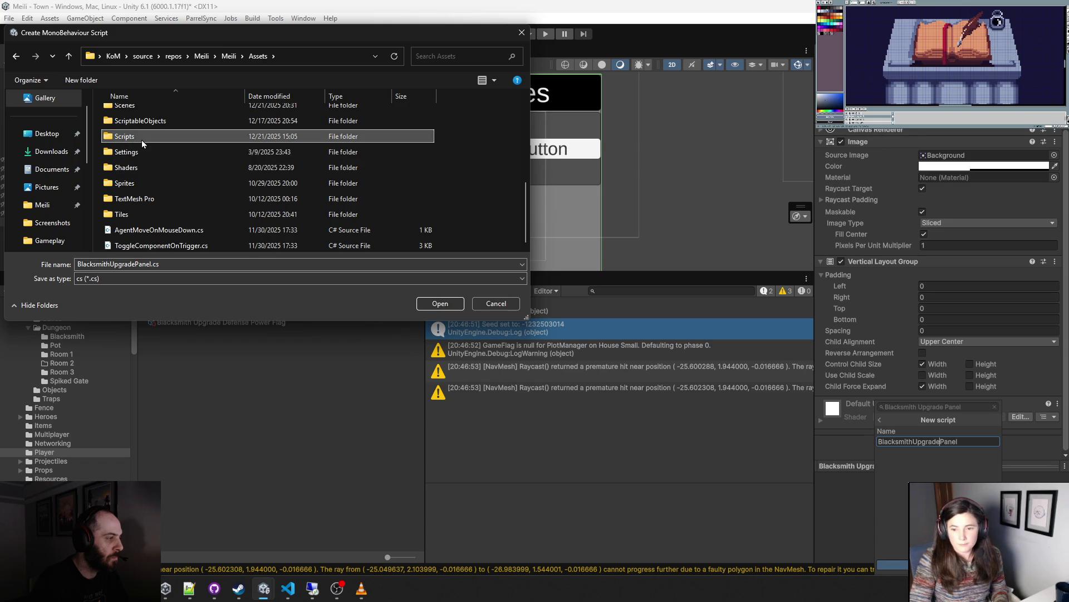
double_click(141, 138)
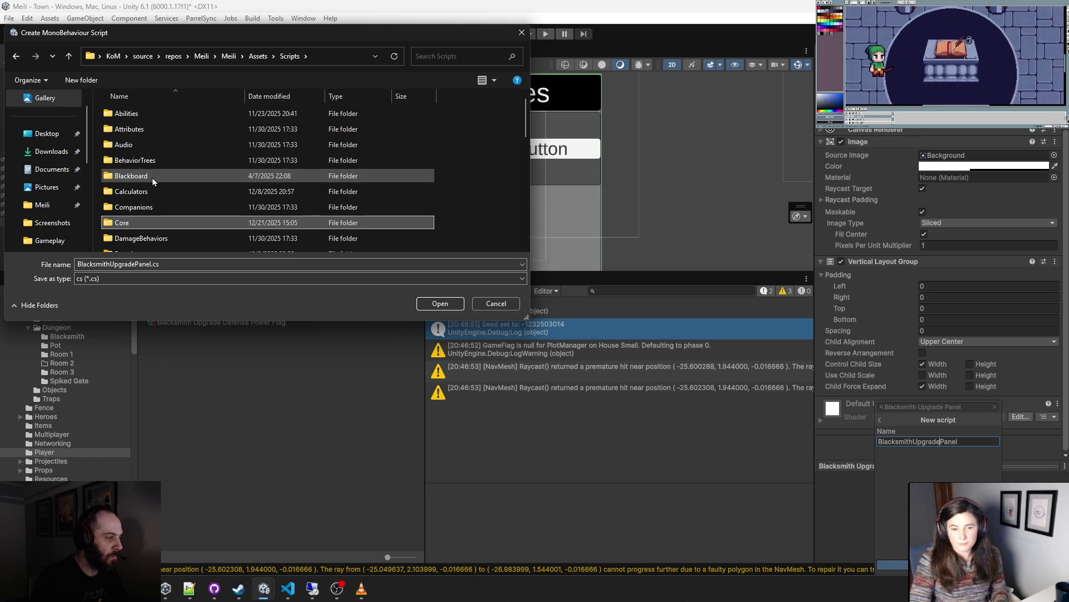
double_click(109, 222)
scroll(156, 219, "down", 5)
double_click(129, 198)
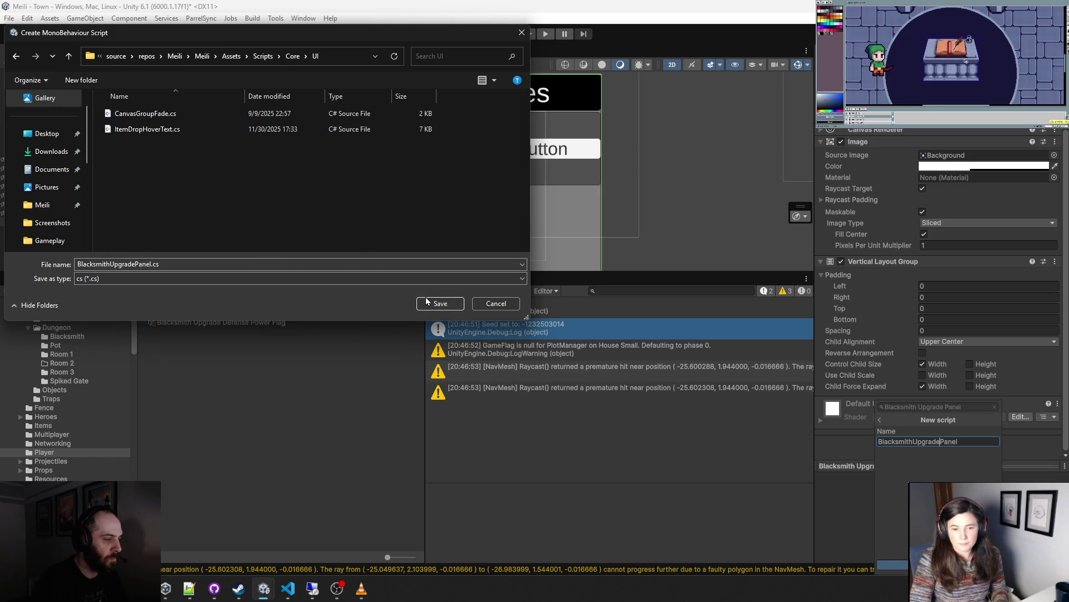
left_click(426, 303)
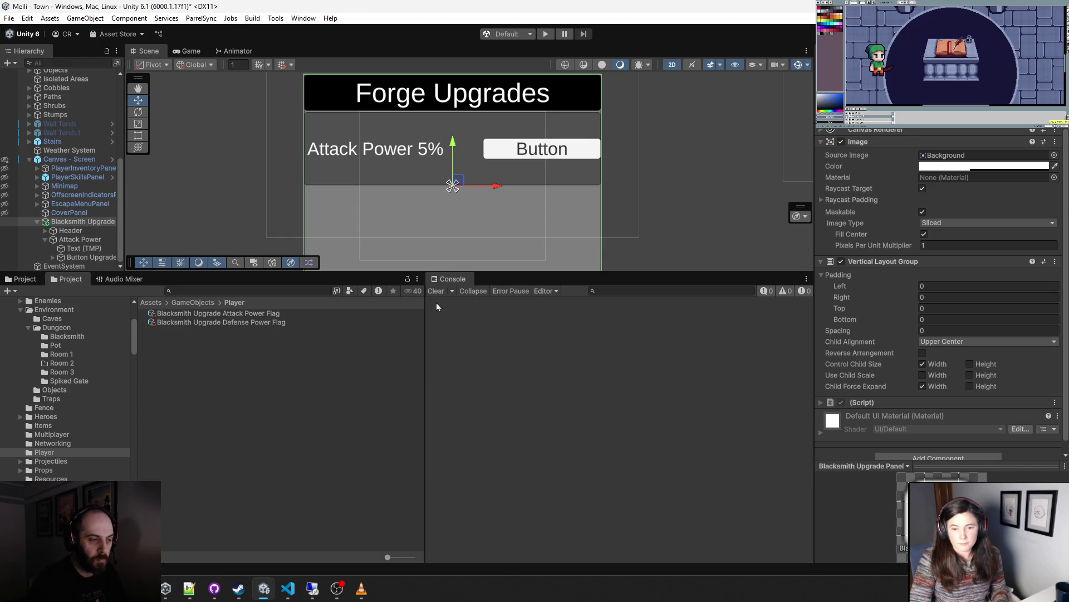
- Expand the new script component and launch BlacksmithUpgradePanel in Visual Studio Code
left_click(820, 390)
double_click(947, 402)
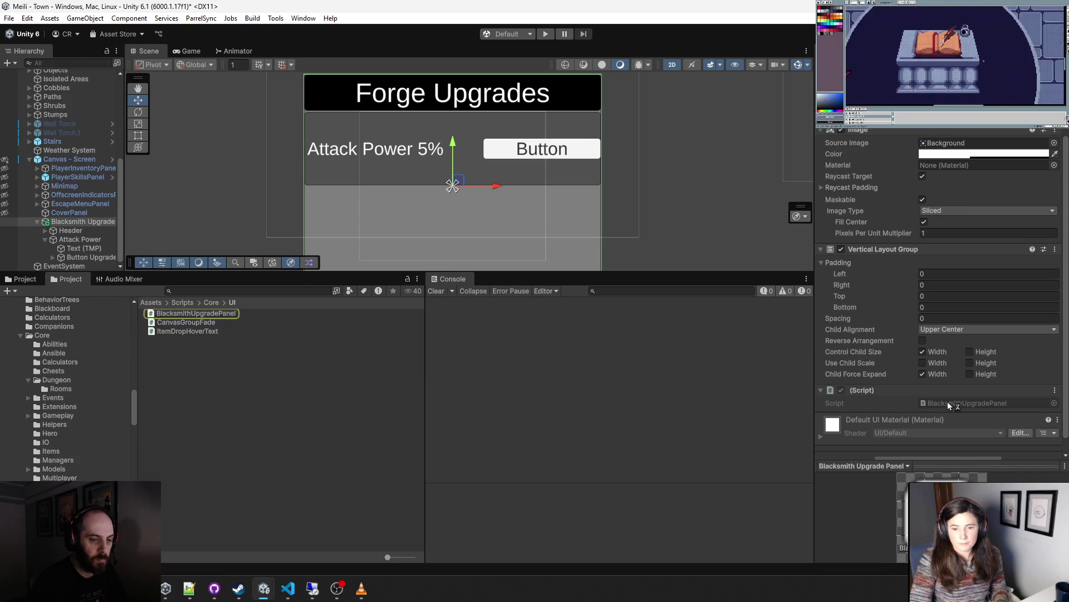
scroll(328, 310, "down", 3)
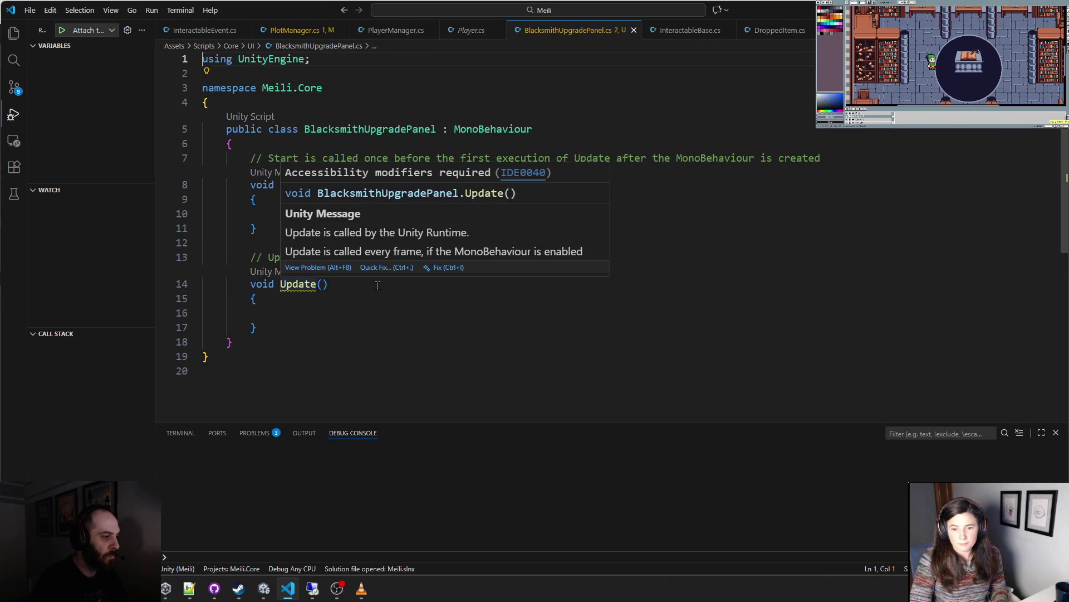
- Collapse the ScriptableObjects and Sets folders and select the default Start and Update methods
left_click(14, 33)
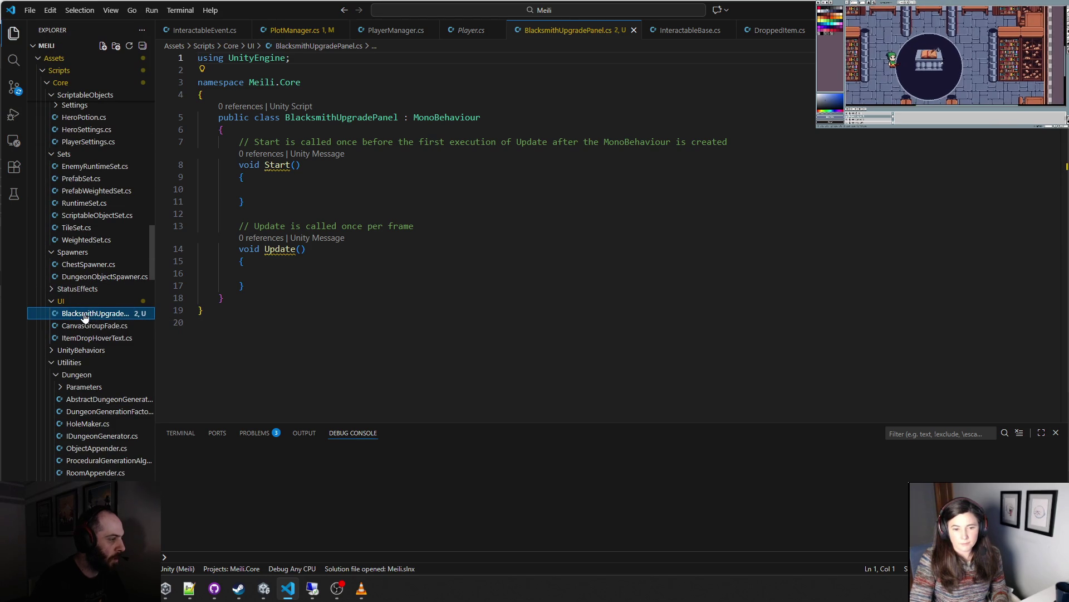
scroll(85, 316, "up", 5)
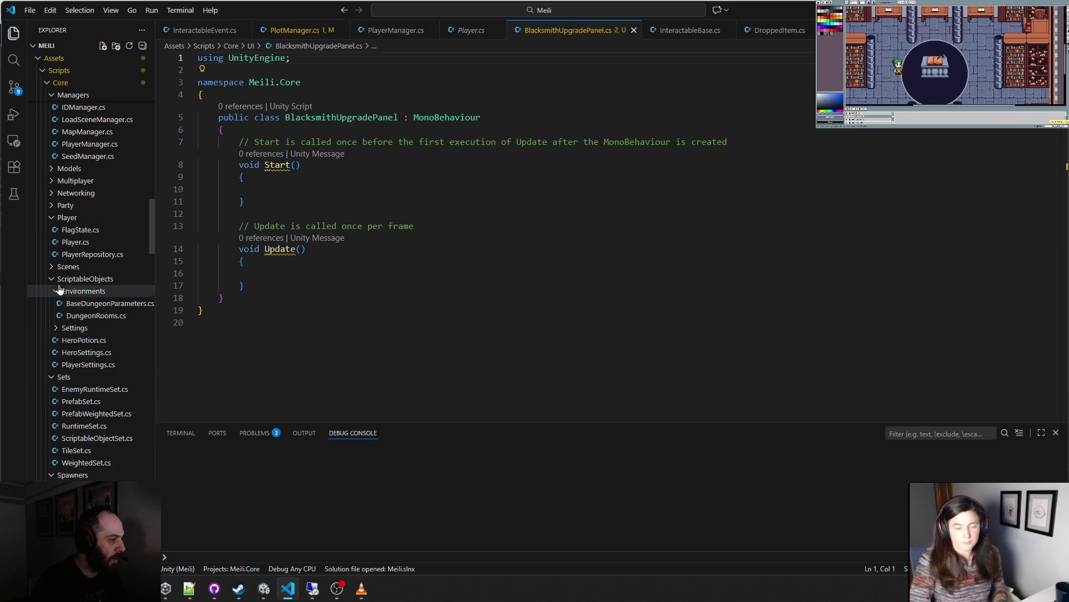
left_click(51, 279)
left_click(51, 291)
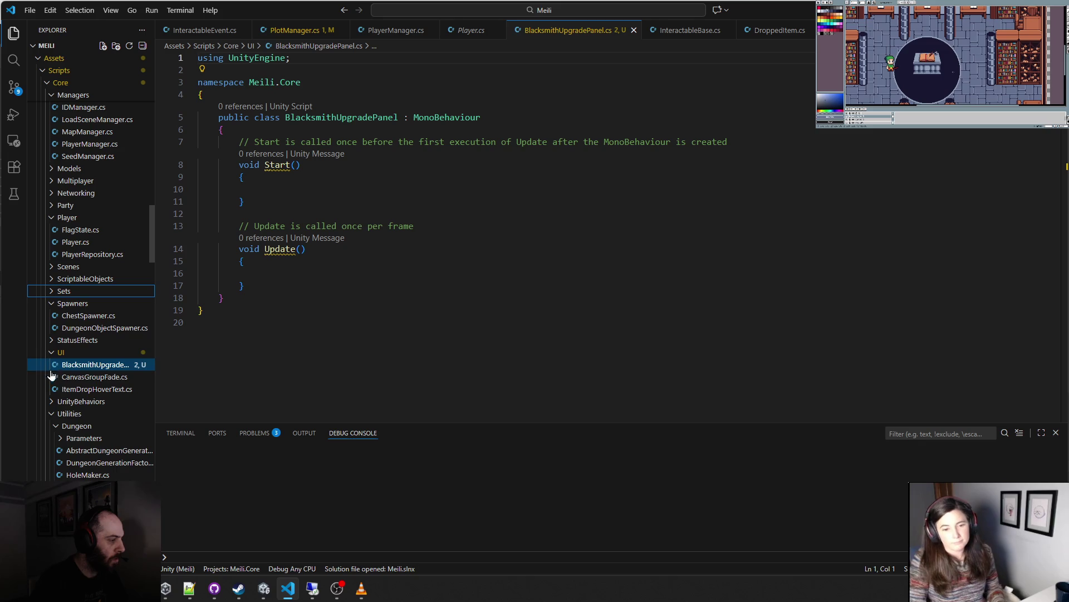
double_click(74, 369)
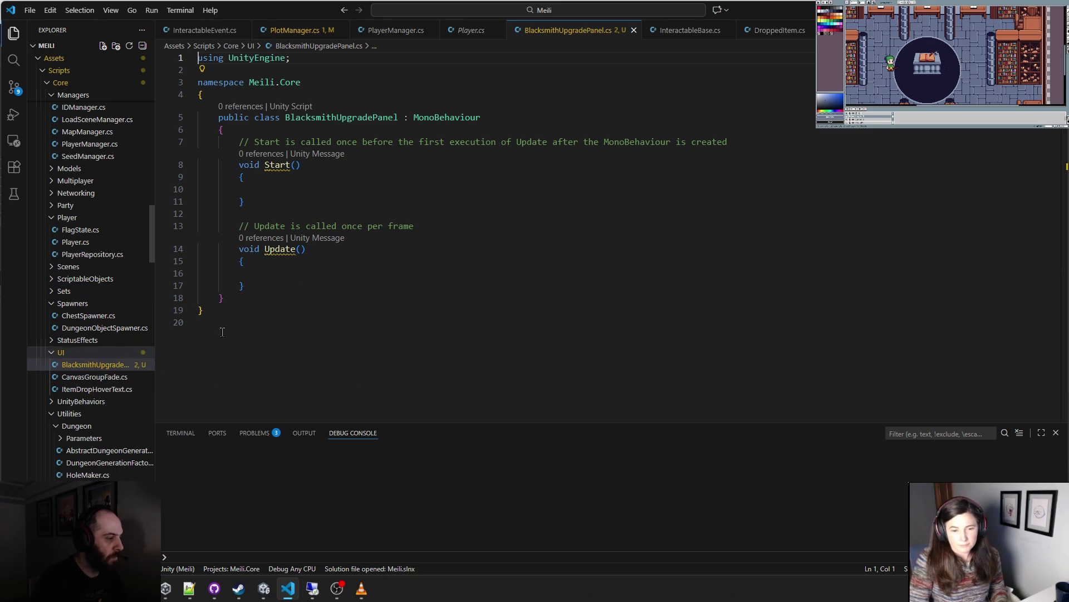
left_click_drag(229, 150, 303, 286)
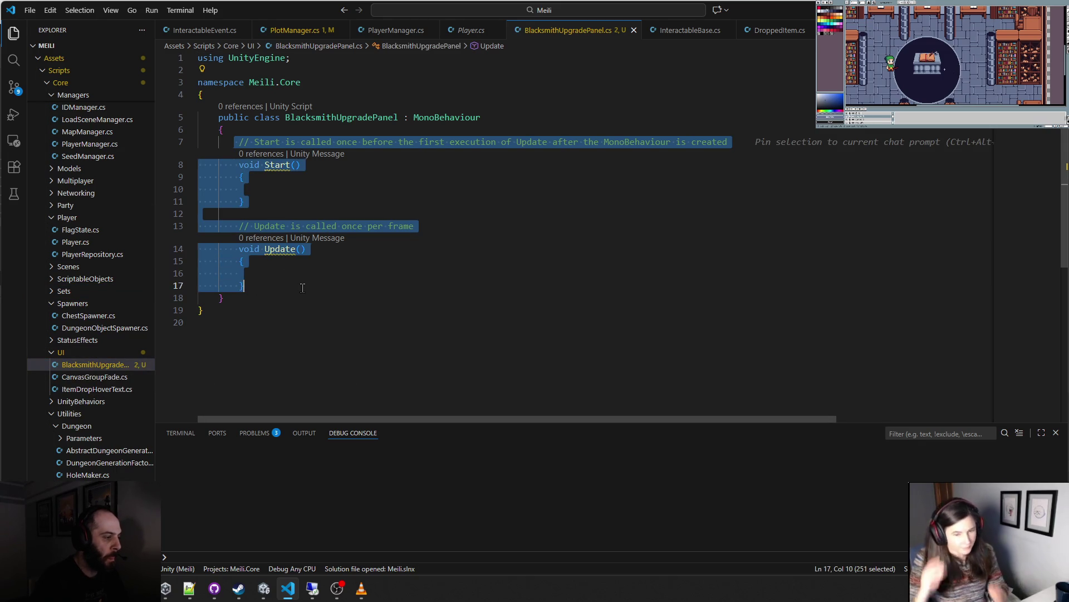
- Replace the Start/Update boilerplate with a [field: SerializeField] public GameFlag BlacksmithPlotFlag property
key("BackSpace")
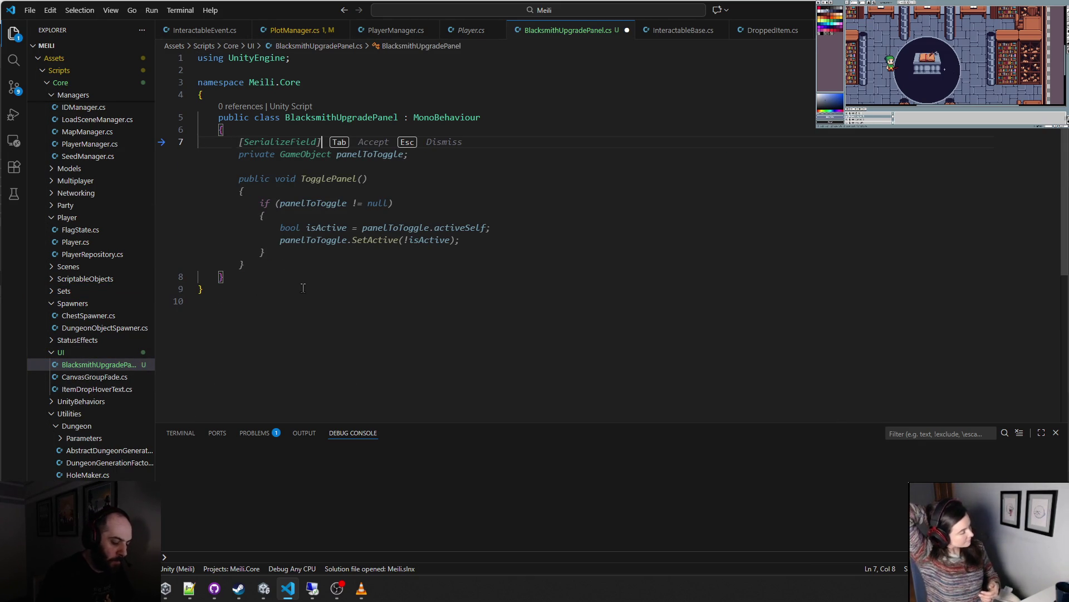
type("[field")
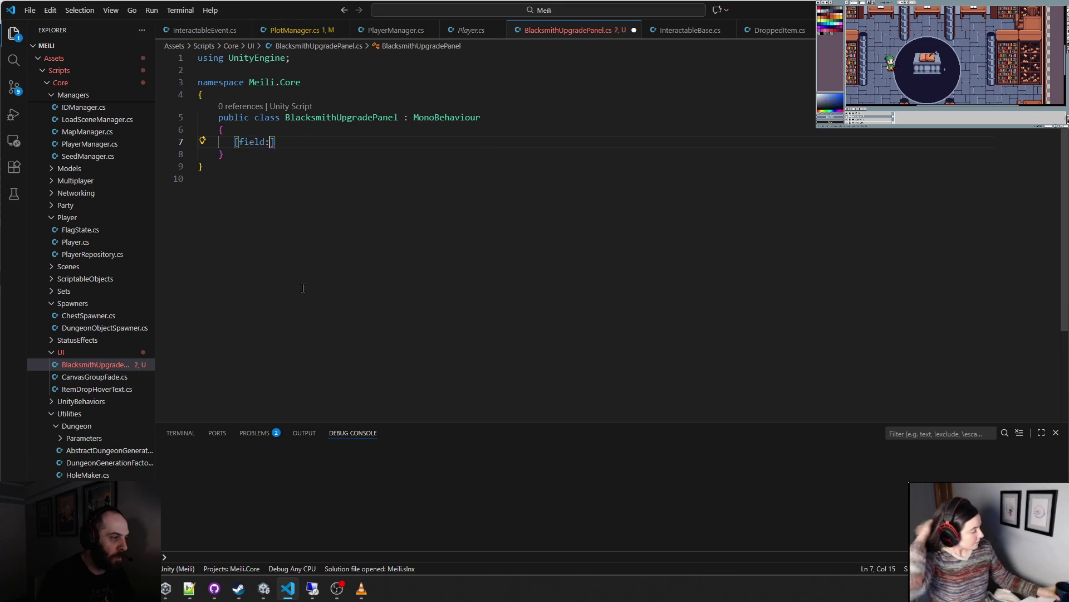
type(": Seria")
key("Tab")
type("(")
key("BackSpace")
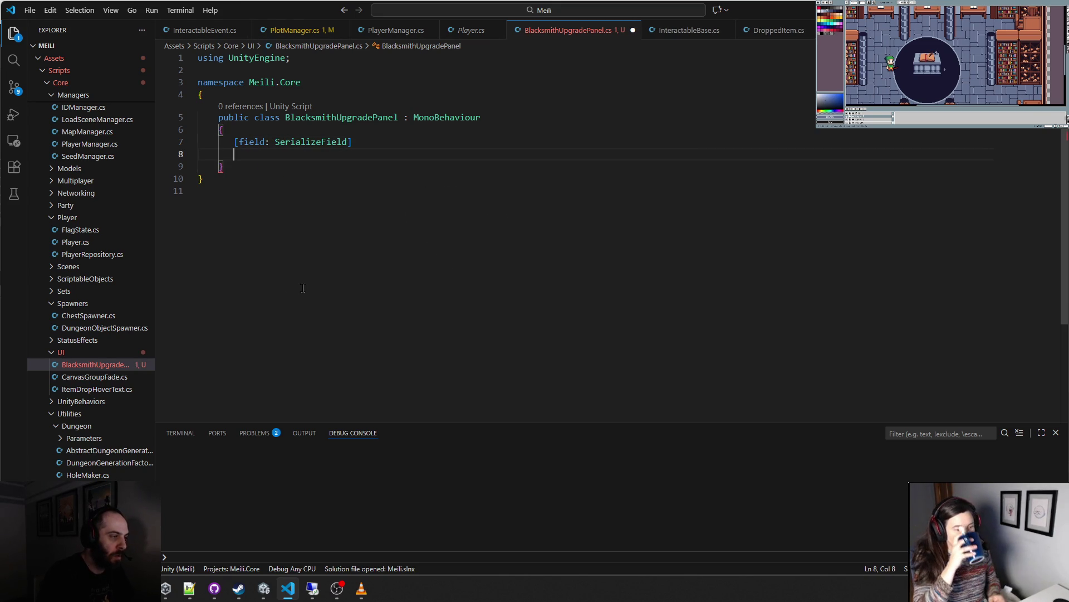
type("public")
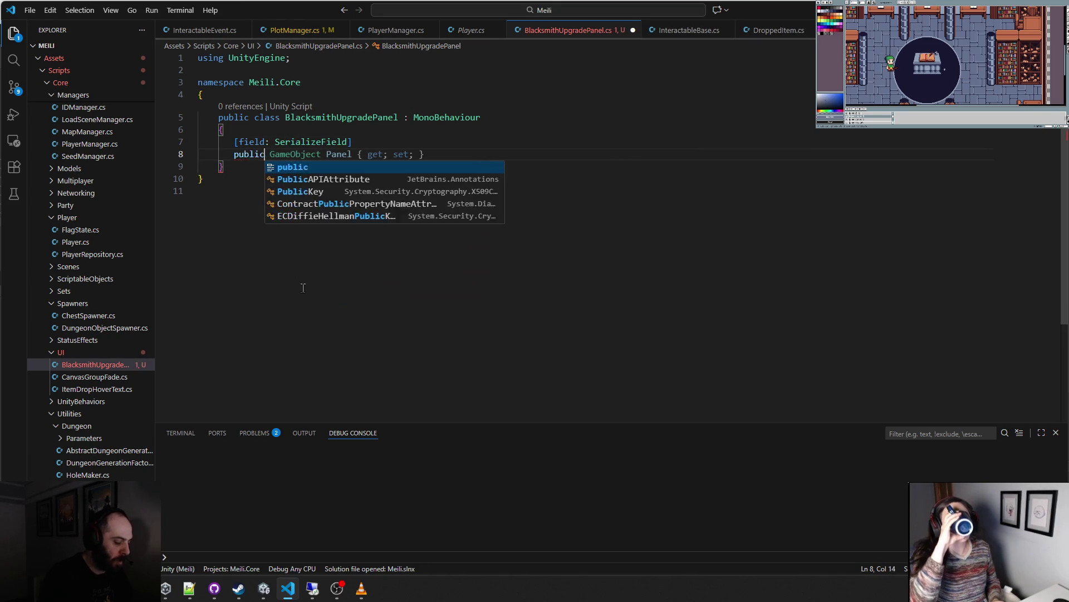
type(" GameFlag")
key("Tab")
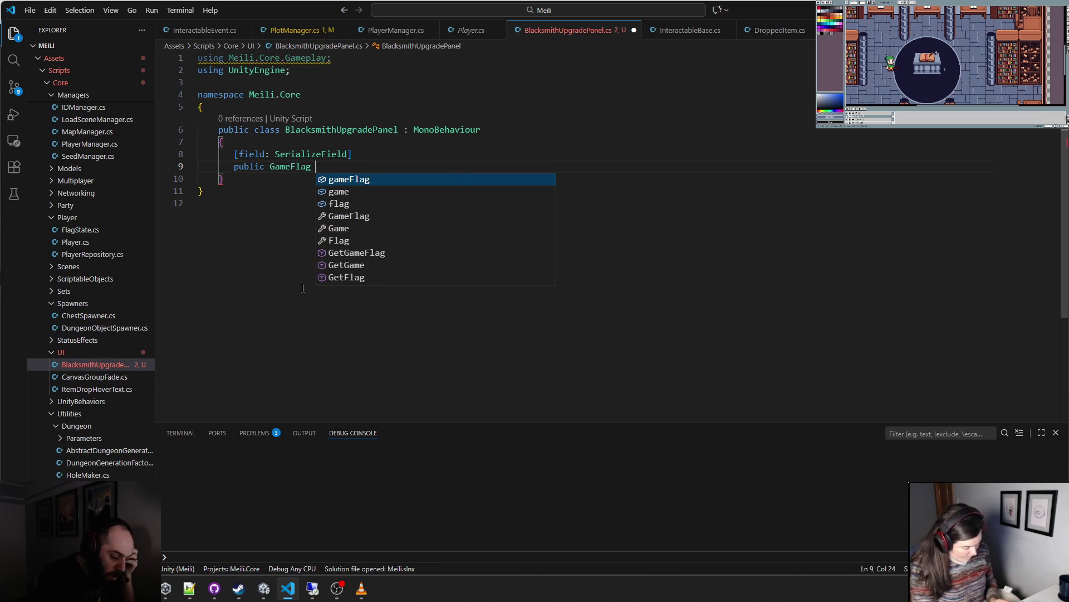
type("Bla")
type("cksmithPlotFla")
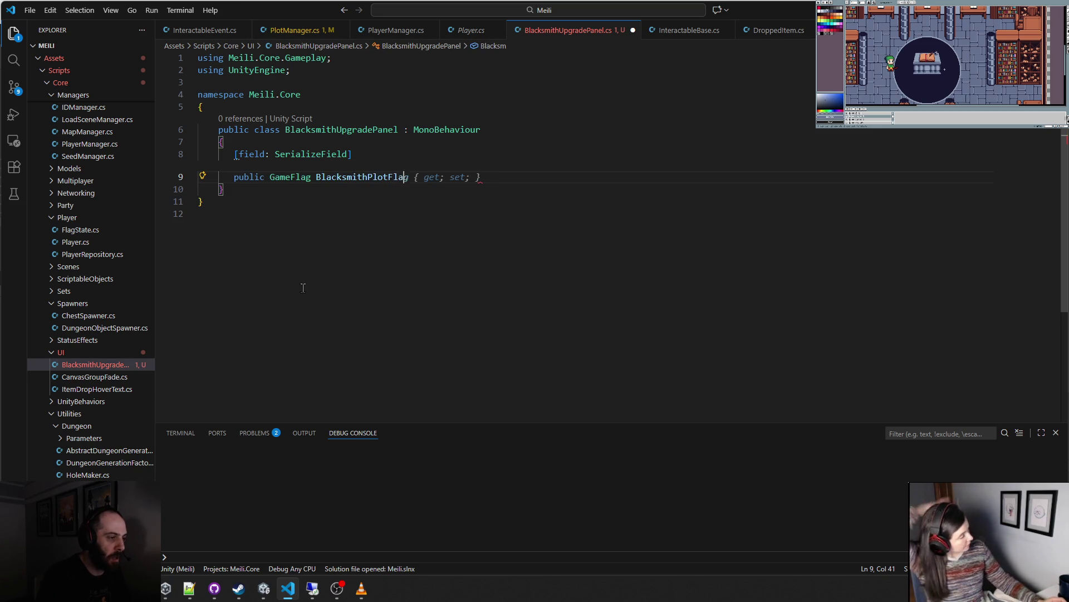
type("{get;set;}")
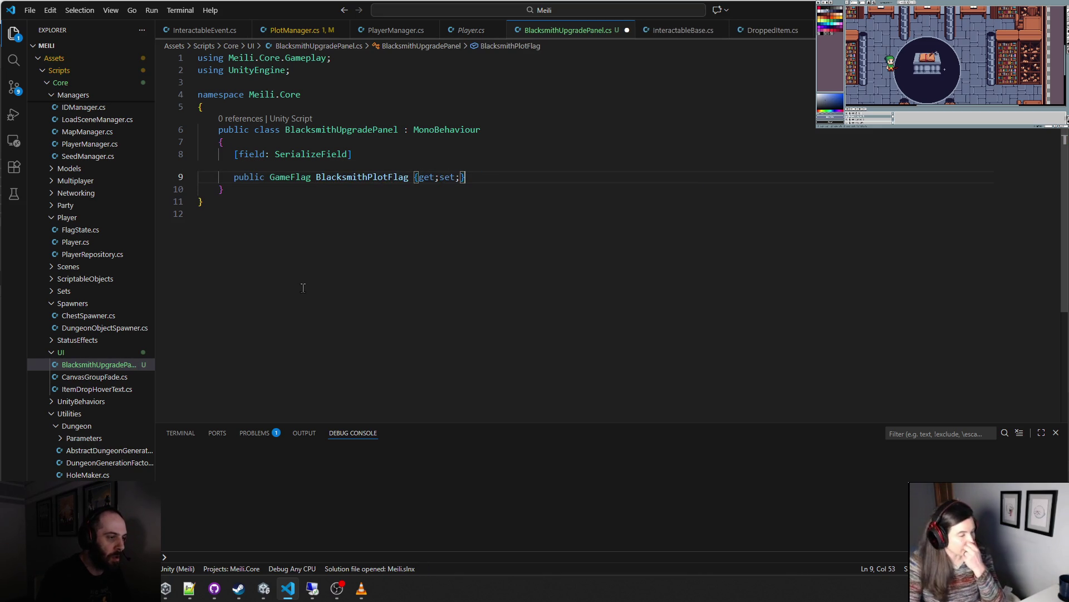
key("Return")
- Add a second serialized GameFlag property named PlayerAttackPowerFlag with get/set accessors
type("p")
key("BackSpace")
type("[")
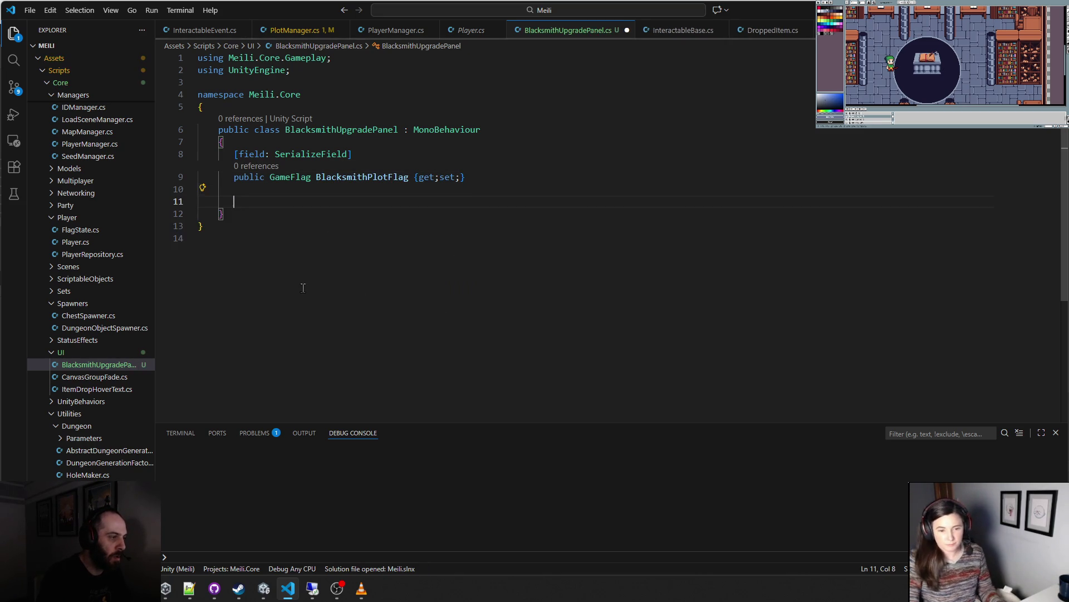
key("Tab")
key("Return")
key("BackSpace")
key("BackSpace")
key("Return")
type("public ")
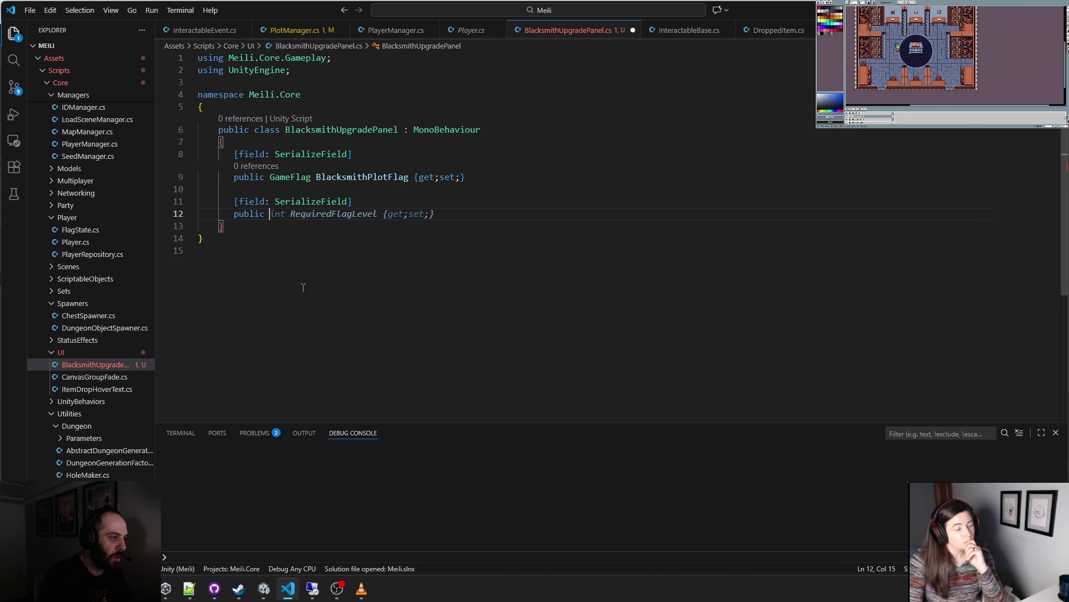
type("GameFlag")
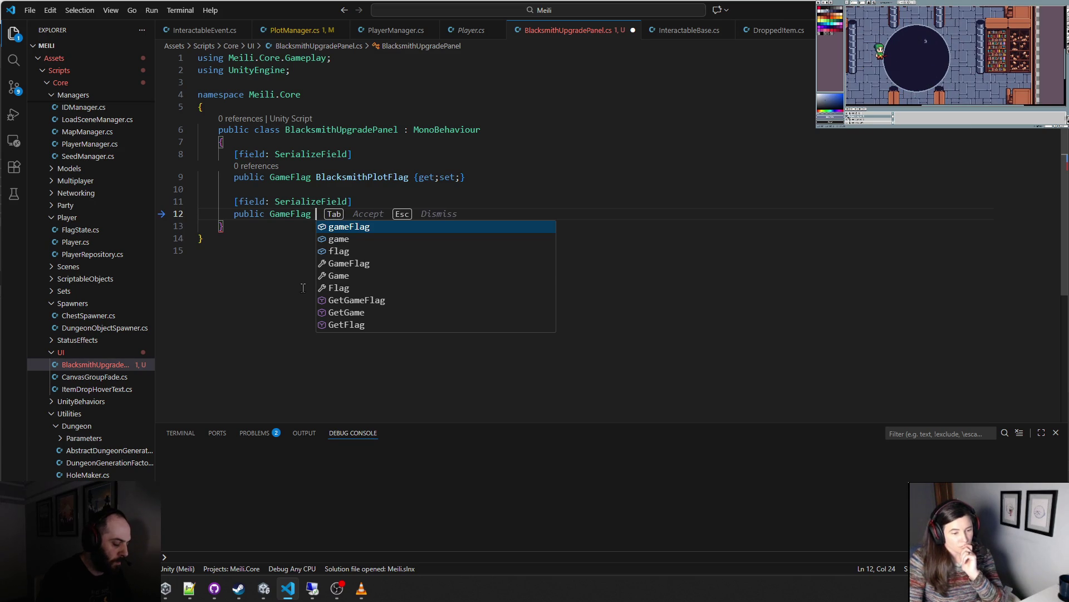
type("Player")
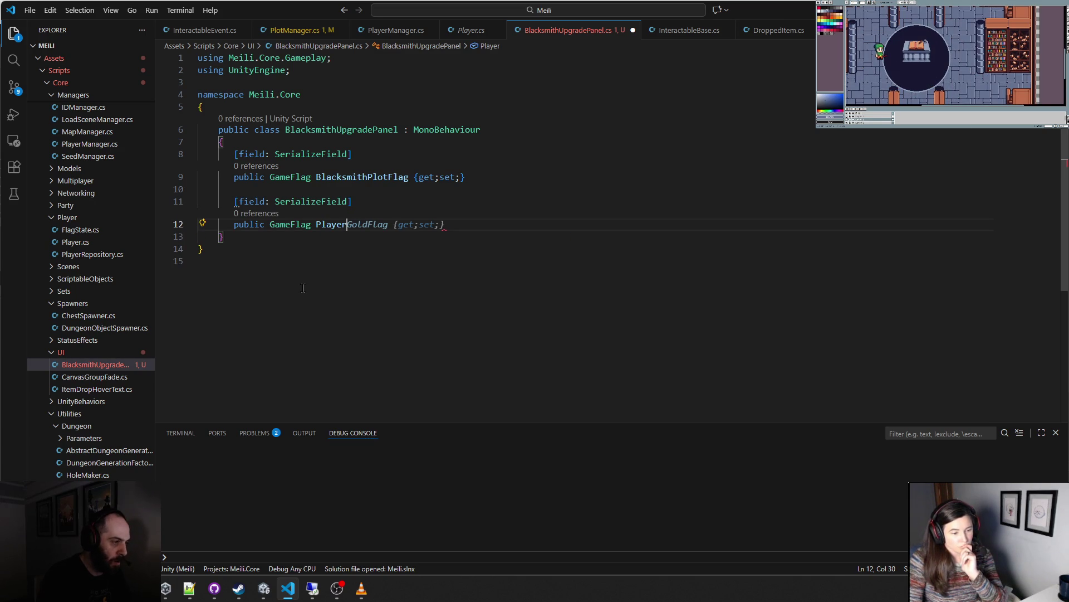
type("AttackPowerFla")
key("Tab")
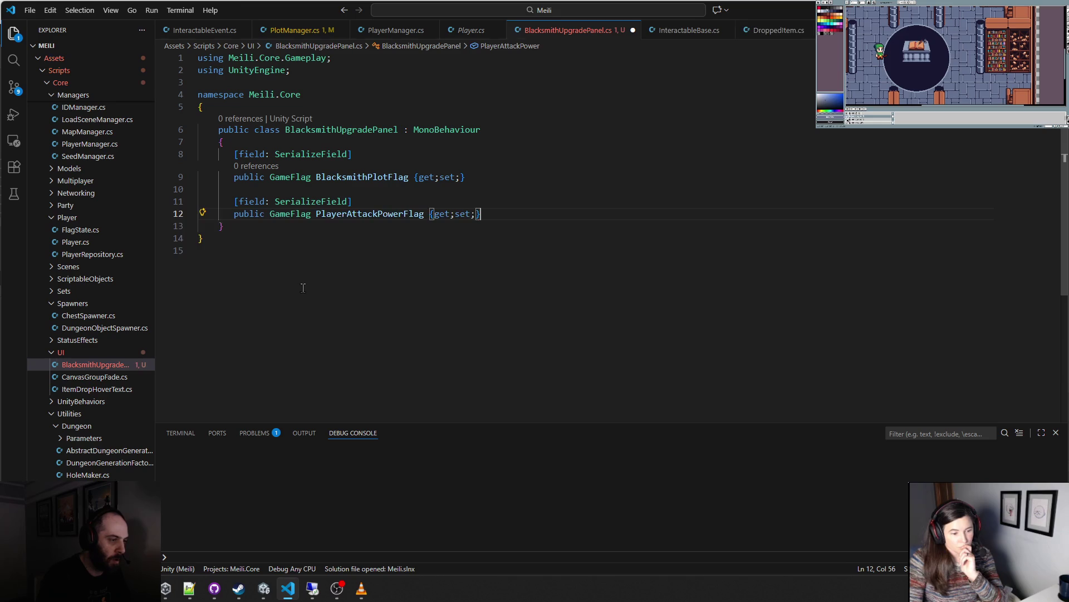
key("Return")
key("Return")
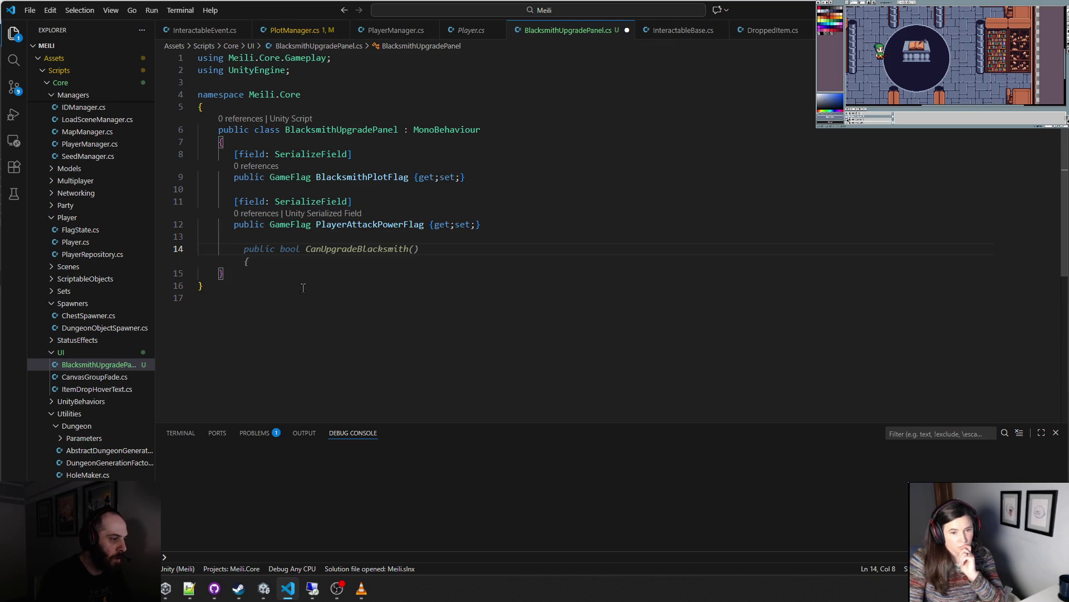
type("p")
- Add a serialized GameFlag PlayerDefenseFlag property, deleting the duplicate SerializeField attribute
key("Escape")
type("[field: SerializeField")
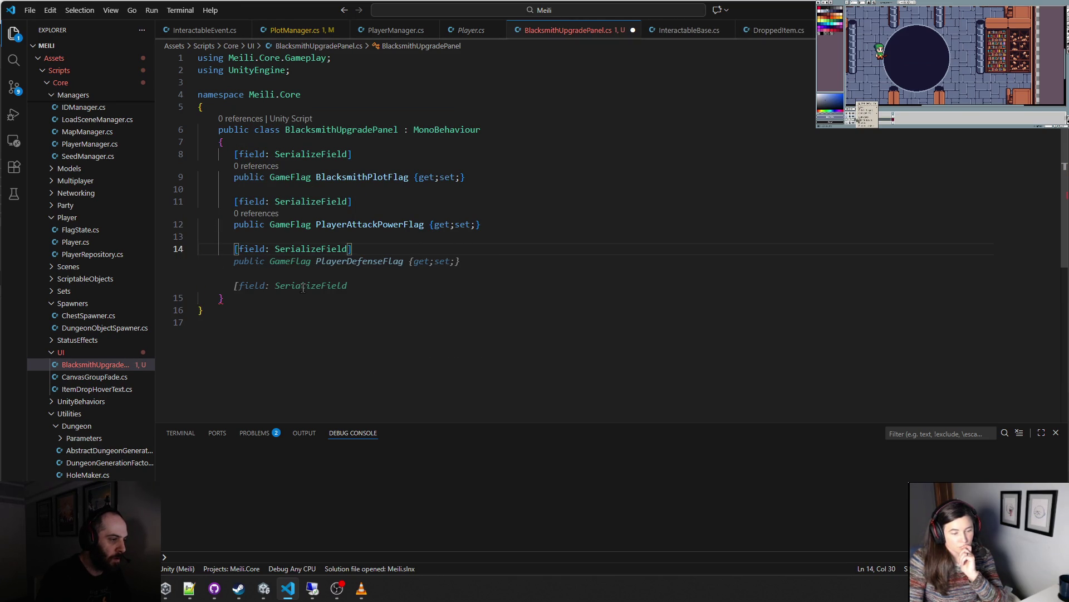
key("Tab")
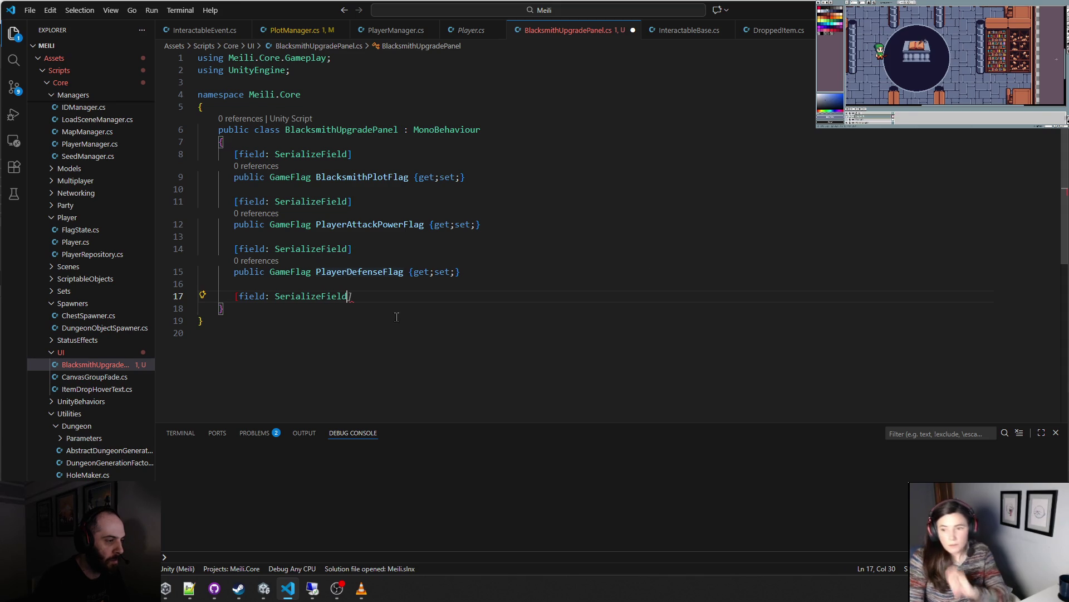
left_click_drag(351, 295, 228, 297)
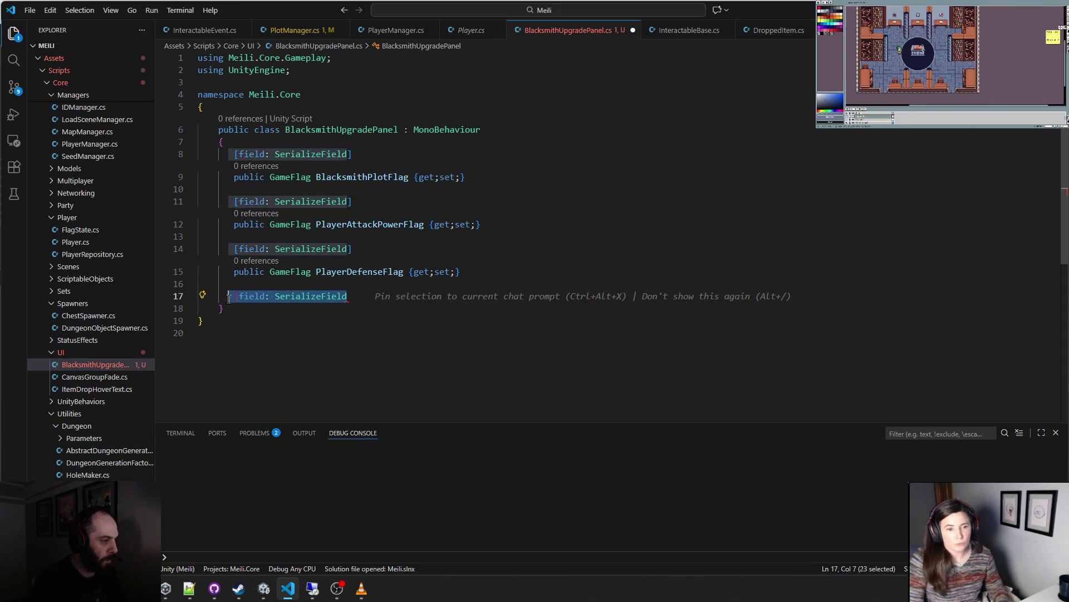
key("BackSpace")
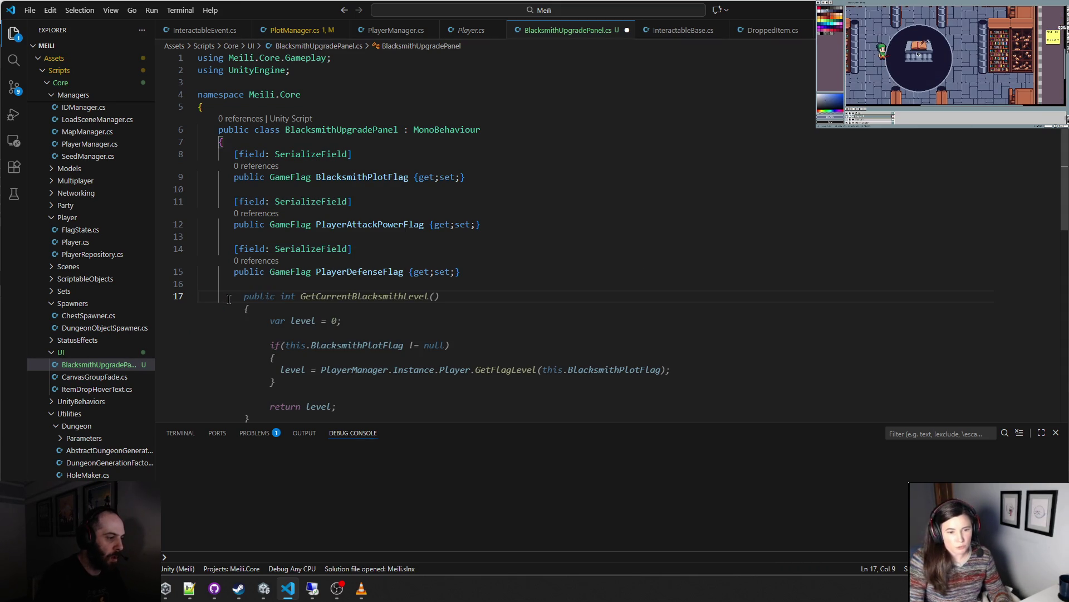
key("Escape")
key("BackSpace")
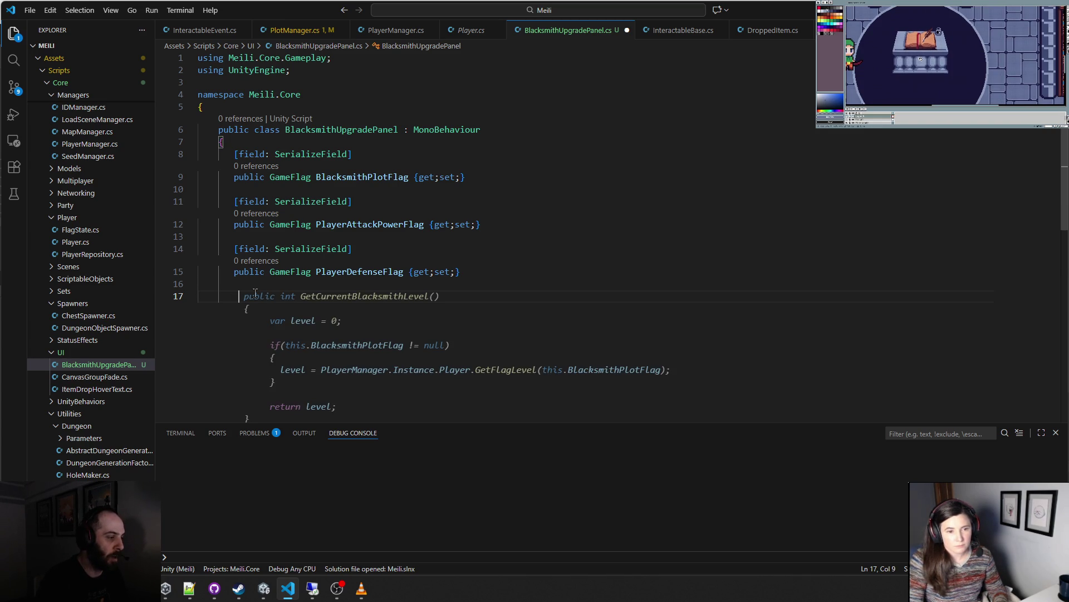
- Begin a fourth serialized public field below PlayerDefenseFlag, declining Copilot's suggestions
key("Escape")
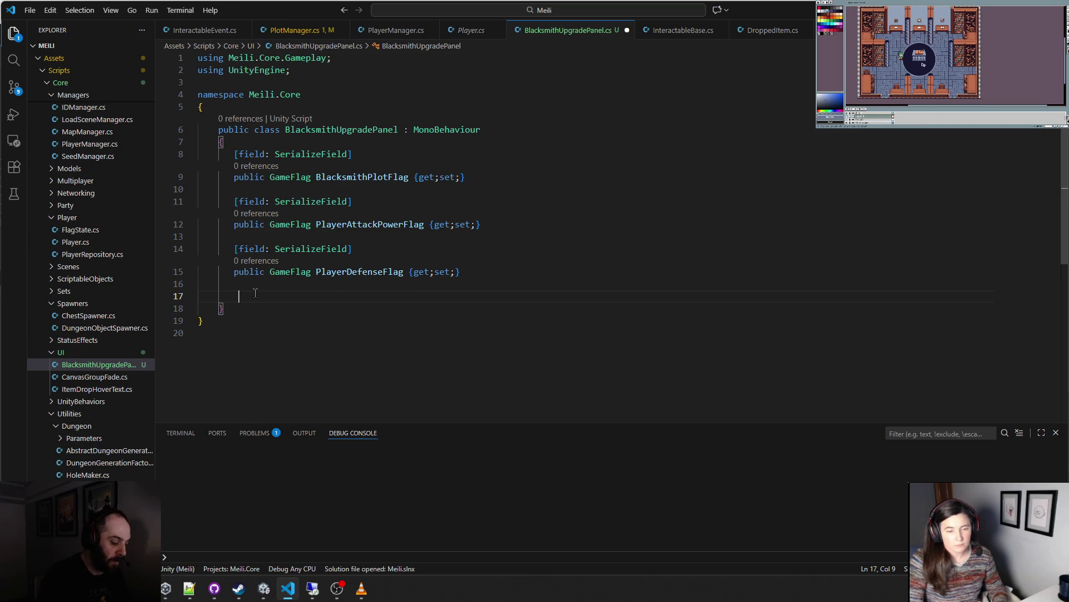
type("[field;")
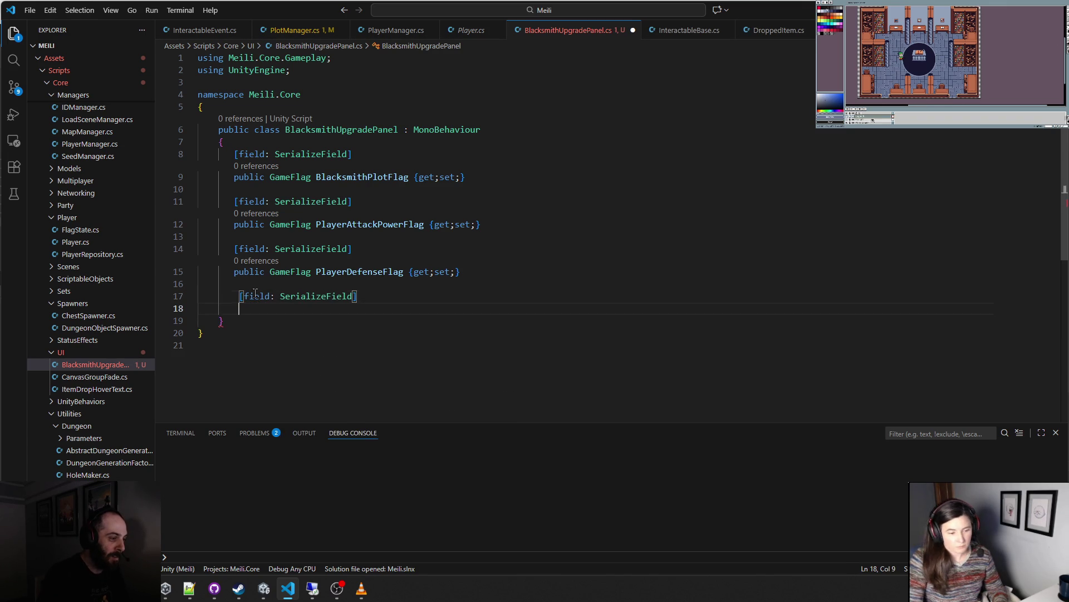
key("Return")
type("public")
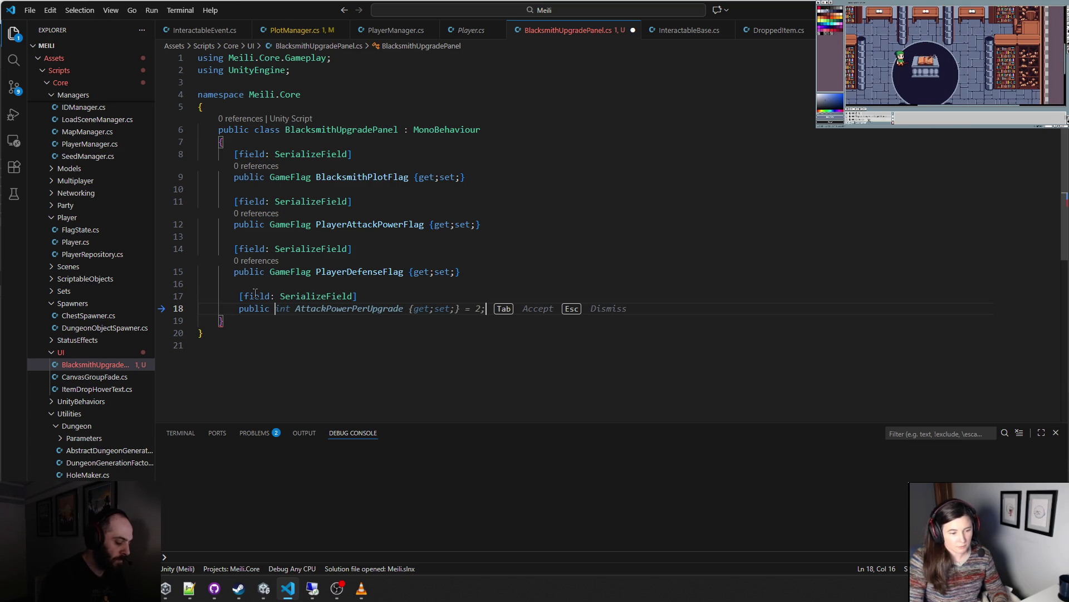
key("Escape")
- Complete a serialized TextMeshProUGUI AttackPowerButton property with get/set accessors
type("T")
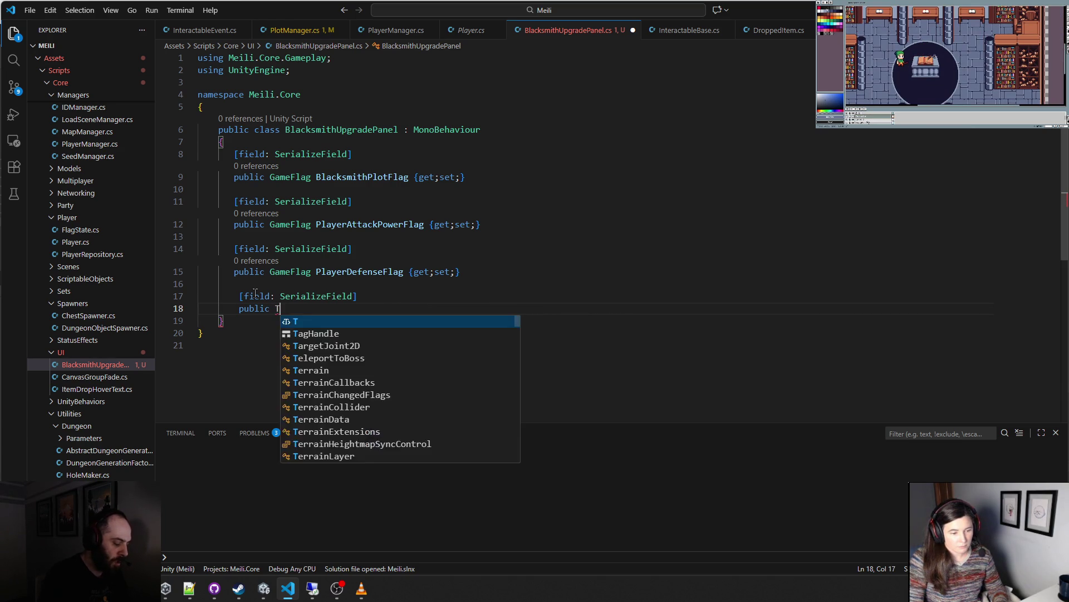
type("extMeshPro")
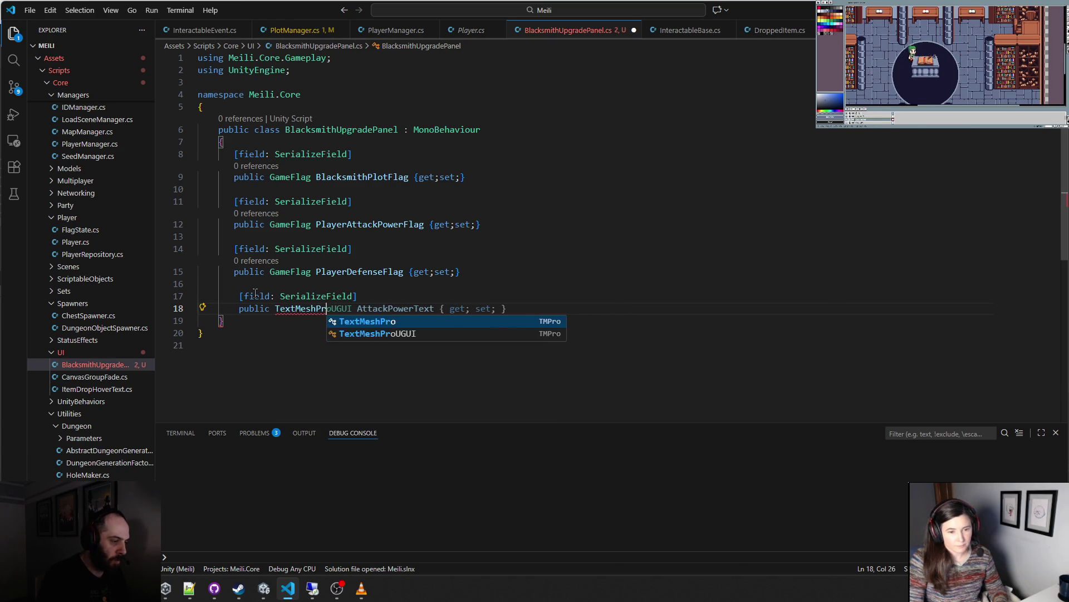
key("Down")
key("Return")
type("AttackPower")
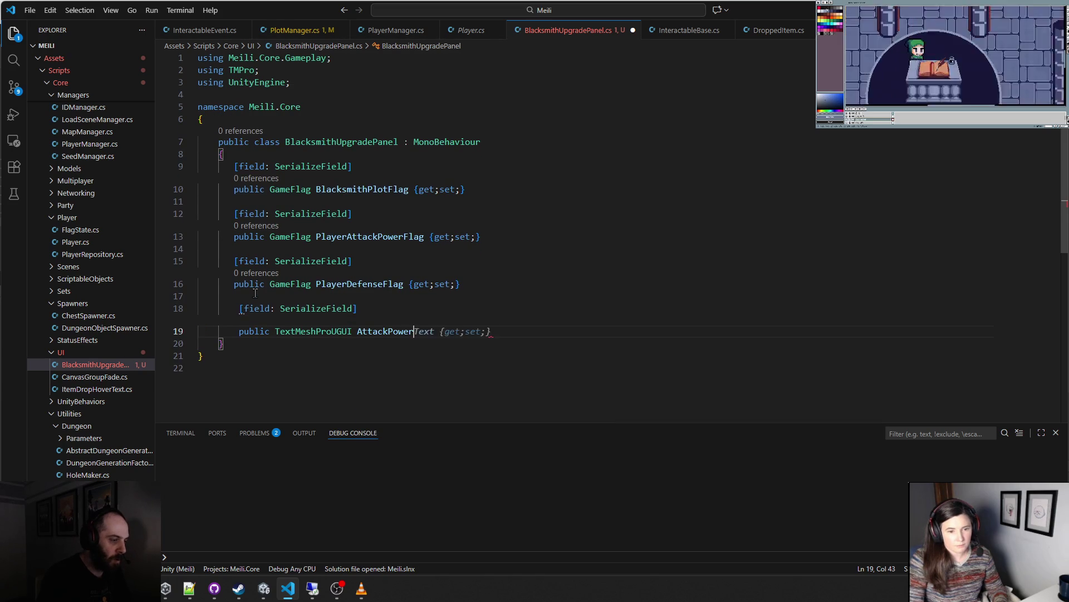
type("Button")
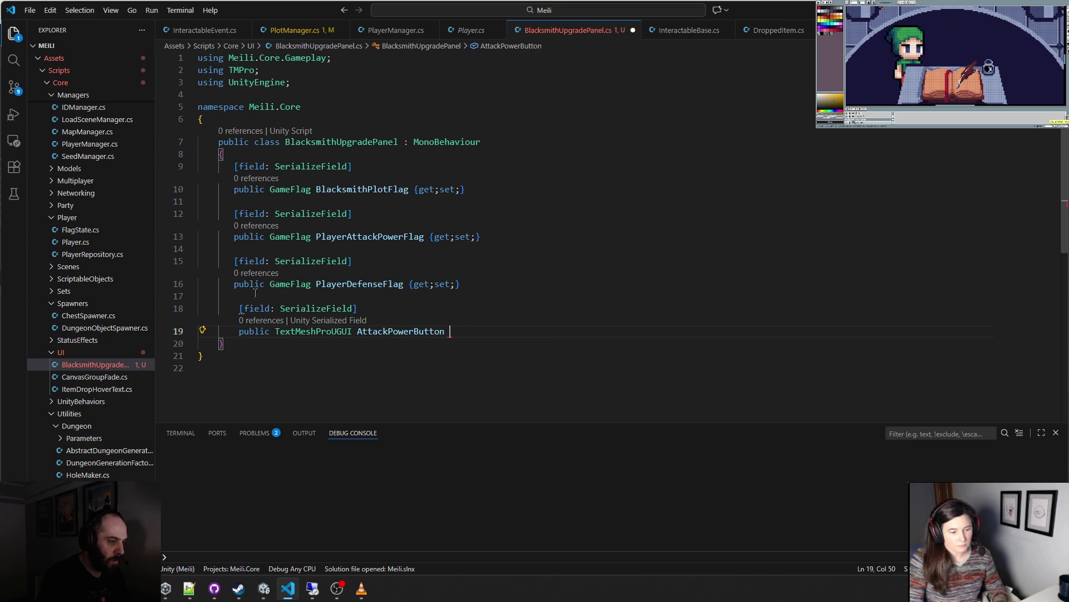
key("Tab")
key("Return")
key("Return")
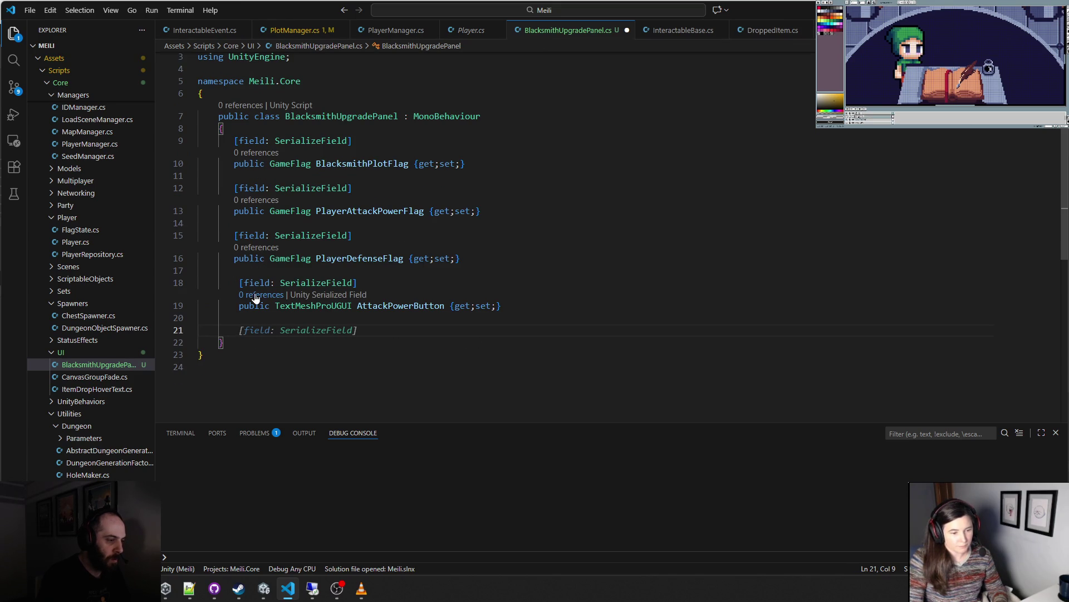
- Add a serialized TextMeshProUGUI DefenseButton property and begin a public line below
key("Tab")
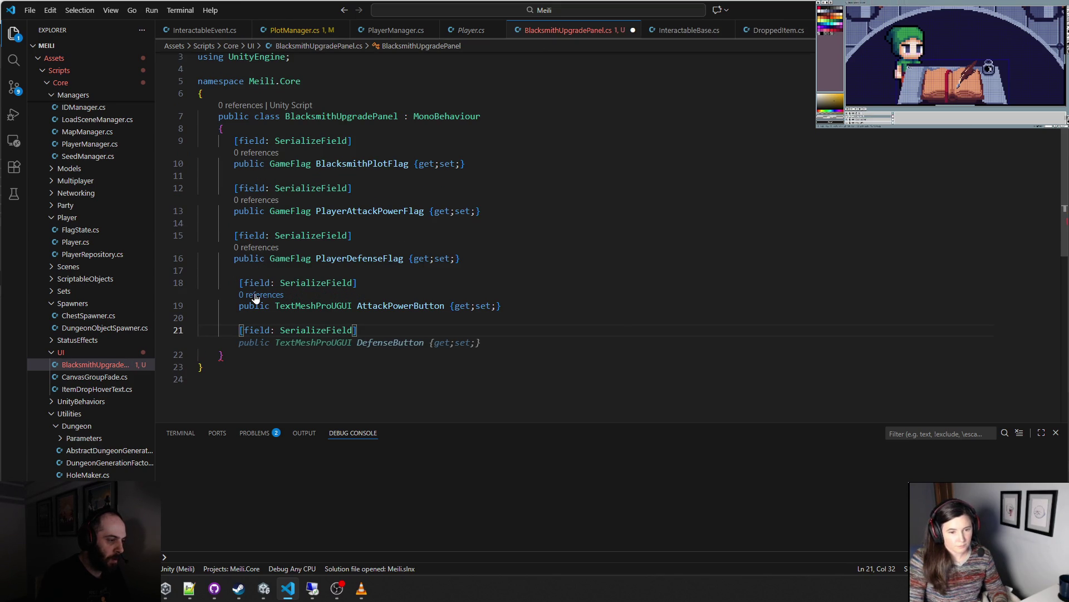
key("Tab")
key("Return")
key("Return")
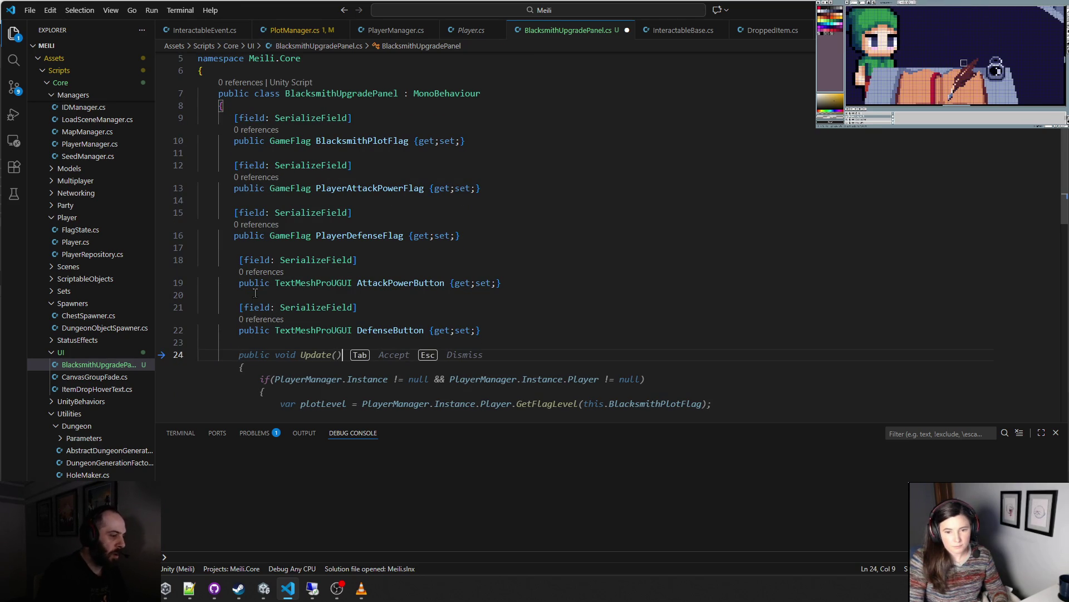
type("public")
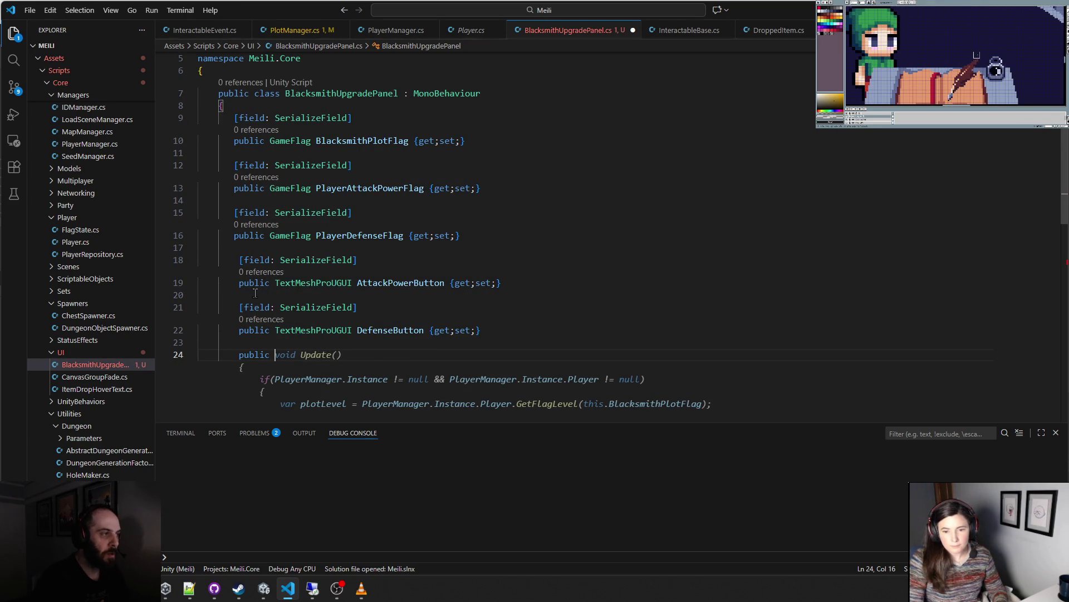
- Using PlotManager.cs as reference, write an empty public void AttackPowerButton_OnClick() method
left_click(291, 30)
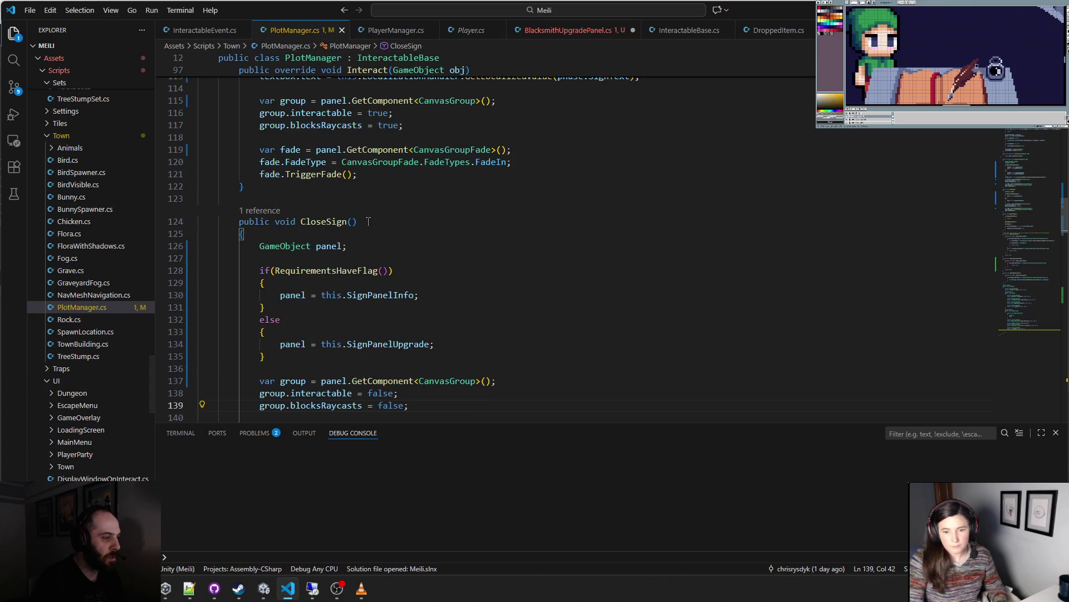
scroll(368, 222, "up", 5)
scroll(423, 167, "down", 4)
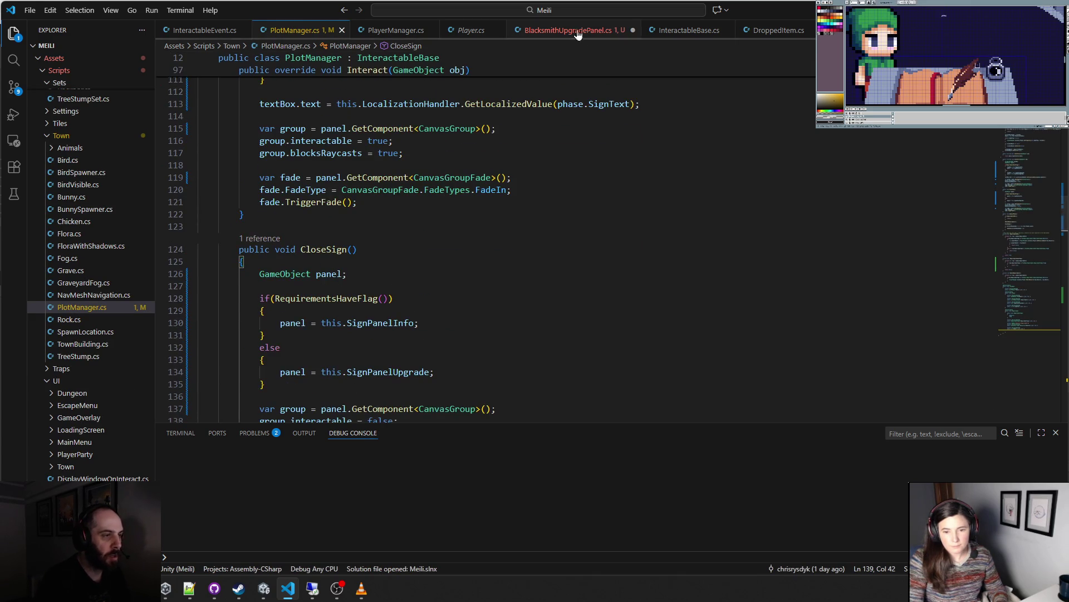
left_click(573, 30)
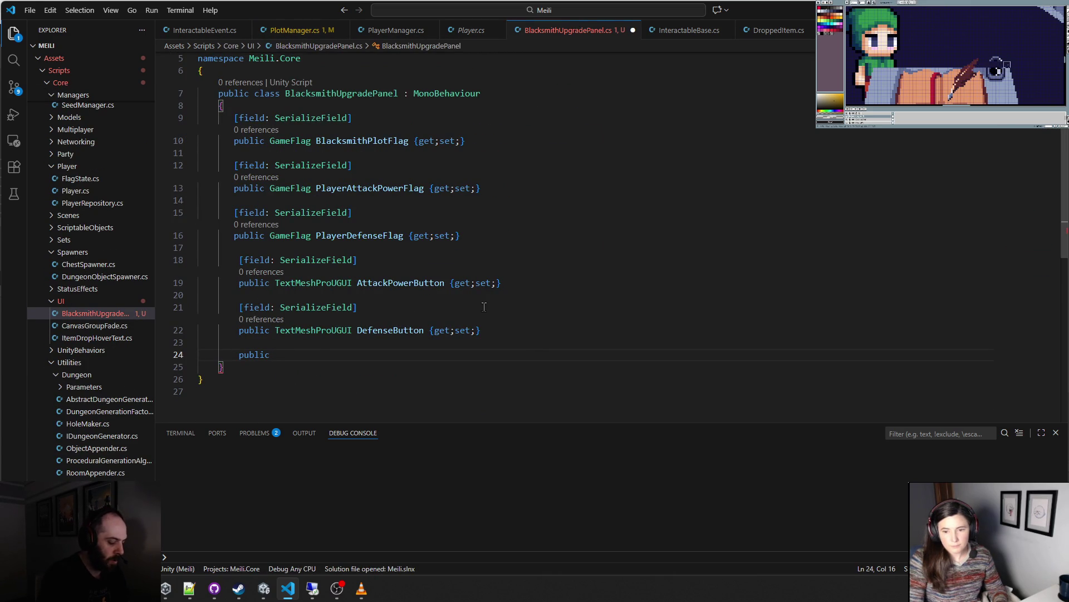
type("void ")
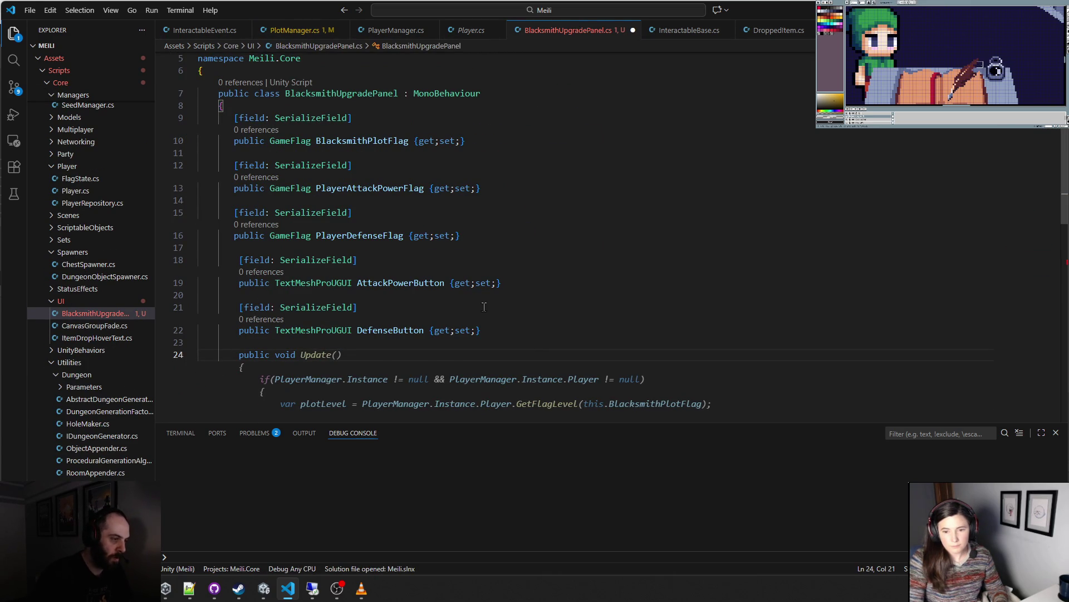
type("Attackp")
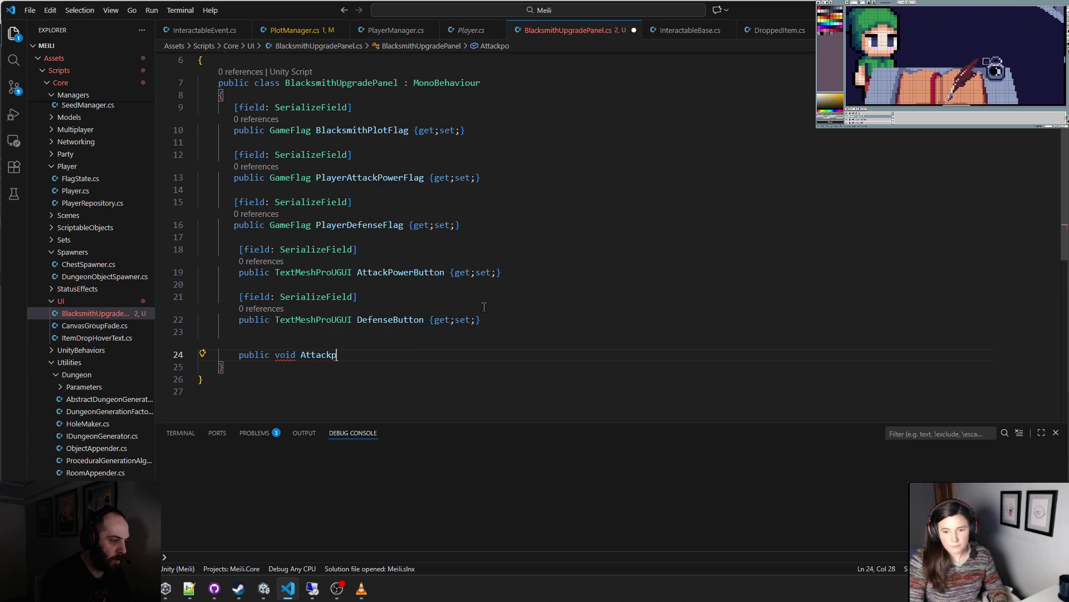
key("BackSpace")
type("PowerButton_On")
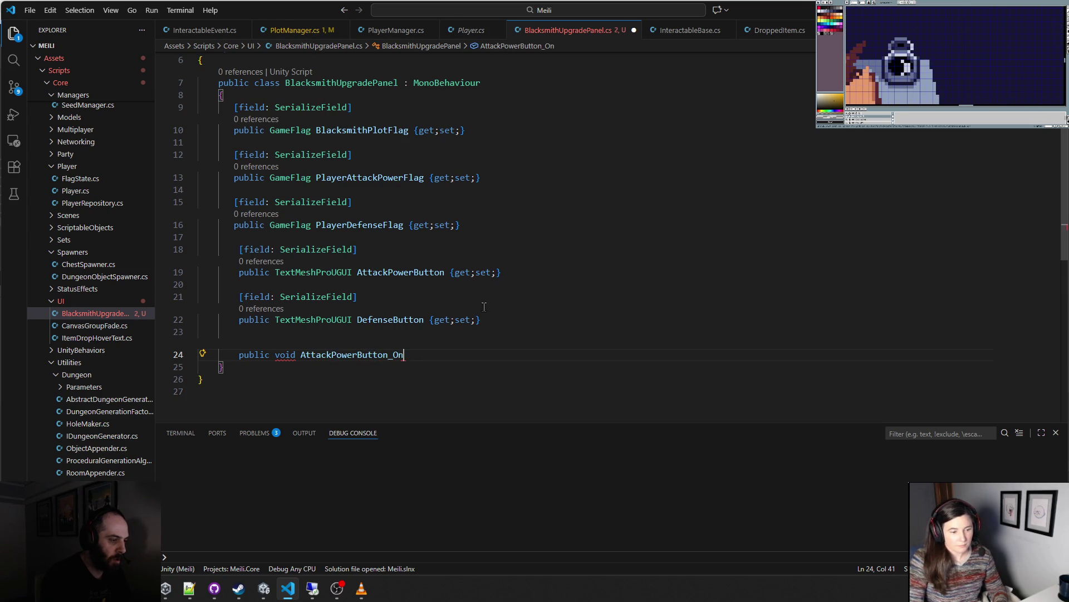
type("Click()")
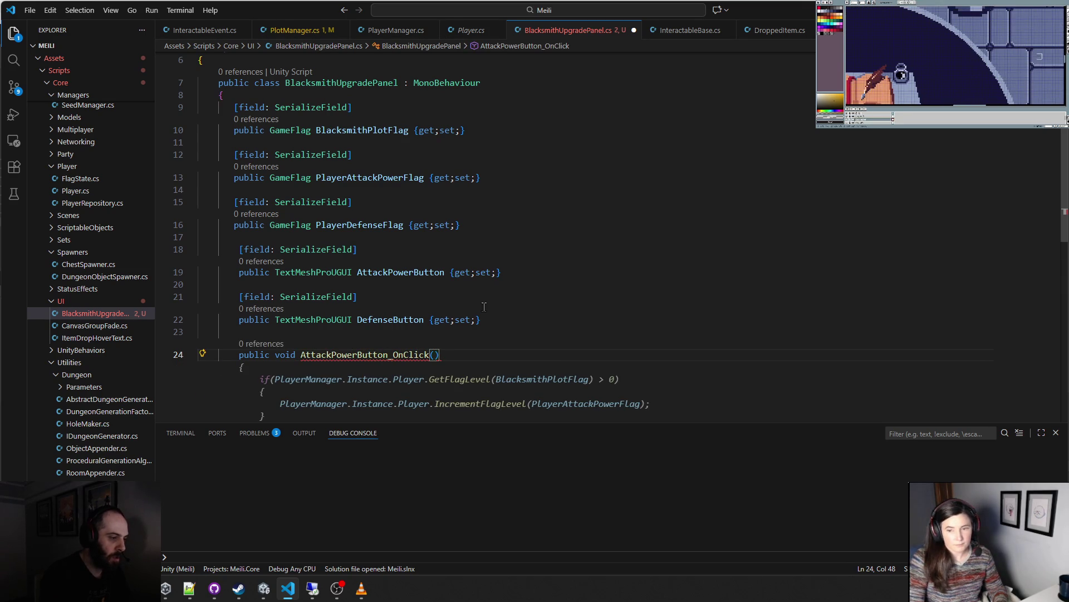
key("Return")
type("{")
key("Return")
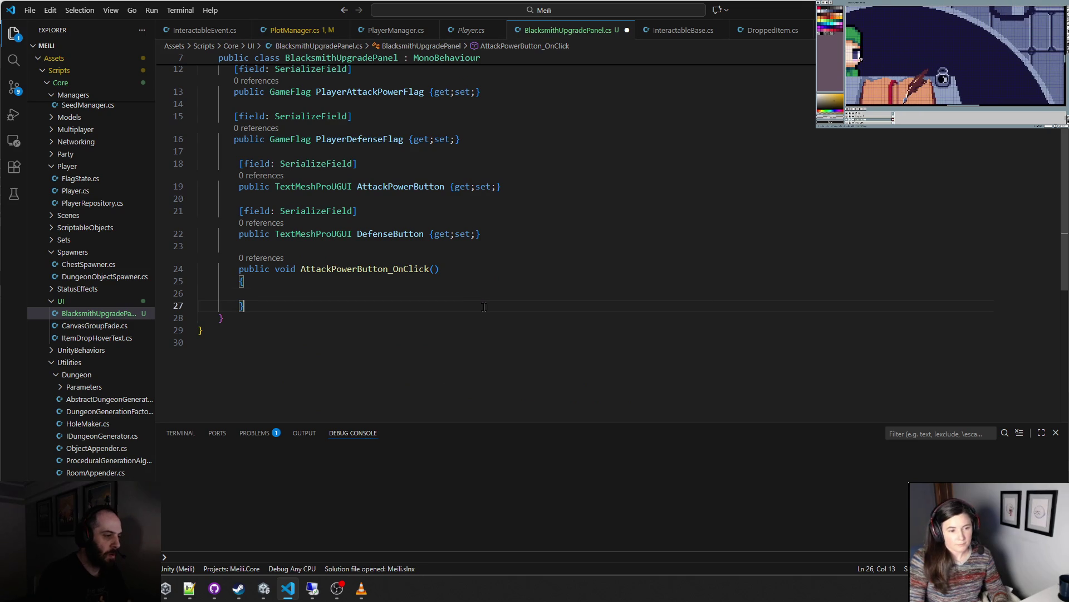
- Duplicate the handler as DefenseButton_OnClick and begin a private void line below it
key("Down")
key("Down")
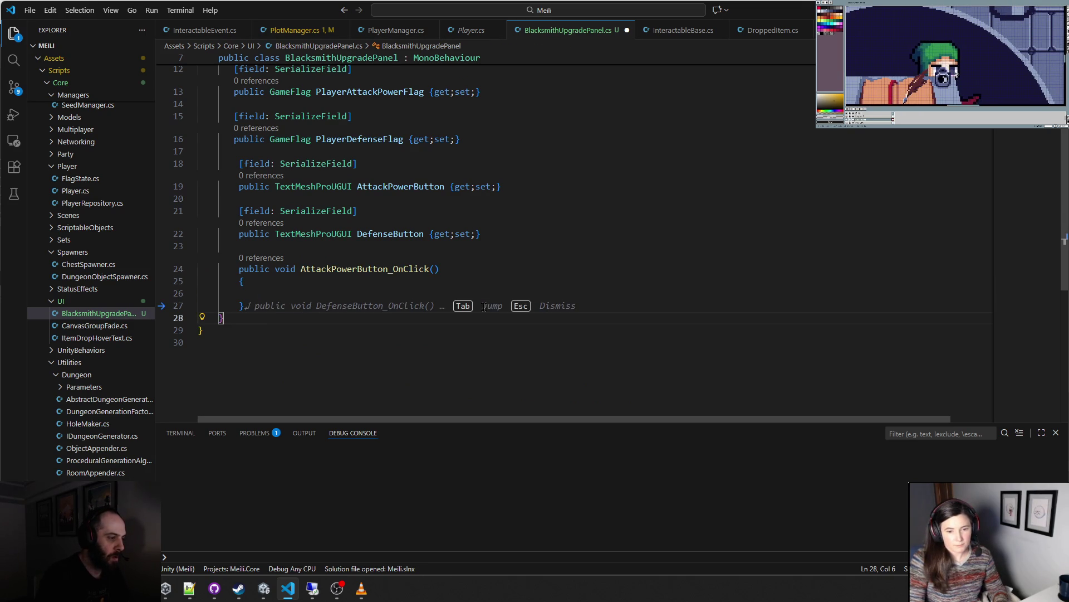
key("Tab")
left_click(327, 328)
key("BackSpace")
key("BackSpace")
key("BackSpace")
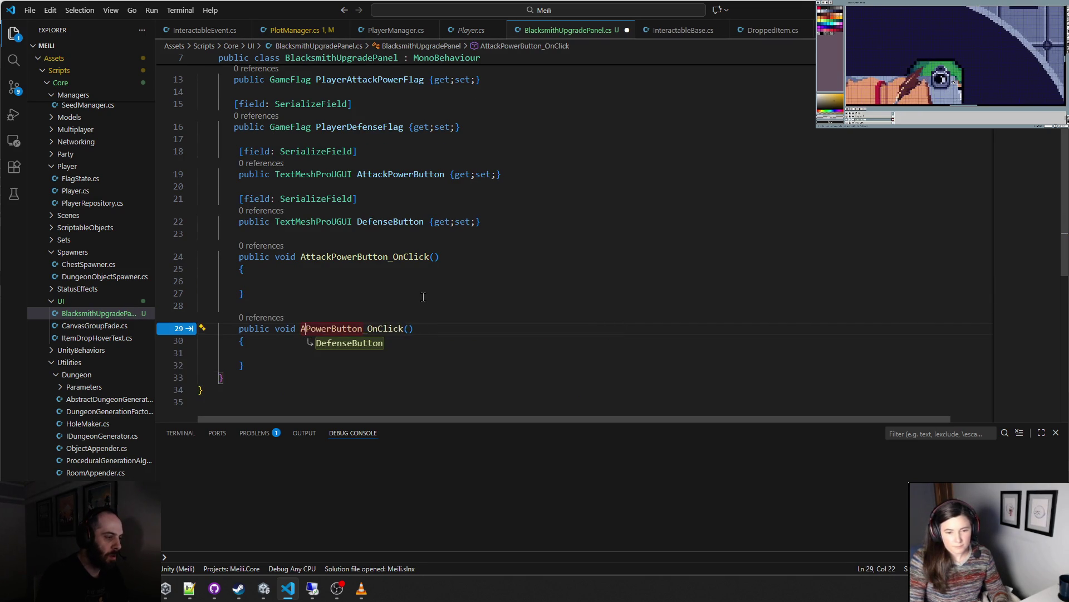
key("Delete")
key("Delete")
key("Delete")
key("Tab")
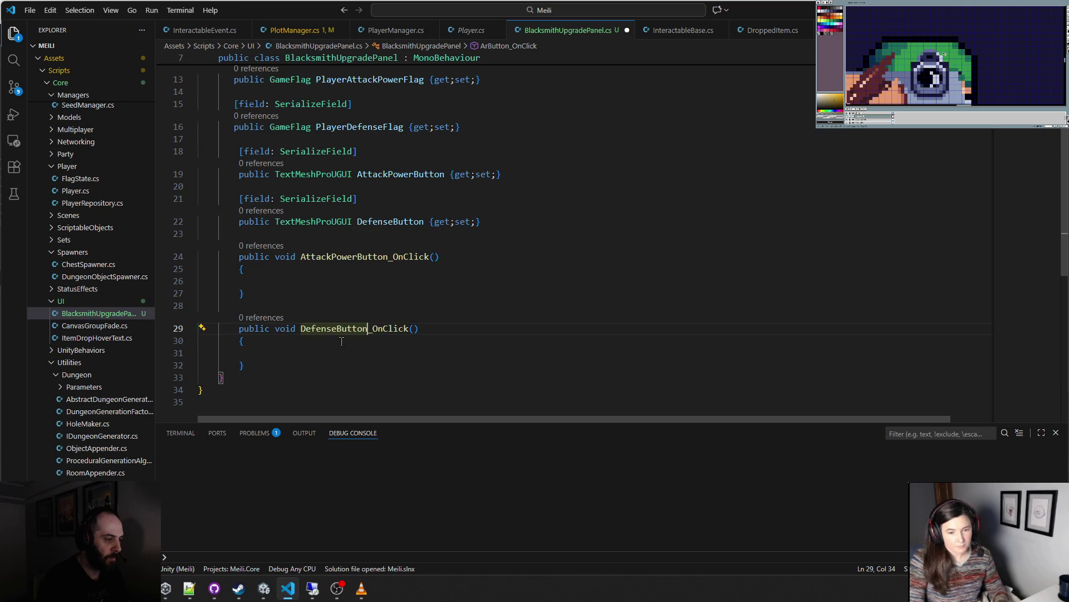
left_click(304, 365)
key("Return")
key("Return")
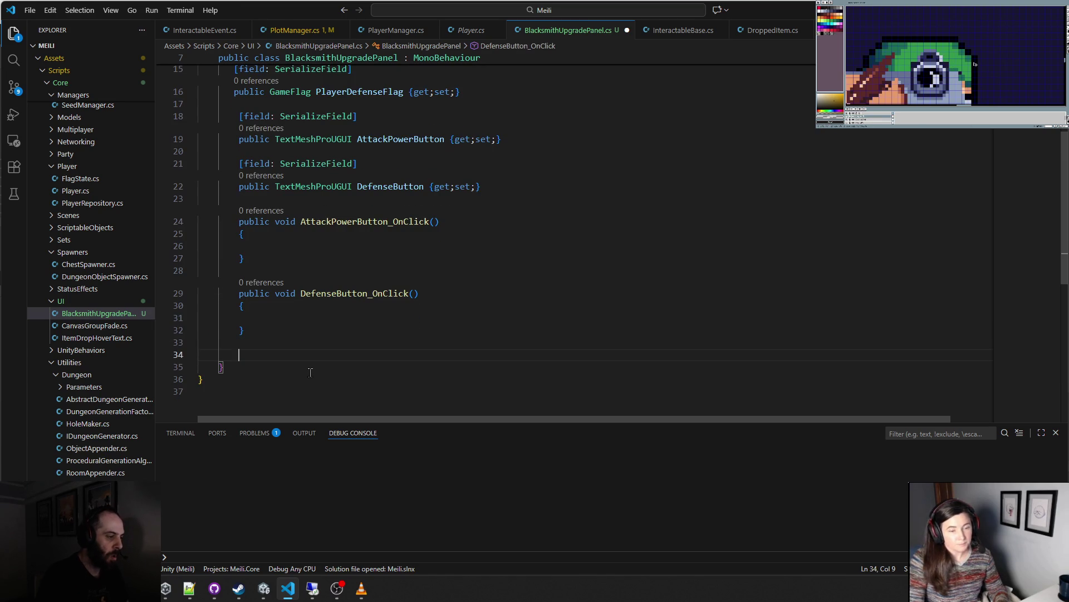
type("rpvia")
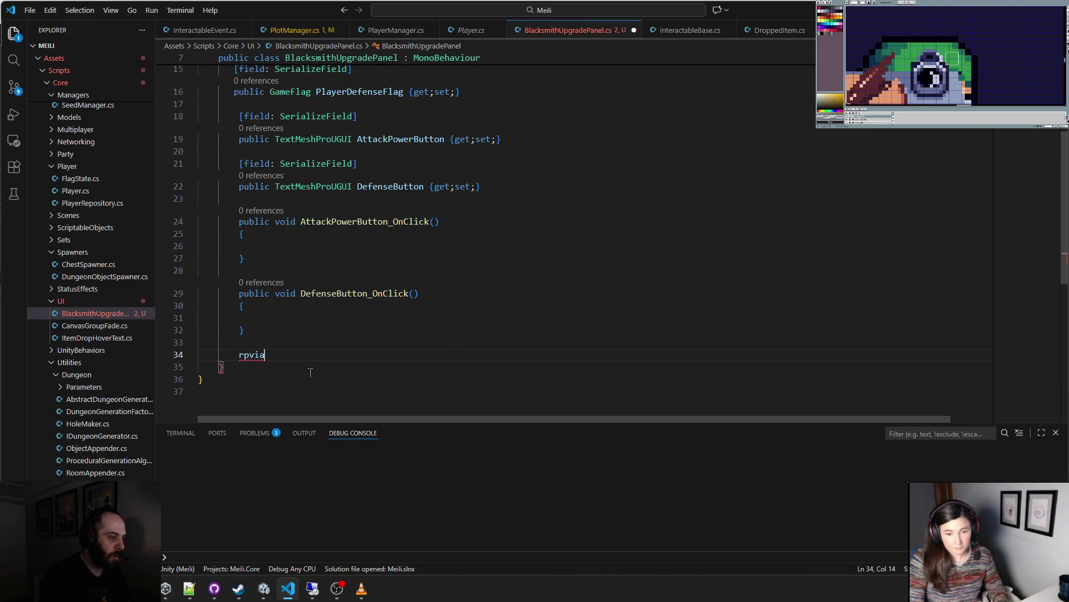
key("BackSpace")
type("private void")
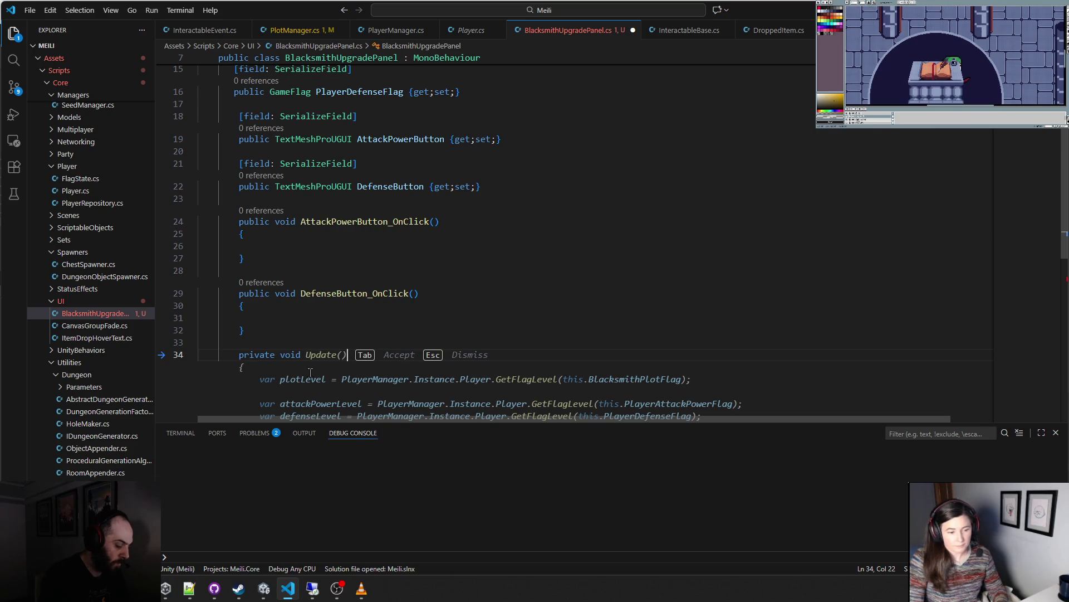
- Create a private Something() method body, discarding a started if statement
type("Something(")
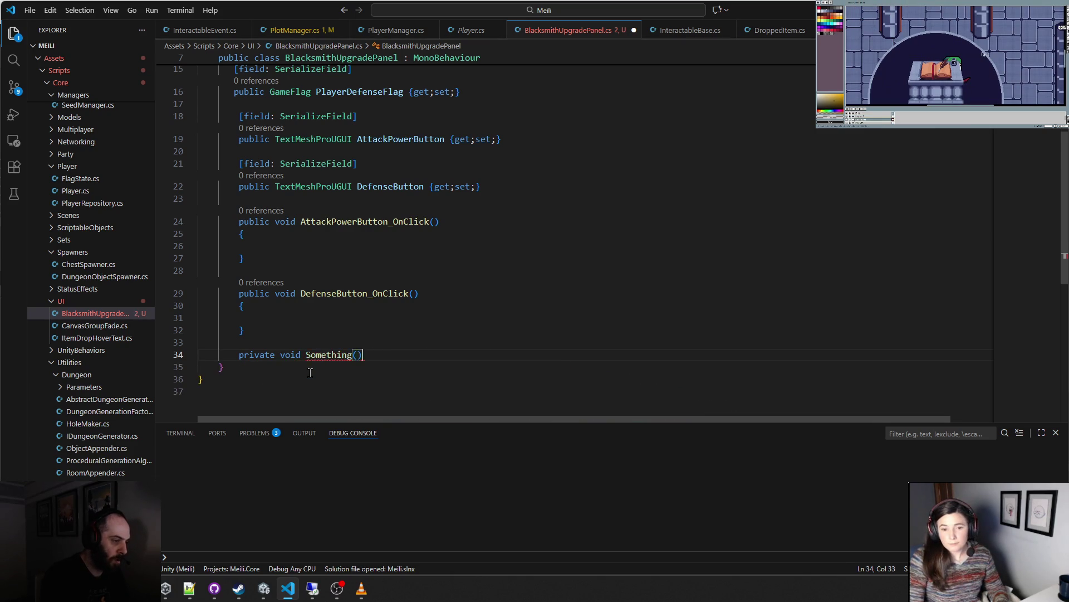
type(")")
key("Return")
type("{")
key("Return")
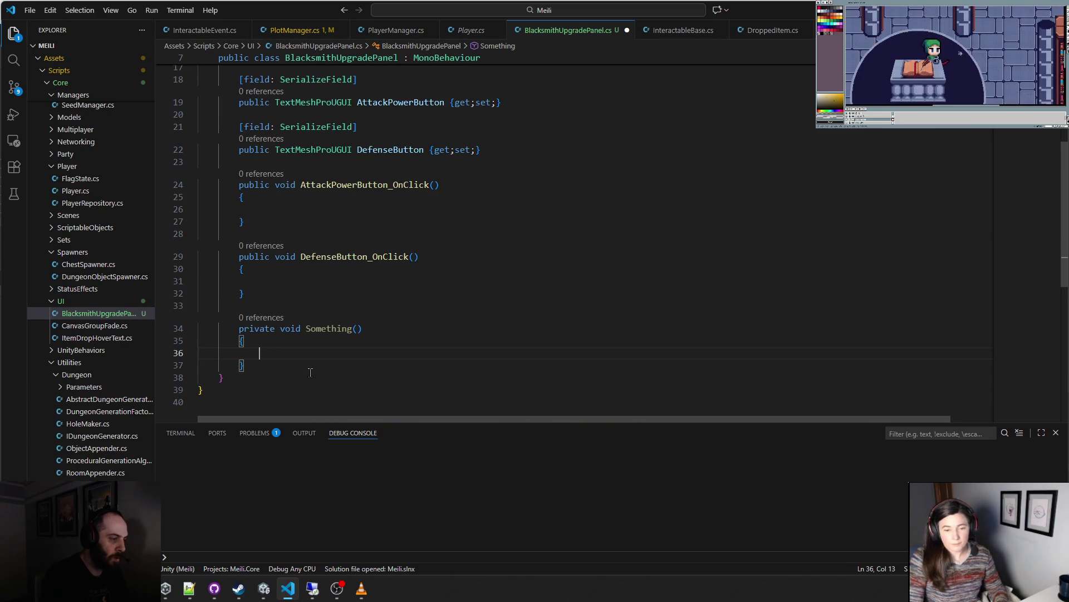
type("if(")
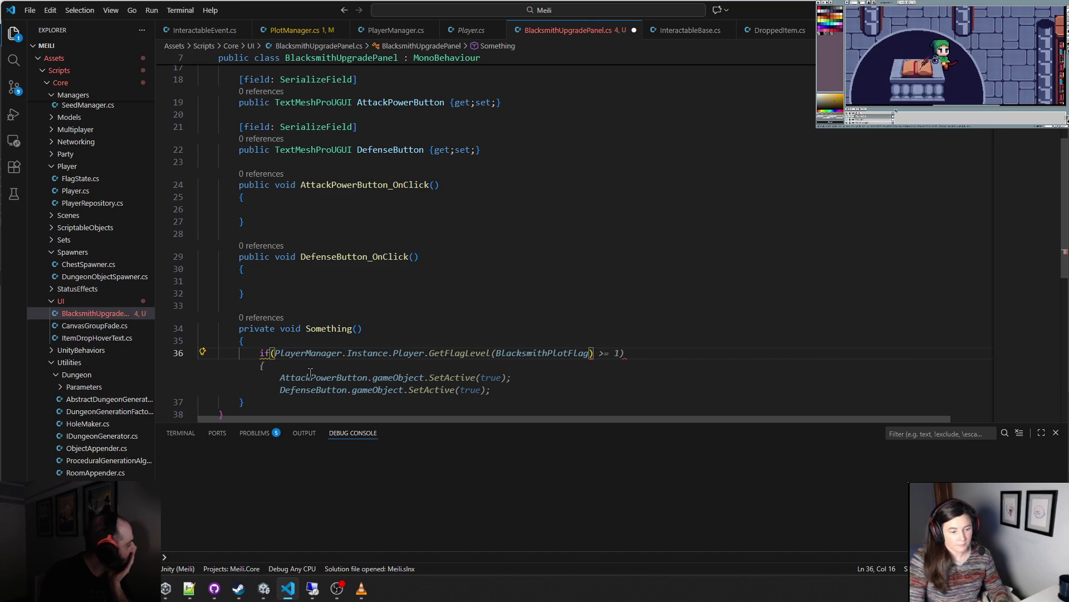
key("BackSpace")
key("BackSpace")
key("BackSpace")
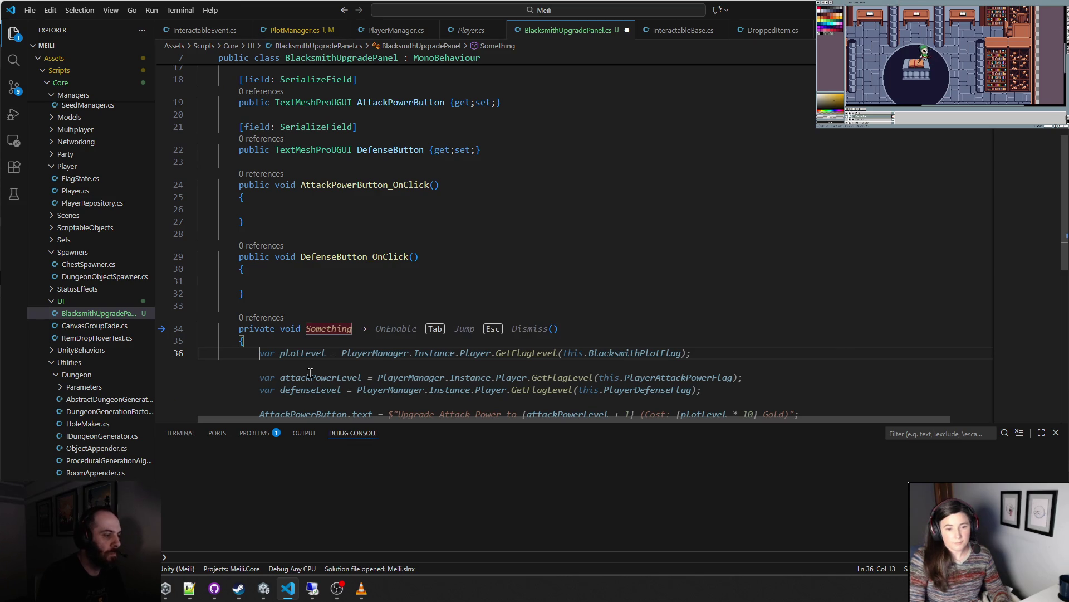
key("Escape")
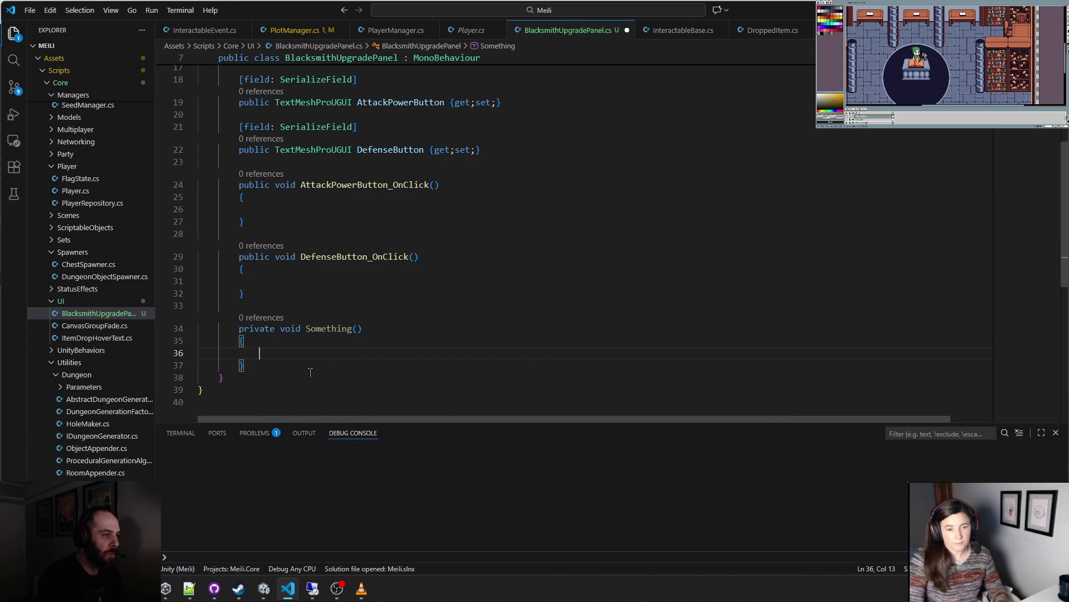
- Call SetAttackPowerButton() and SetDefenseButton() inside Something and add a SetAttackPowerButton stub
type("SetAttac")
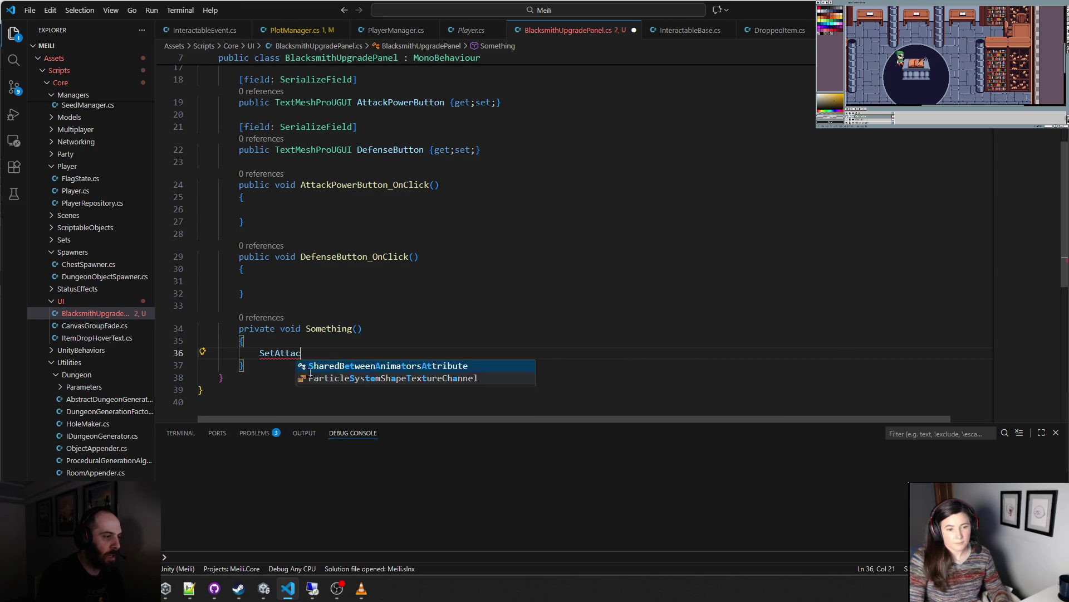
type("kPowerButtonText();")
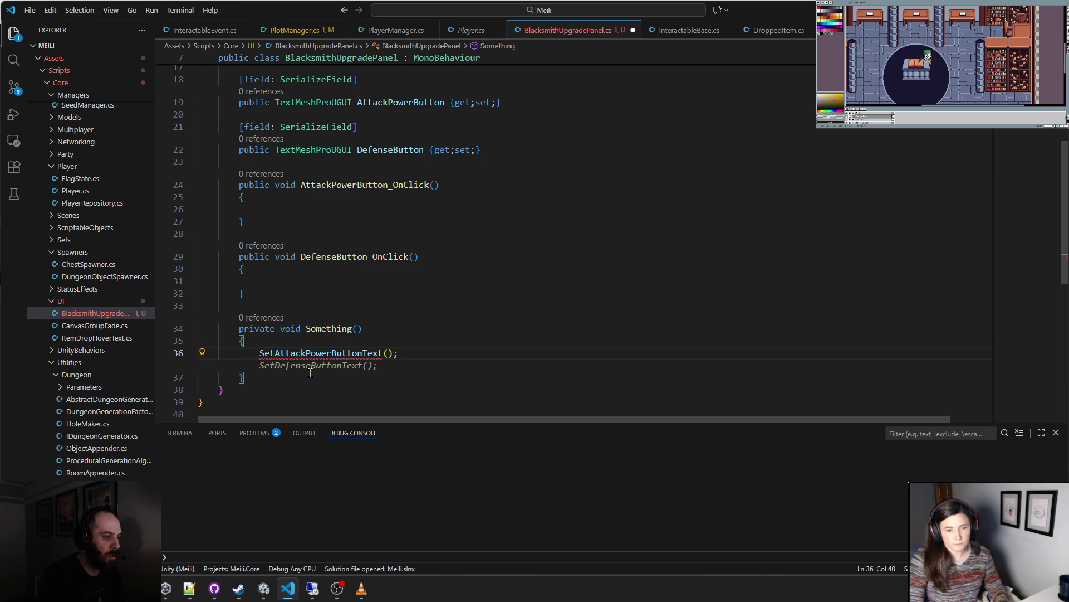
key("Left")
key("Left")
key("BackSpace")
key("BackSpace")
key("BackSpace")
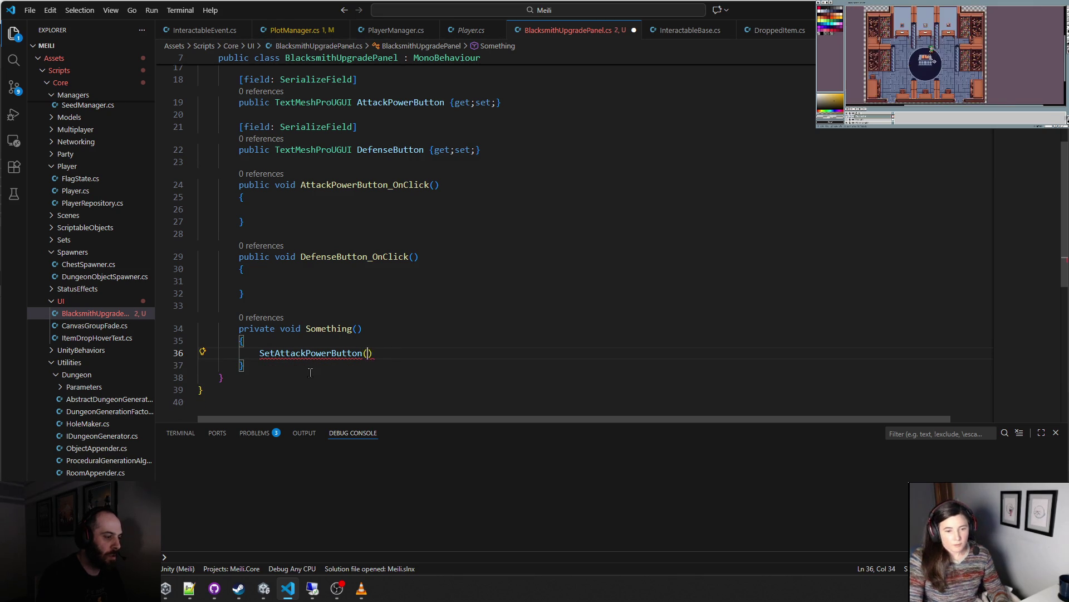
key("End")
key("Tab")
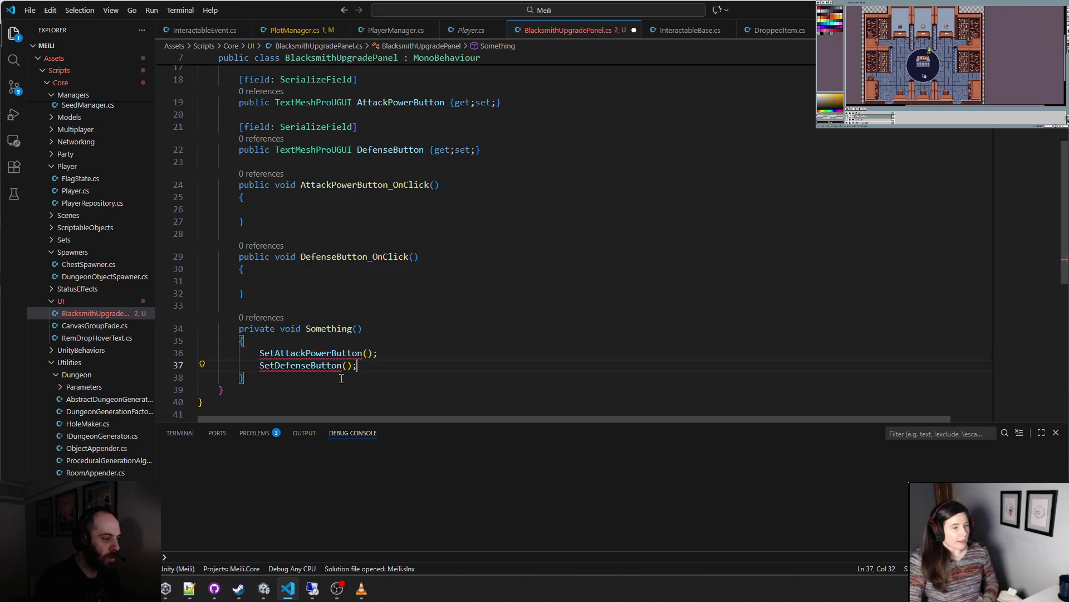
key("Tab")
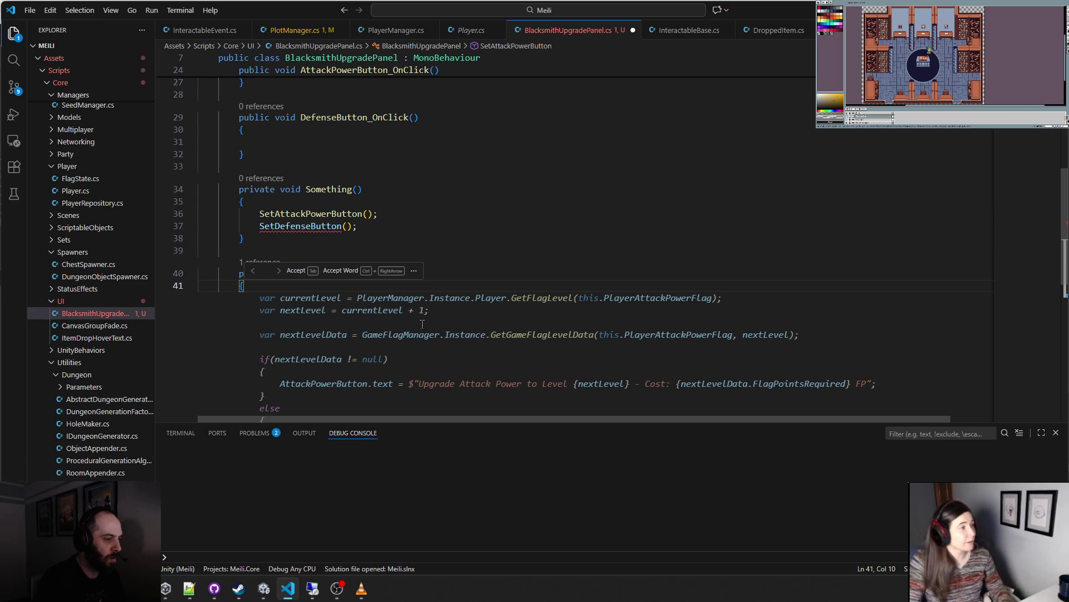
- Add a SetDefenseButton method stub and an empty line inside SetAttackPowerButton
key("Down")
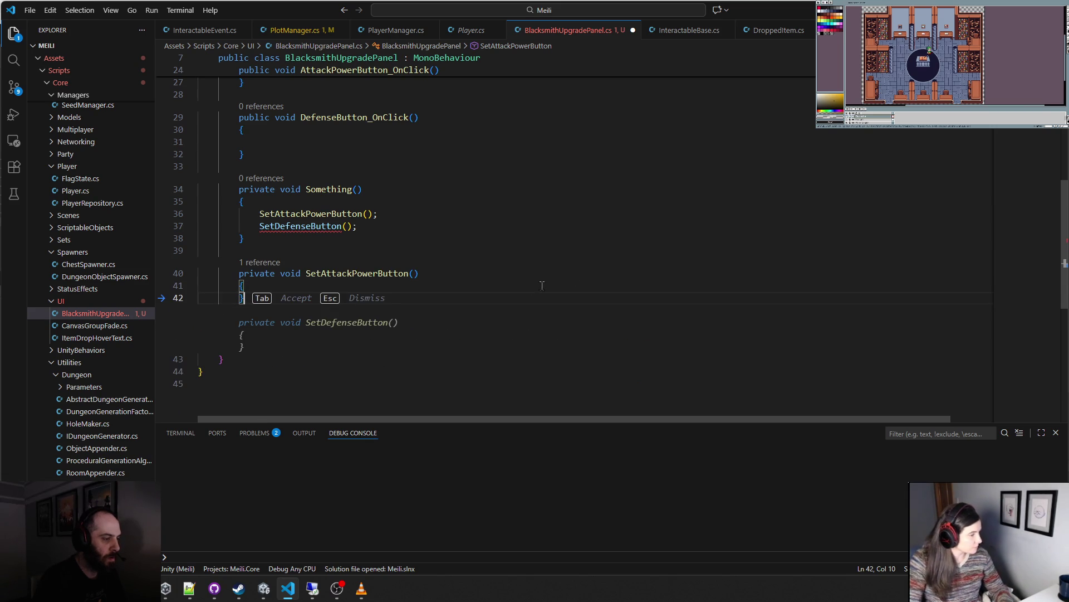
key("Tab")
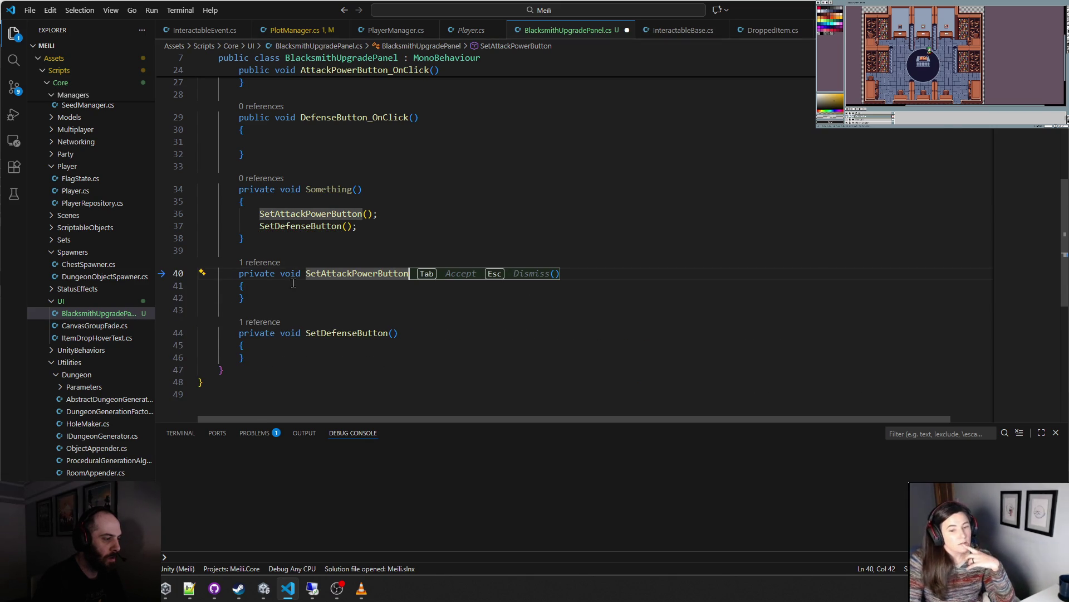
key("Tab")
key("Down")
key("Return")
- Re-indent the AttackPowerButton/DefenseButton and GameFlag properties to one shared level
scroll(342, 284, "up", 8)
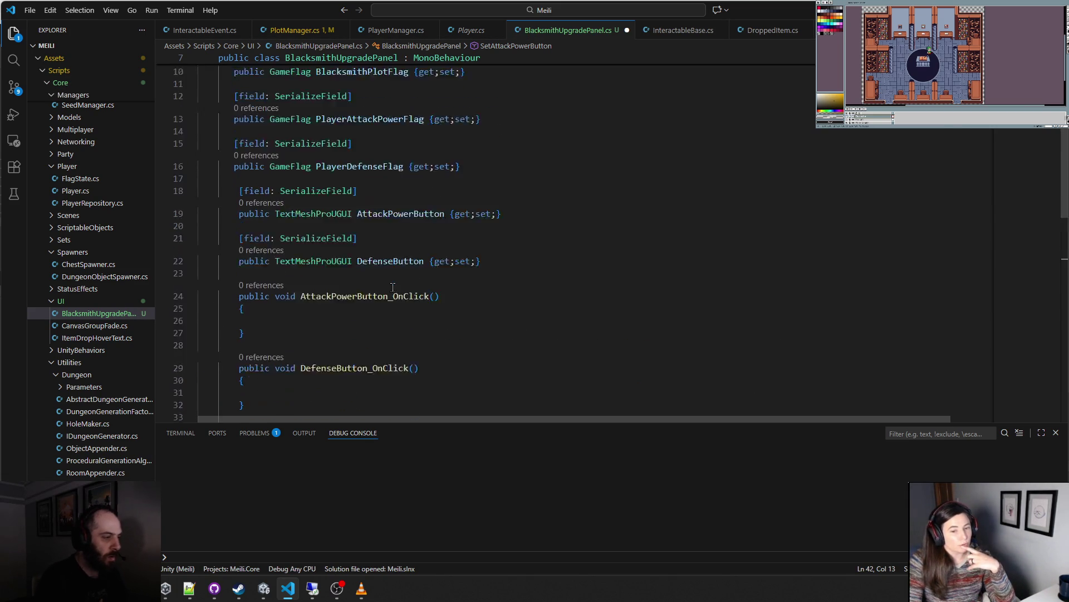
mouse_move(239, 254)
left_mouse_down()
mouse_move(359, 247)
mouse_move(560, 316)
left_mouse_up()
key("shift+Tab")
key("Tab")
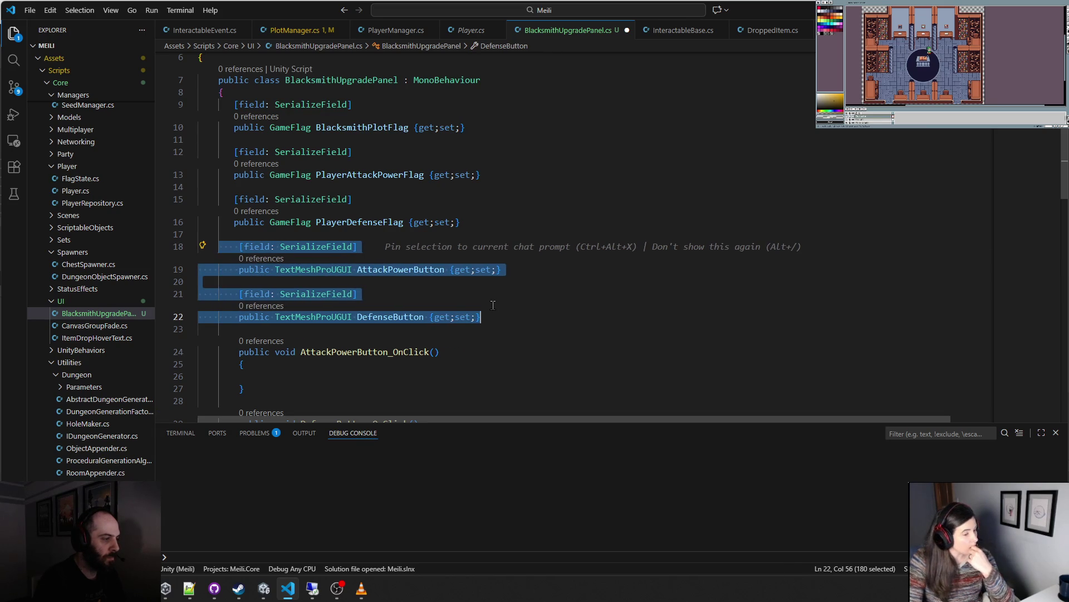
key("shift+Tab")
key("shift+Tab")
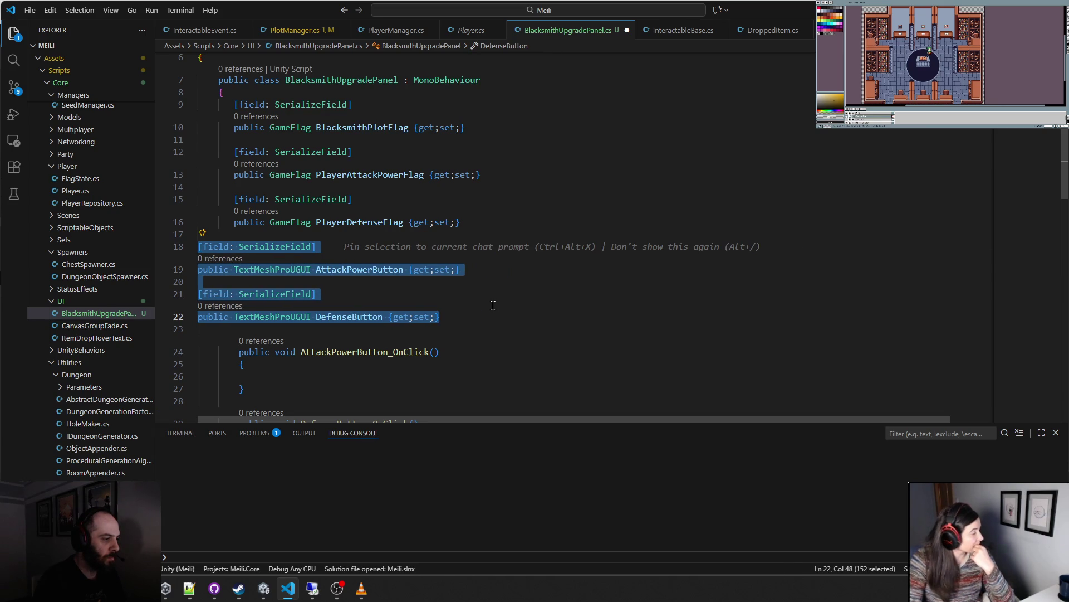
key("Tab")
key("Tab")
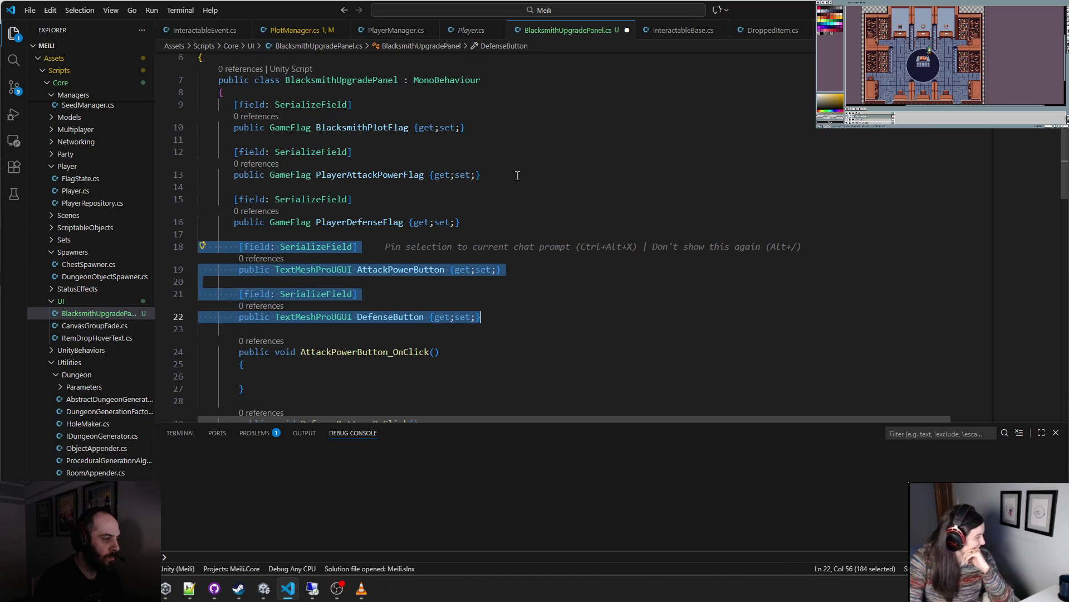
left_click(517, 175)
mouse_move(461, 222)
left_mouse_down()
mouse_move(200, 151)
mouse_move(199, 105)
left_mouse_up()
key("shift+Tab")
key("Tab")
left_click(524, 201)
- Insert blank lines right after the BlacksmithUpgradePanel class's opening brace
scroll(496, 235, "down", 2)
left_click(498, 248)
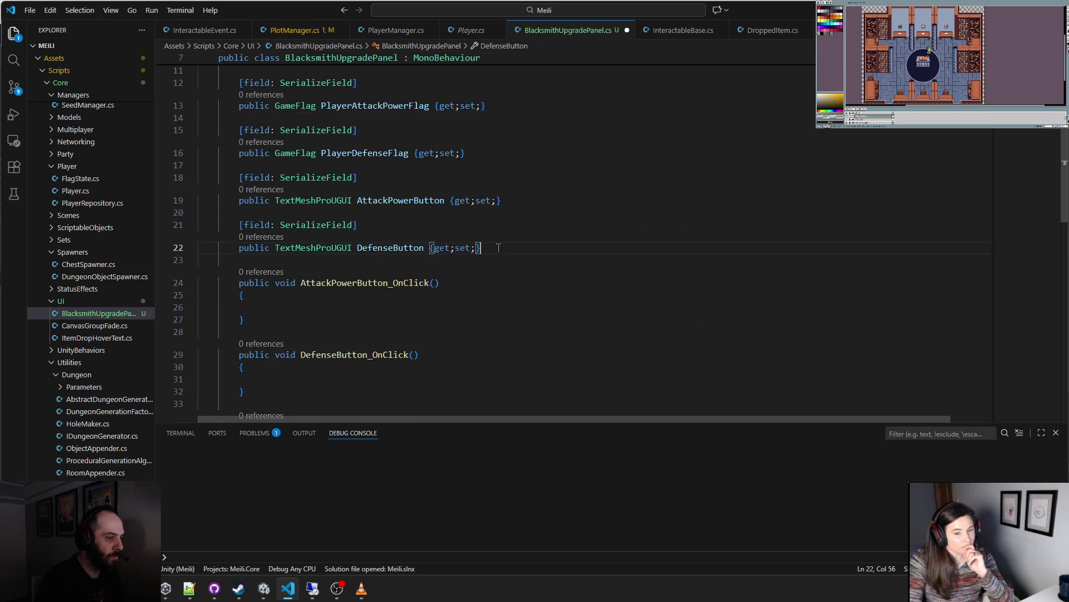
scroll(499, 248, "up", 4)
left_click(317, 156)
key("Return")
key("Return")
key("Up")
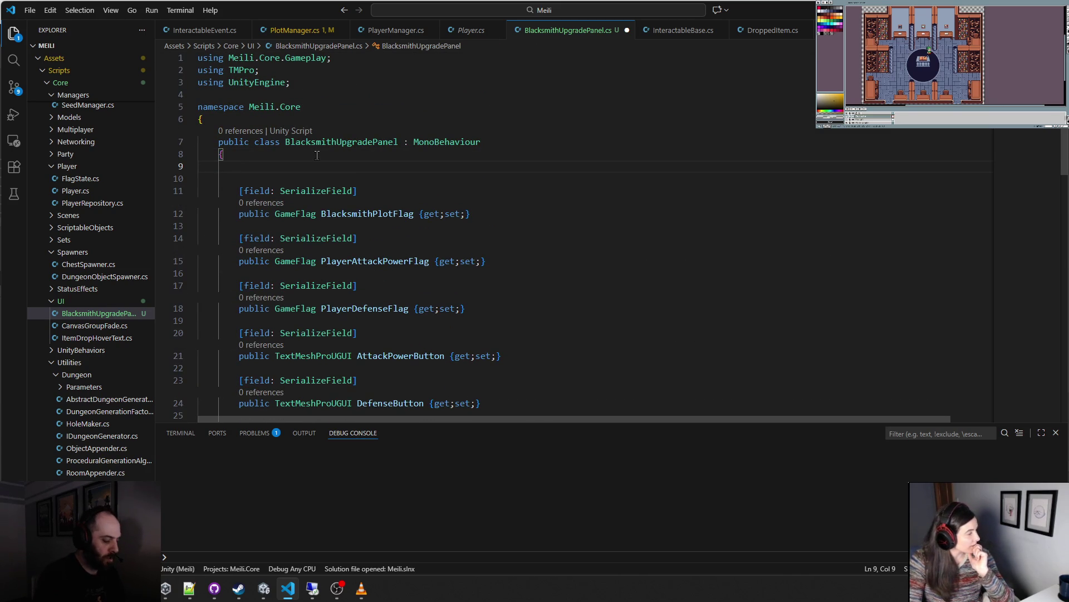
- Declare 'private const int COST = 5;' on line 9 and save the script
type("private ci")
key("BackSpace")
type("onst int COST")
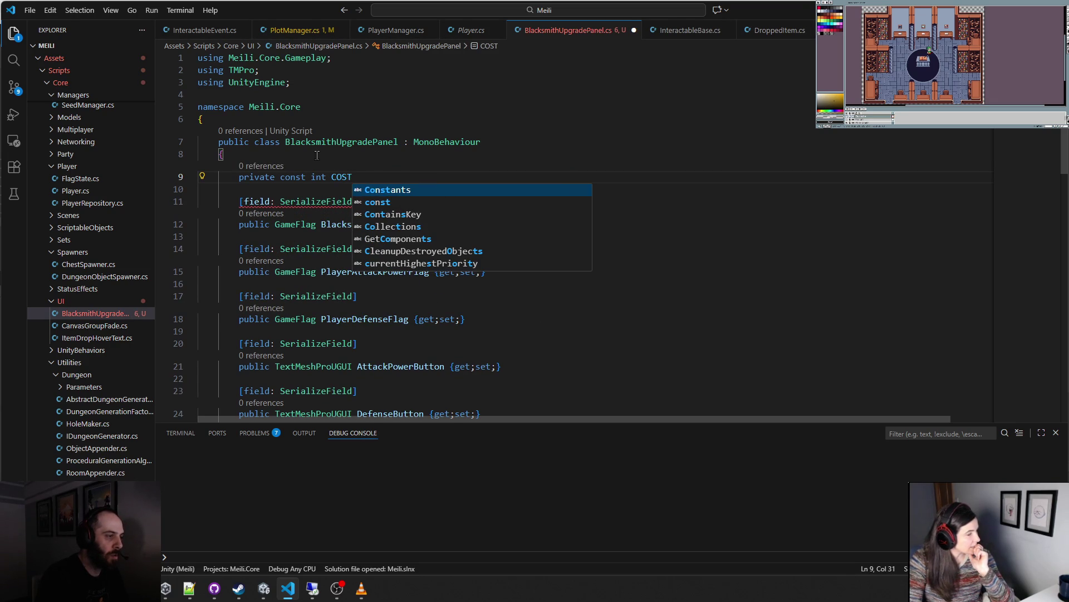
type(" = ")
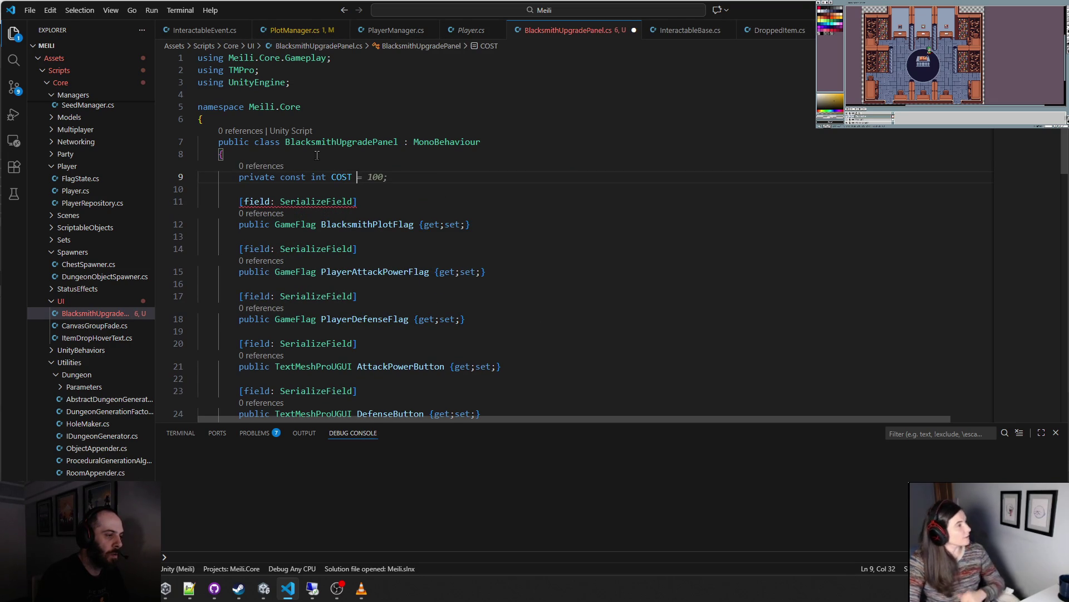
type("5;")
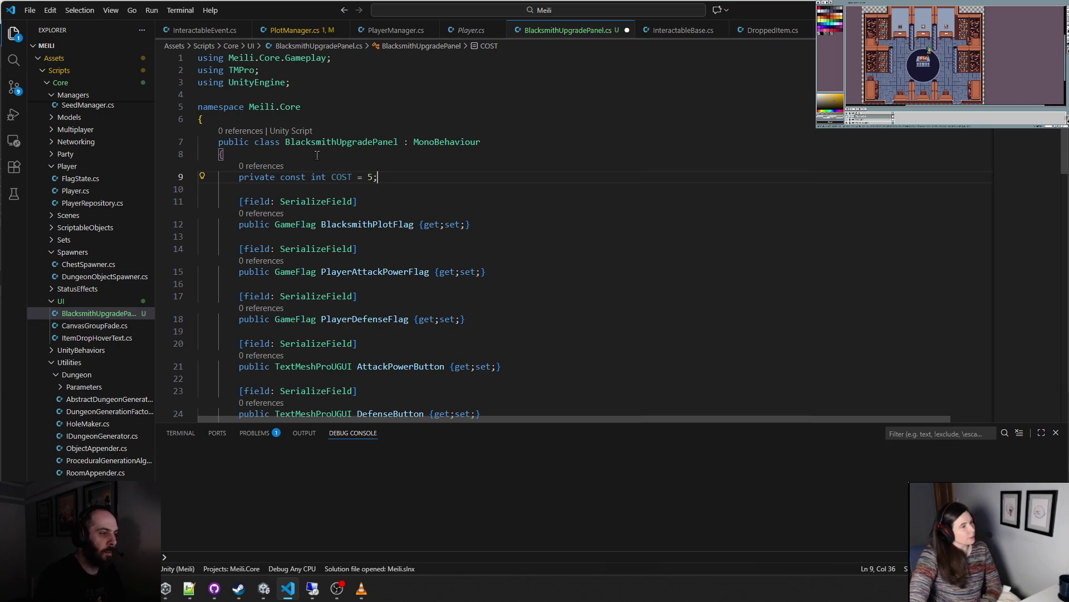
key("Down")
key("ctrl+s")
scroll(431, 190, "down", 10)
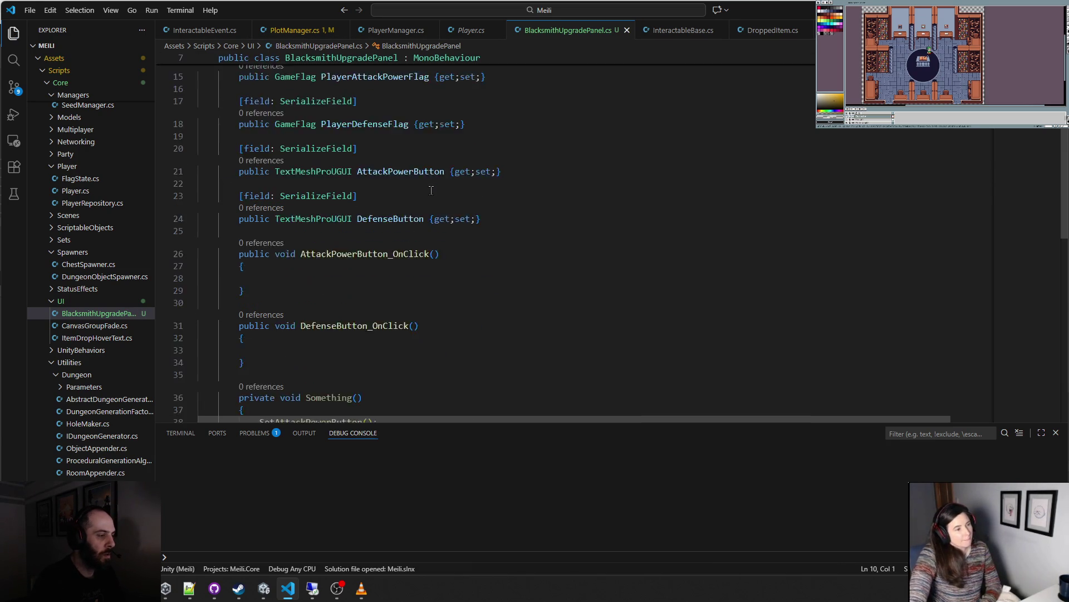
- Begin an if check in SetAttackPowerButton calling PlayerManager.Instance.Player.GetResourceAmount
left_click(299, 310)
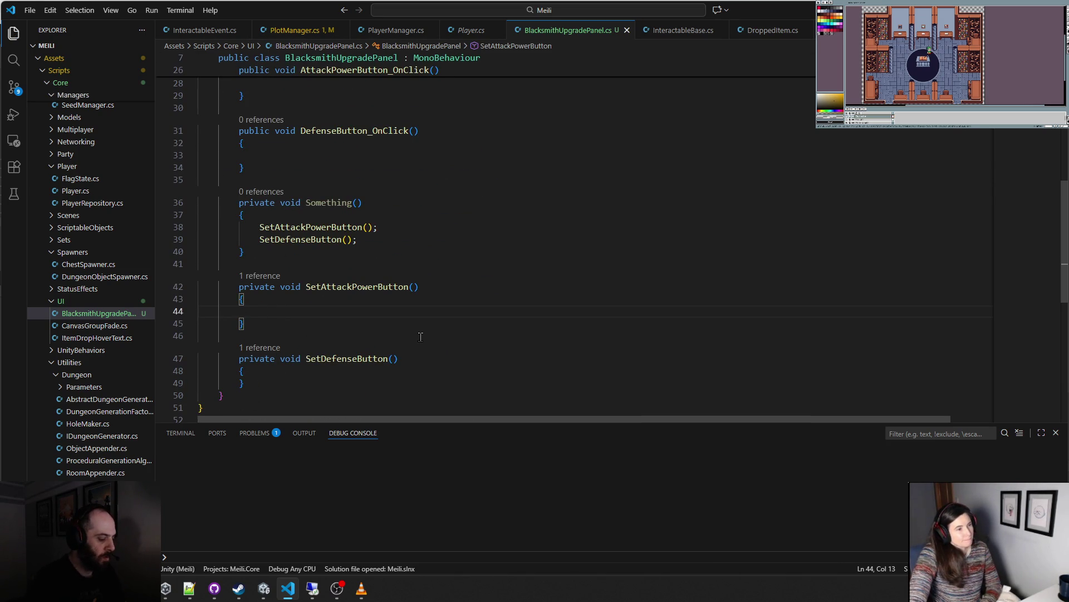
type("if(")
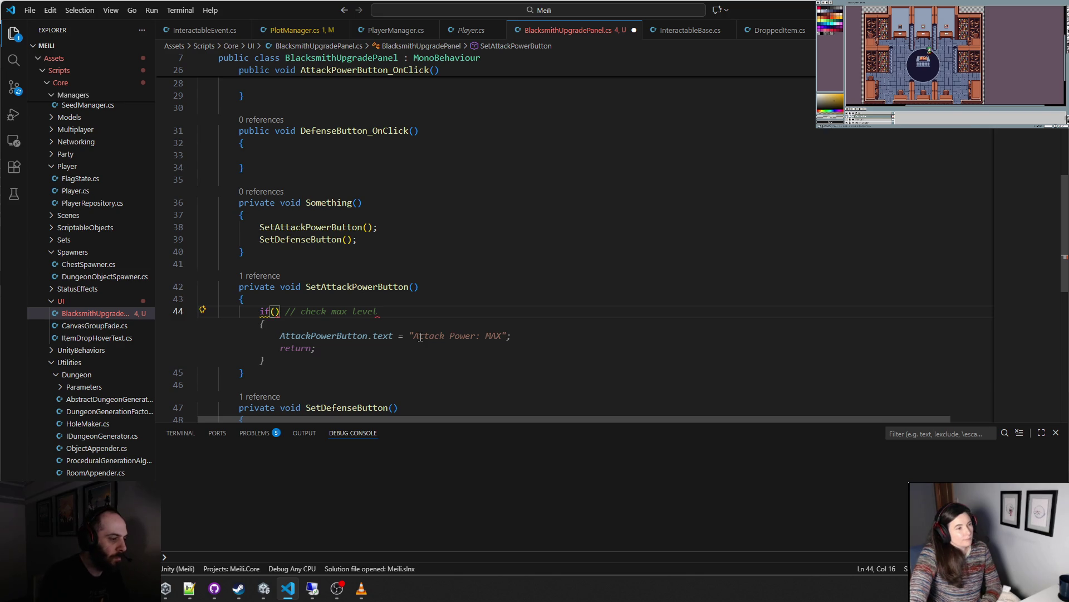
type("Player.")
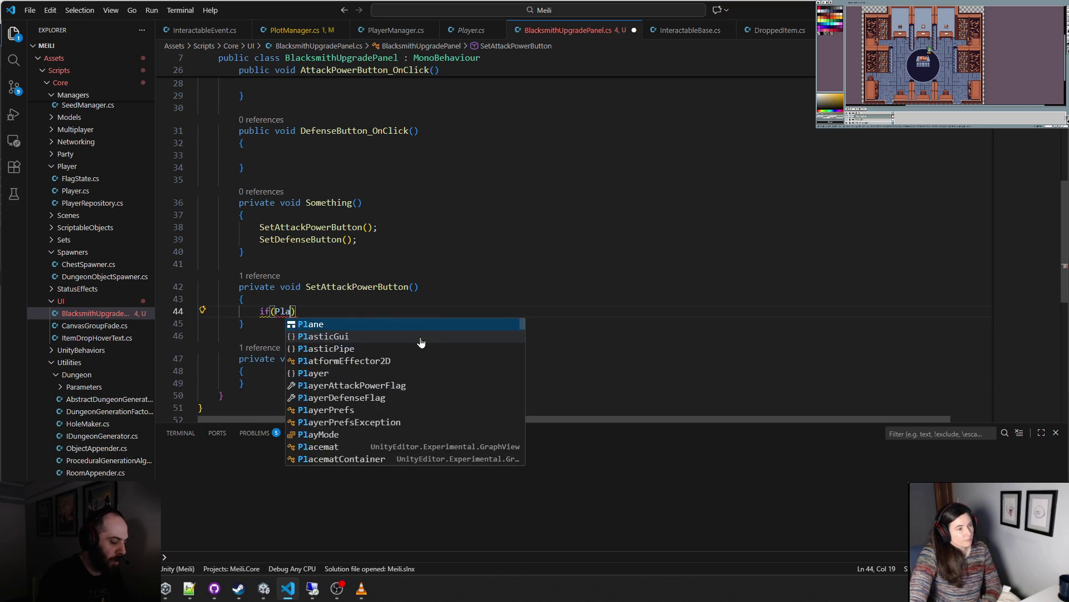
key("BackSpace")
type("Manager.In")
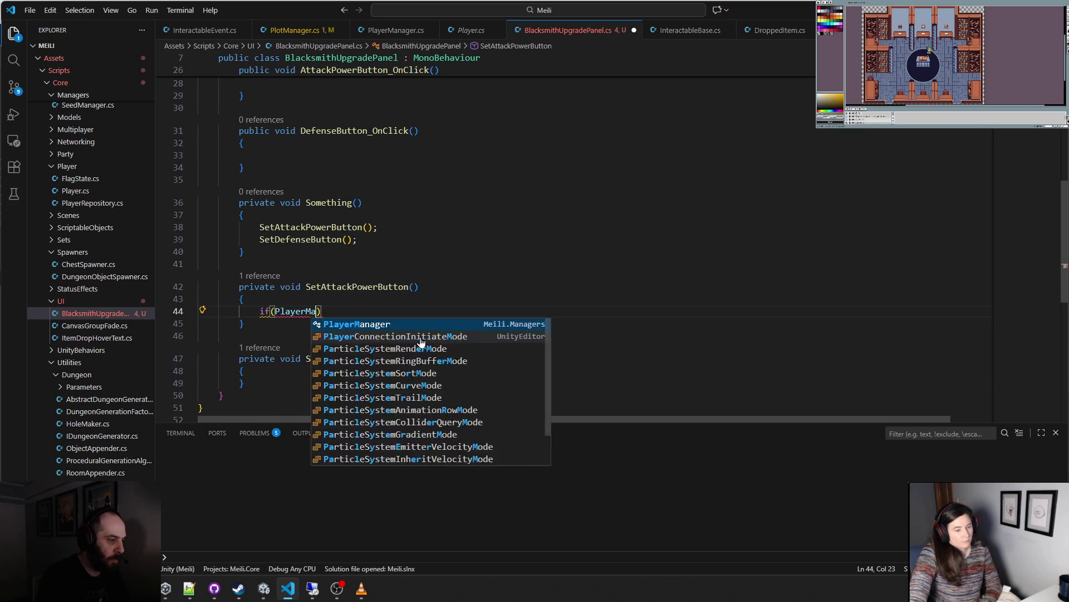
key("Tab")
type(".Player.")
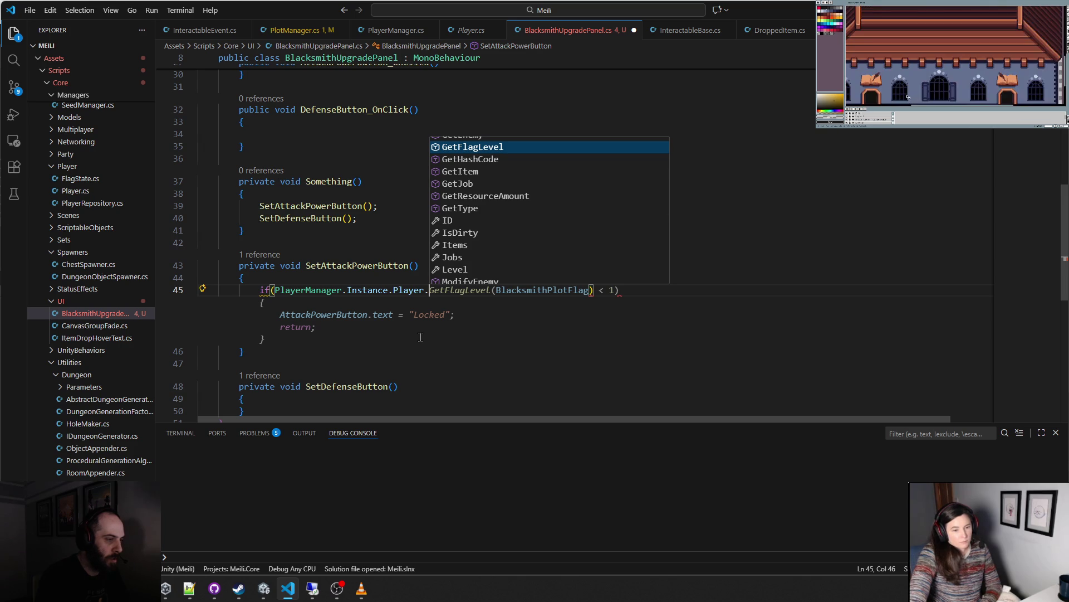
key("Down")
key("Down")
key("Down")
key("Down")
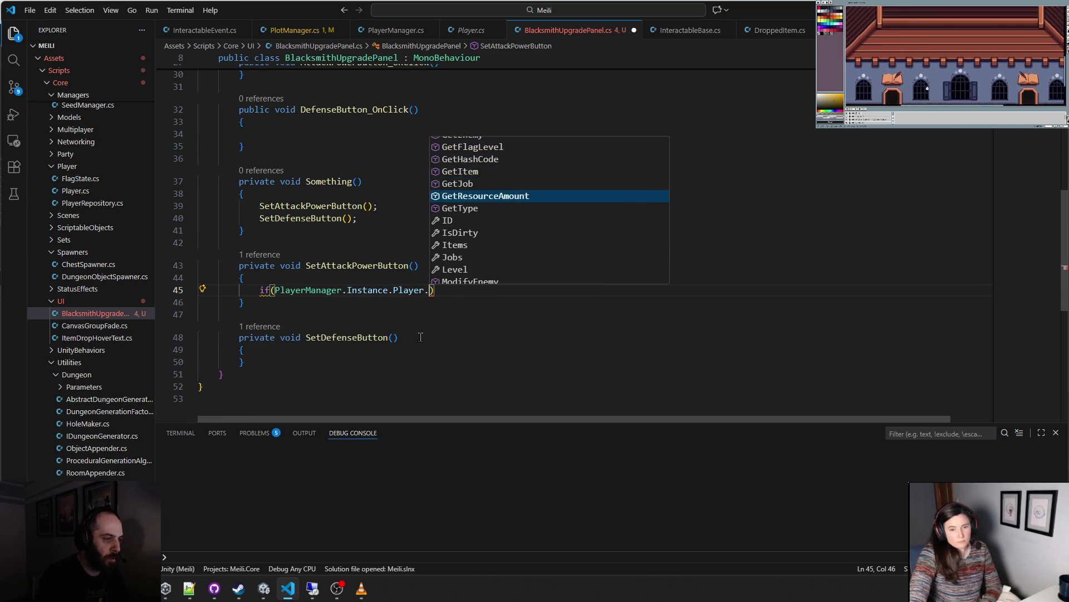
key("Tab")
- Complete the condition as GetResourceAmount(Constants.Items.Resources.Coin) < COST and accept the suggested if-block
type("(")
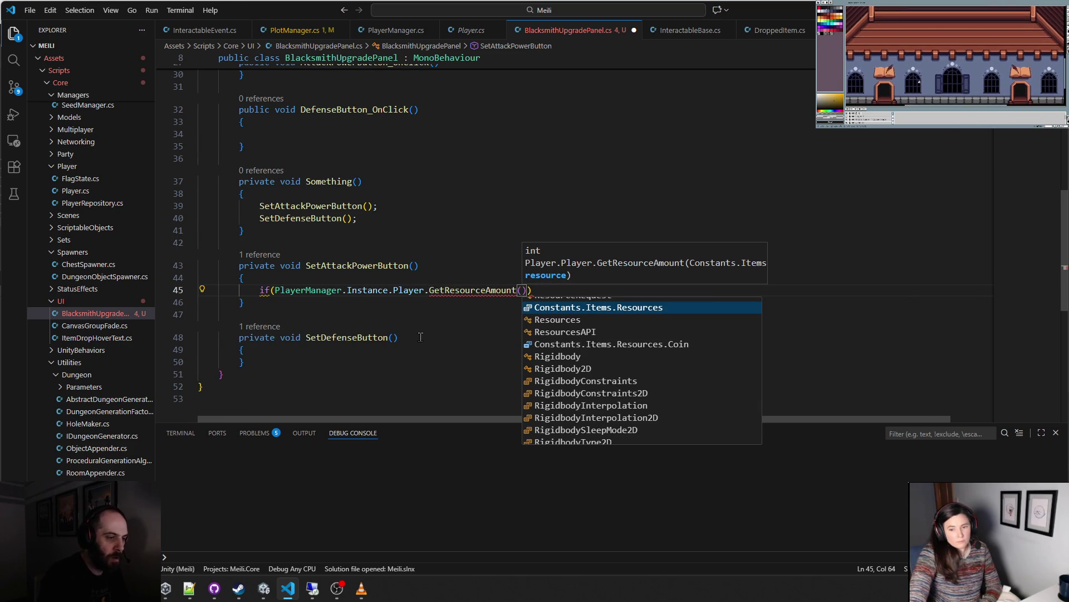
key("Tab")
type(".")
key("Tab")
type(") <")
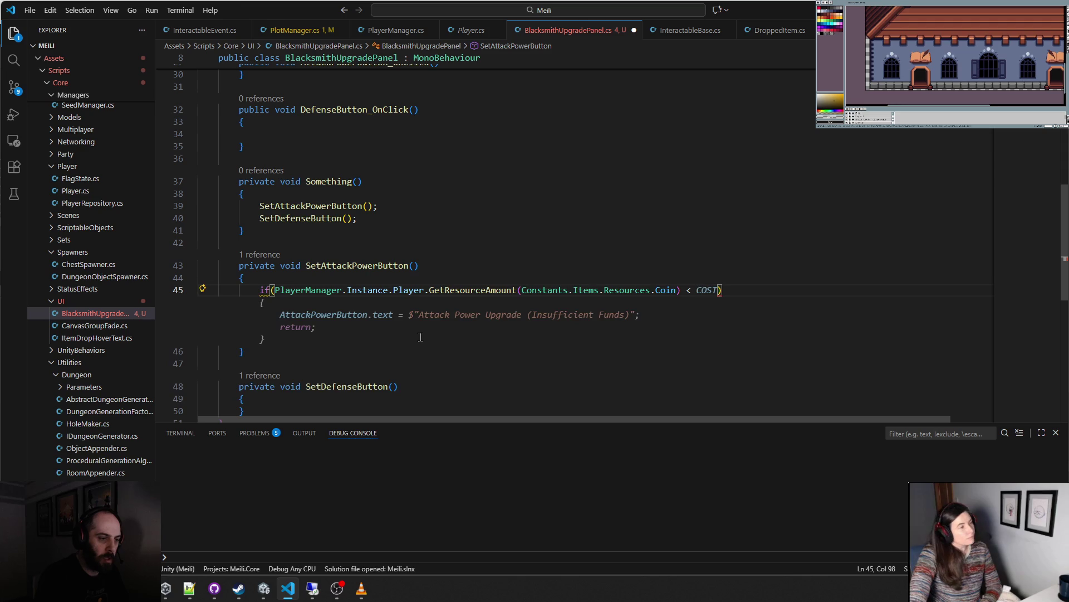
key("Tab")
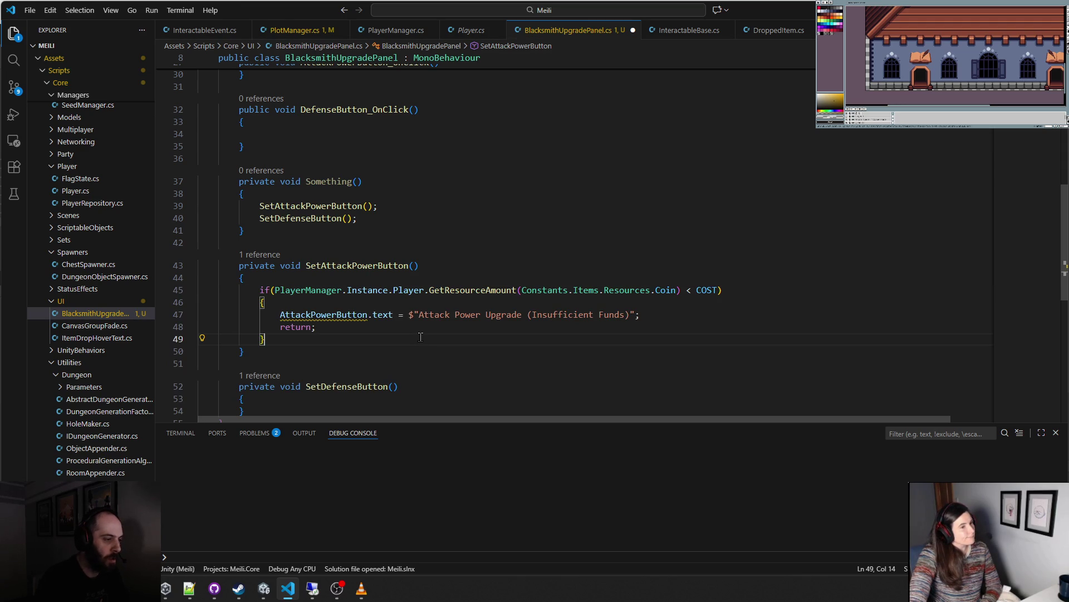
- Trim the message to "Insufficient Funds", drop the stray parenthesis, and prefix the line with 'this.'
left_click_drag(419, 316, 531, 315)
key("BackSpace")
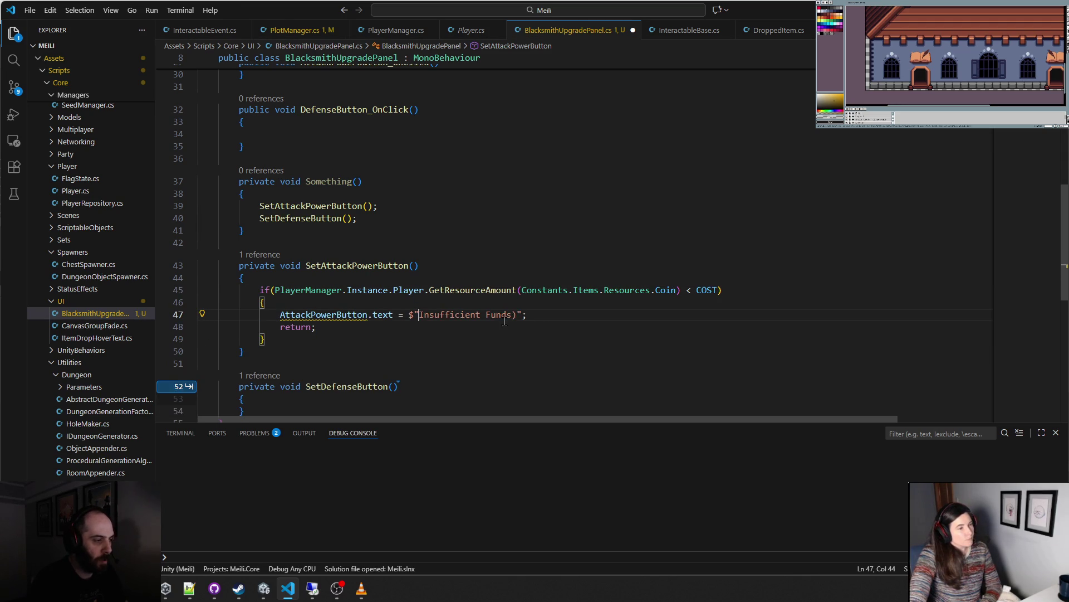
left_click(516, 315)
key("BackSpace")
key("Home")
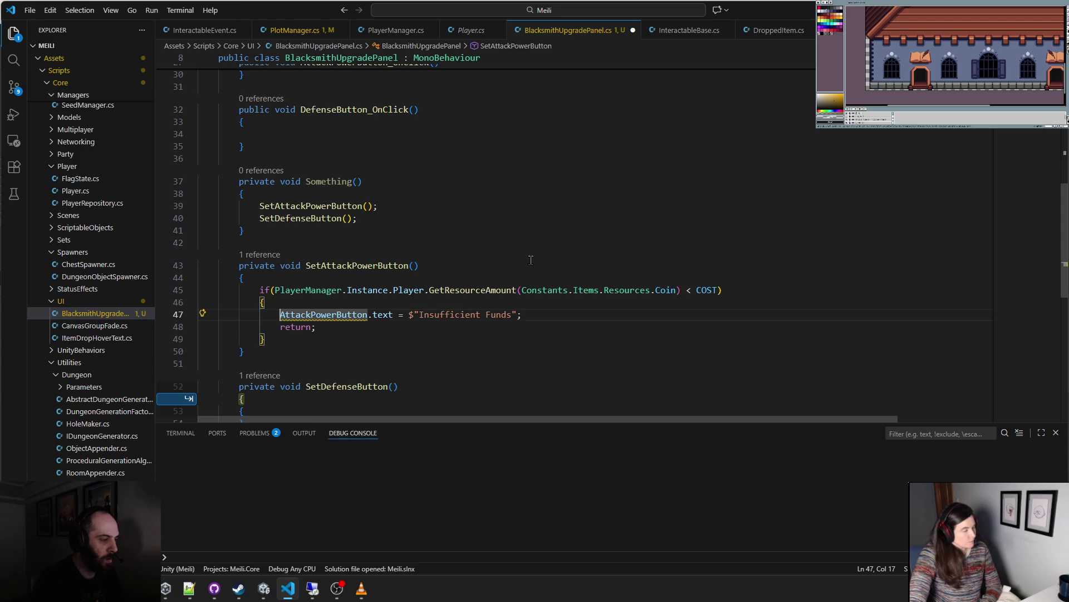
type("this.")
left_click(501, 265)
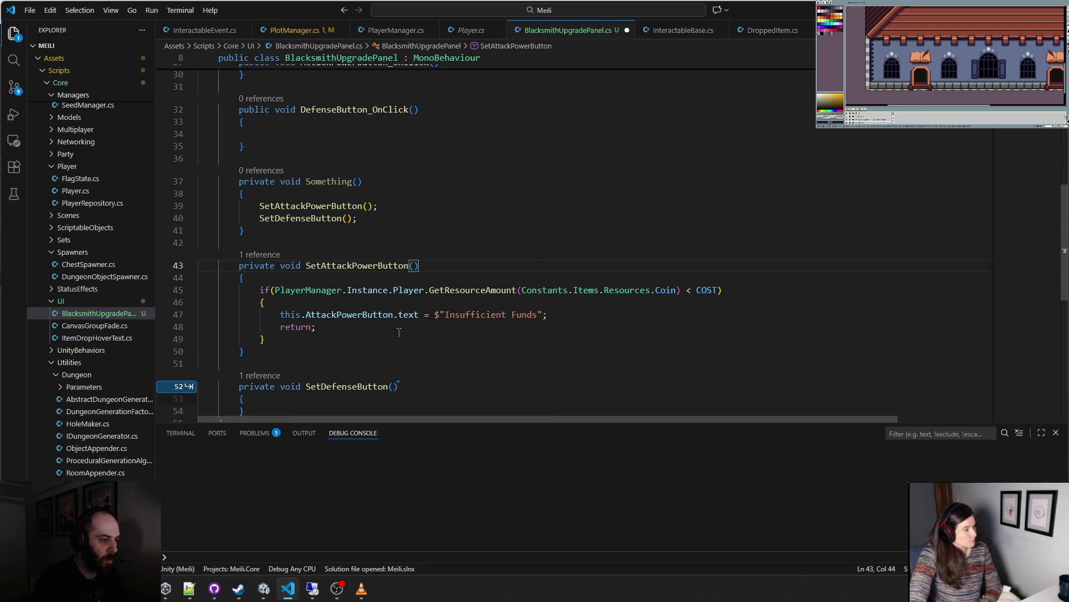
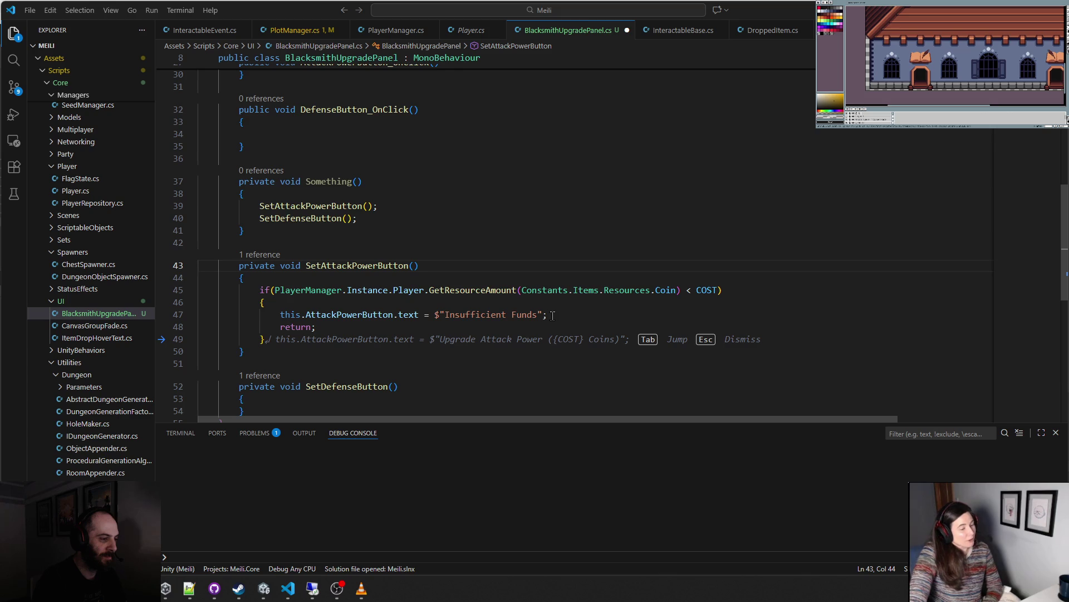
- Copy the coin-versus-COST if-block into AttackPowerButton_OnClick, outdent it and drop its button-text line
scroll(553, 315, "down", 3)
scroll(379, 290, "up", 1)
left_click(379, 295)
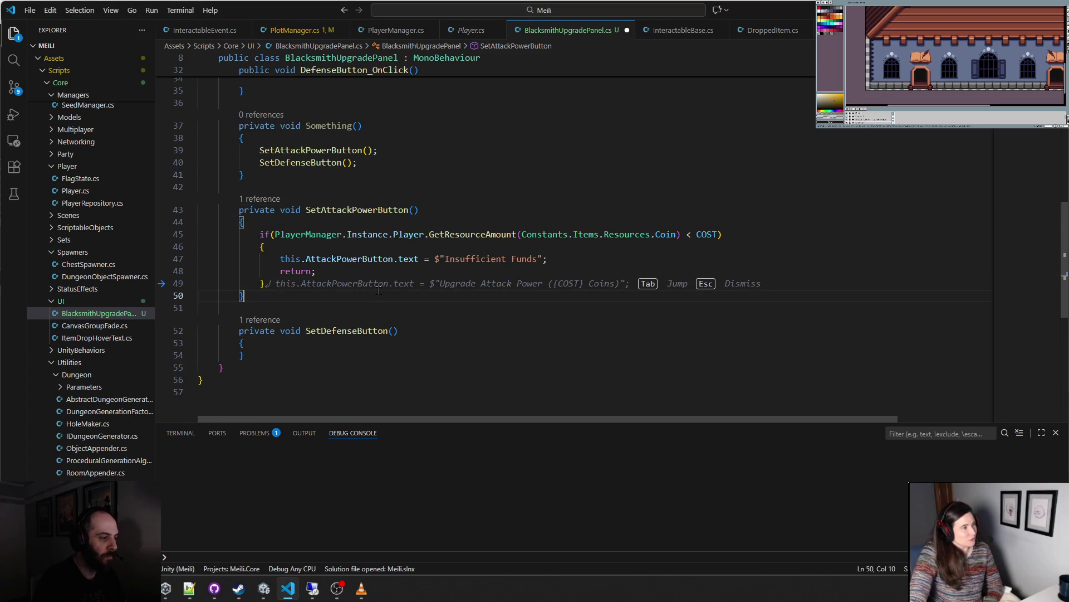
key("Escape")
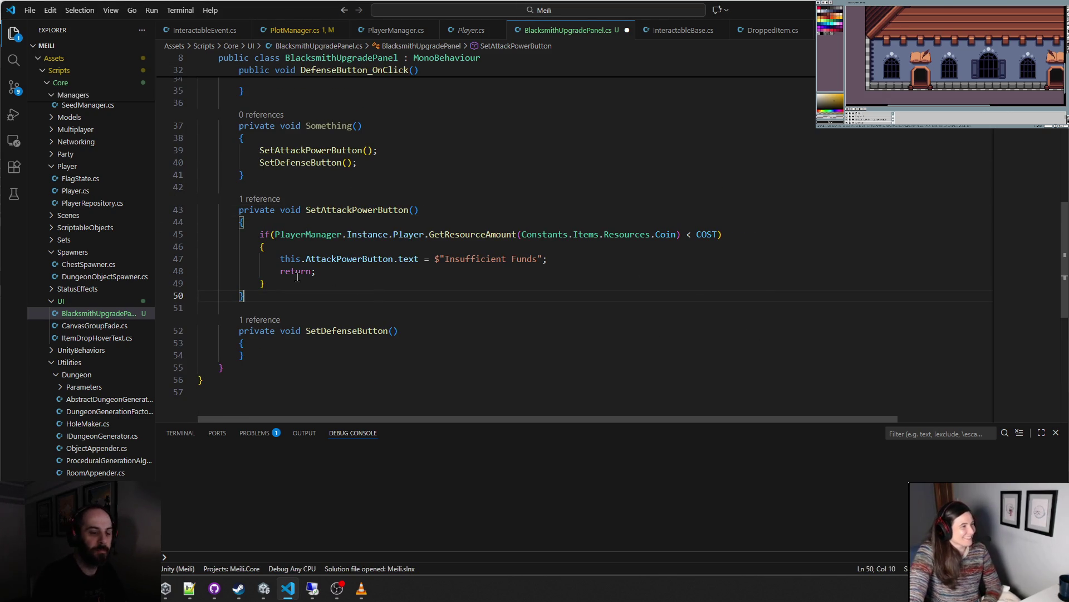
left_click_drag(267, 283, 163, 240)
scroll(323, 230, "up", 2)
scroll(323, 230, "up", 2)
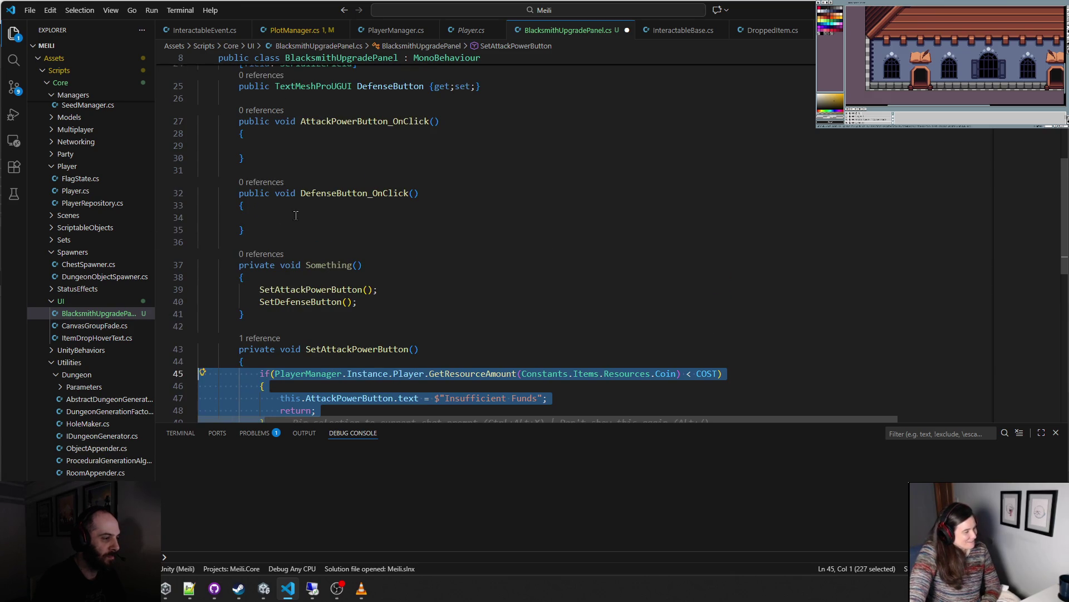
key("ctrl+c")
left_click(265, 144)
key("ctrl+v")
left_click(326, 145)
key("BackSpace")
key("BackSpace")
key("BackSpace")
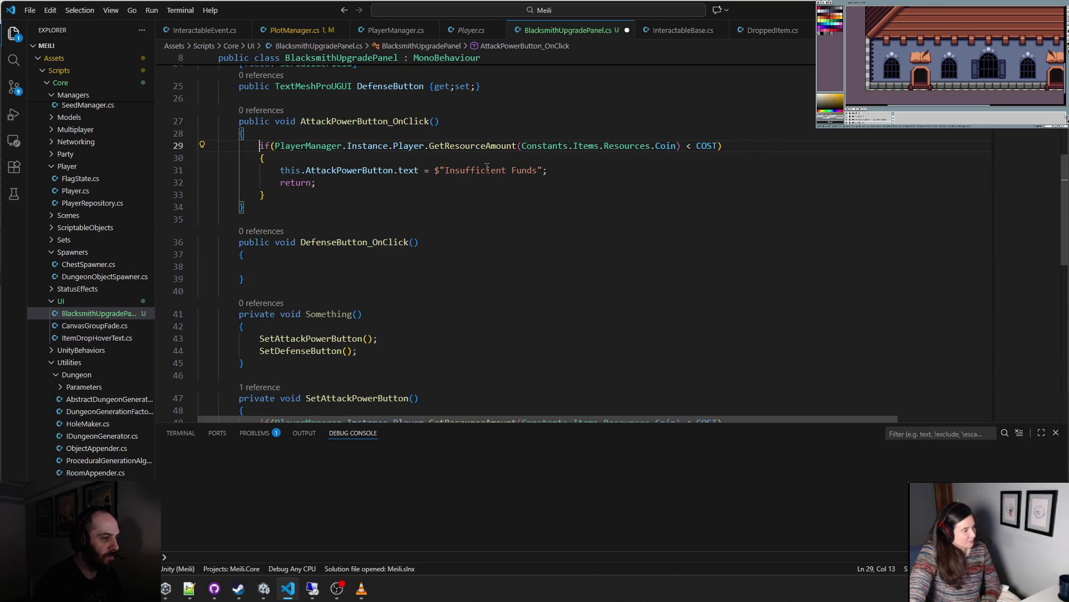
left_click_drag(561, 173, 198, 171)
key("BackSpace")
key("BackSpace")
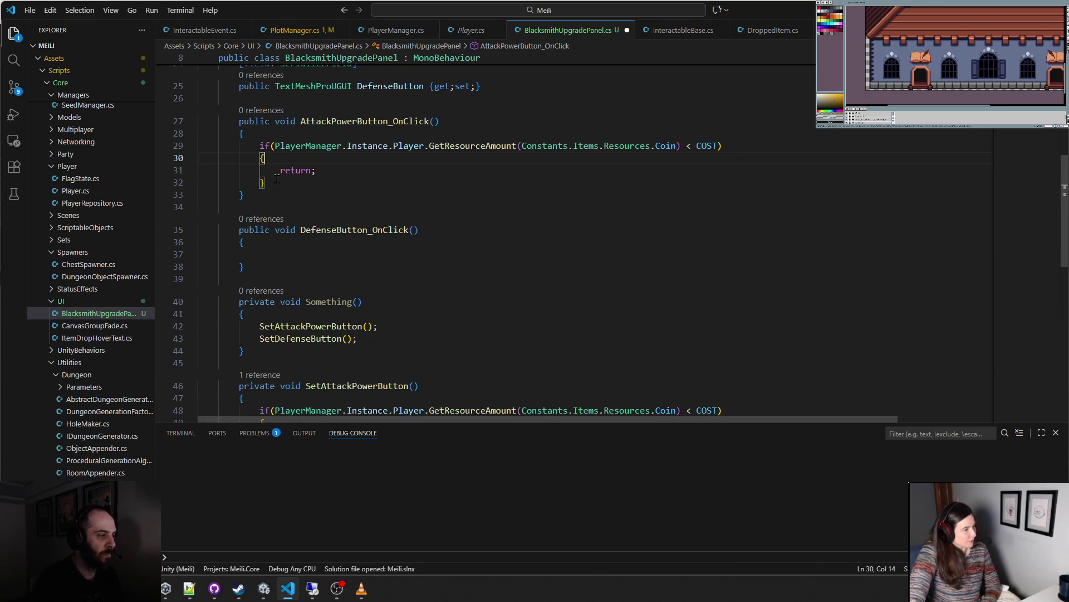
- Paste the trimmed coin check into DefenseButton_OnClick and outdent it one level
left_click_drag(269, 181, 201, 146)
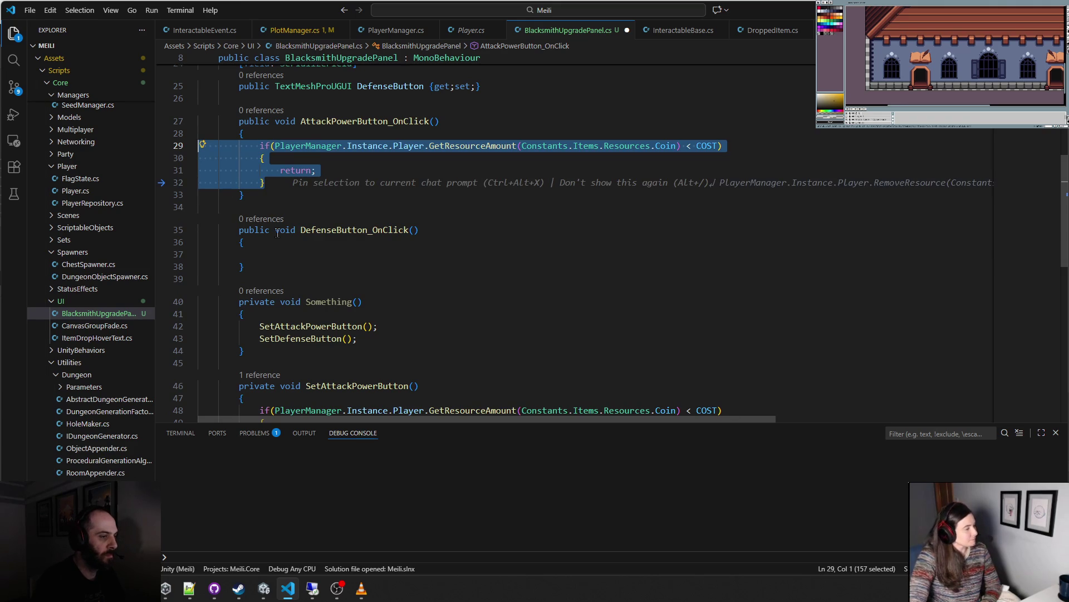
key("ctrl+c")
left_click(279, 253)
key("ctrl+v")
left_click(323, 254)
key("BackSpace")
key("BackSpace")
key("BackSpace")
left_click(356, 280)
scroll(315, 271, "down", 5)
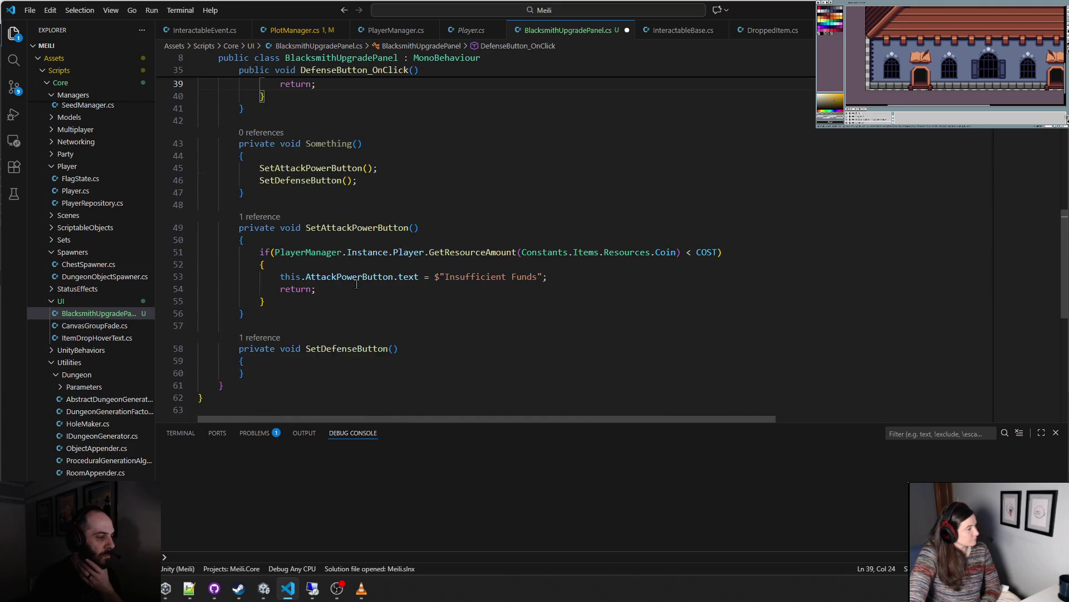
left_click(315, 277)
- Below the coin check in SetAttackPowerButton, start a new 'if(' statement, ignoring the suggested max-level block
left_click(279, 221)
key("Return")
key("Return")
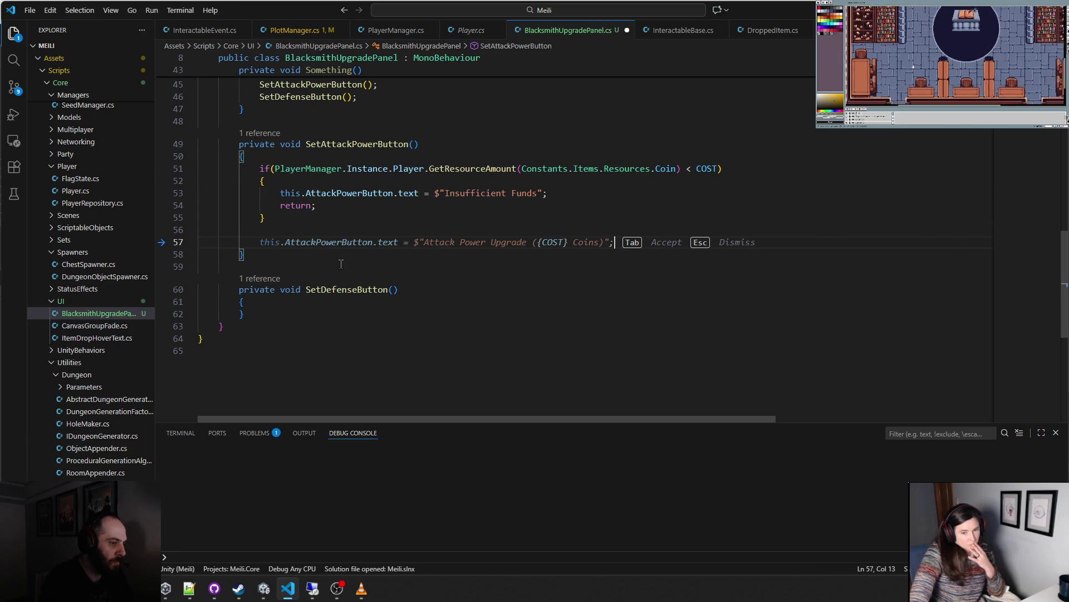
type("if(")
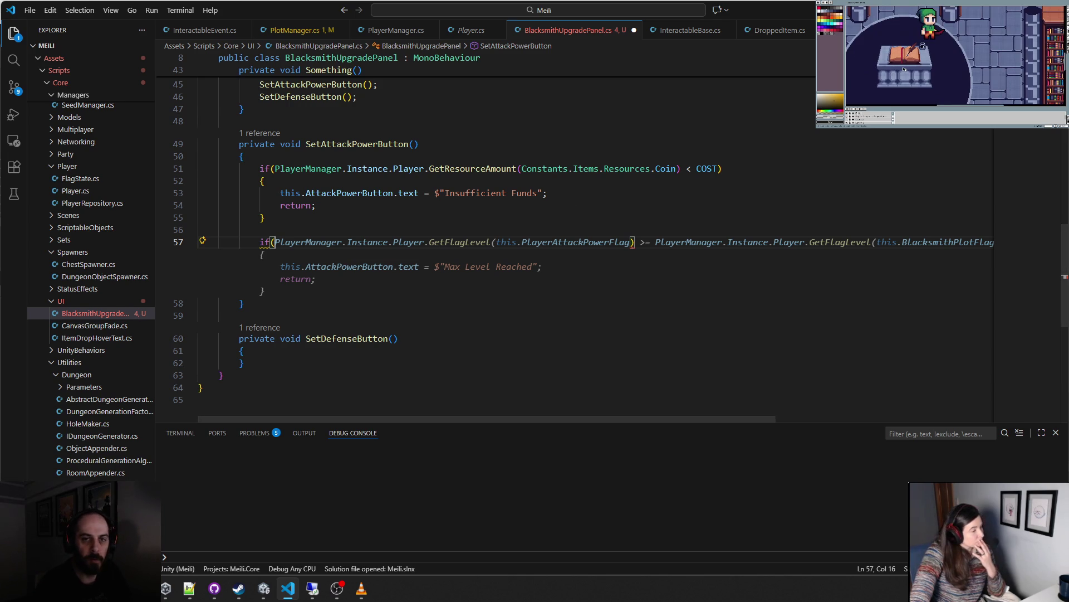
key("Escape")
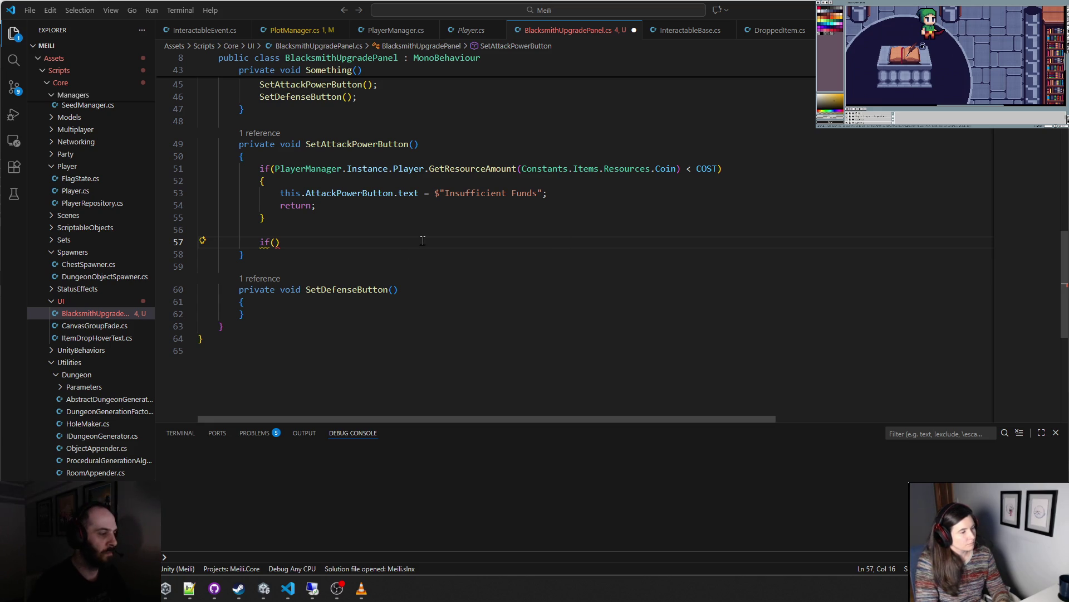
- Insert a blank line above the empty if() in SetAttackPowerButton
left_click_drag(281, 242, 260, 242)
key("Down")
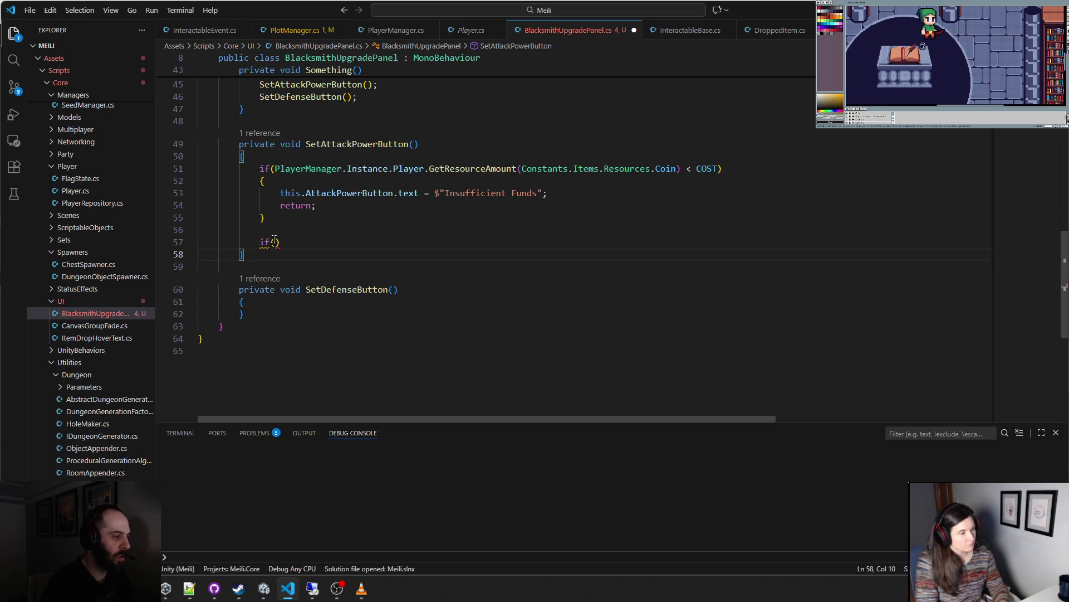
left_click(274, 240)
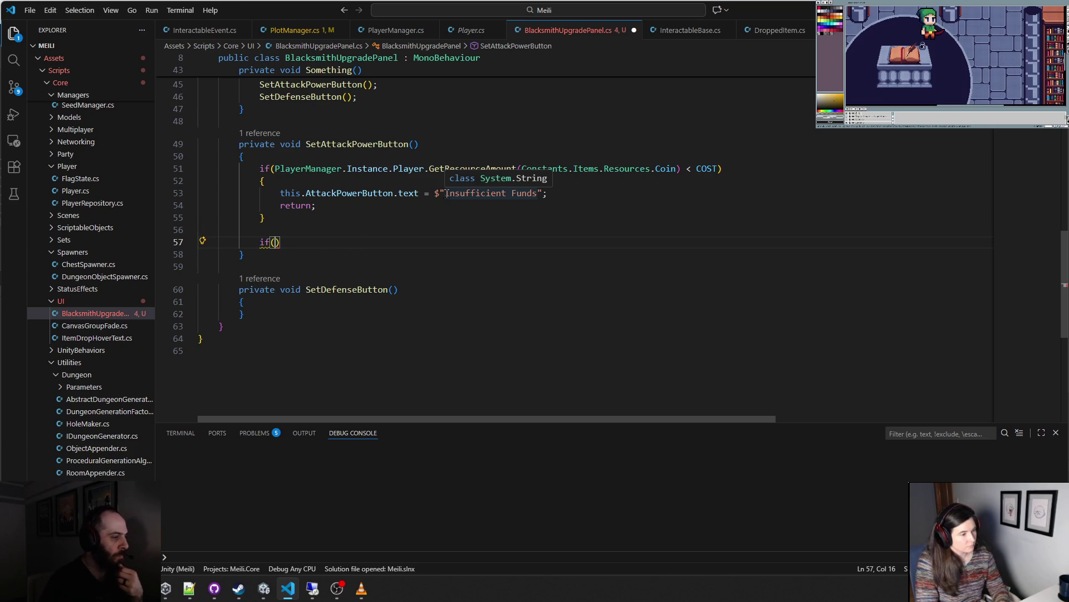
left_click(446, 193)
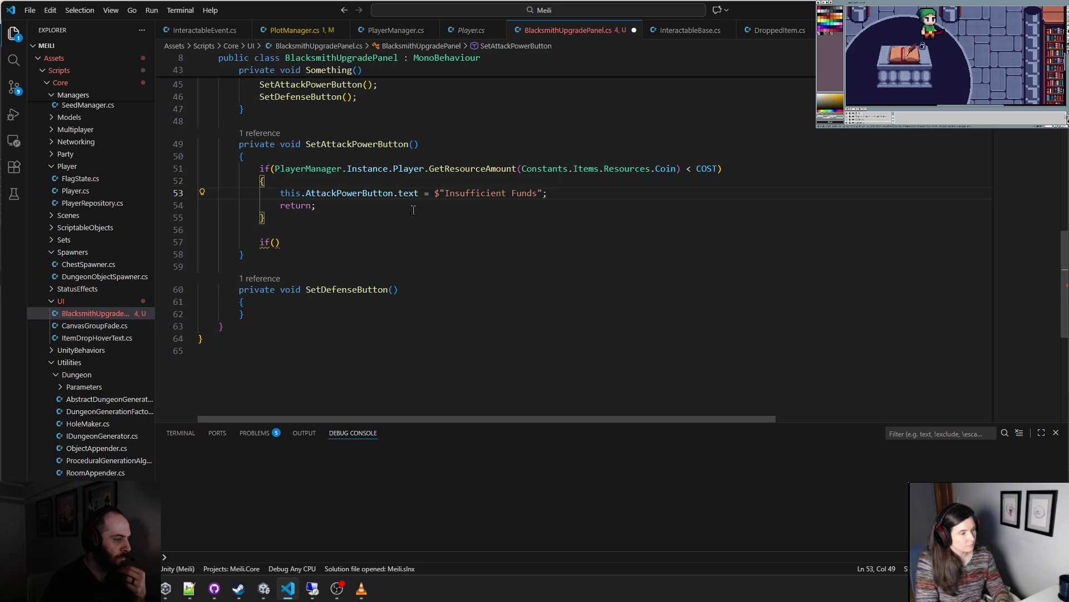
left_click(274, 243)
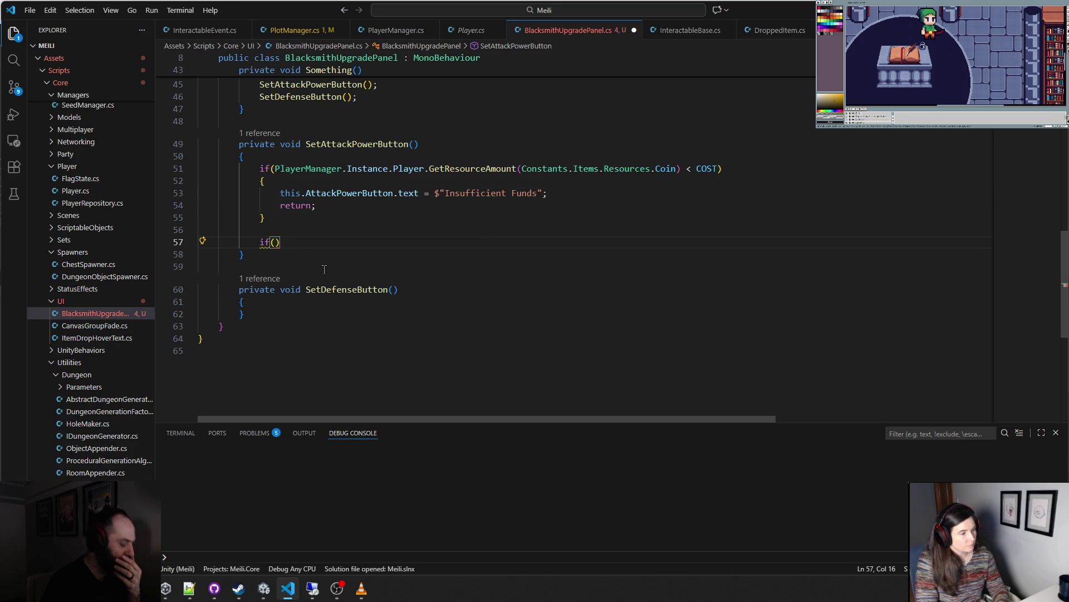
key("Home")
key("Home")
key("Return")
key("Return")
key("Up")
key("Up")
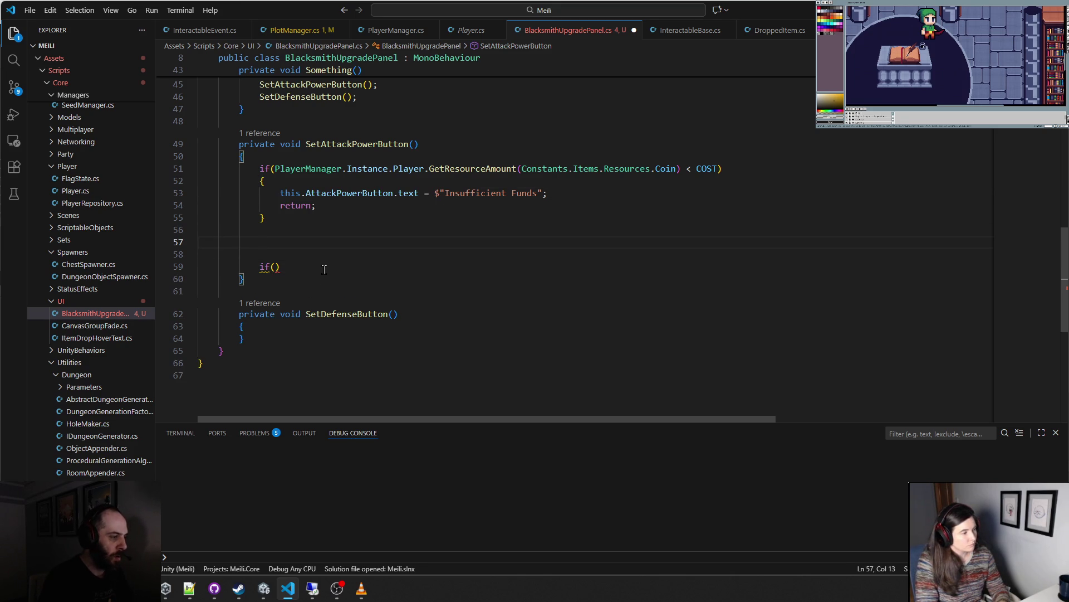
- Declare plotLevel and currentLevel from GetFlagLevel using BlacksmithPlotFlag and PlayerAttackPowerFlag
type("var")
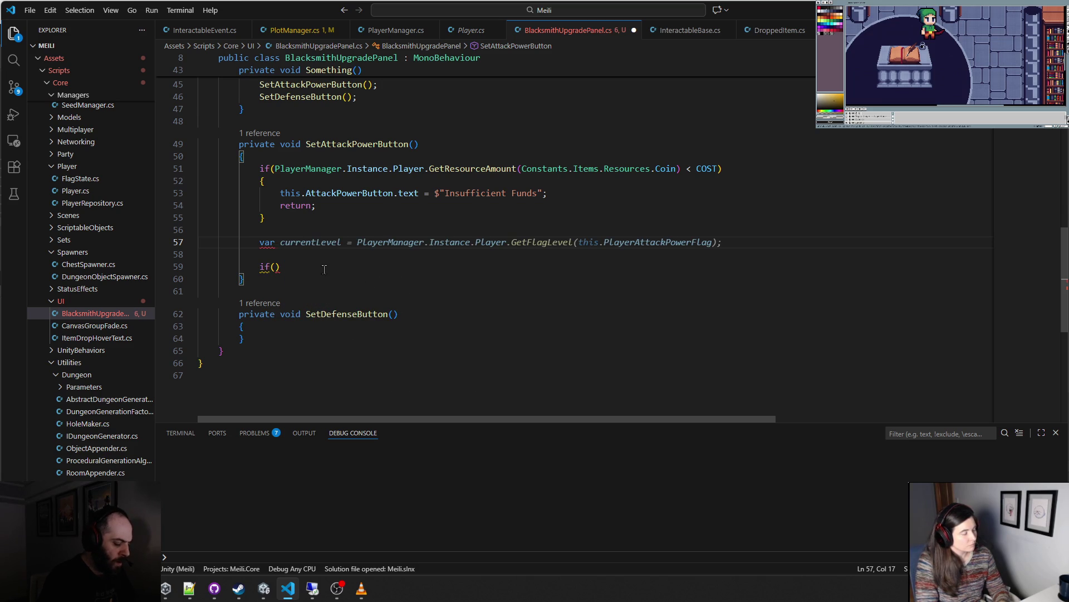
type(" plot")
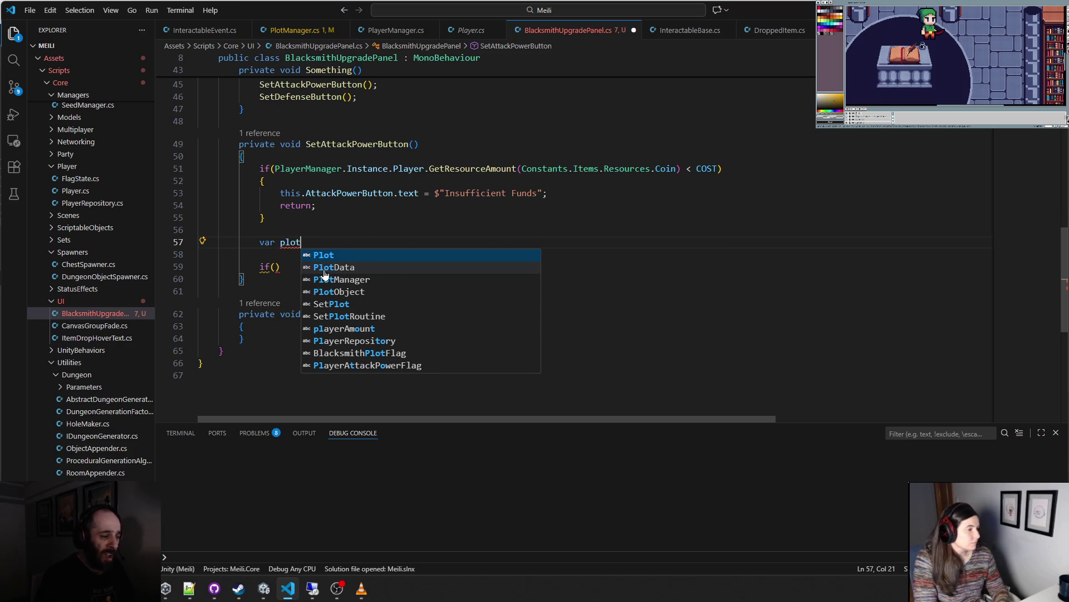
type("Level")
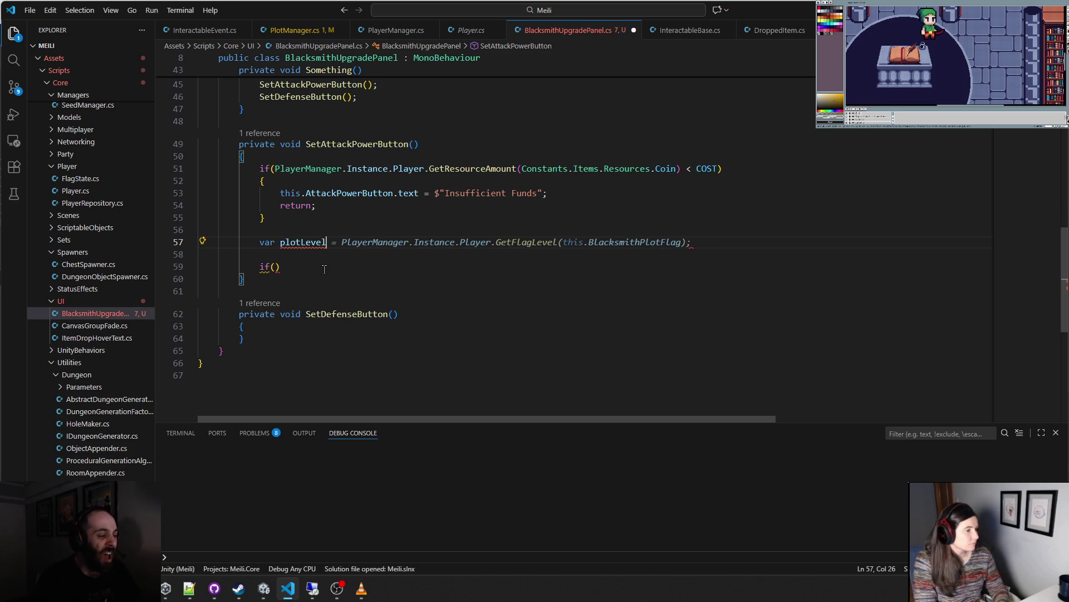
key("Tab")
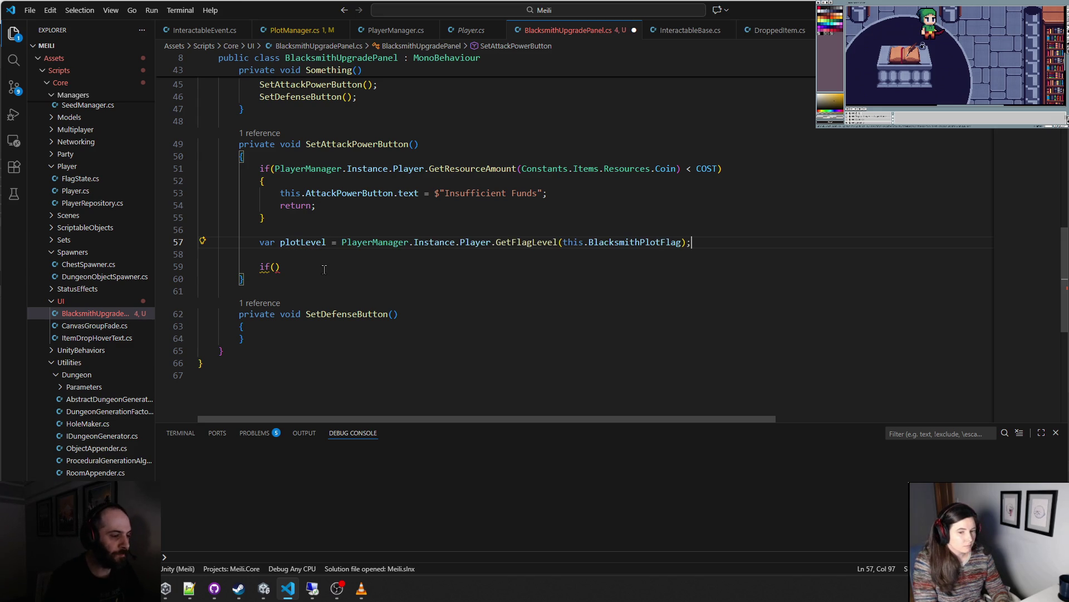
key("Return")
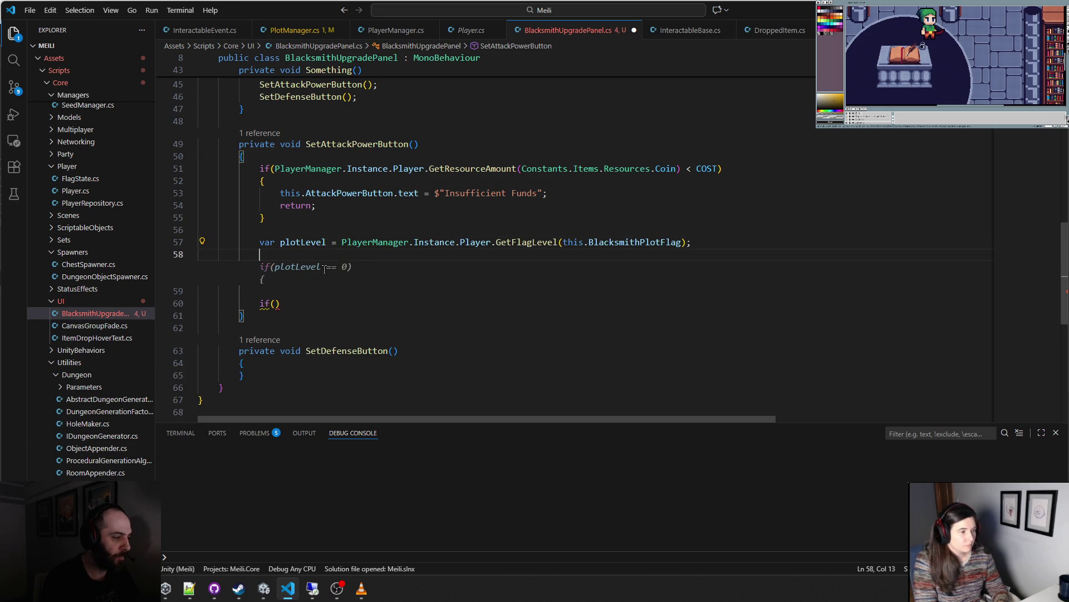
type("var")
key("Tab")
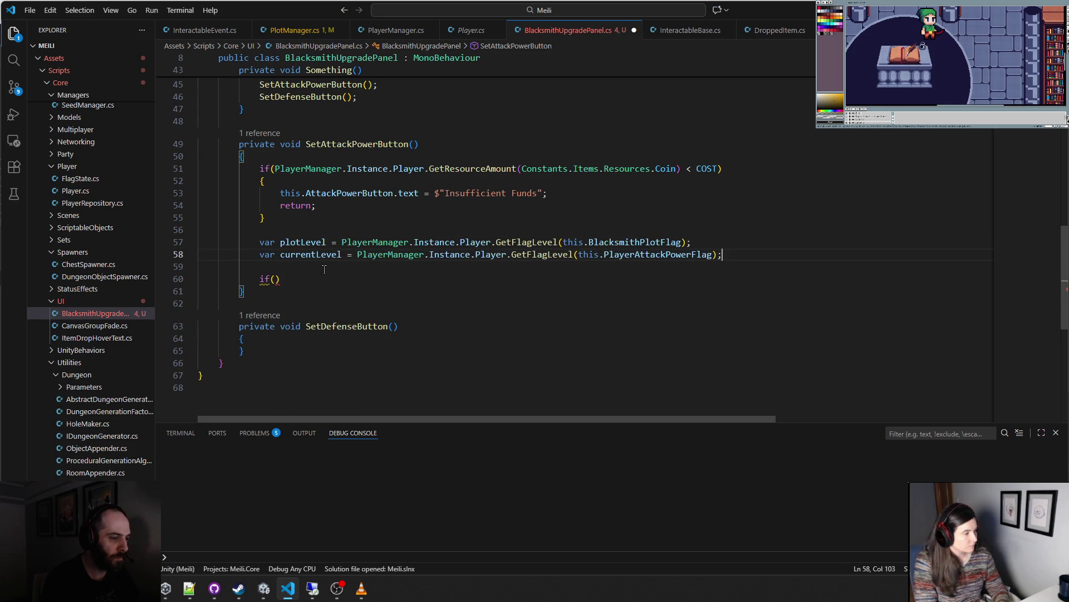
key("Return")
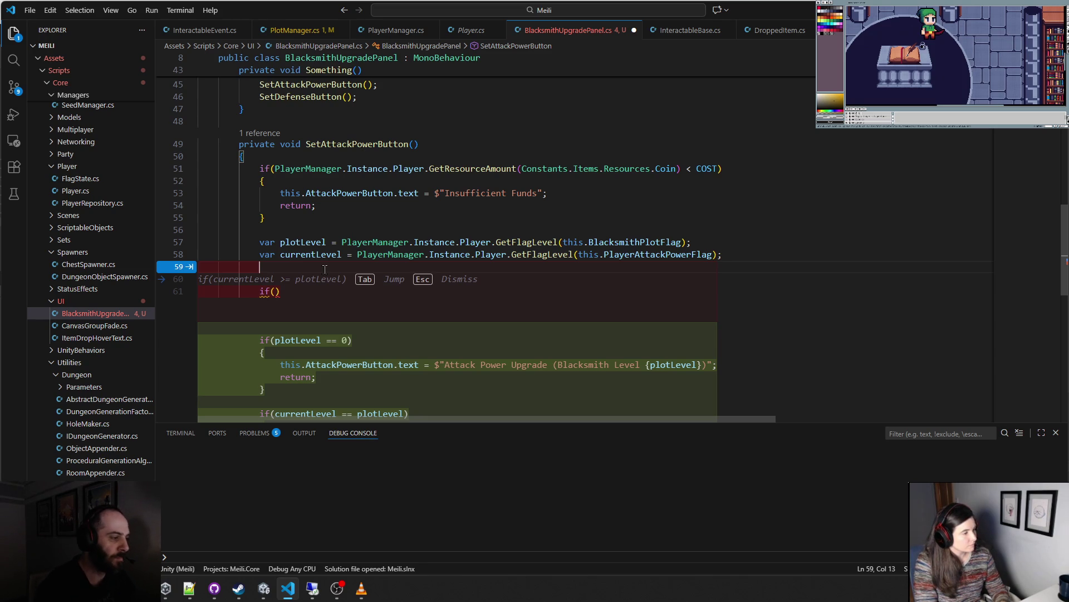
- Fill the if condition with currentLevel > (plotLevel - 3), removing the extra blank line above it
key("Escape")
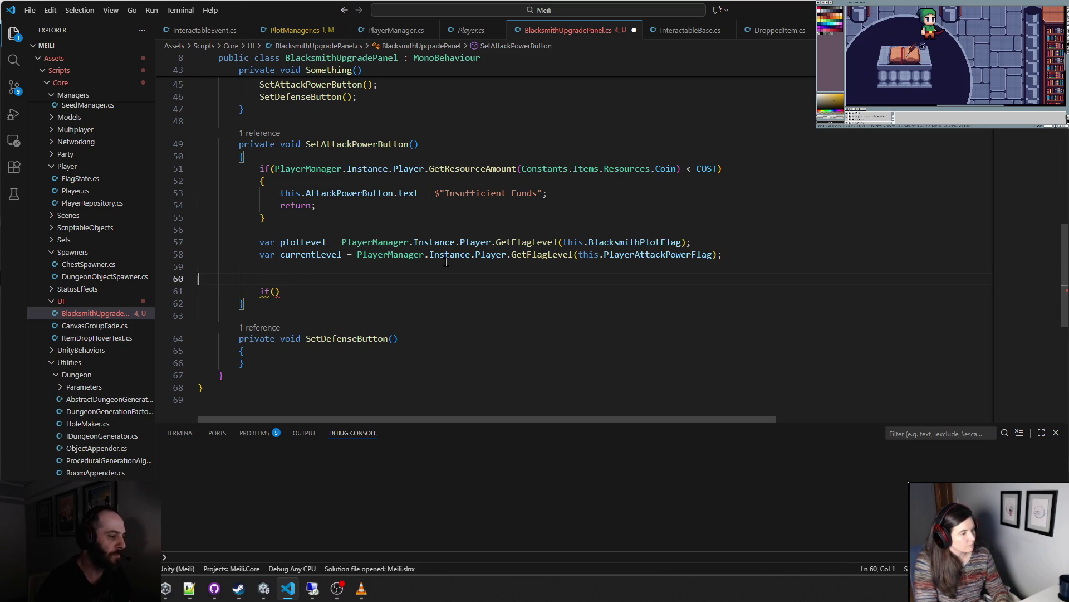
key("Delete")
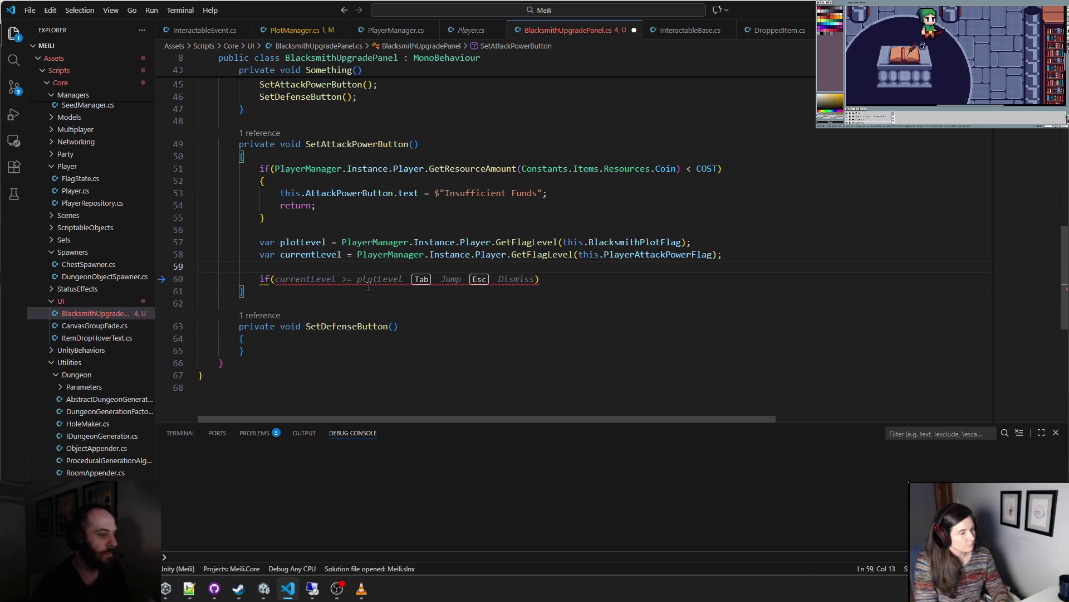
key("Escape")
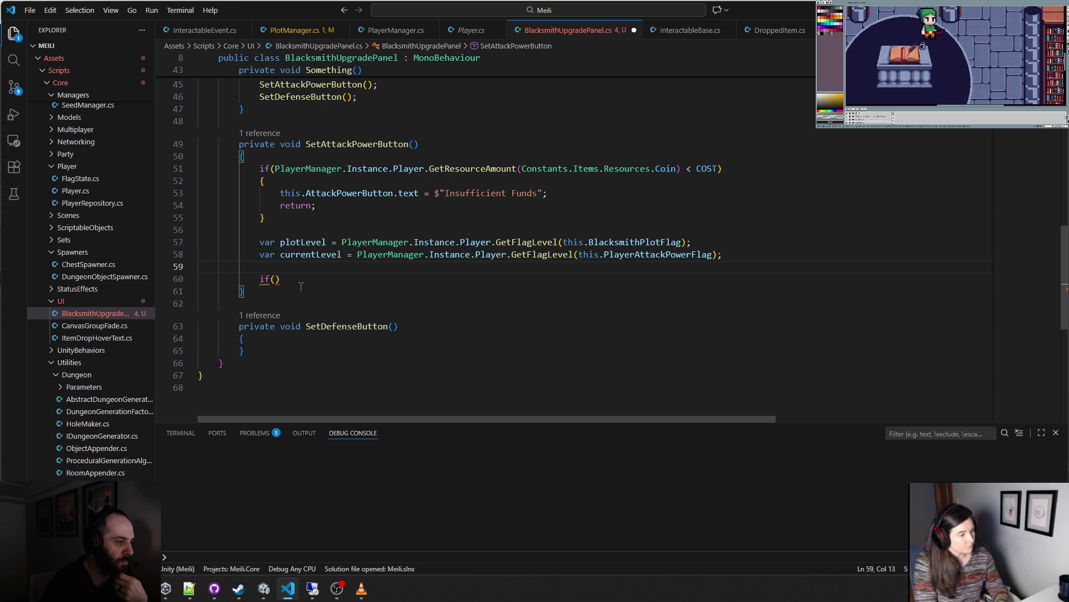
left_click(275, 278)
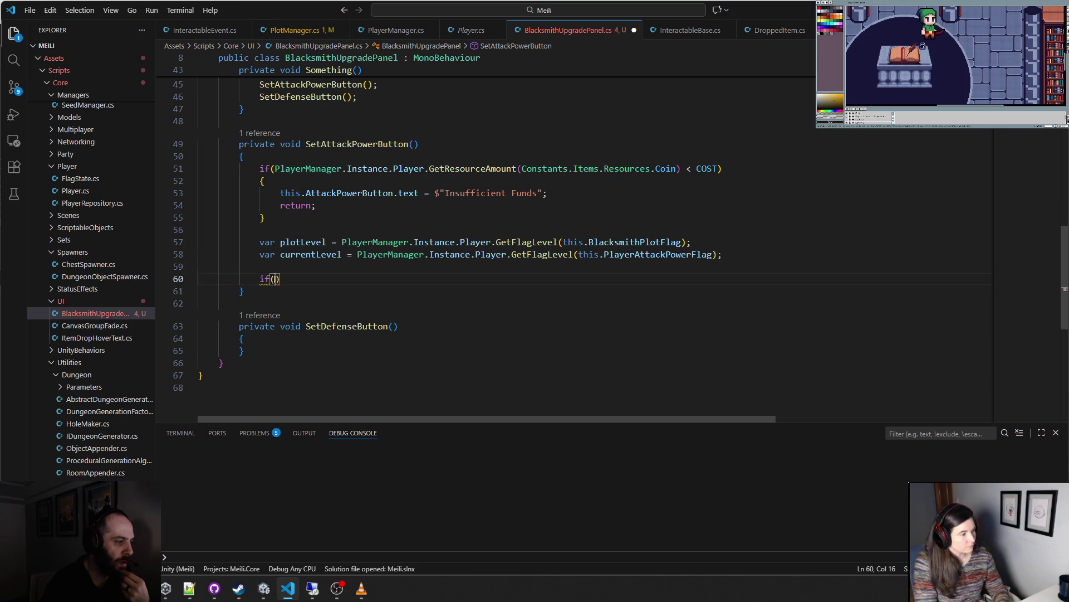
type("currentLevel")
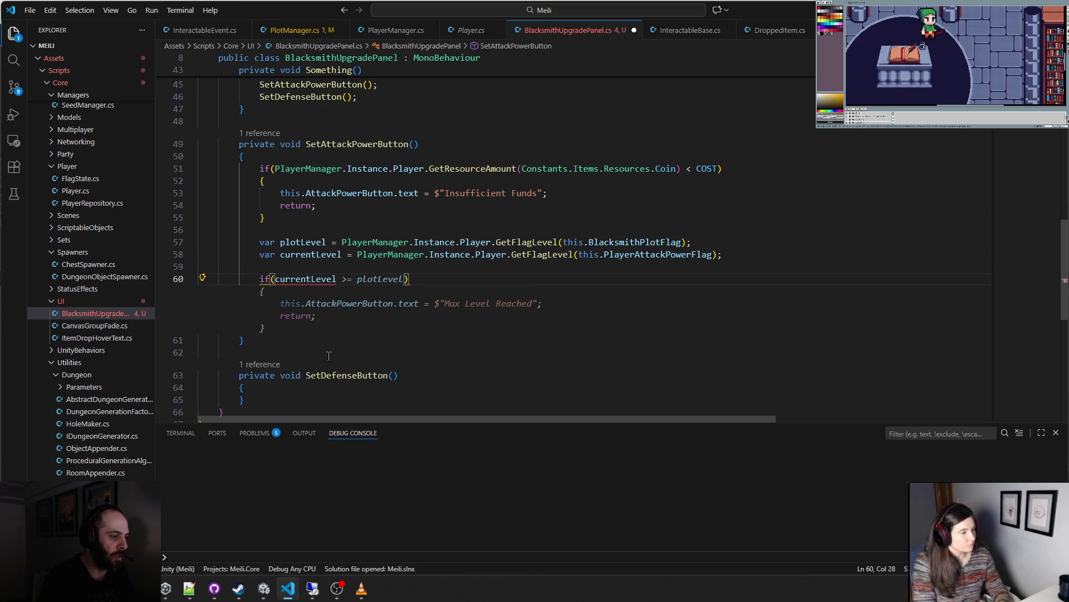
type(" >")
type(" plot")
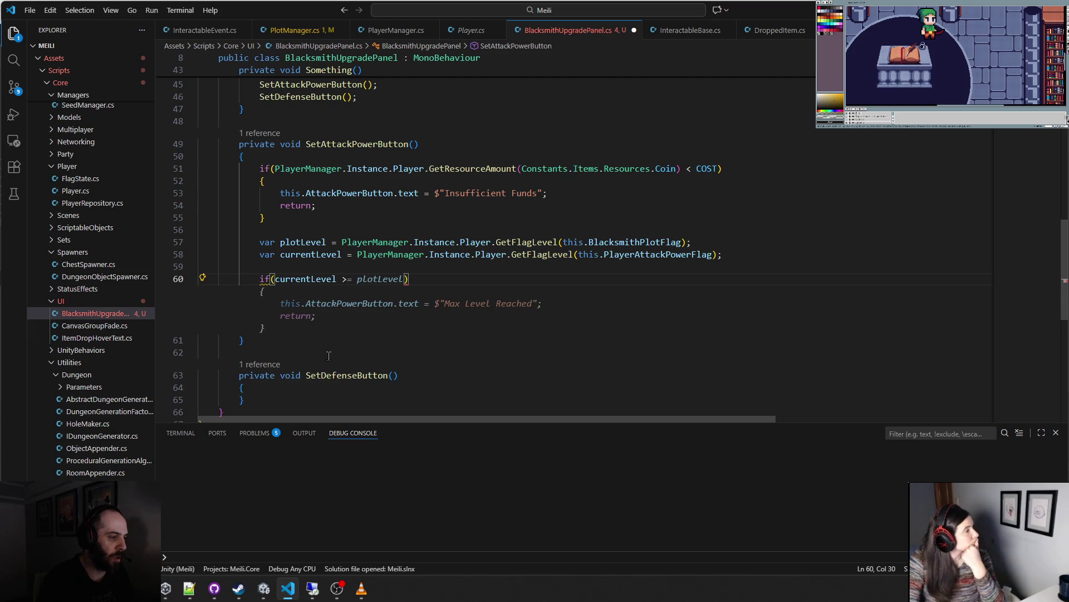
type("Level")
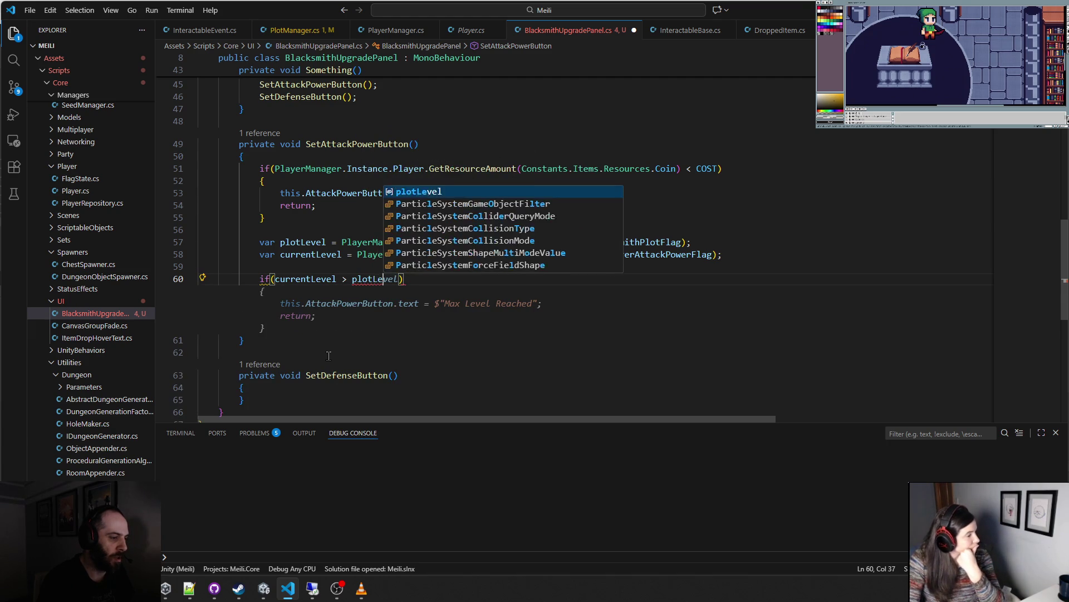
type(" - ")
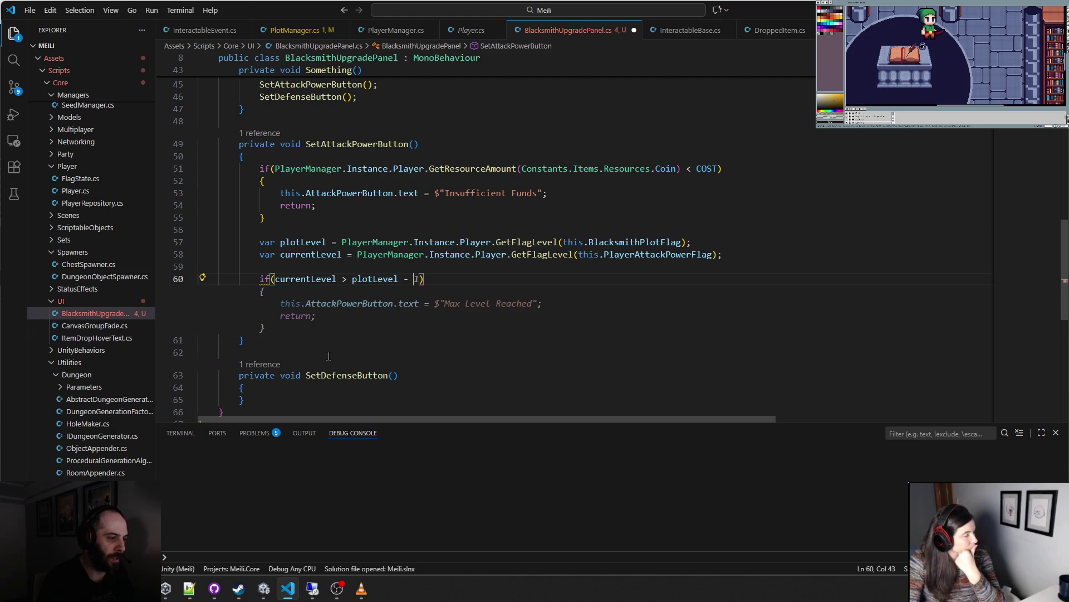
type("3)")
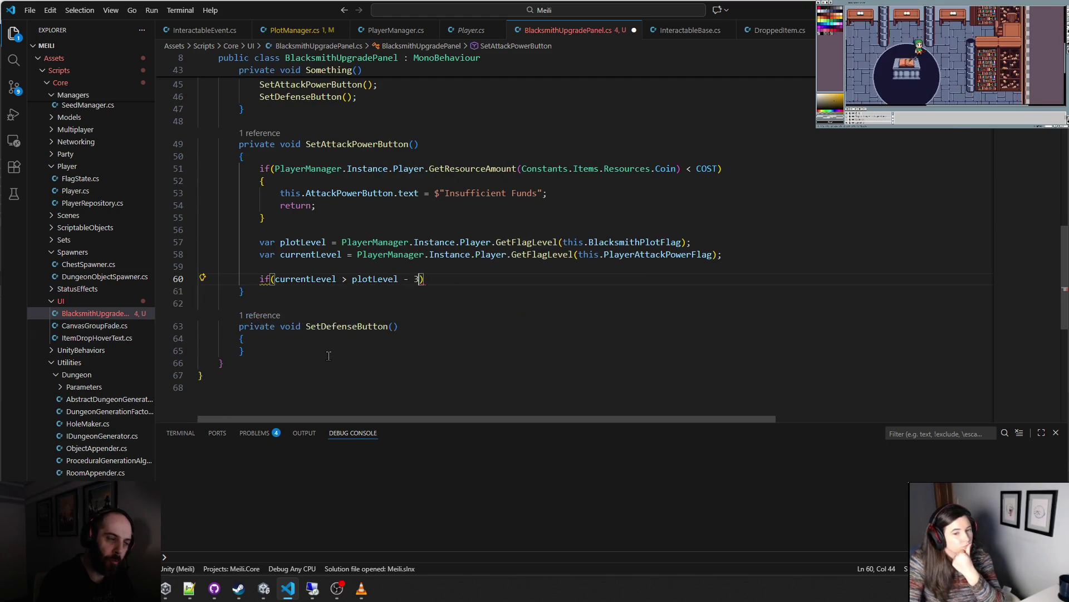
key("Left")
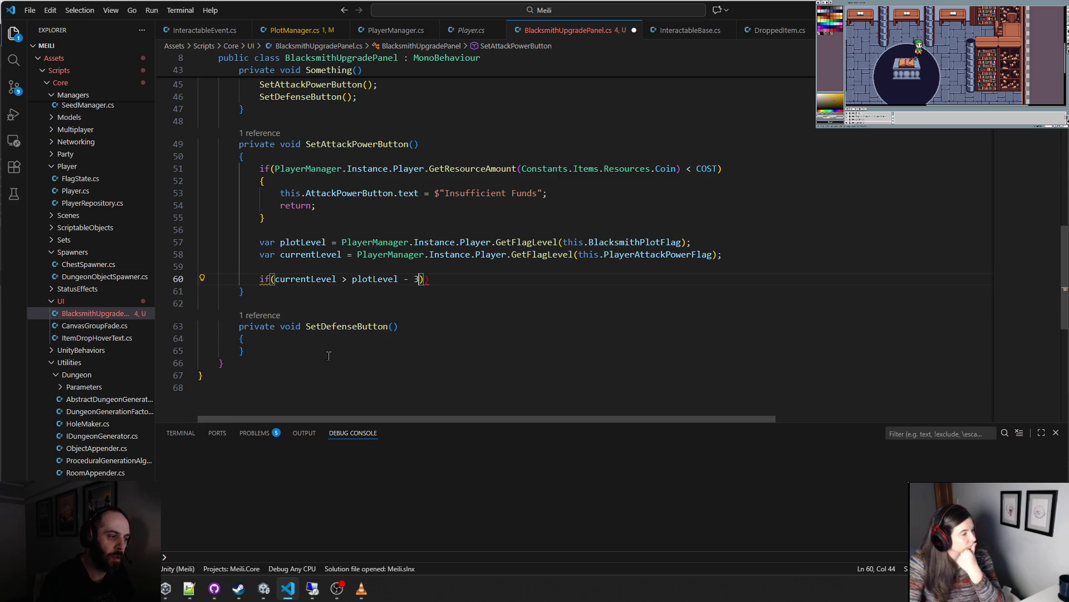
type("(")
key("End")
type(")")
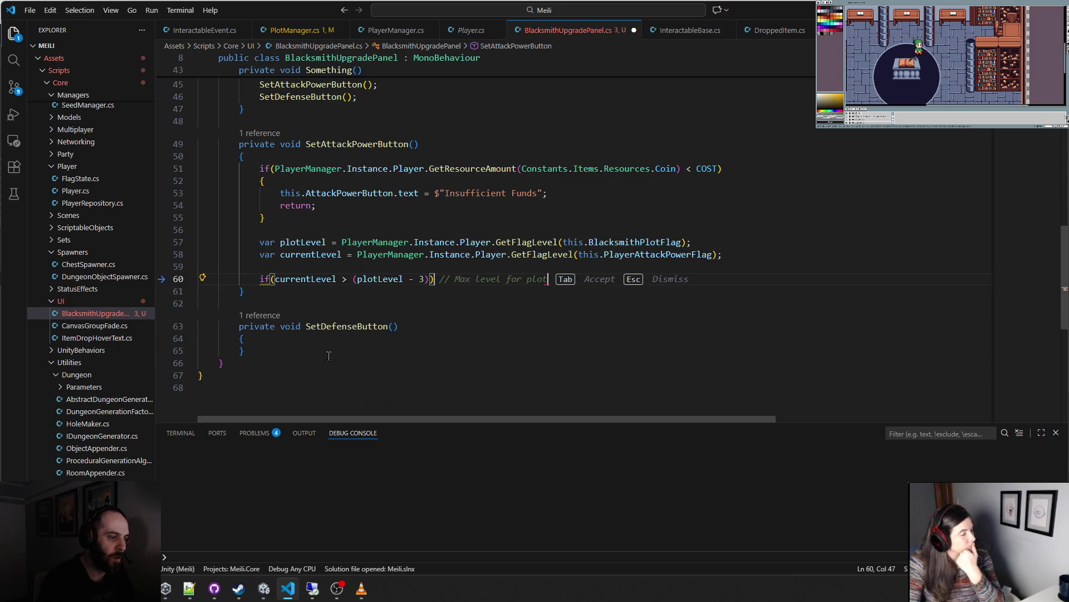
- Add an empty pair of braces below the if condition
key("Return")
type("{")
key("Return")
key("Up")
key("Up")
key("Up")
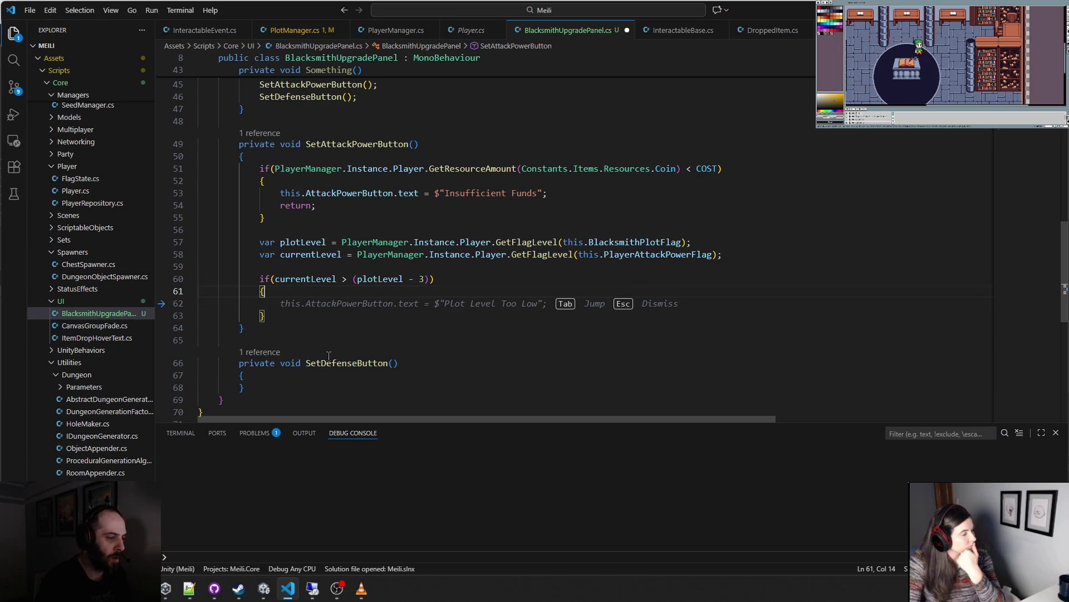
- Accept the 'Plot Level Too Low' line and add else if(currentLevel == PlayerAttackPowerFlag.MaxLevel)
key("Tab")
key("Tab")
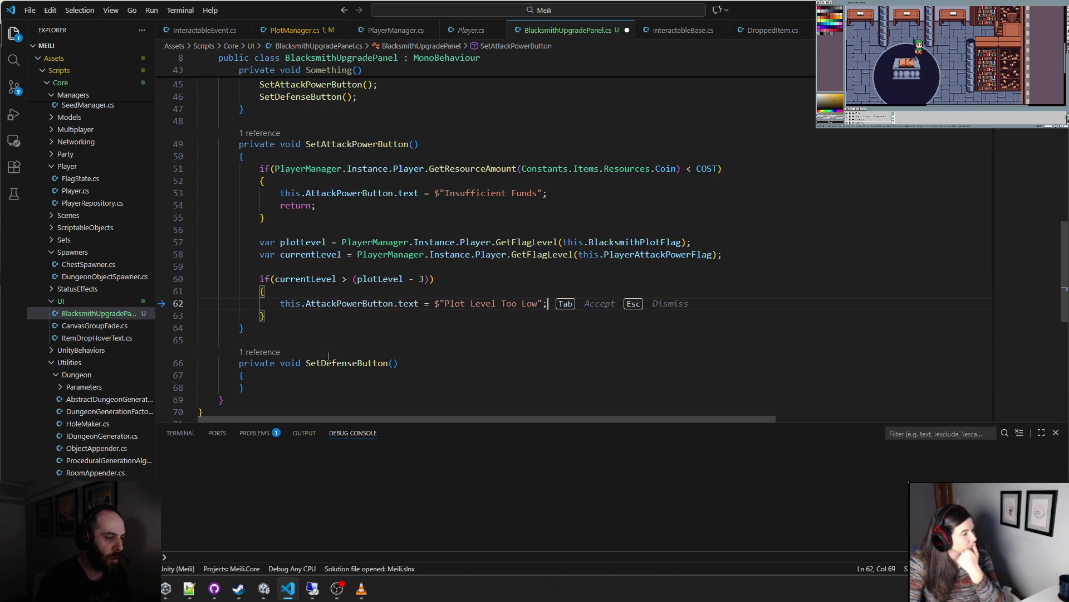
left_click(324, 320)
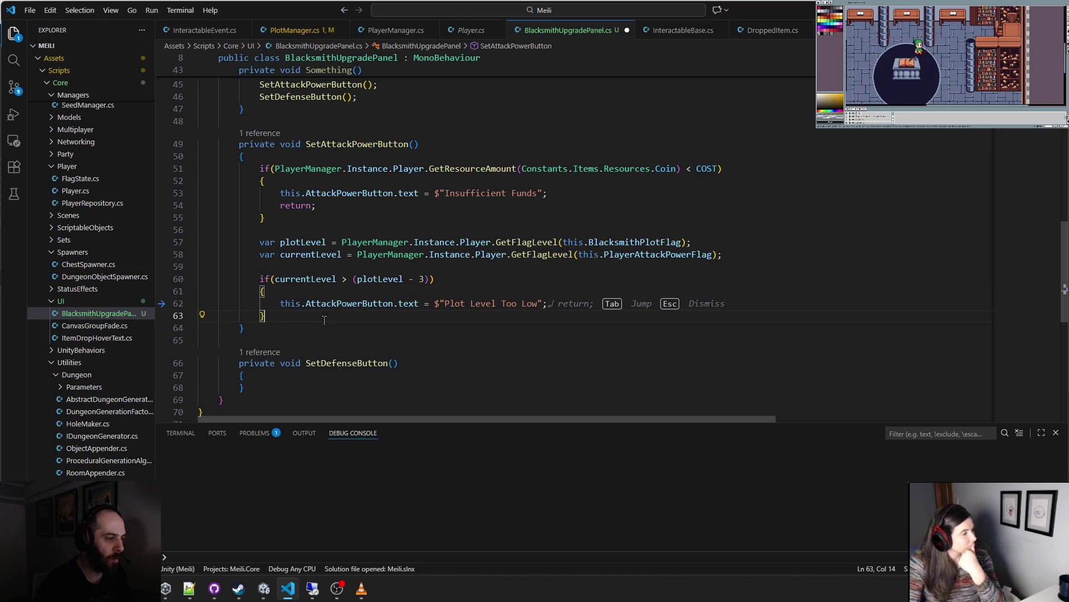
type("elsei")
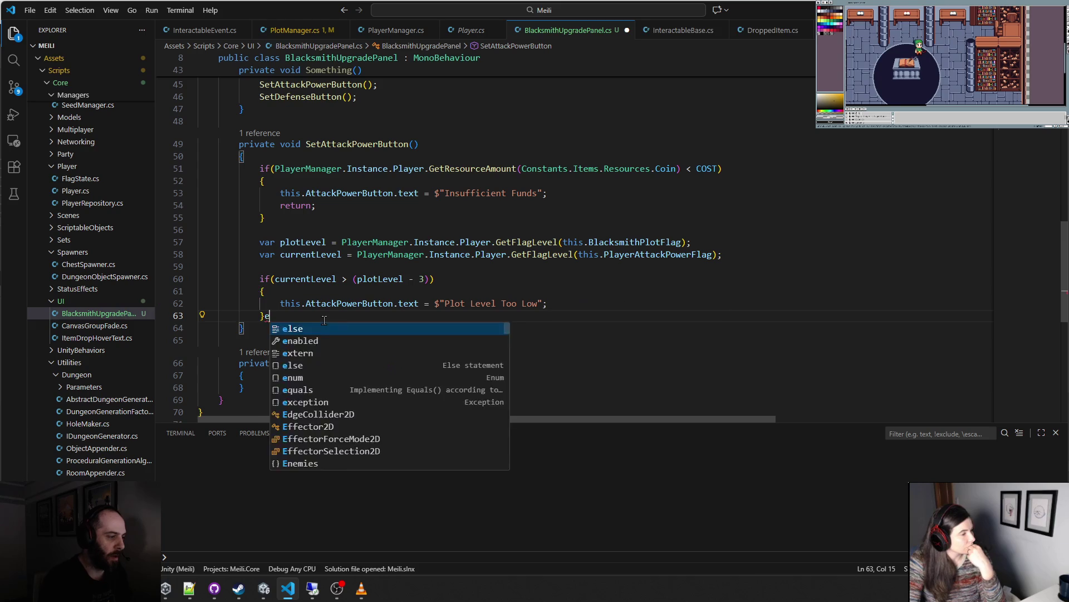
key("BackSpace")
type("if(")
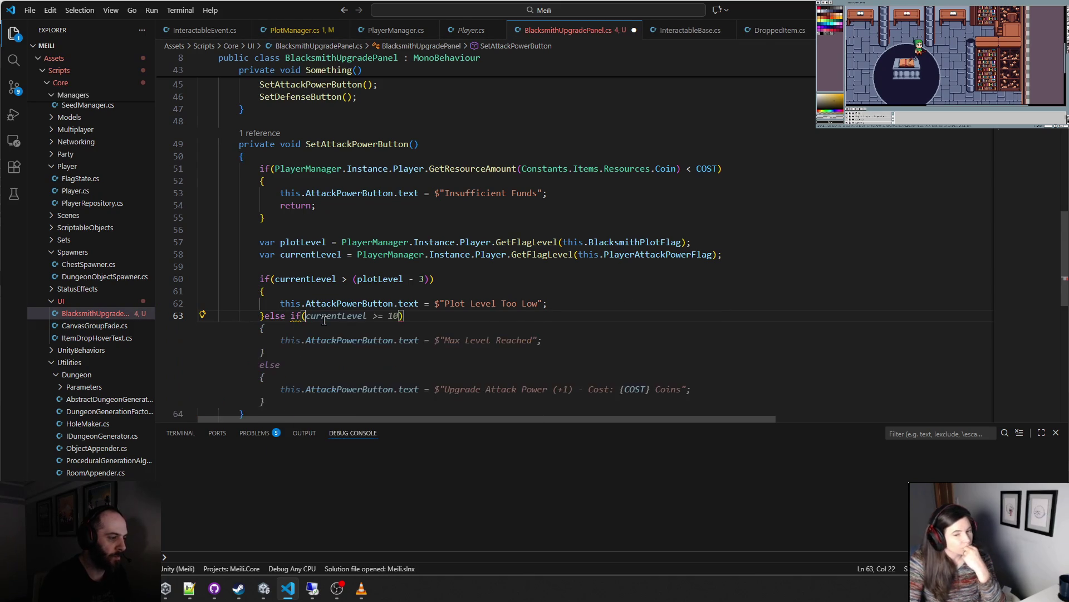
type("current")
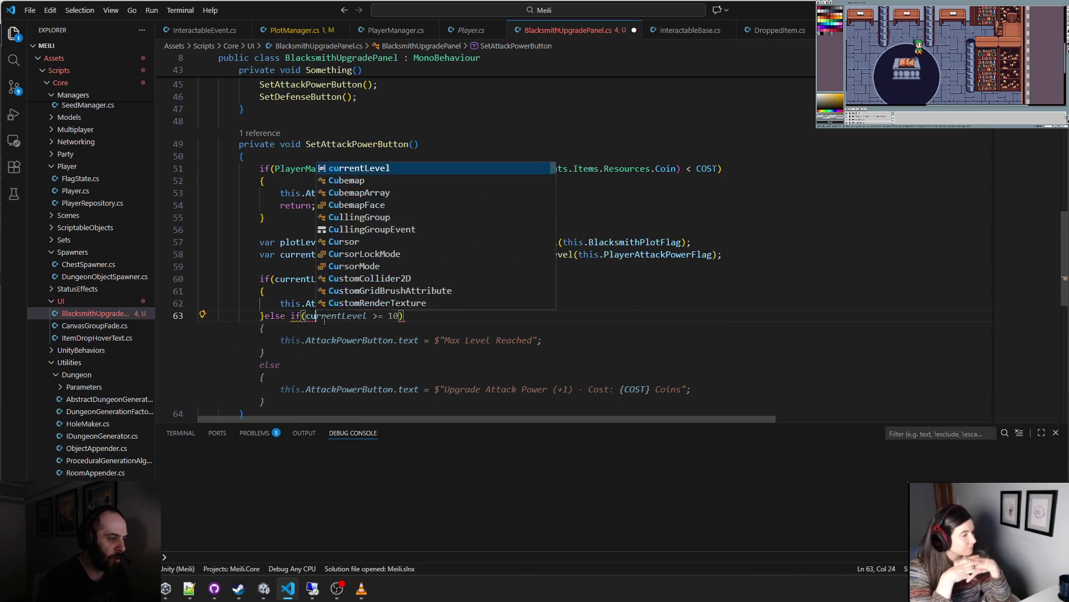
type("Level == ")
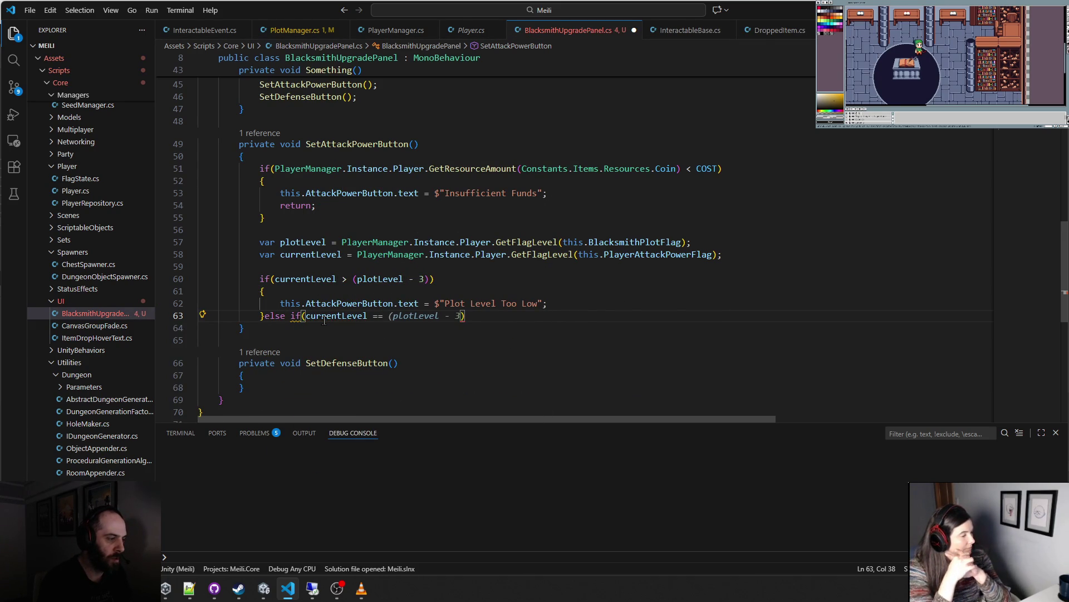
type("PlayerAttackPowerFlag.")
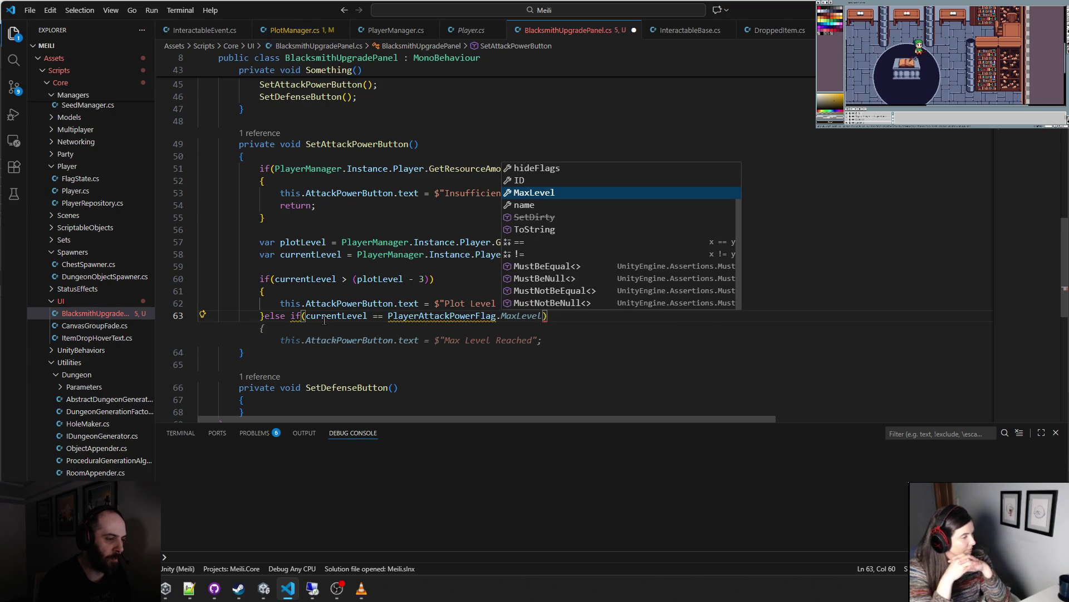
key("Tab")
key("Escape")
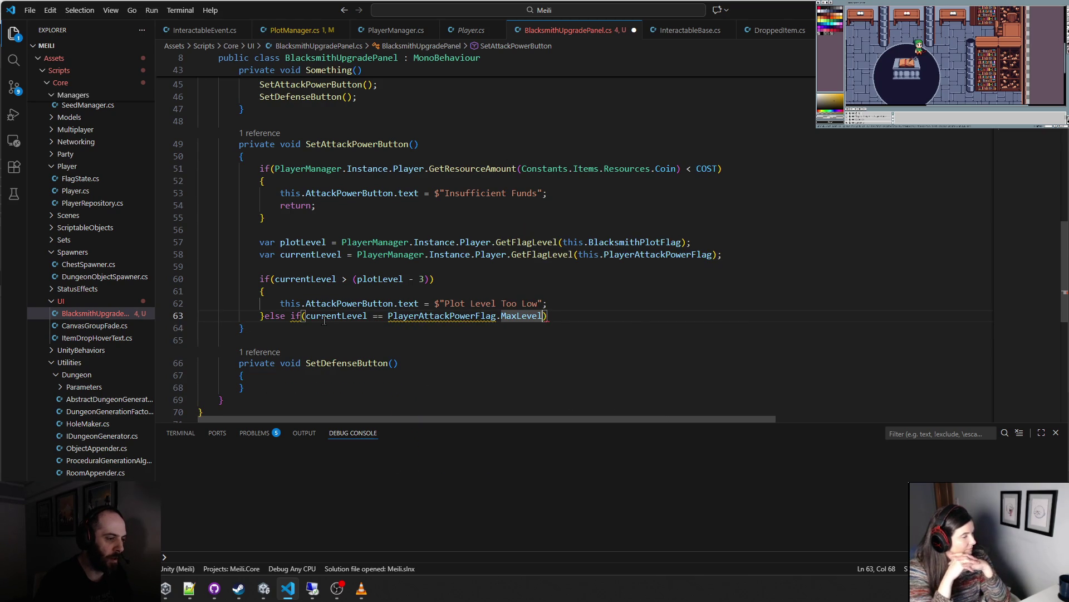
- Add the 'Max Level' branch and an else branch showing only the {COST} Coins text
key("Return")
type("{")
key("Return")
key("Tab")
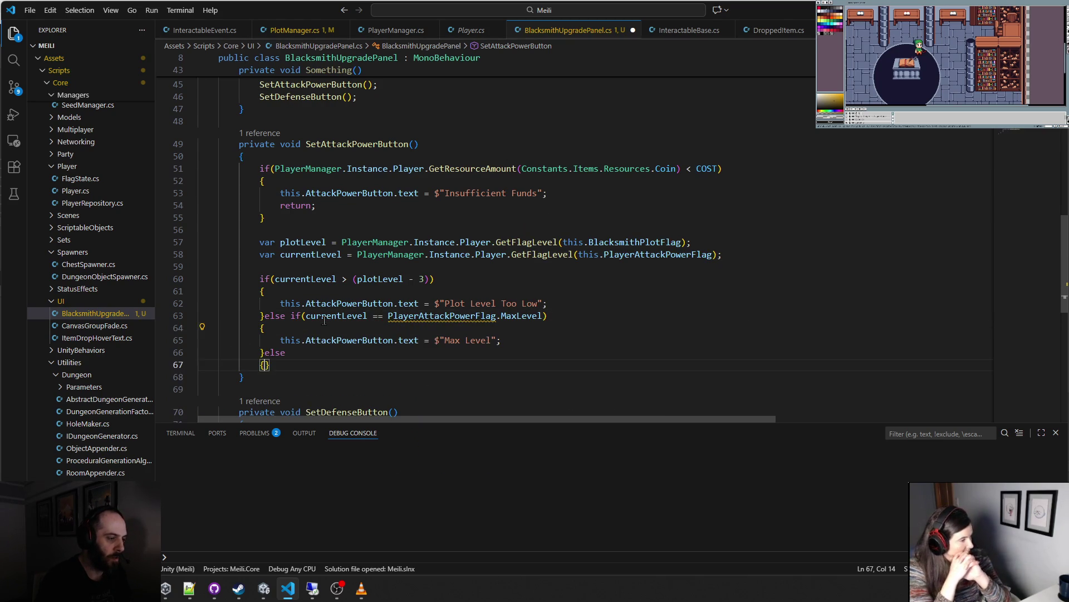
key("Up")
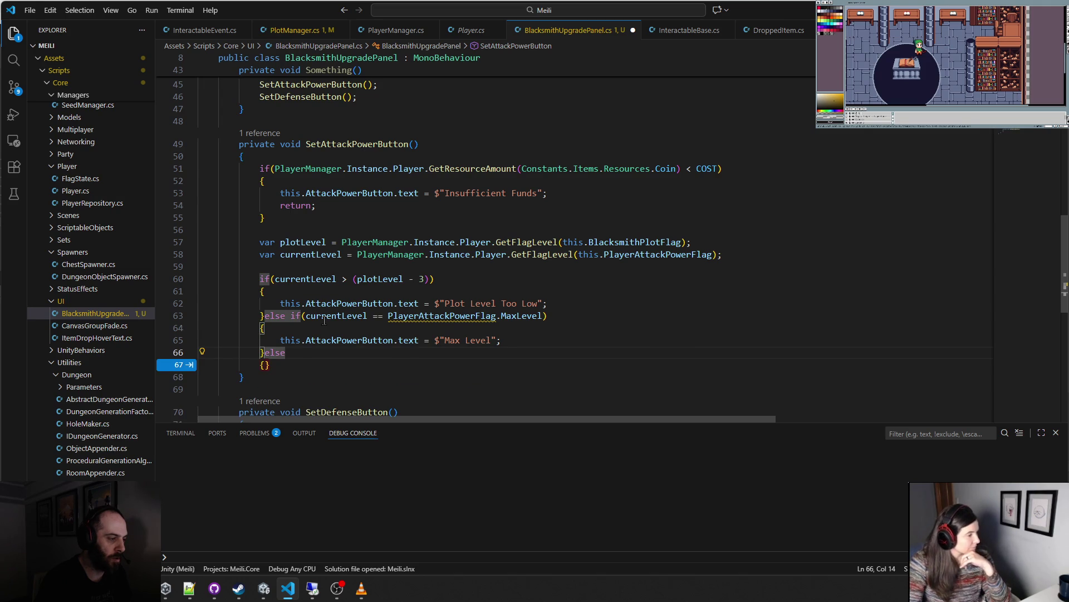
key("Down")
key("Return")
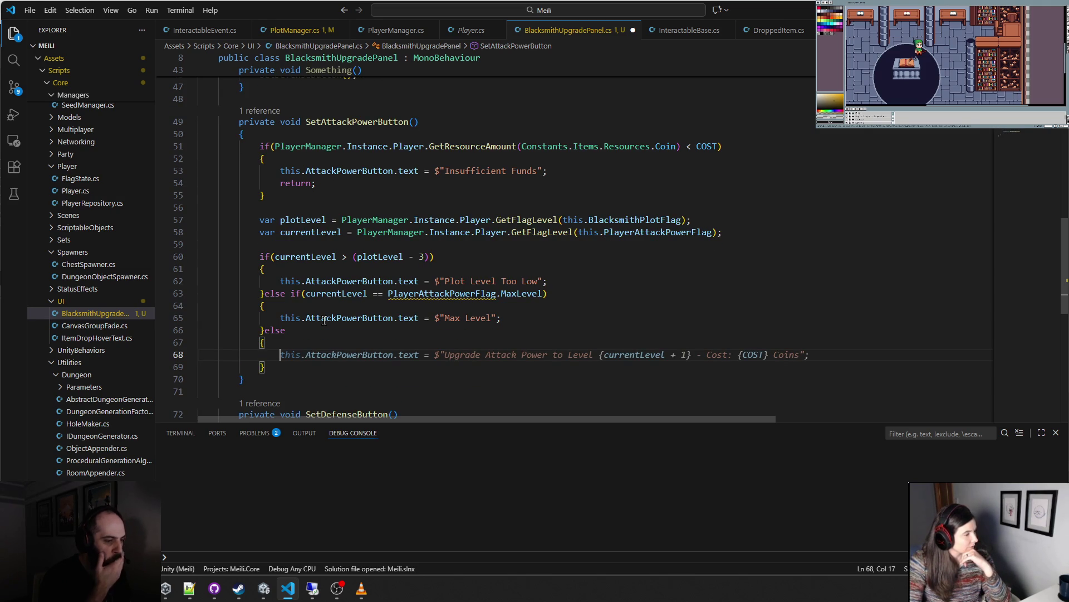
key("Tab")
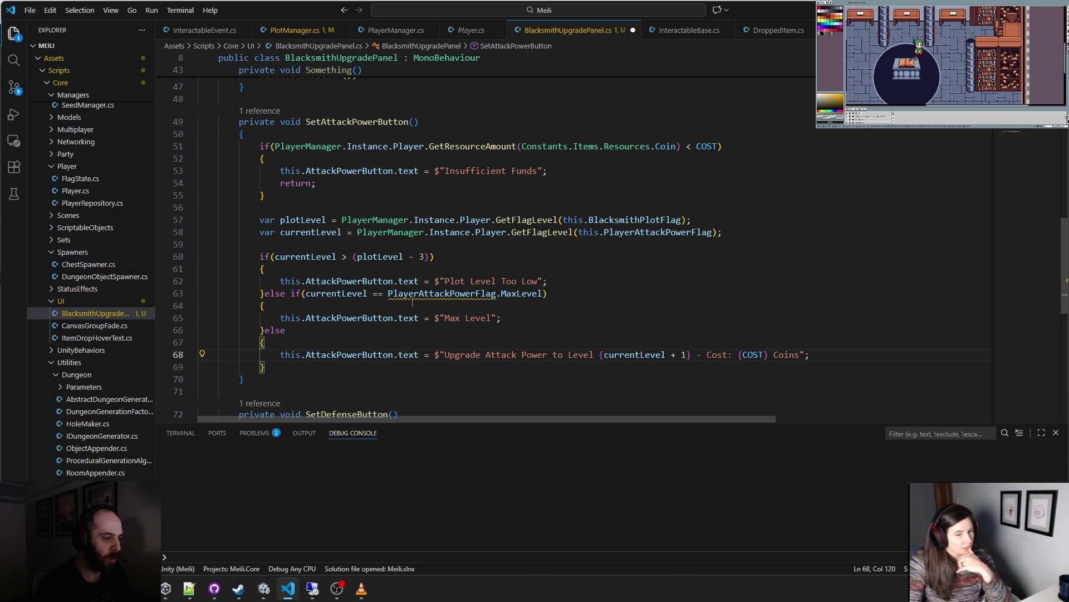
left_click_drag(449, 354, 741, 354)
key("BackSpace")
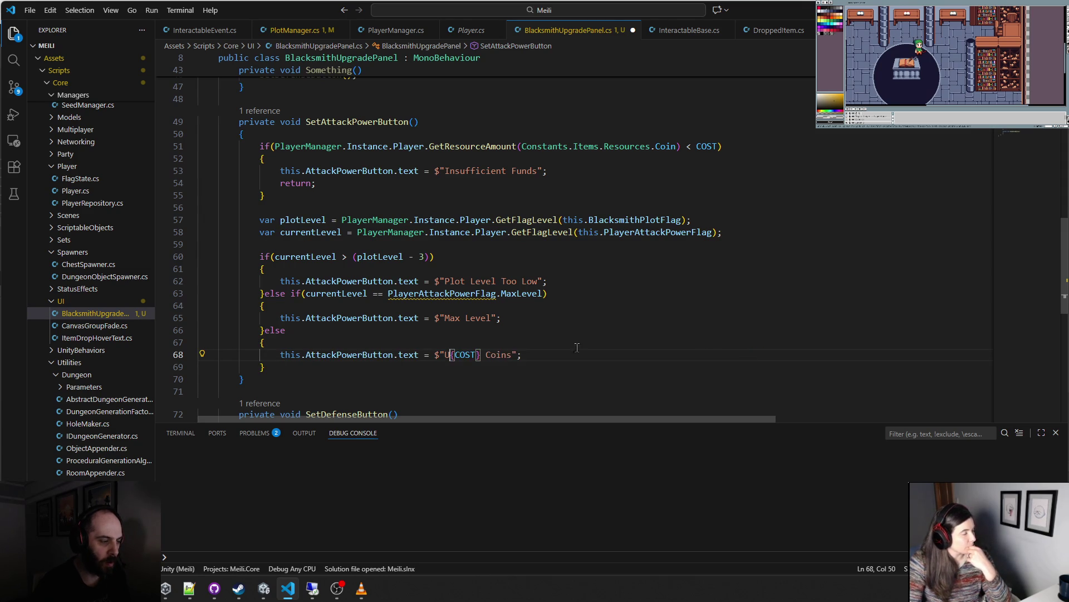
- Put the else if and else keywords on their own lines
left_click(573, 335)
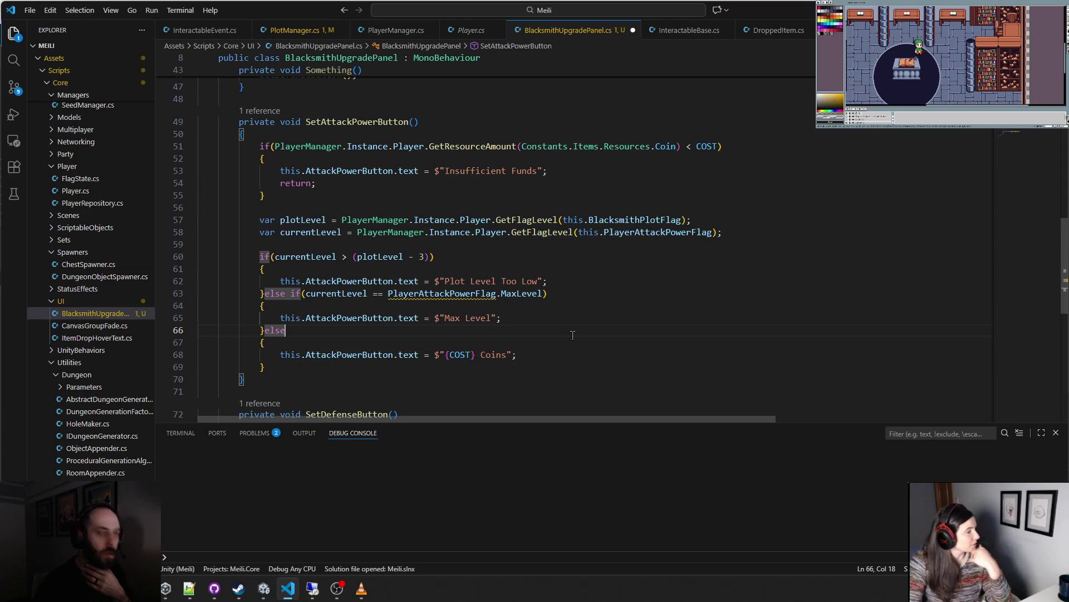
left_click(298, 365)
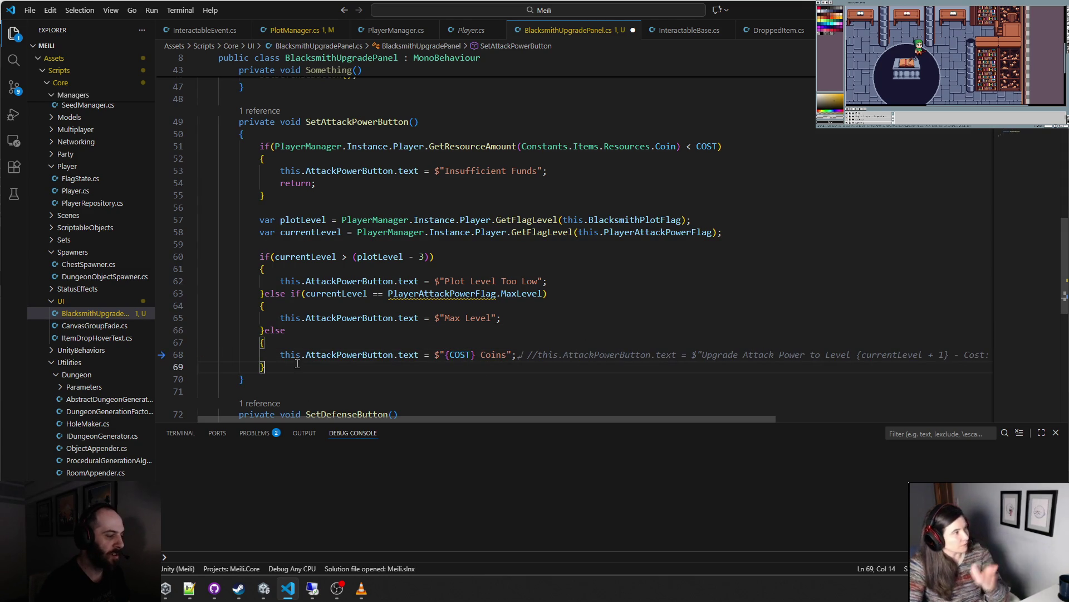
key("Up")
key("Up")
key("Up")
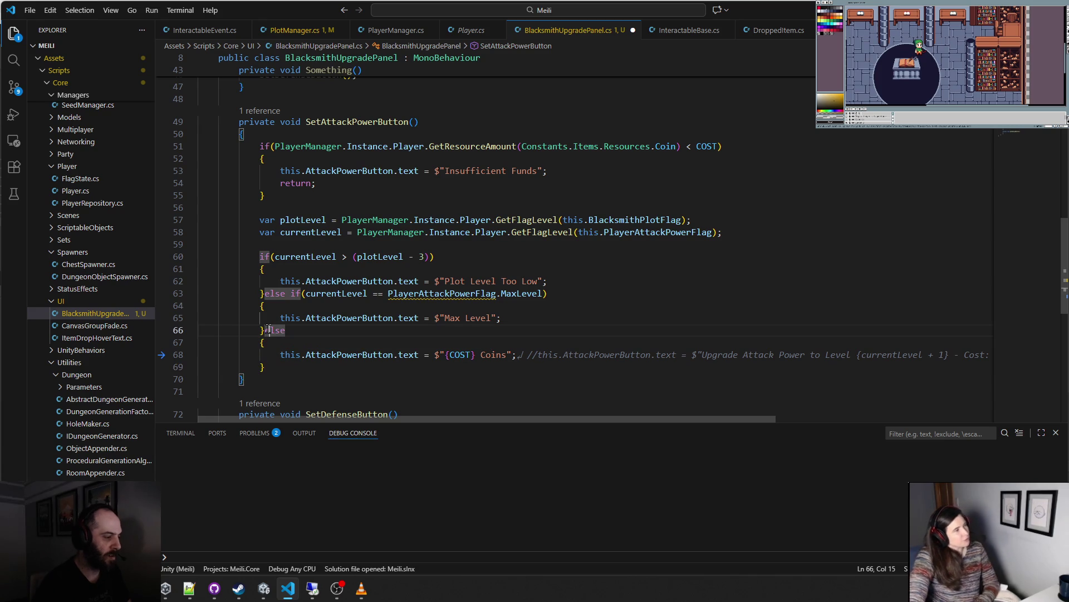
key("Return")
key("Up")
key("Up")
key("Up")
key("Return")
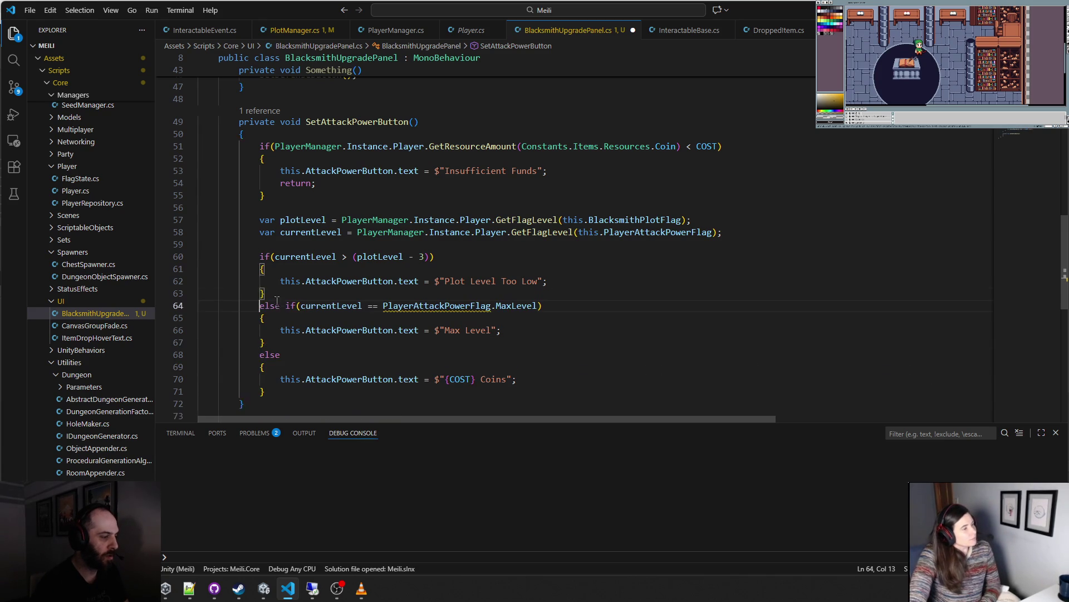
- Prefix PlayerAttackPowerFlag in the else-if condition with 'this.'
left_click(310, 358)
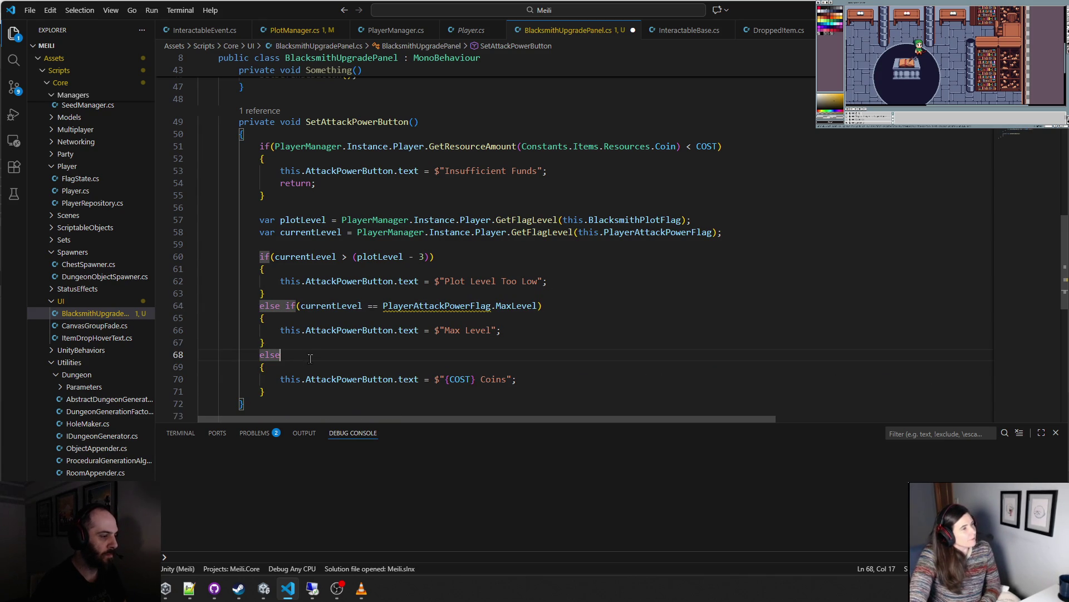
left_click(382, 305)
type("t")
key("BackSpace")
key("BackSpace")
type("his.")
left_click(585, 268)
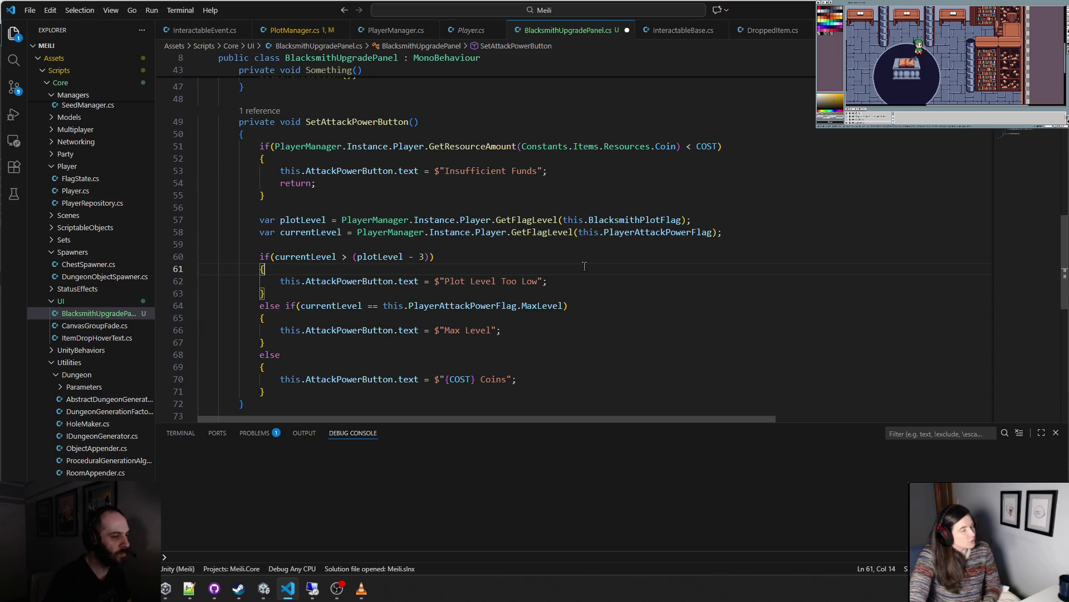
key("Escape")
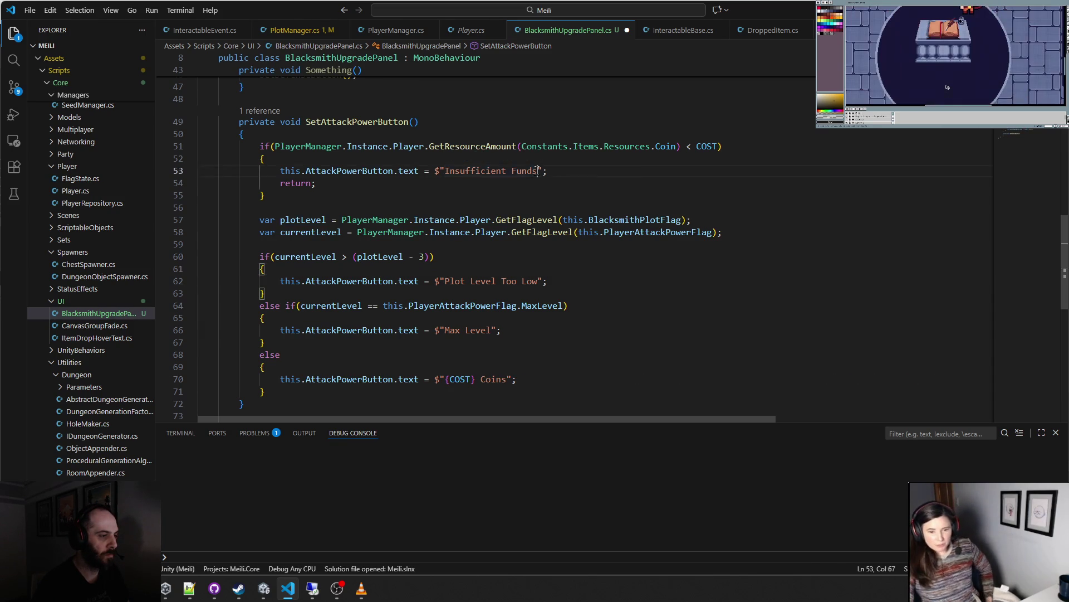
- Comment out the Insufficient Funds coin check, lines 51–55, with Ctrl+/
left_click_drag(538, 170, 445, 171)
double_click(407, 171)
type("to")
key("BackSpace")
key("BackSpace")
key("BackSpace")
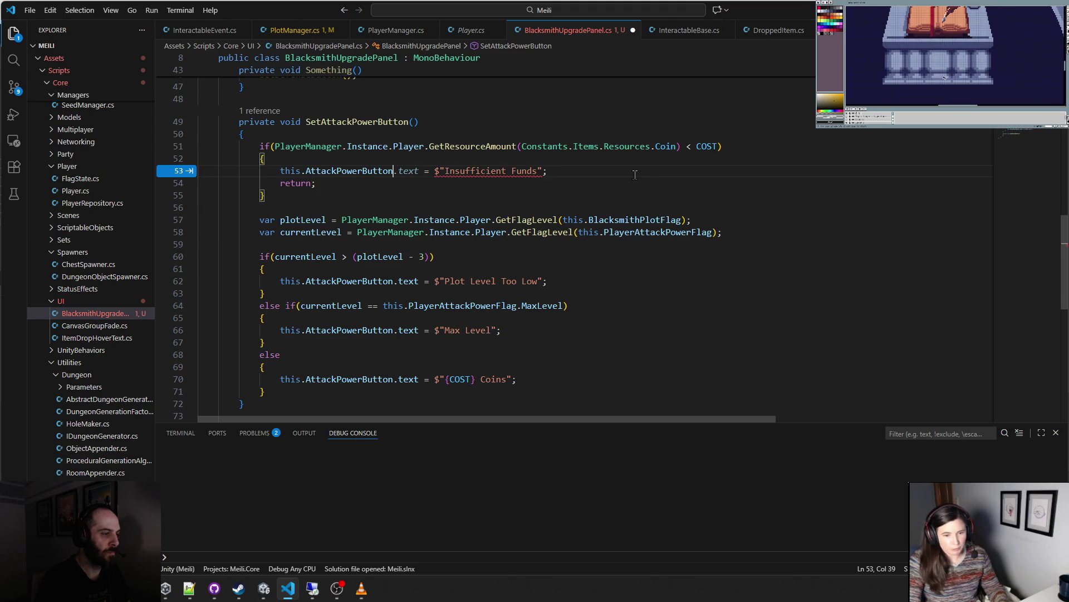
key("Tab")
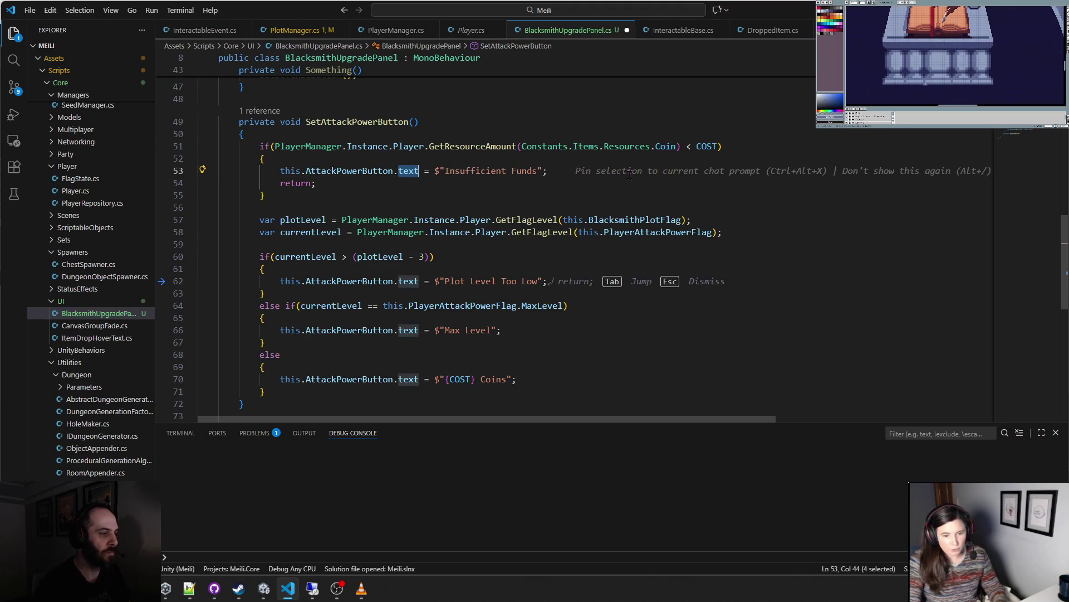
mouse_move(275, 199)
left_mouse_down()
mouse_move(203, 161)
mouse_move(199, 147)
left_mouse_up()
key("ctrl+slash")
left_click(367, 270)
scroll(367, 270, "down", 3)
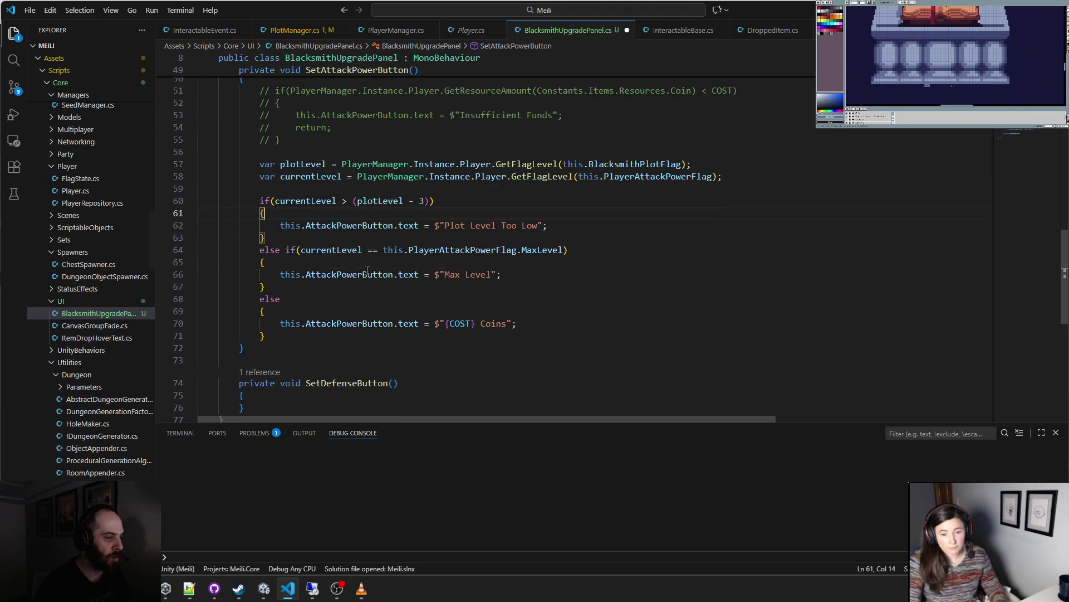
- Copy the plot-level and max-level checks into the empty SetDefenseButton body
left_click_drag(259, 138, 268, 308)
key("ctrl+c")
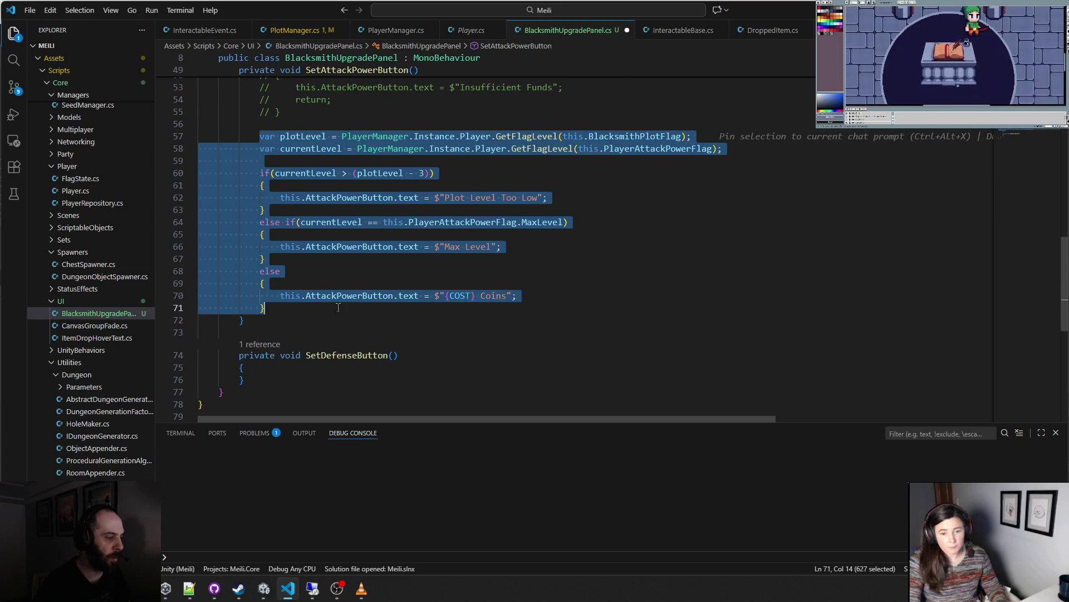
left_click(280, 367)
key("Return")
scroll(280, 368, "down", 1)
key("ctrl+v")
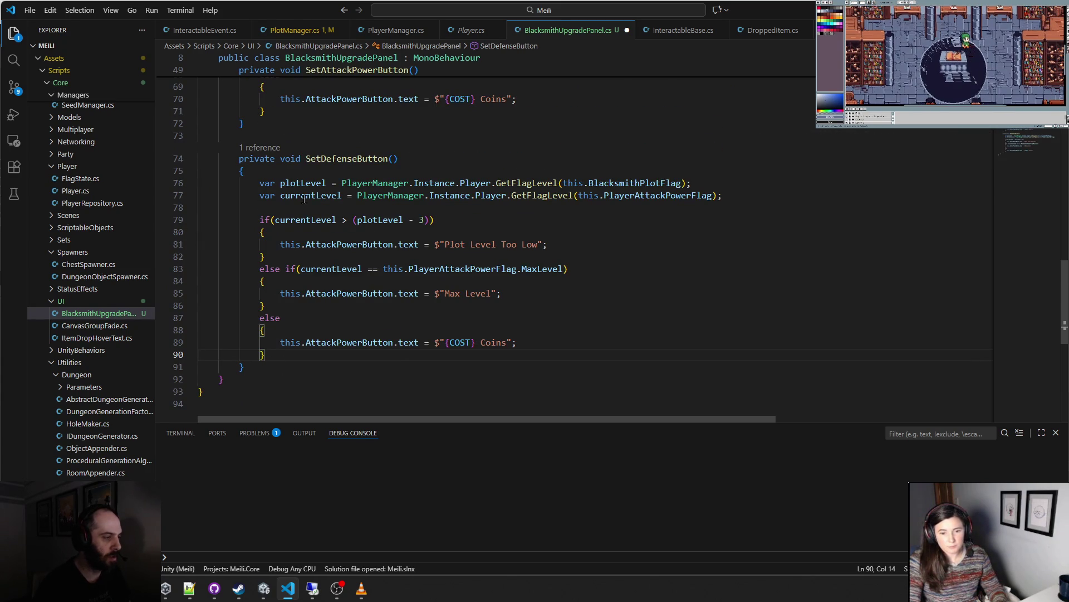
- Switch the pasted checks to PlayerDefenseFlag and DefenseButton, including the MaxLevel comparison
double_click(640, 193)
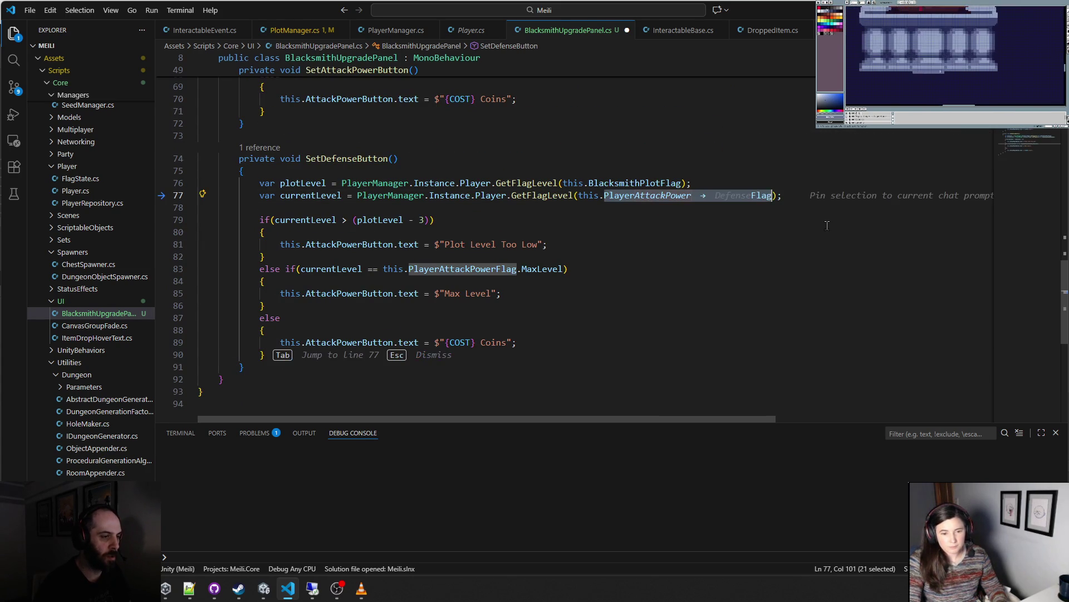
key("Tab")
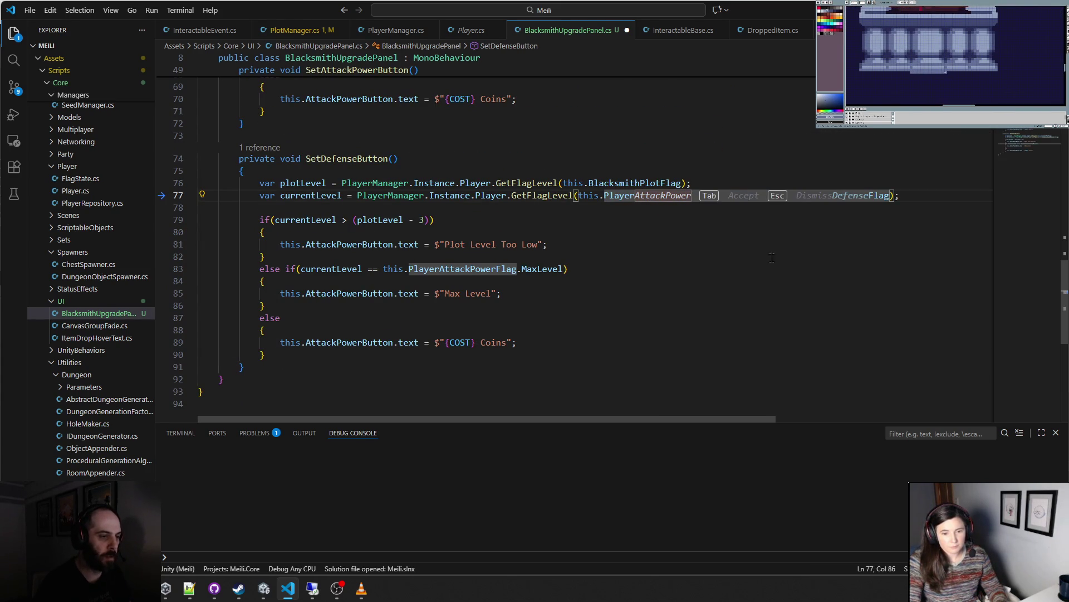
key("Tab")
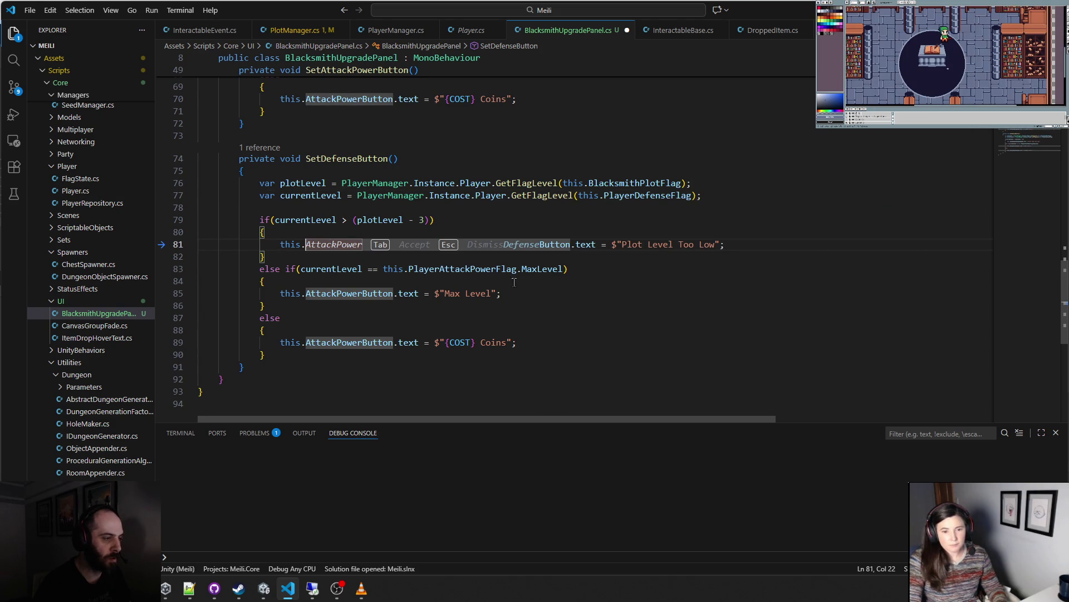
key("Tab")
key("Tab")
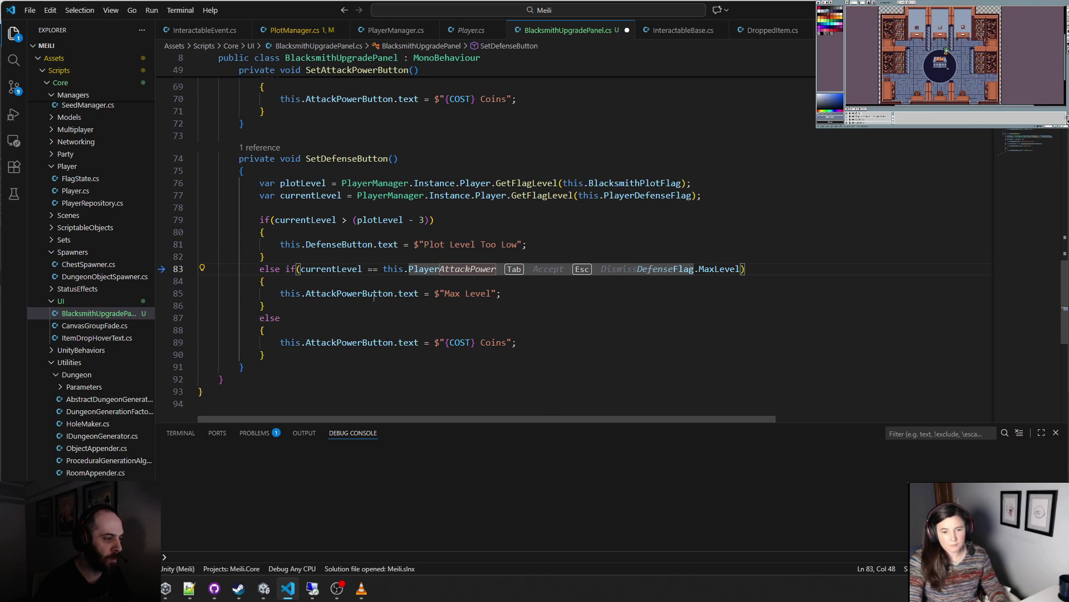
key("Tab")
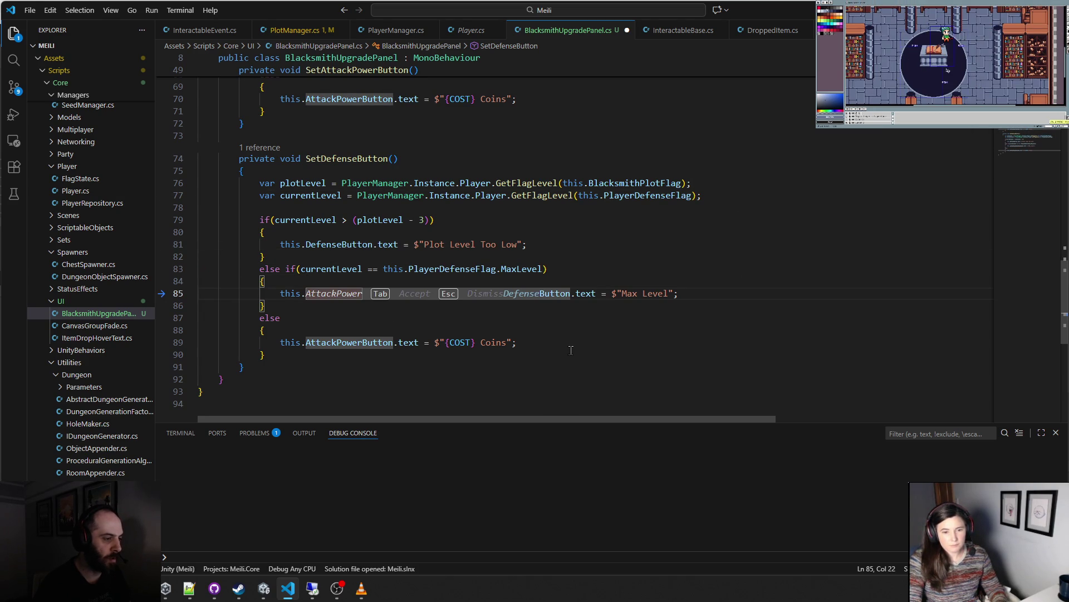
key("Tab")
key("Tab")
key("Tab")
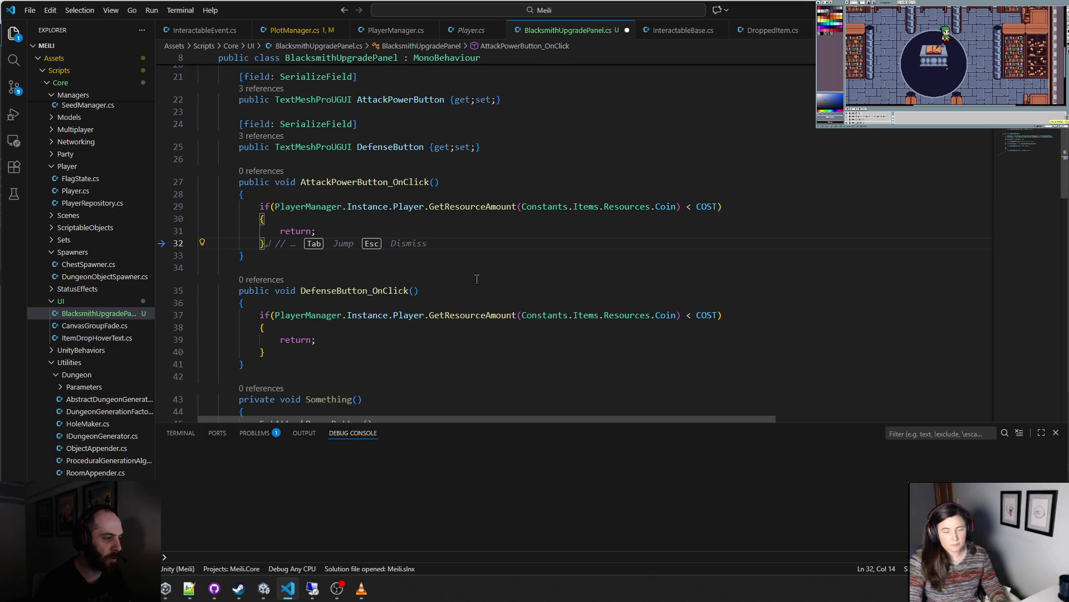
left_click(477, 278)
scroll(477, 279, "down", 15)
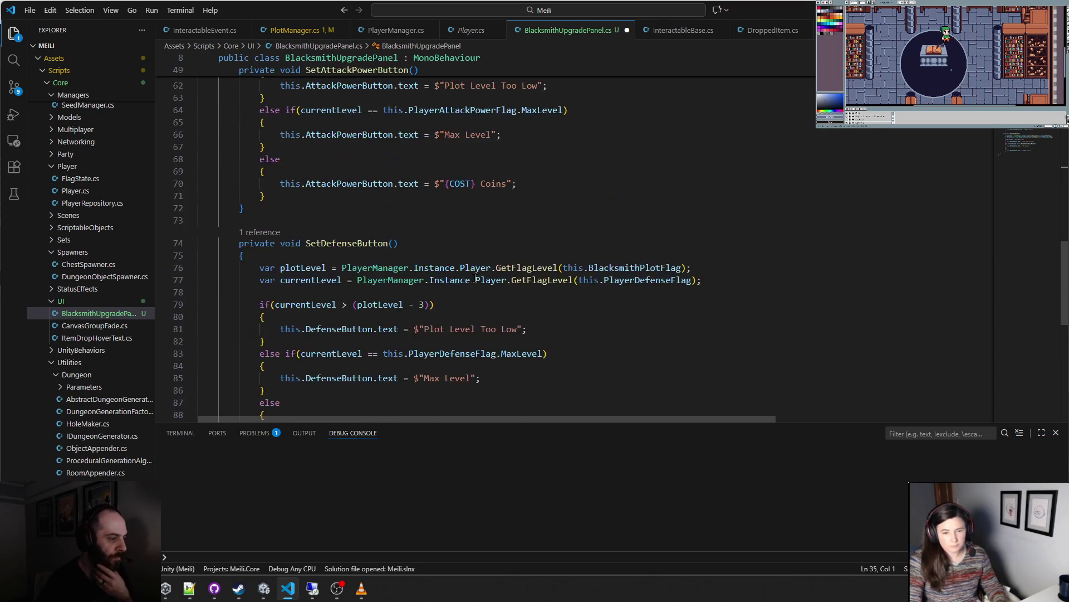
- Rename the Something helper, which calls SetAttackPowerButton and SetDefenseButton, to UpdateUI
scroll(475, 278, "down", 3)
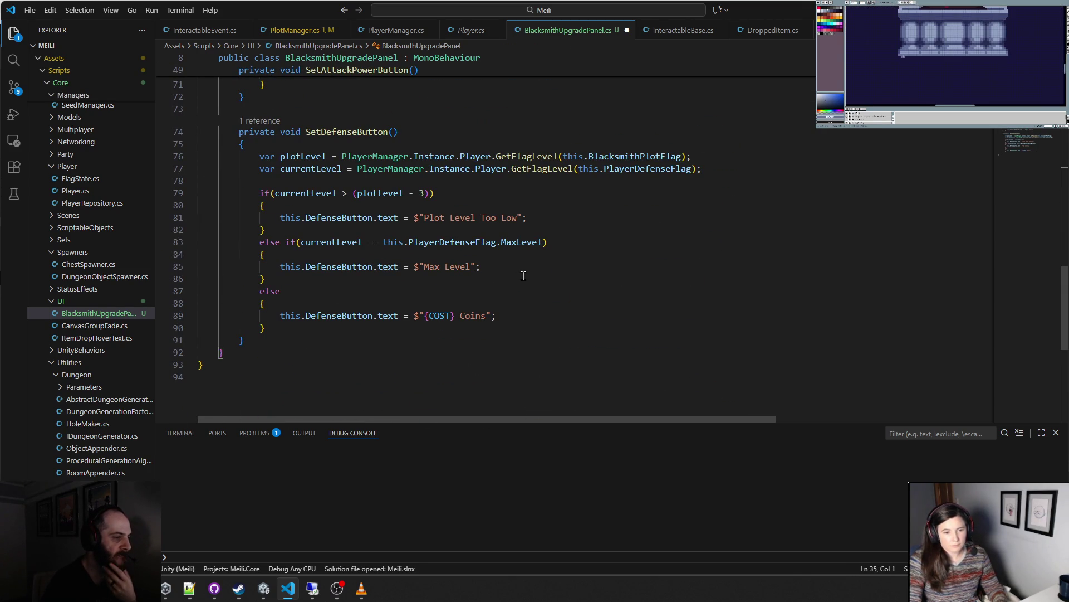
scroll(523, 275, "up", 4)
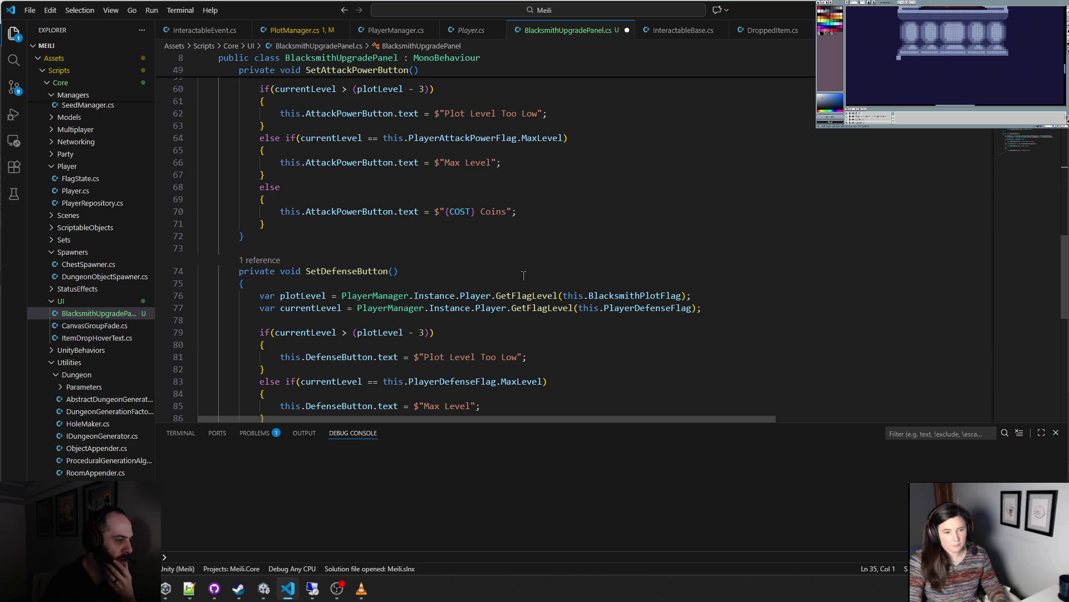
scroll(523, 275, "up", 11)
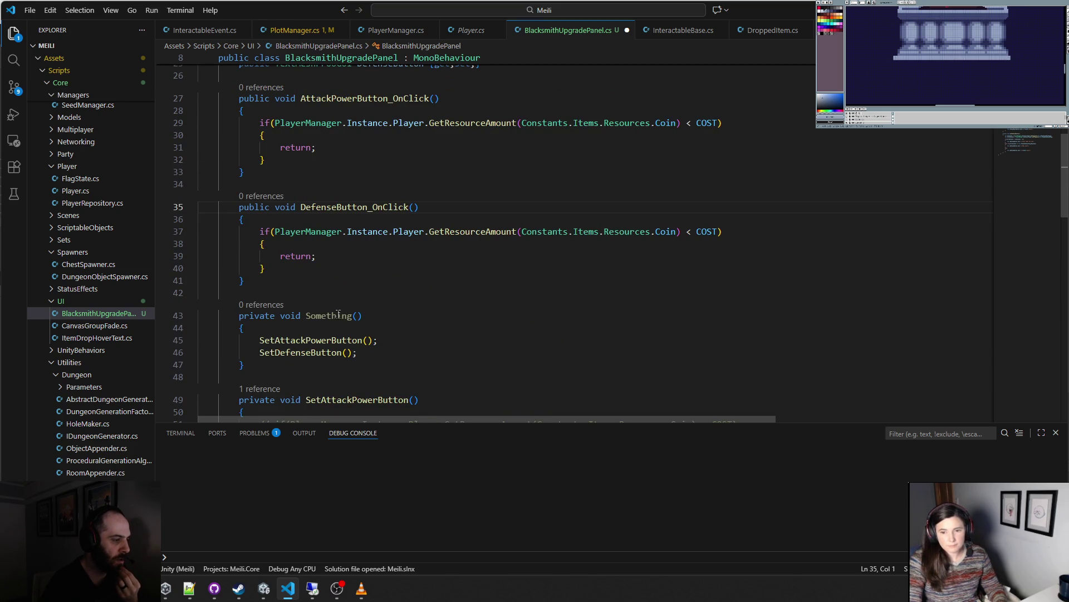
double_click(342, 313)
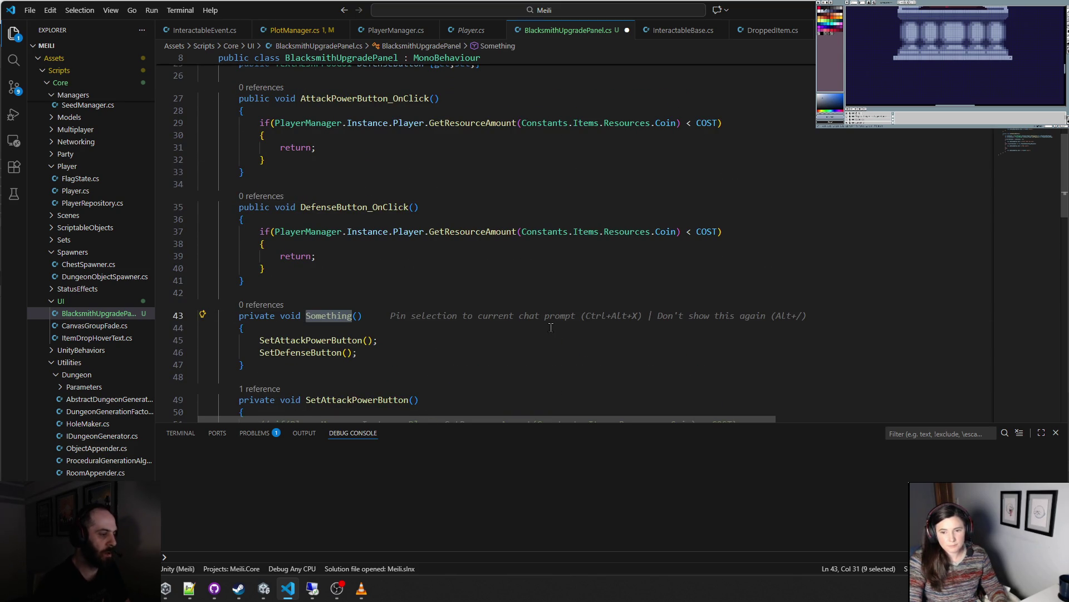
type("UpdateUI")
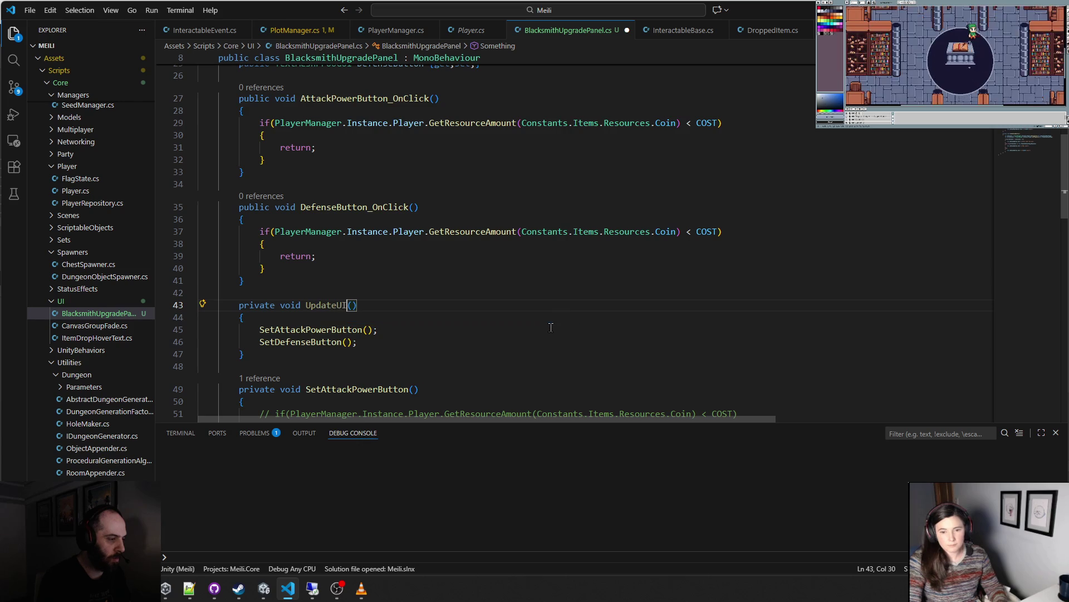
key("Right")
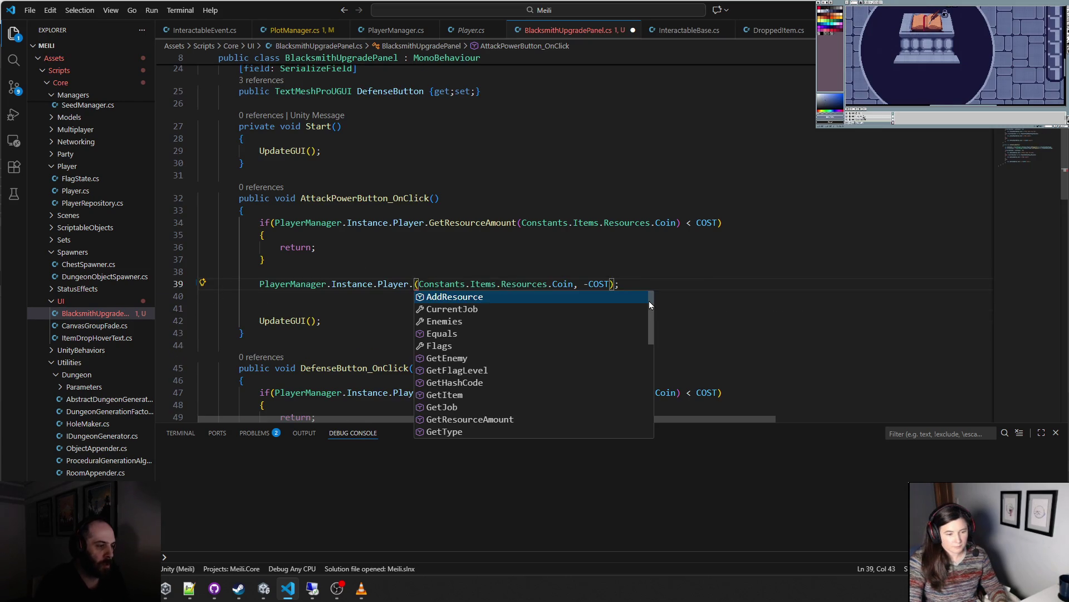
- Deduct COST coins with AddResource in both AttackPowerButton_OnClick and DefenseButton_OnClick
key("Return")
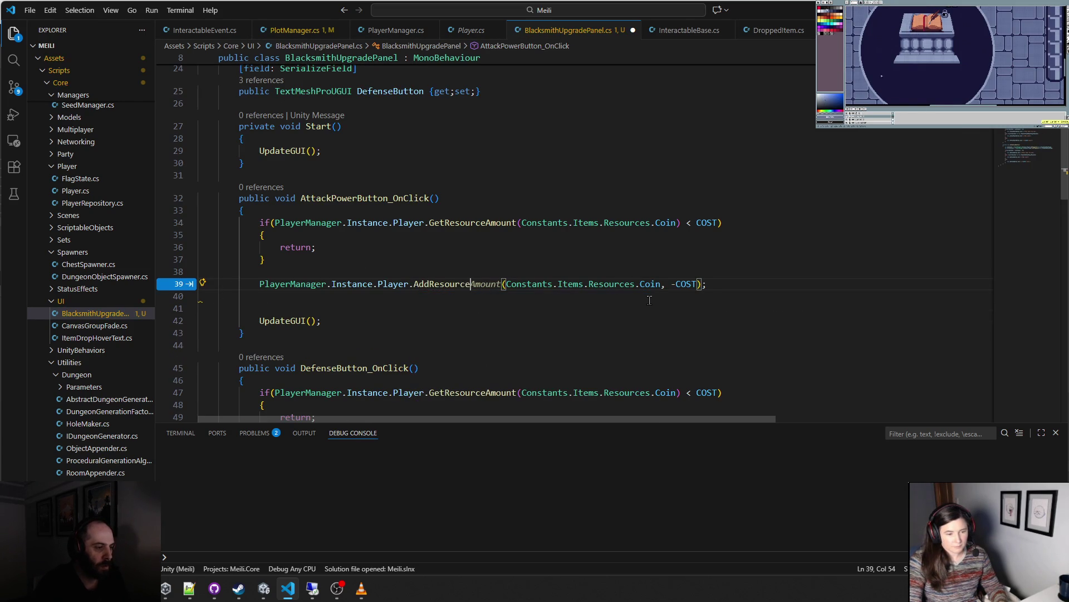
left_click(450, 222)
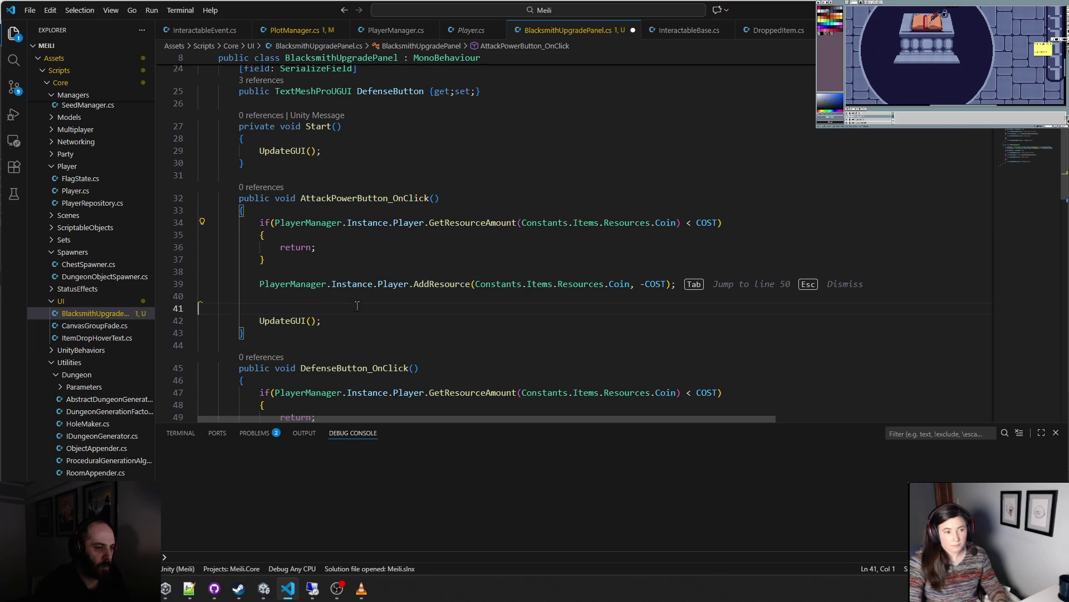
key("Tab")
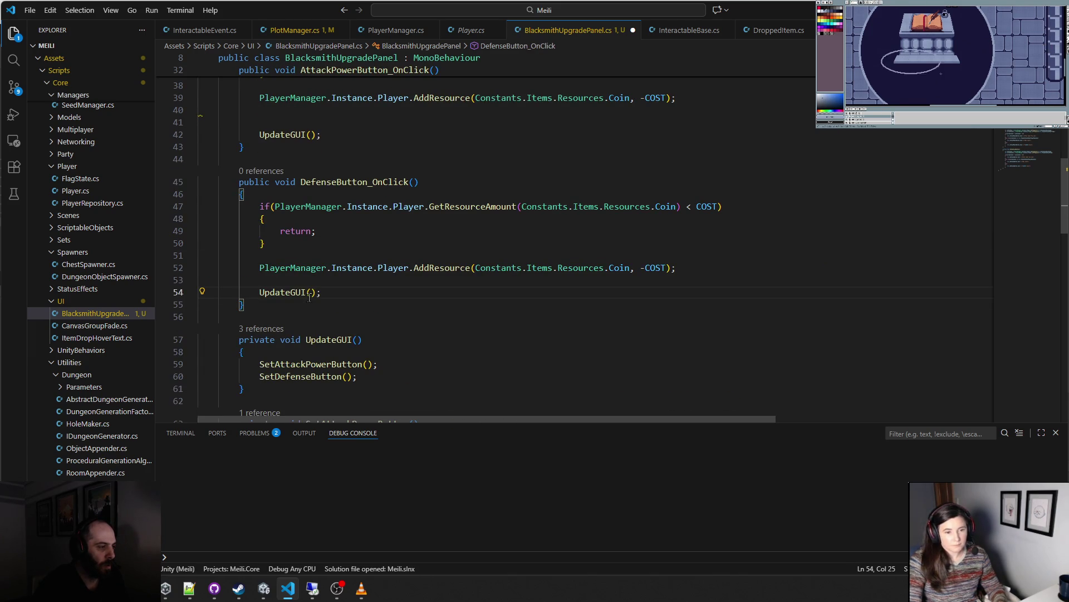
scroll(309, 297, "up", 4)
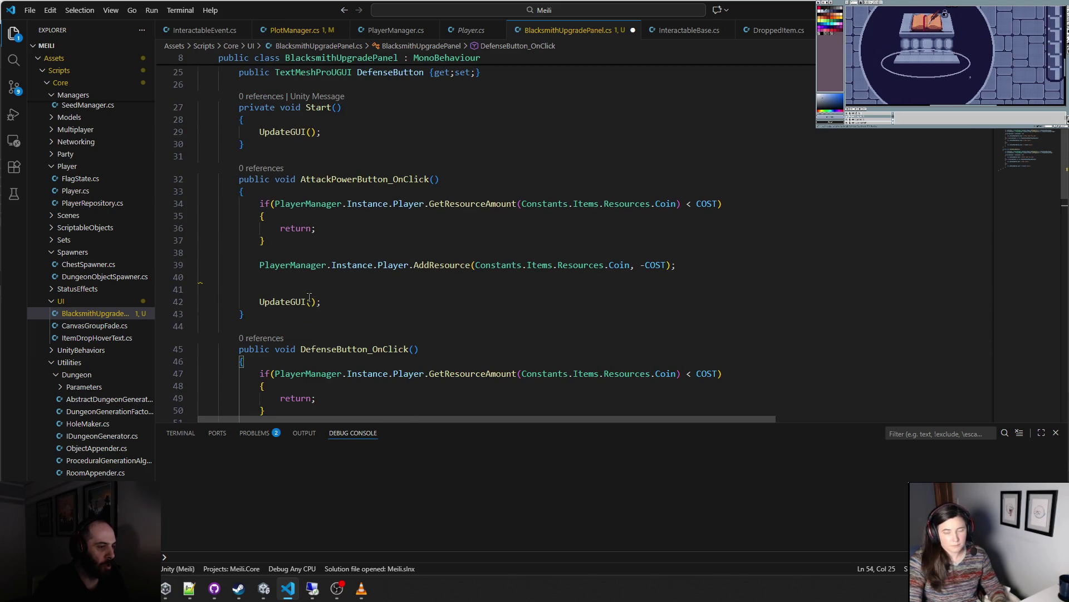
scroll(310, 297, "down", 3)
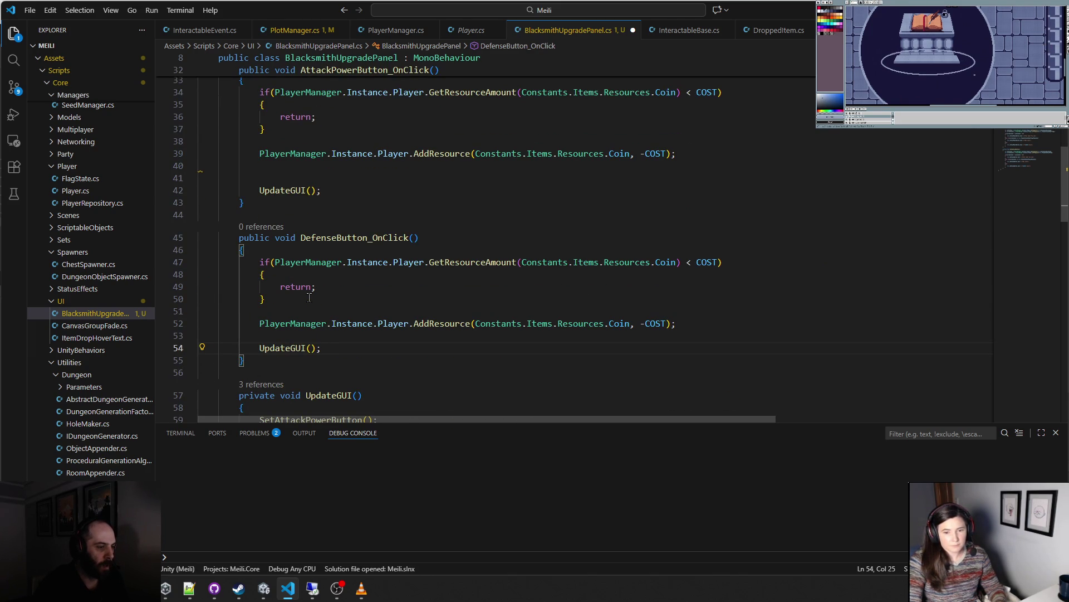
scroll(309, 296, "up", 3)
- Add a PlayerManager flag-level call below AddResource in AttackPowerButton_OnClick
left_click(330, 289)
key("Return")
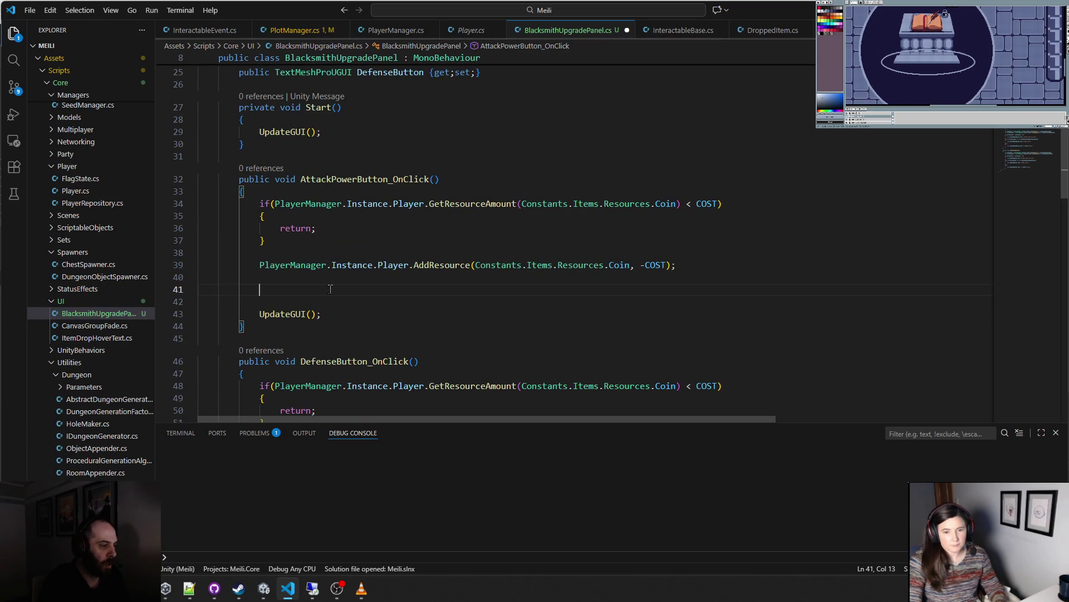
type("PlayerM<an")
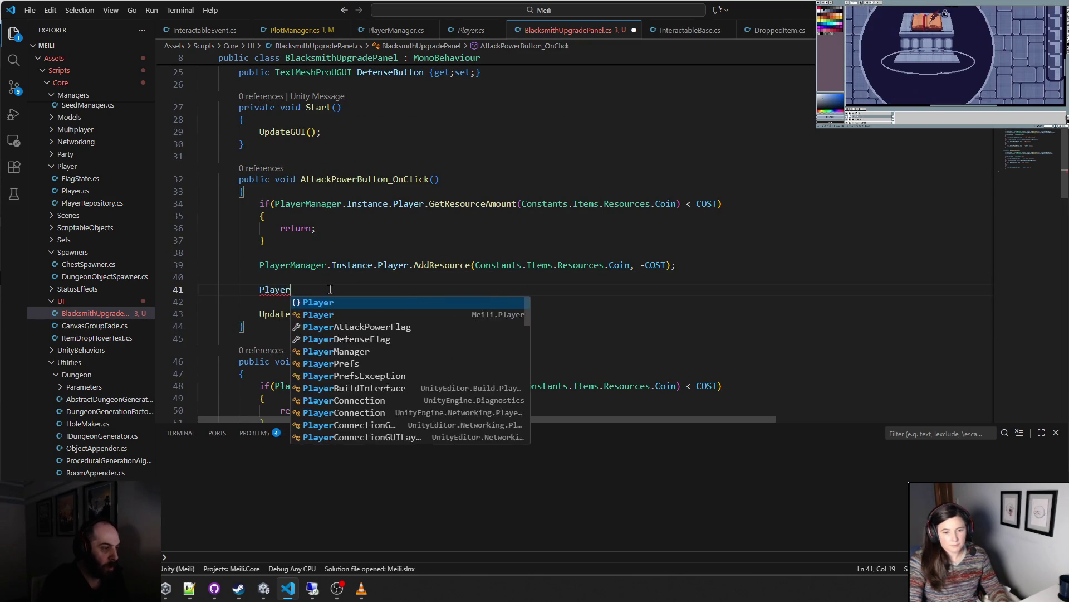
key("BackSpace")
key("BackSpace")
key("BackSpace")
type("anager.")
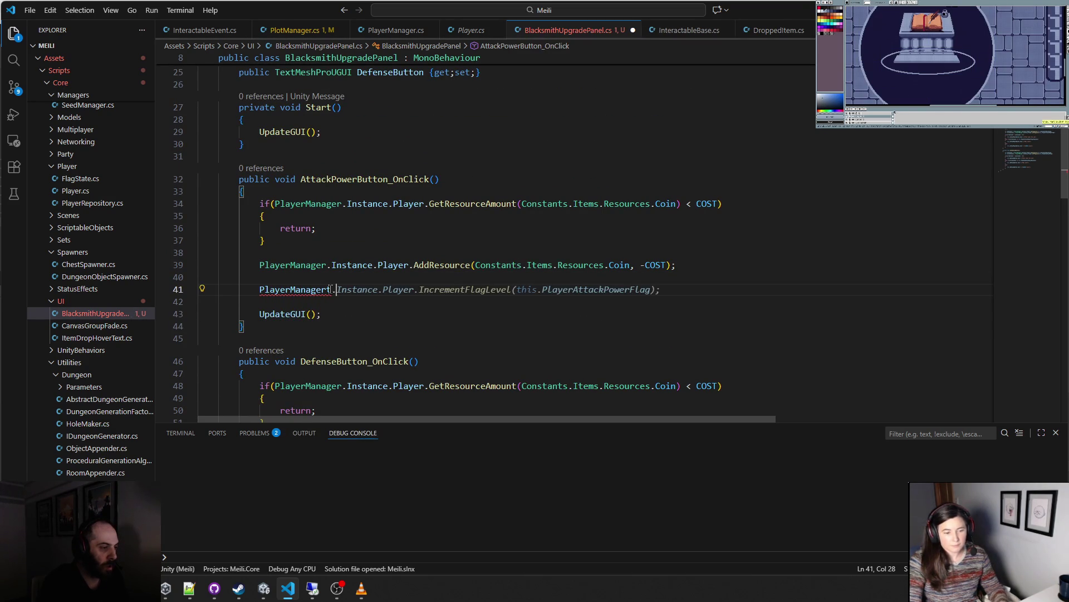
key("Tab")
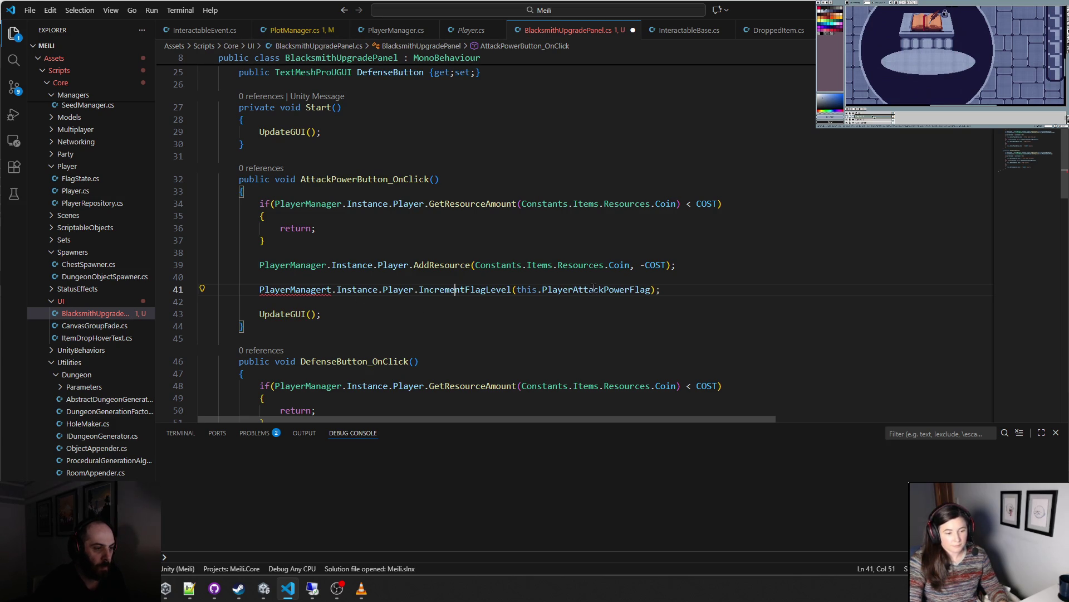
left_click(330, 290)
key("BackSpace")
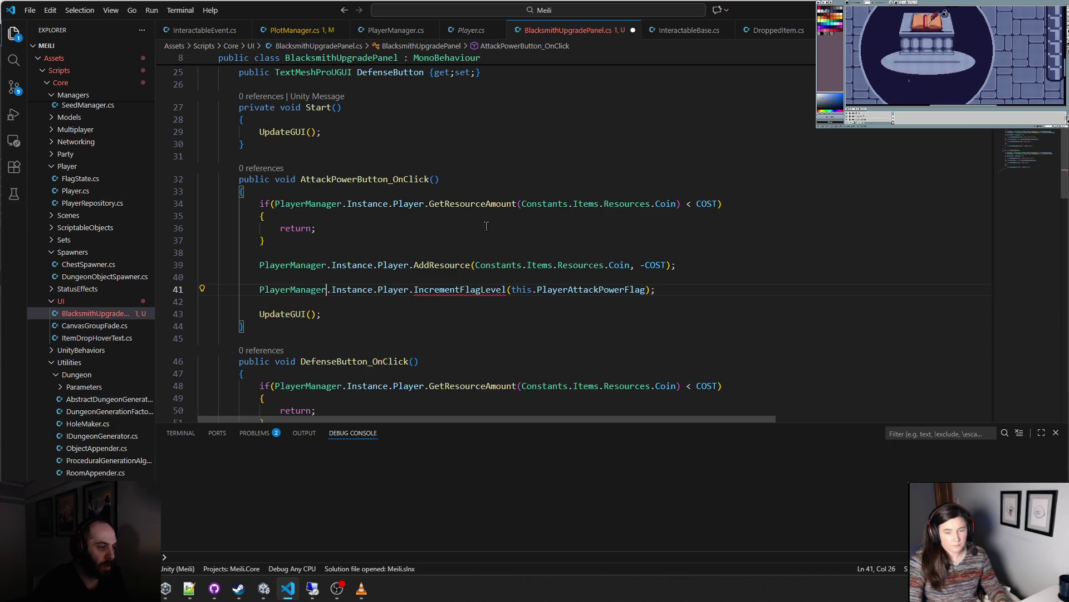
- Replace IncrementFlagLevel with SetFlagLevel for PlayerAttackPowerFlag and view its definition in Player.cs
double_click(461, 289)
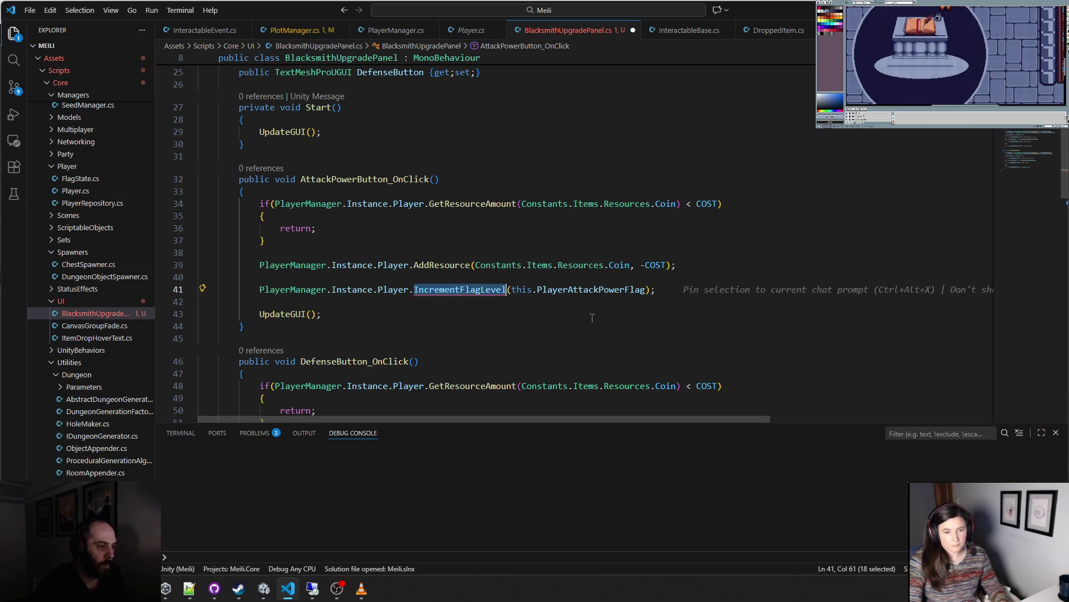
key("BackSpace")
key("ctrl+space")
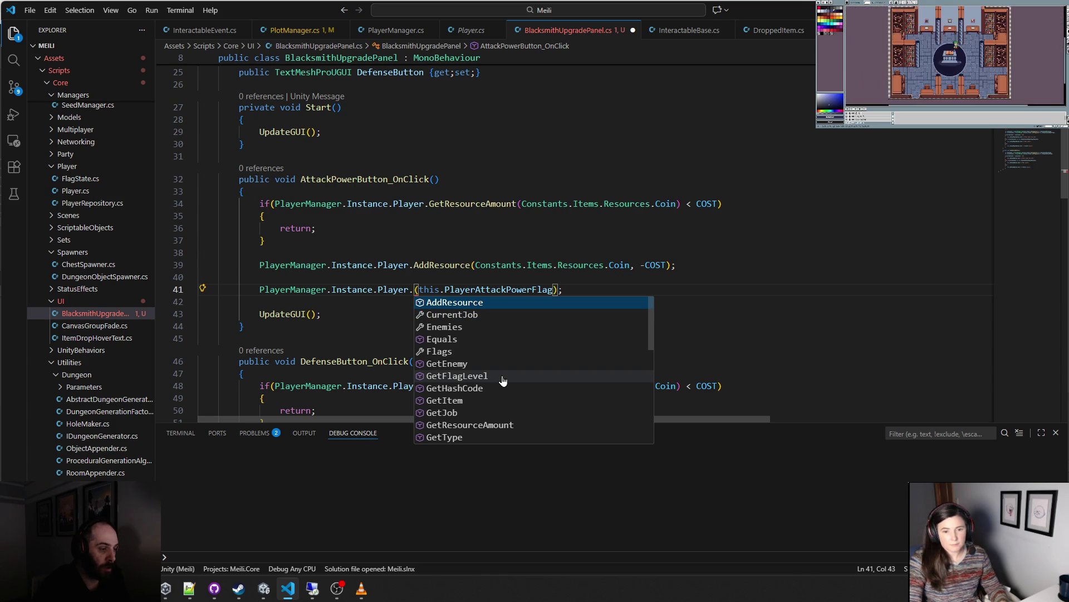
scroll(503, 381, "down", 1)
scroll(503, 381, "down", 2)
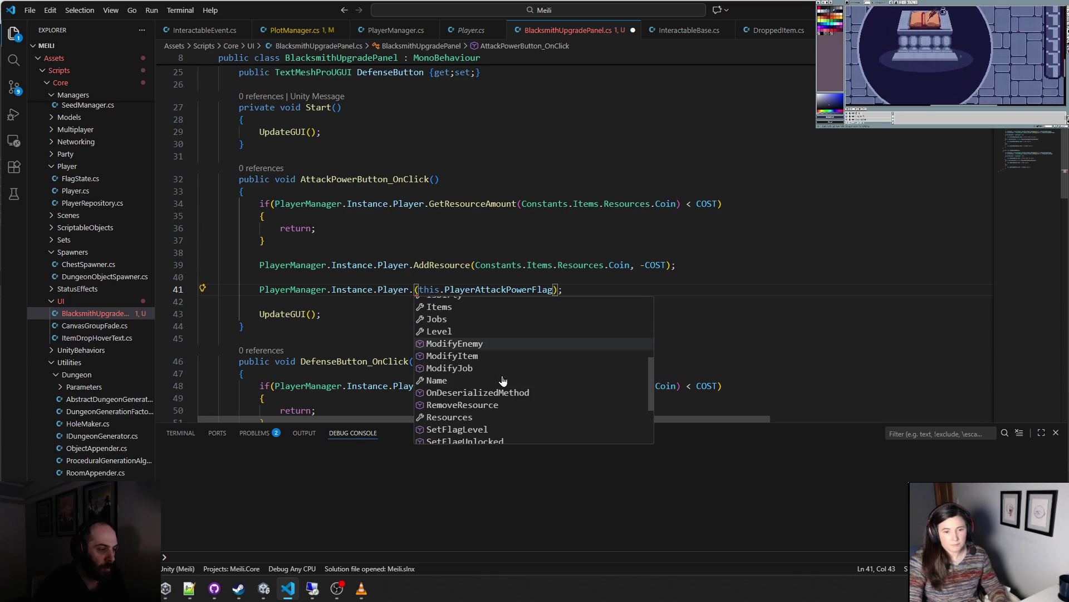
scroll(509, 381, "down", 1)
scroll(509, 381, "down", 1)
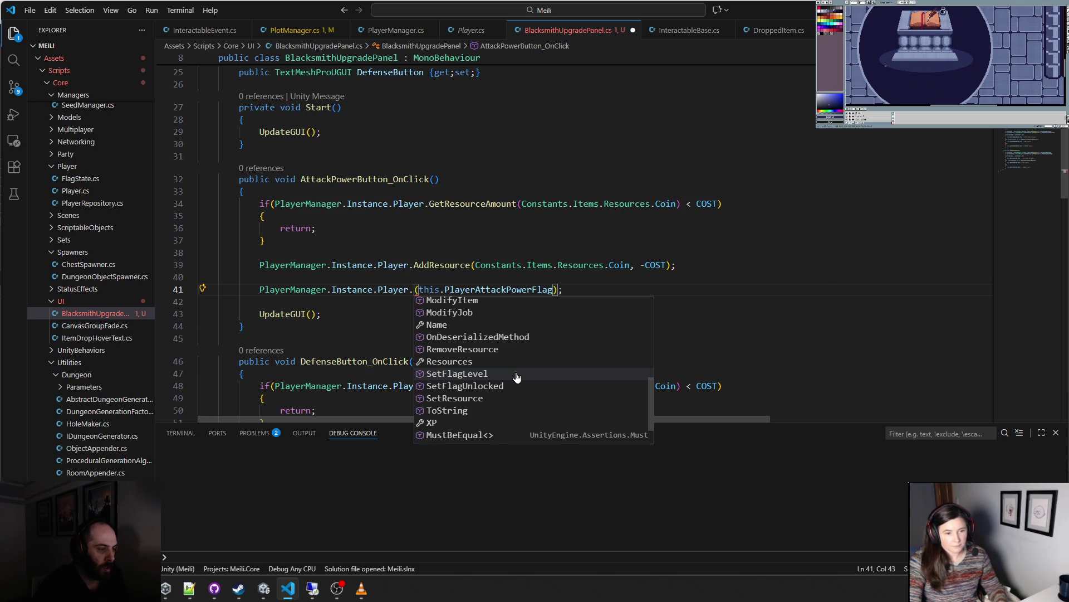
left_click(516, 374)
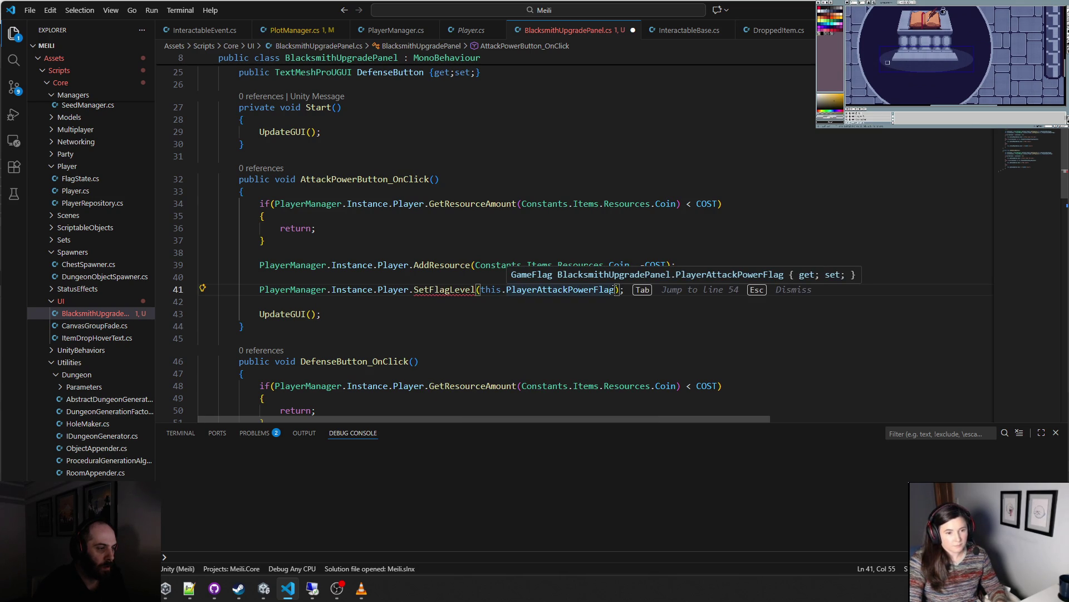
left_click(448, 290, "ctrl")
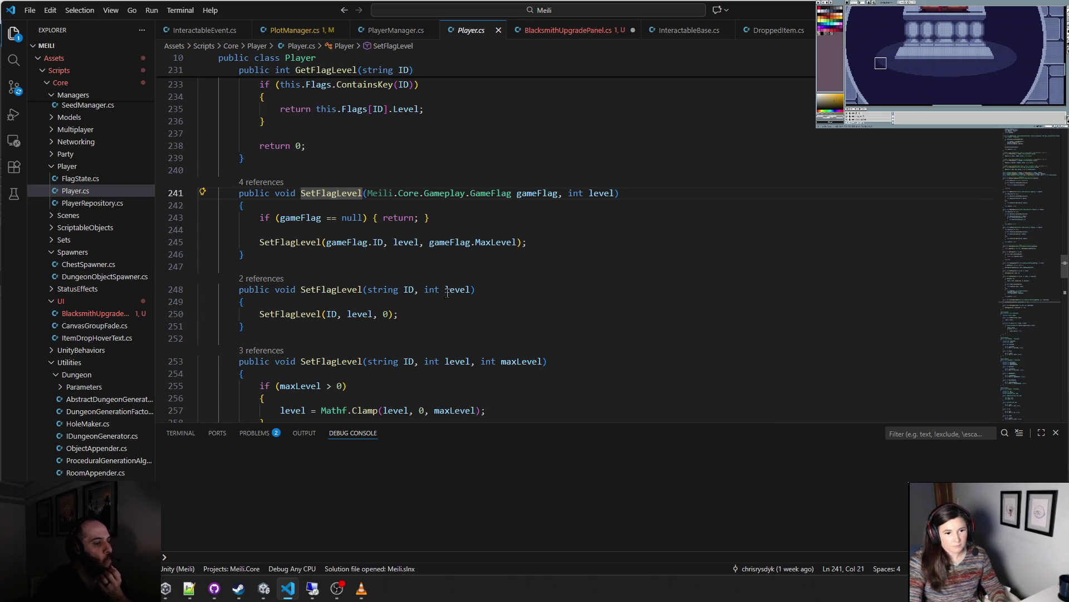
- Scroll through the SetFlagLevel overloads in Player.cs
scroll(462, 301, "down", 3)
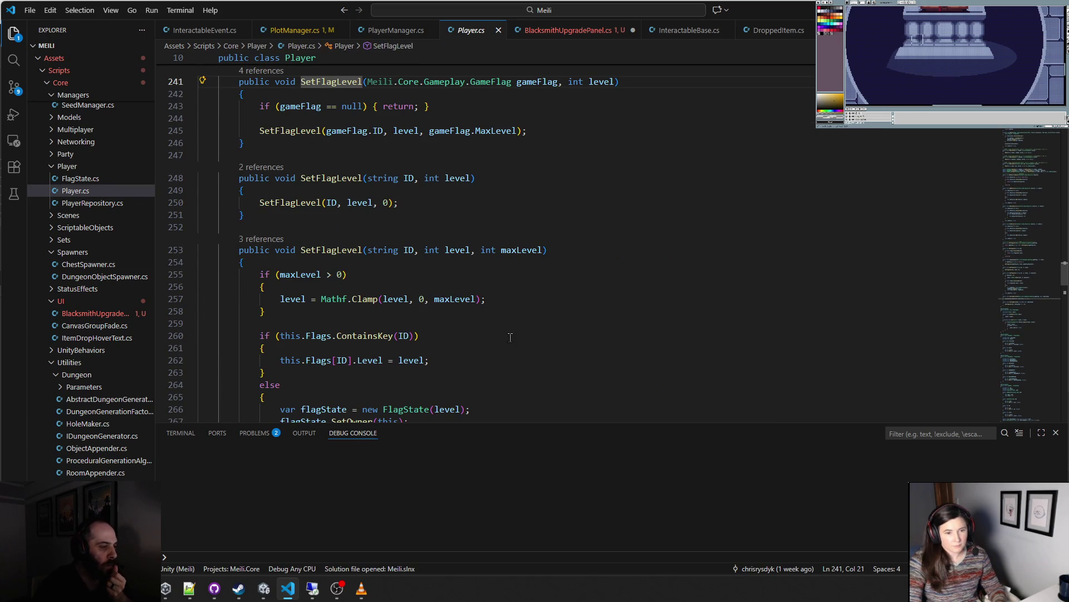
scroll(510, 338, "down", 2)
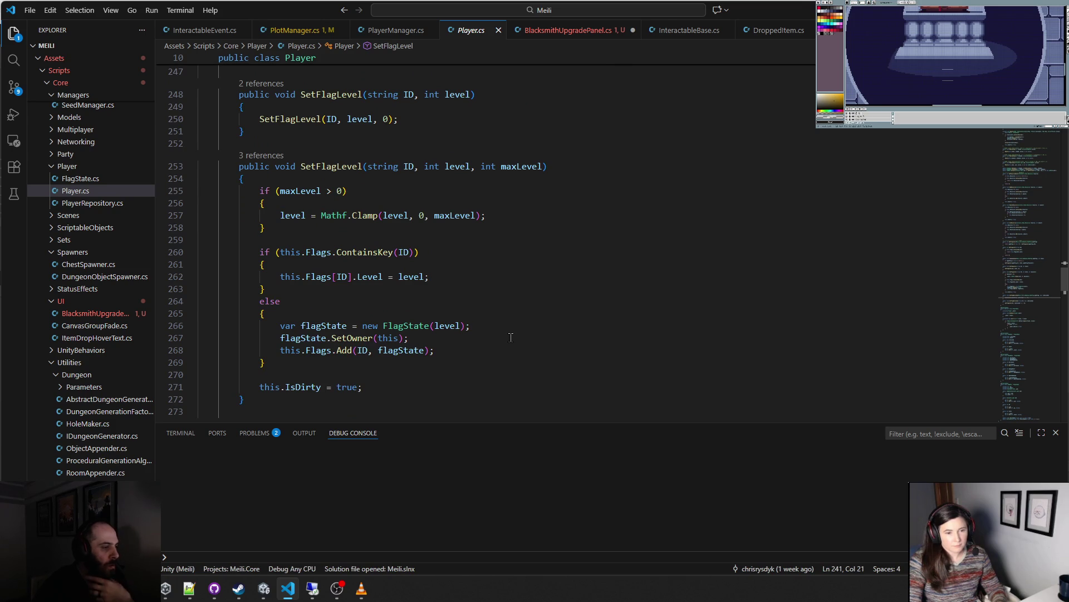
scroll(511, 337, "down", 5)
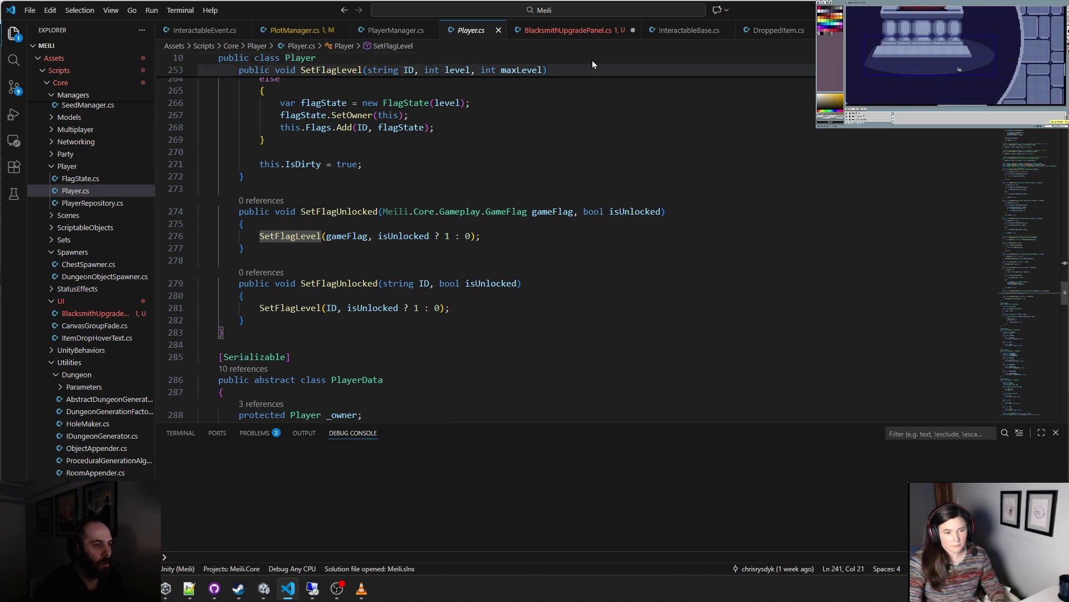
- Back in BlacksmithUpgradePanel.cs, select the var currentLevel line in SetAttackPowerButton
left_click(532, 32)
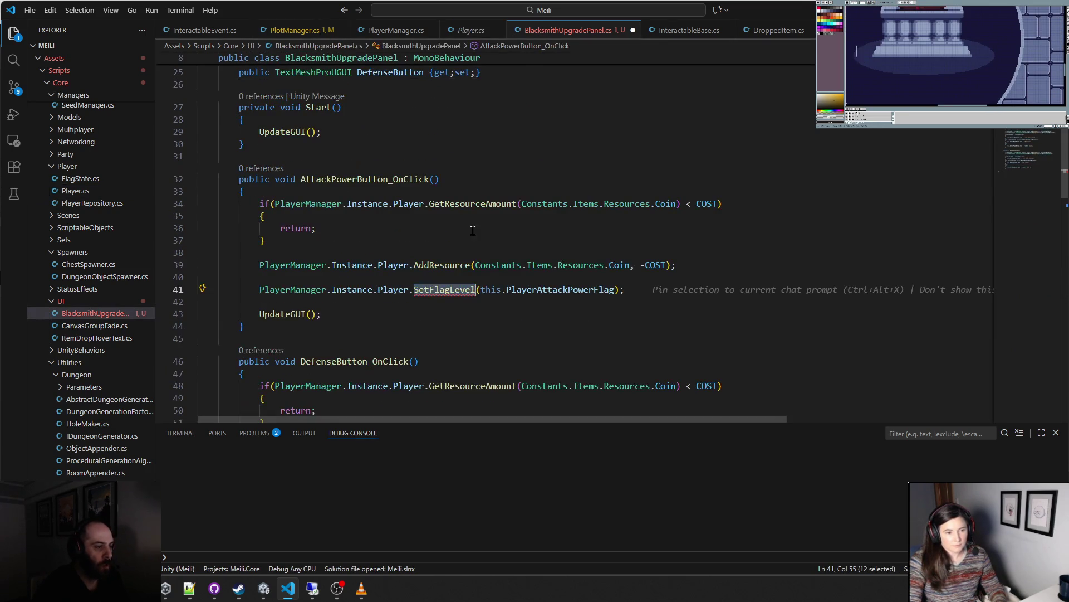
left_click(402, 316)
scroll(390, 312, "down", 10)
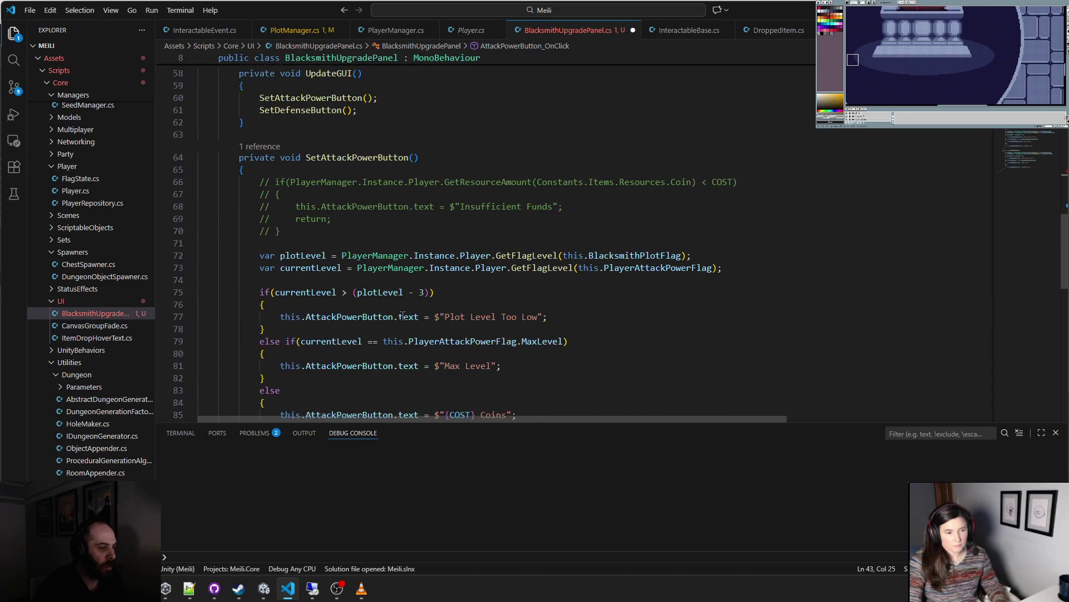
left_click_drag(261, 268, 734, 264)
key("ctrl+c")
- In the attack power handler, add the currentLevel line and pass currentLevel + 1 to SetFlagLevel
scroll(369, 231, "up", 11)
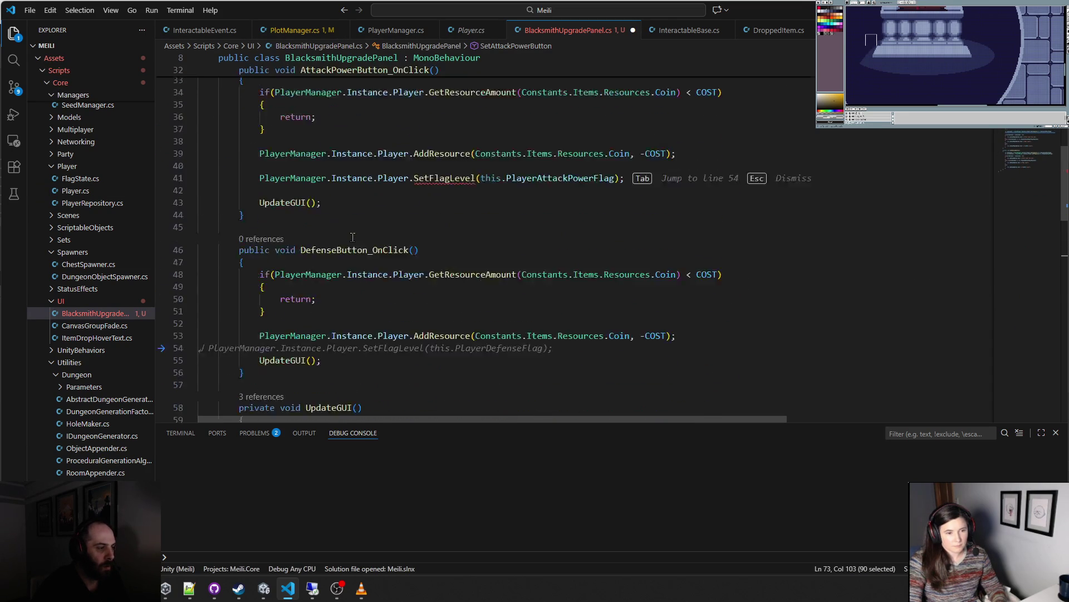
left_click(290, 290)
key("ctrl+shift+Return")
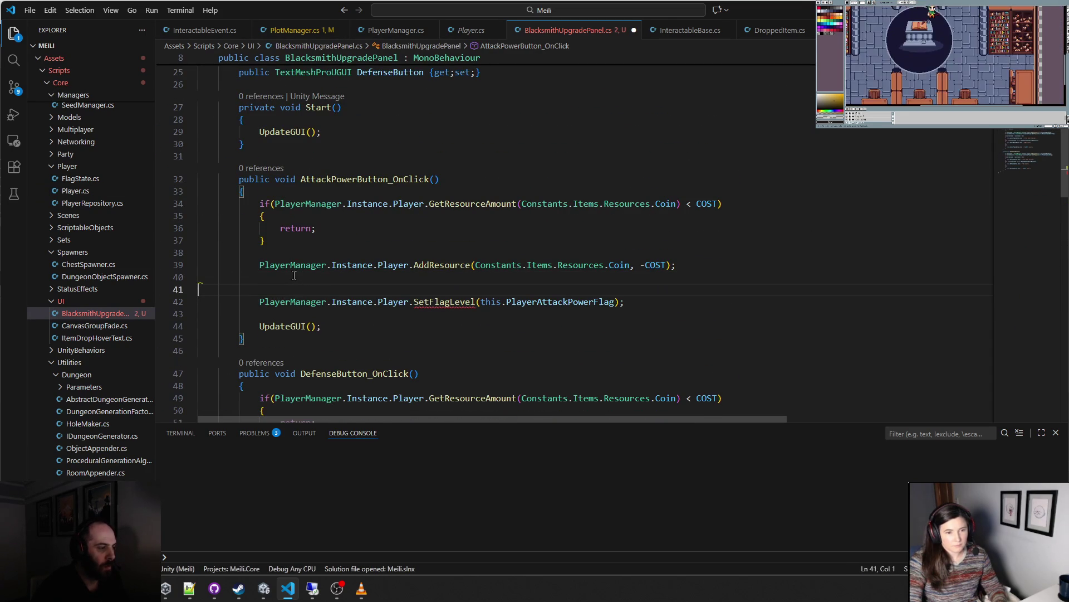
key("ctrl+v")
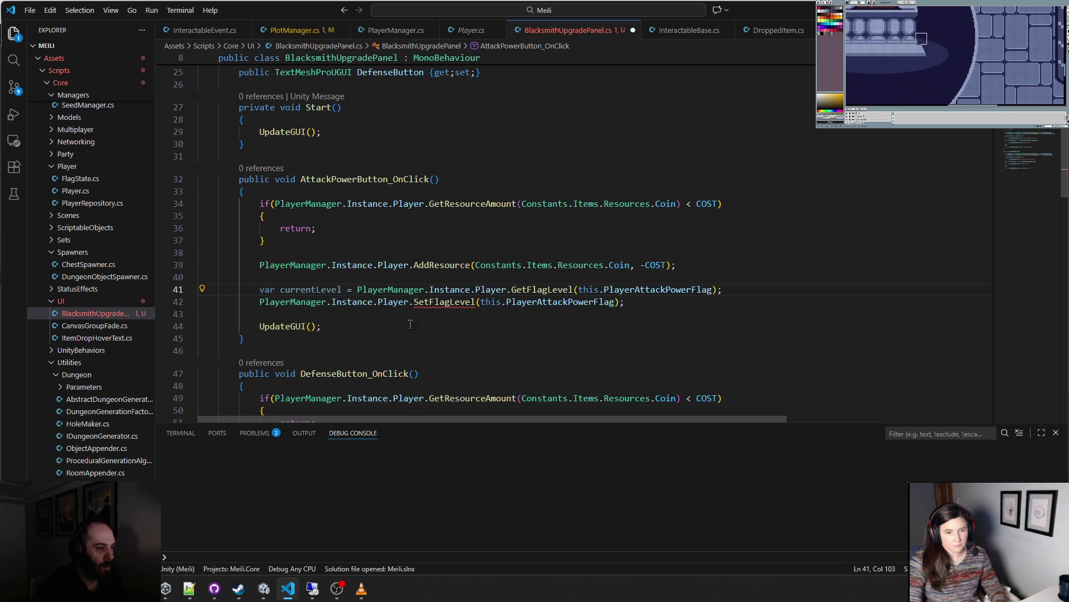
double_click(311, 290)
left_click(615, 301)
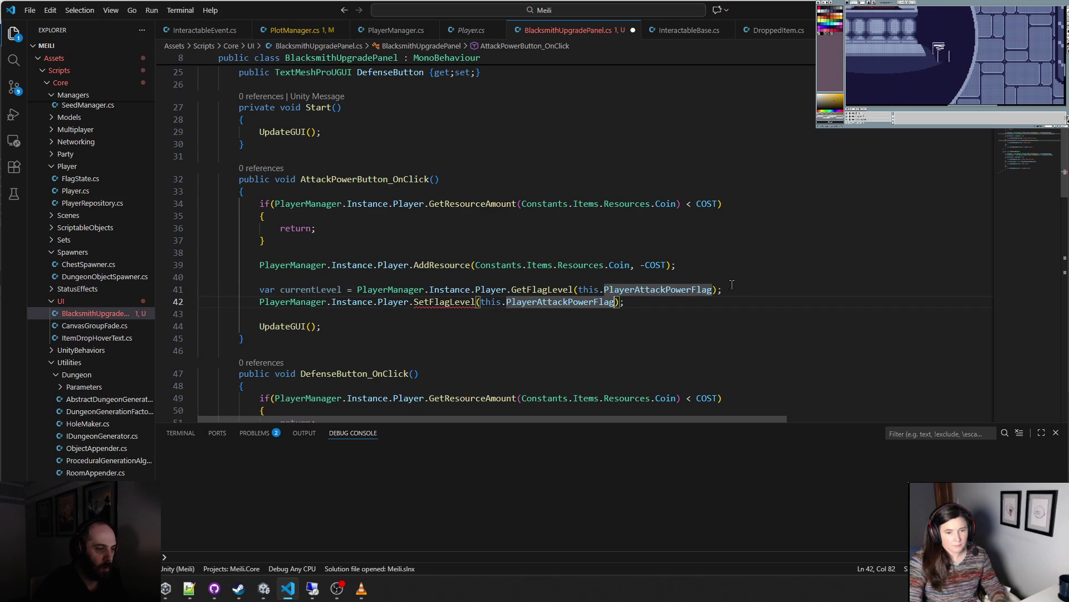
type(", currentLevel")
key("Tab")
left_click(584, 345)
- Apply the same currentLevel + 1 flag edit in DefenseButton_OnClick
left_click_drag(731, 297, 200, 289)
scroll(289, 301, "down", 3)
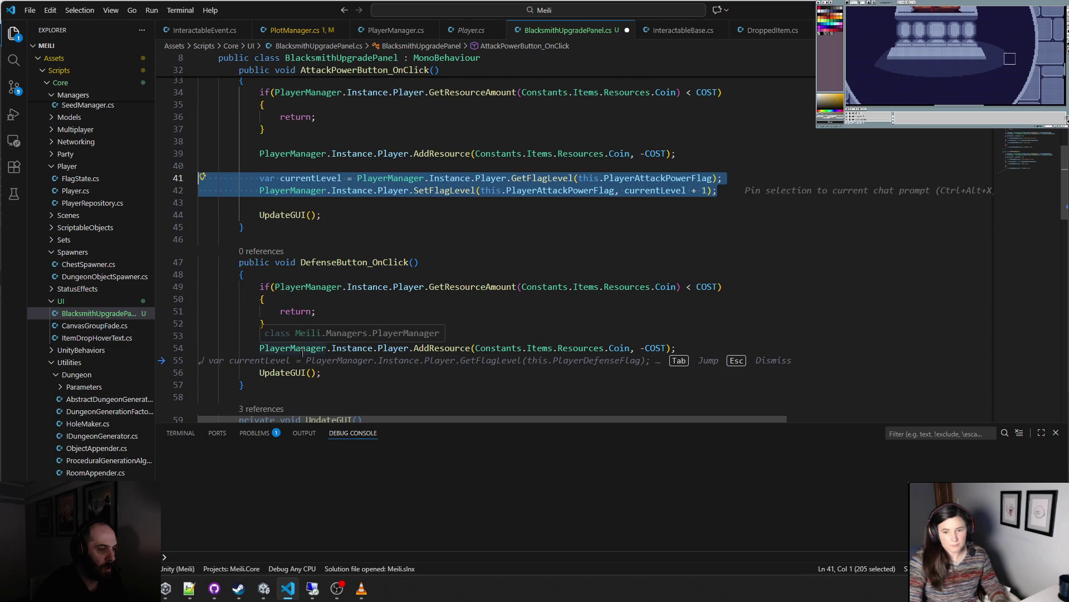
key("Tab")
key("Tab")
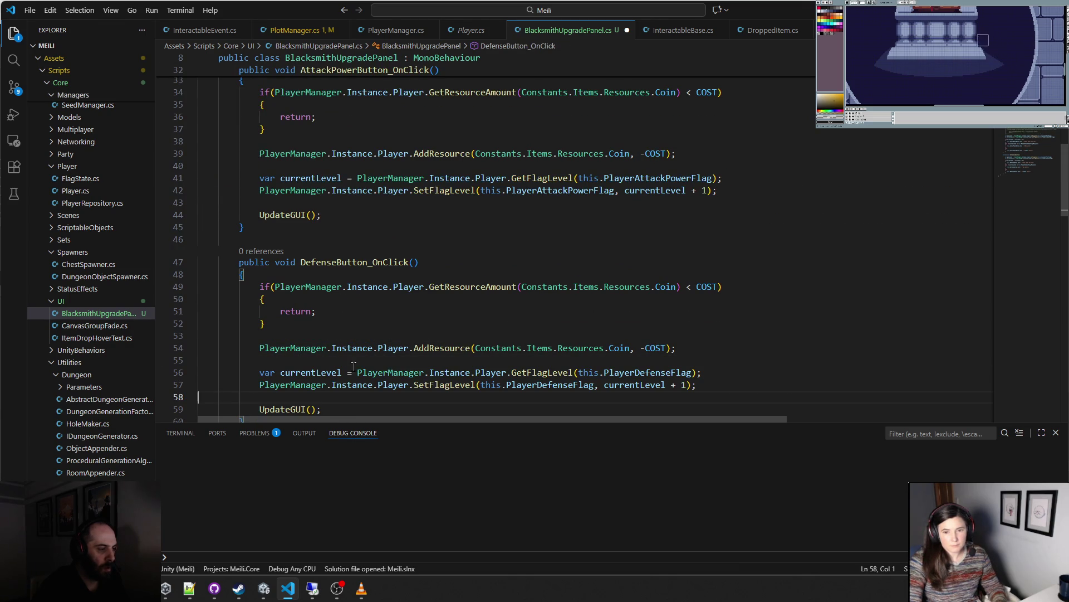
left_click(672, 308)
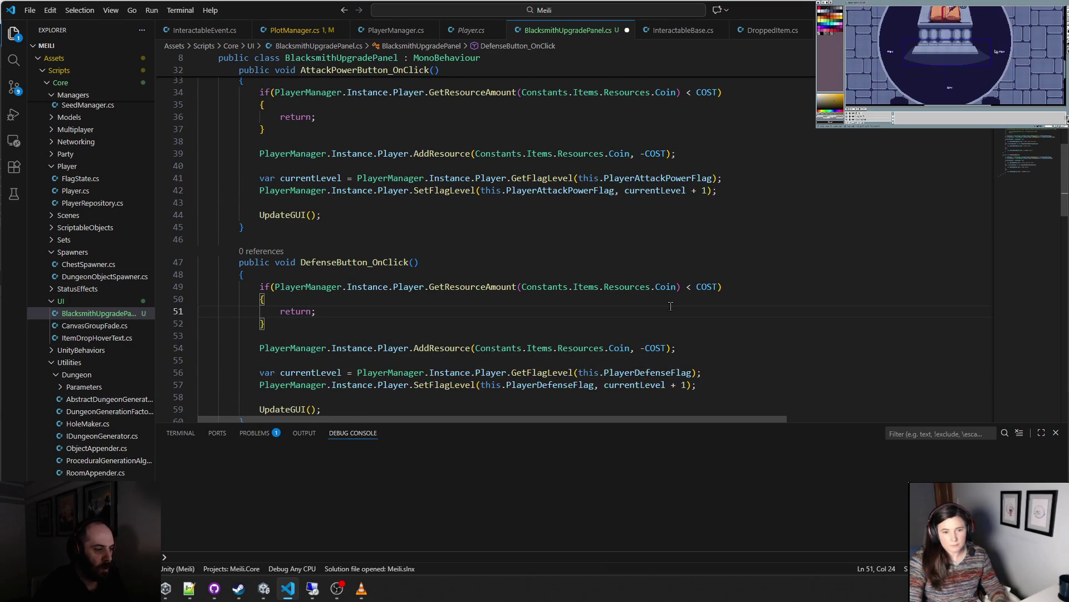
scroll(671, 308, "down", 2)
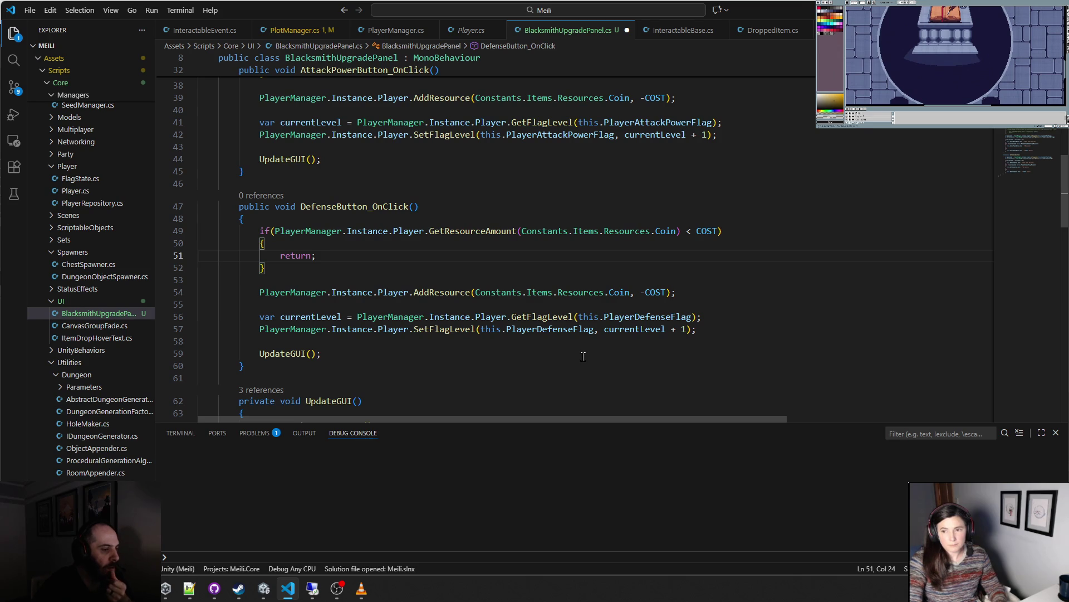
left_click(559, 273)
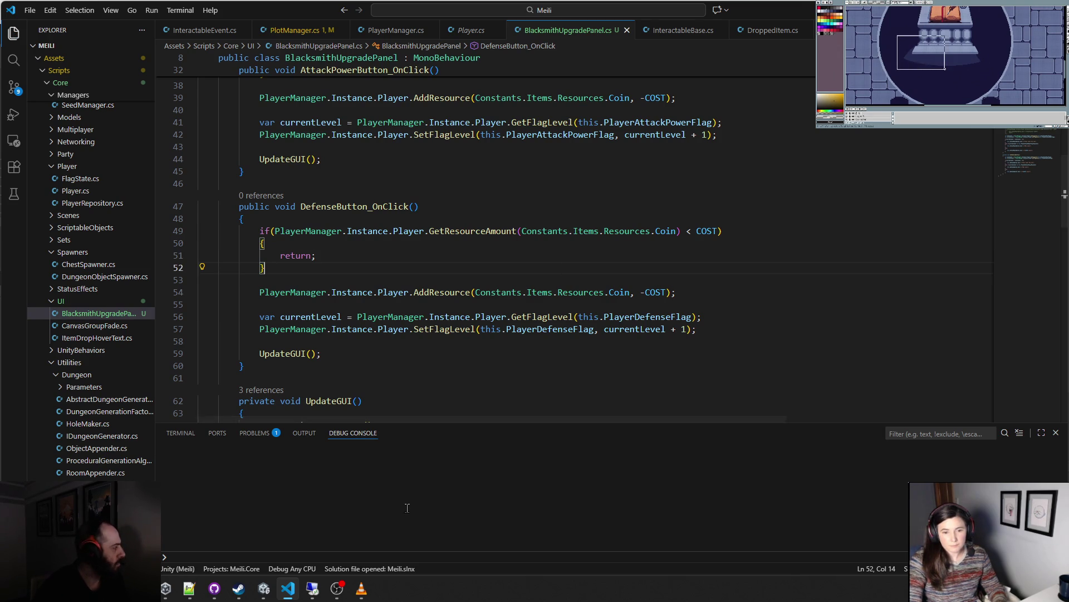
mouse_move(264, 589)
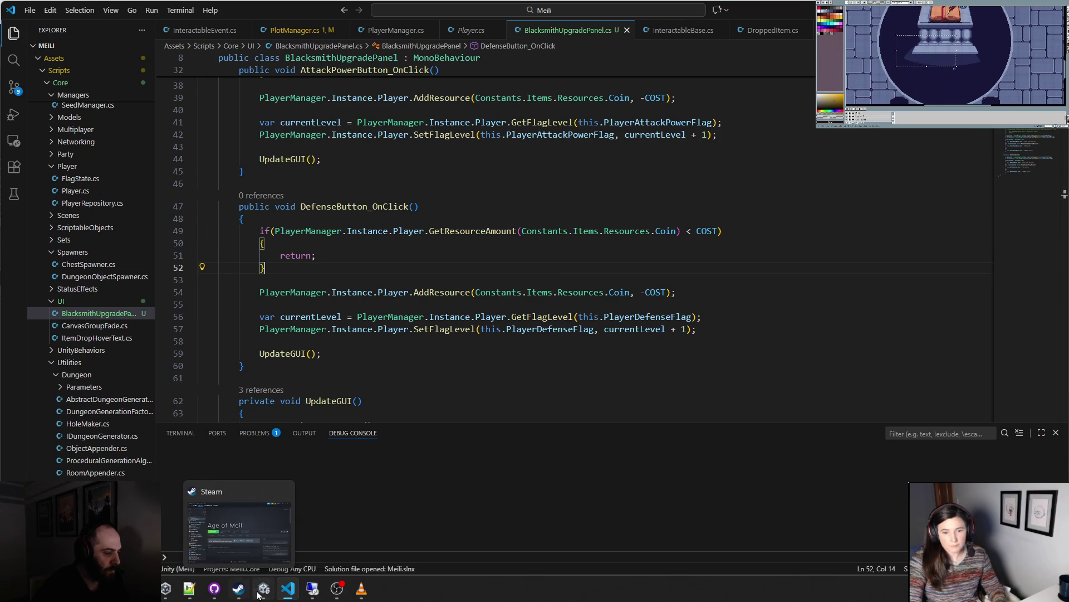
left_click(210, 529)
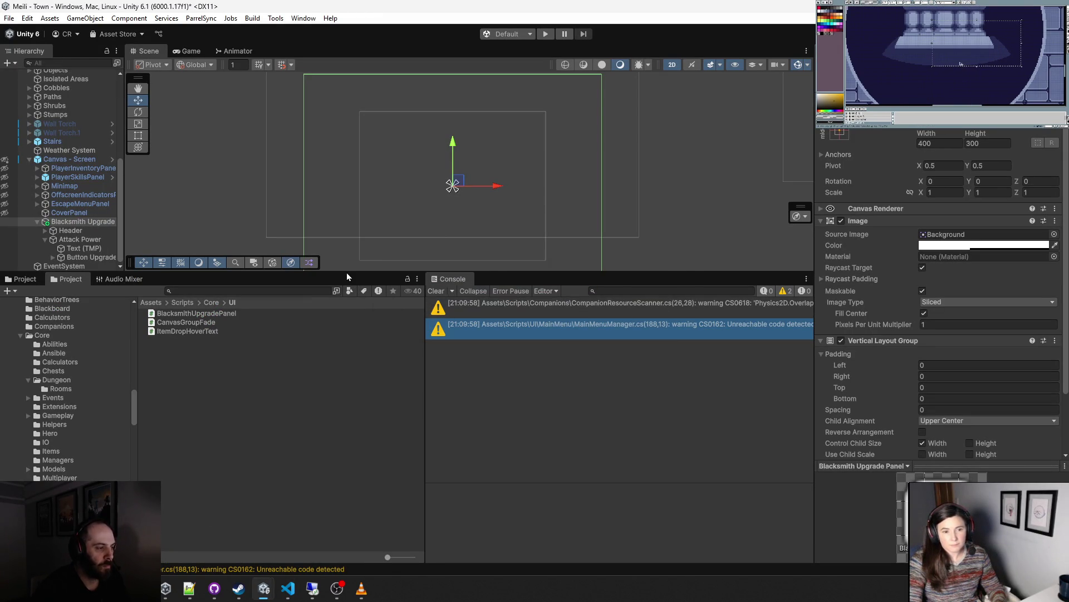
- Frame the Blacksmith upgrade panel and select the Attack Power row's Button Upgrade
mouse_move(320, 275)
left_mouse_down()
mouse_move(303, 289)
mouse_move(279, 374)
left_mouse_up()
key("f")
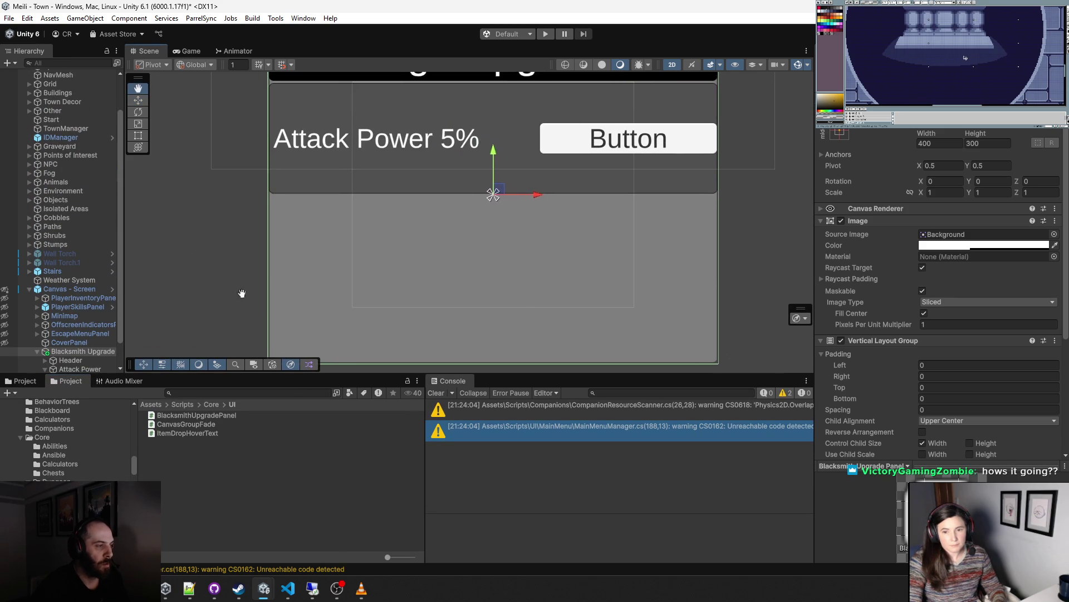
left_click(554, 170)
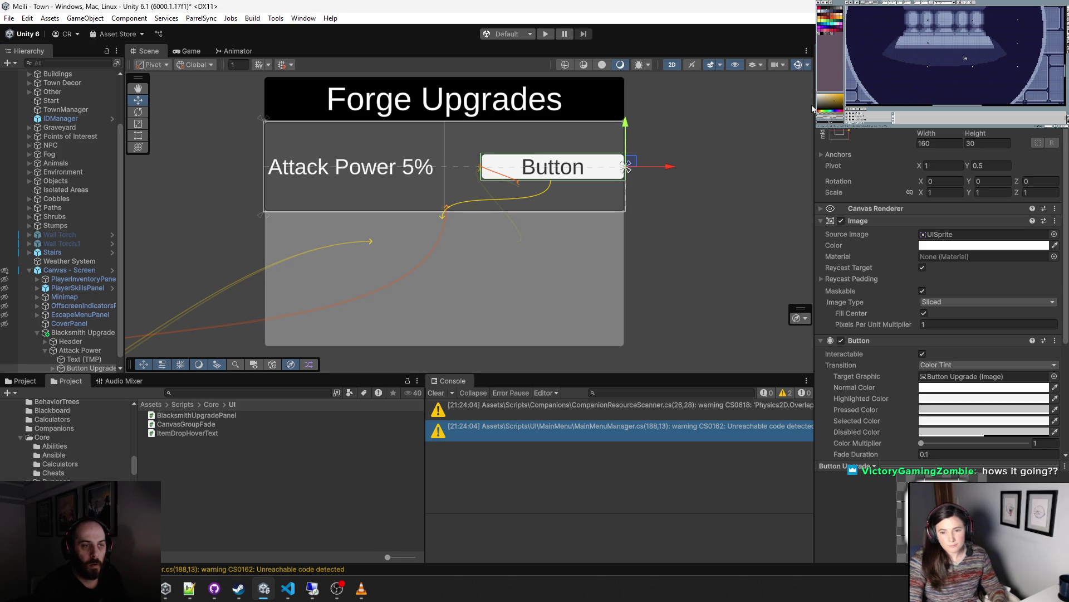
key("ctrl+z")
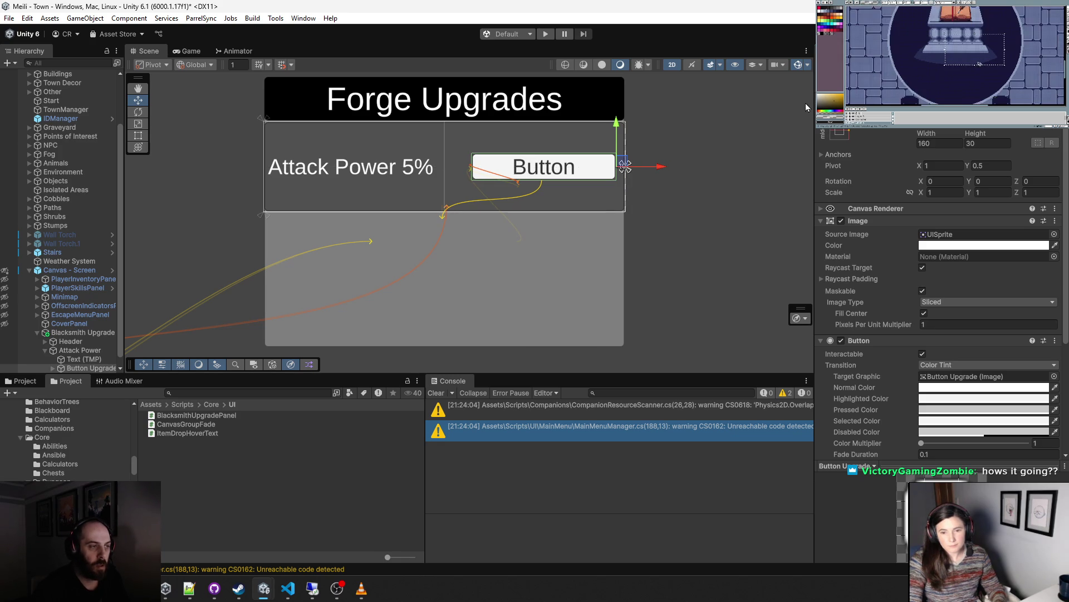
scroll(907, 265, "down", 5)
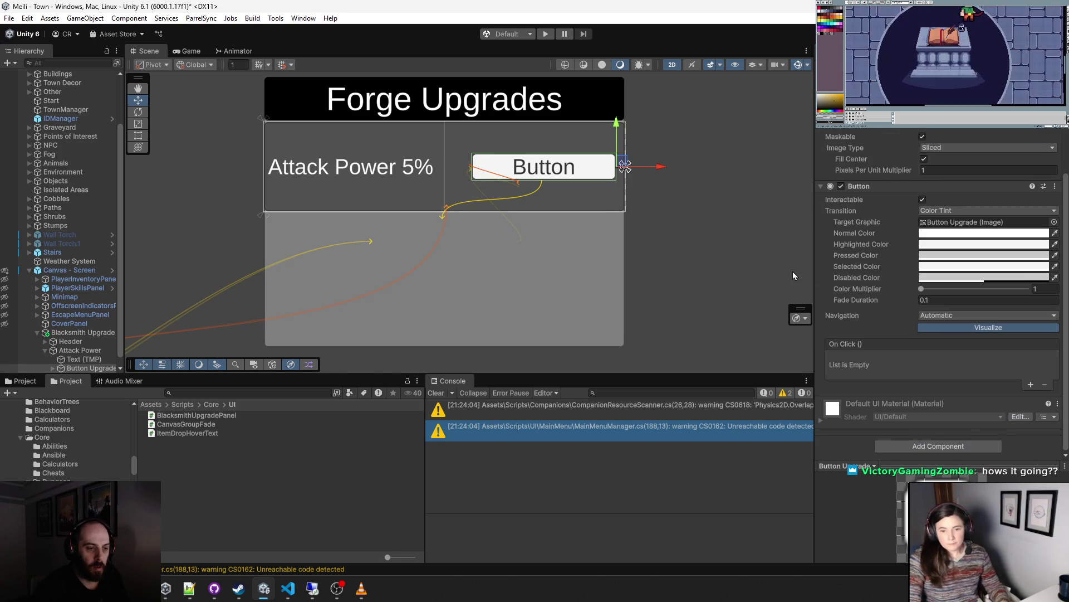
- Add an On Click entry targeting the panel's BlacksmithUpgradePanel.AttackPowerButton_OnClick
left_click(1031, 385)
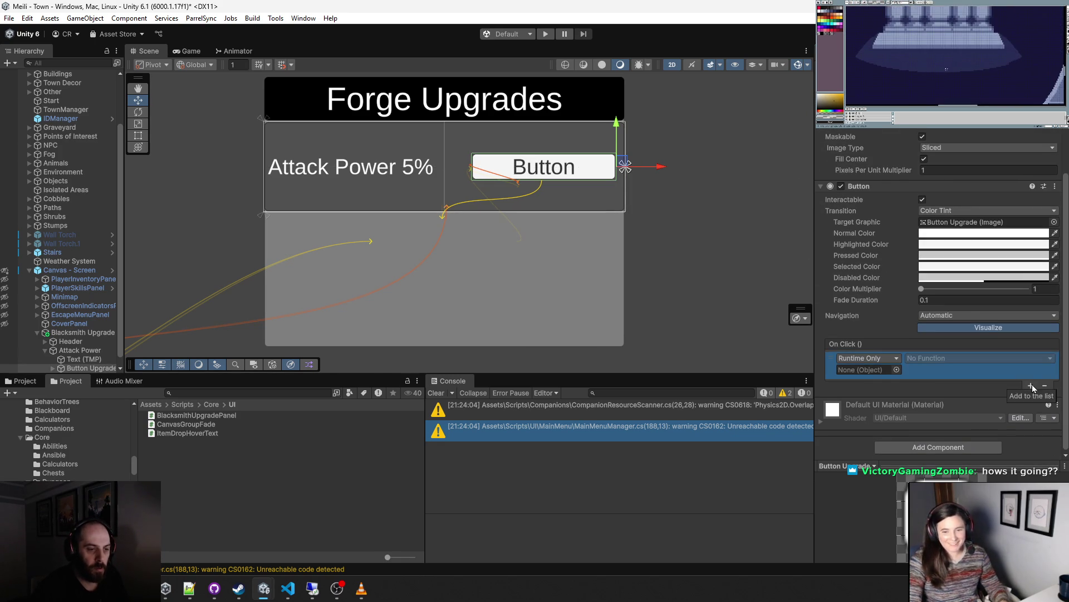
left_click_drag(80, 332, 871, 370)
left_click(955, 361)
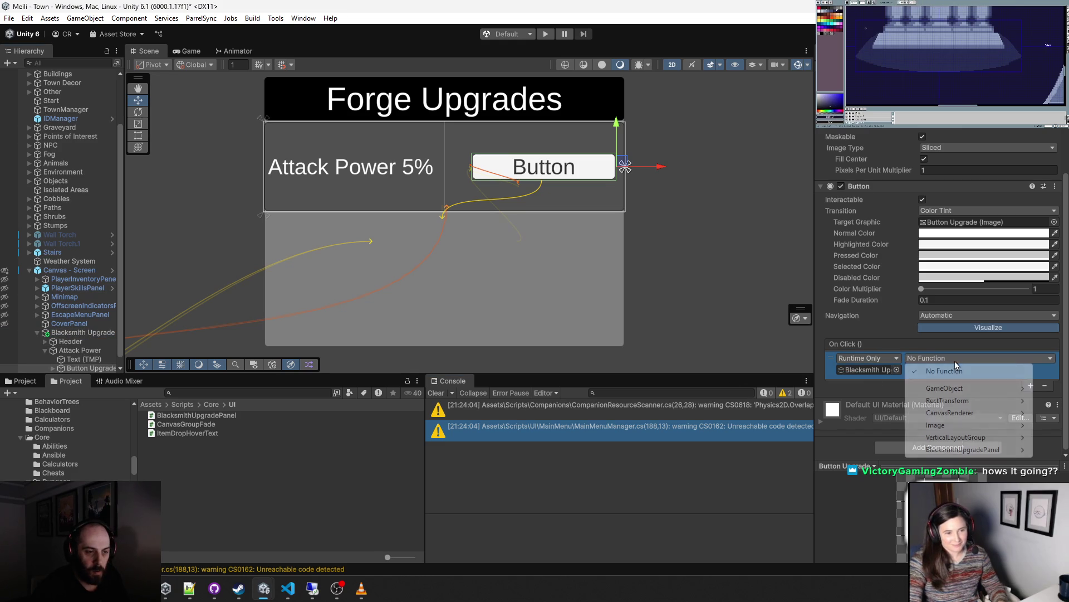
mouse_move(981, 451)
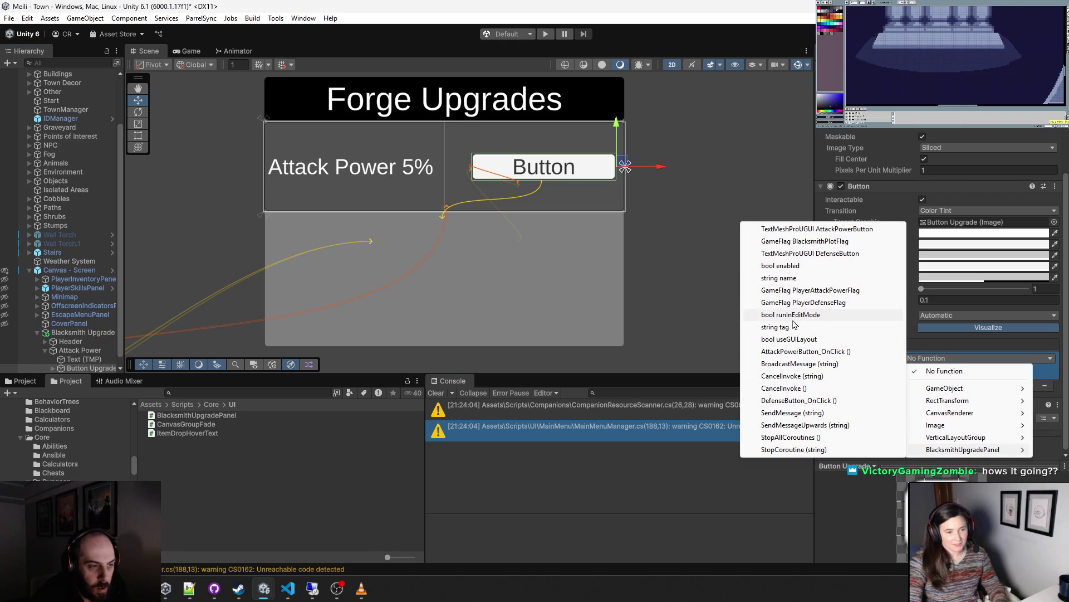
left_click(828, 352)
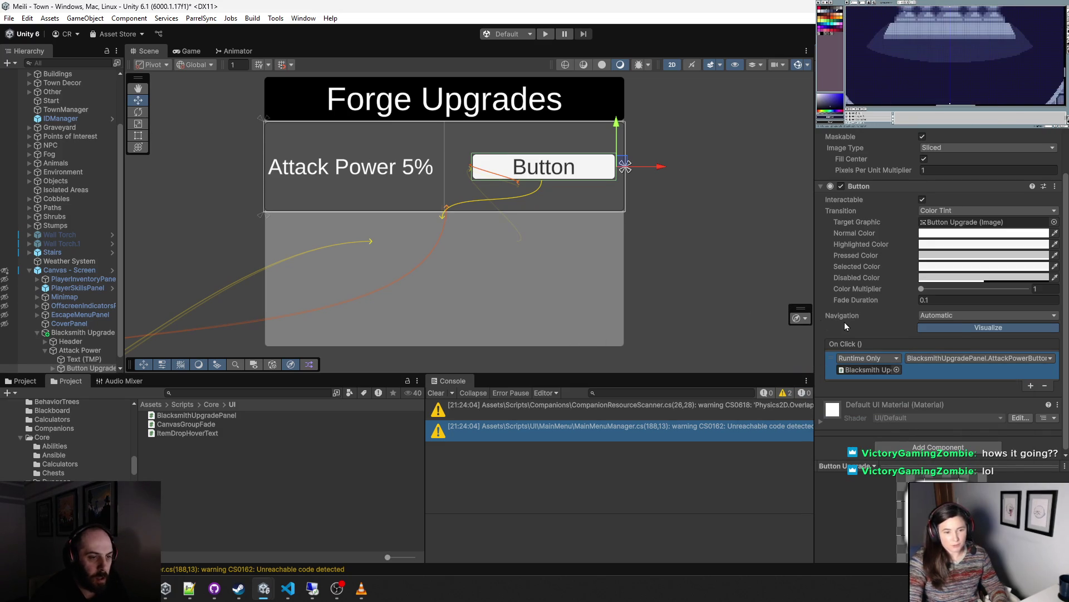
scroll(71, 354, "down", 1)
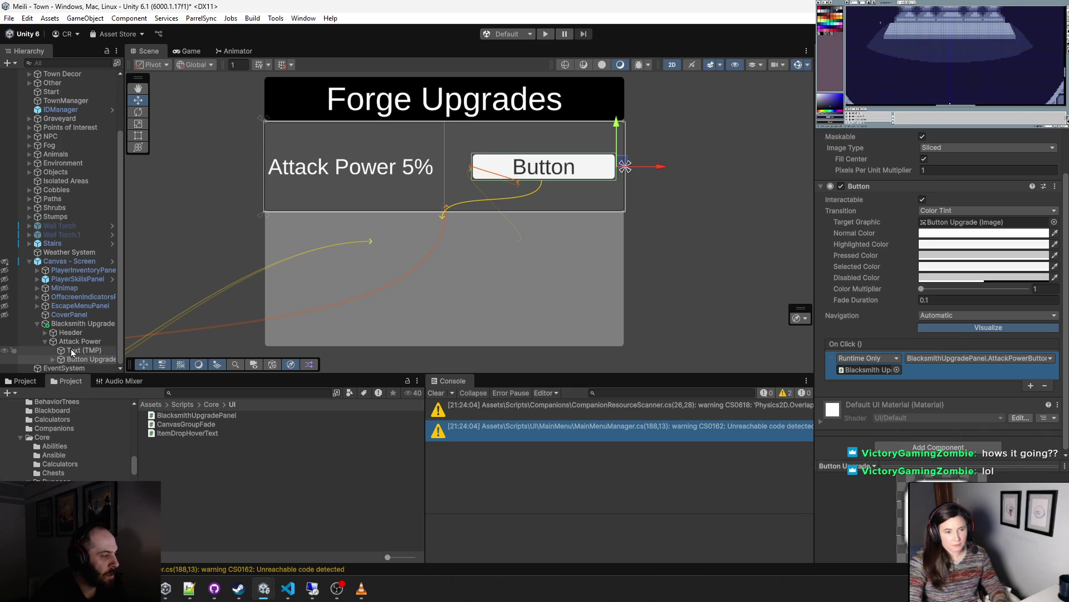
- Change the Attack Power button's Text (TMP) label to 'Upgrade'
left_click(72, 352)
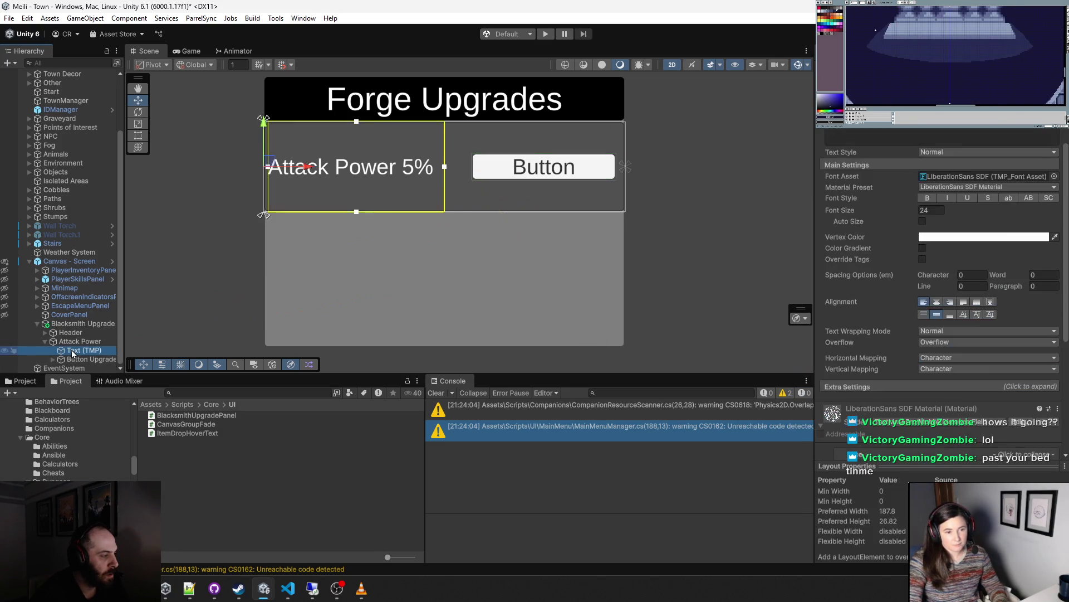
left_click(53, 359)
left_click(86, 359)
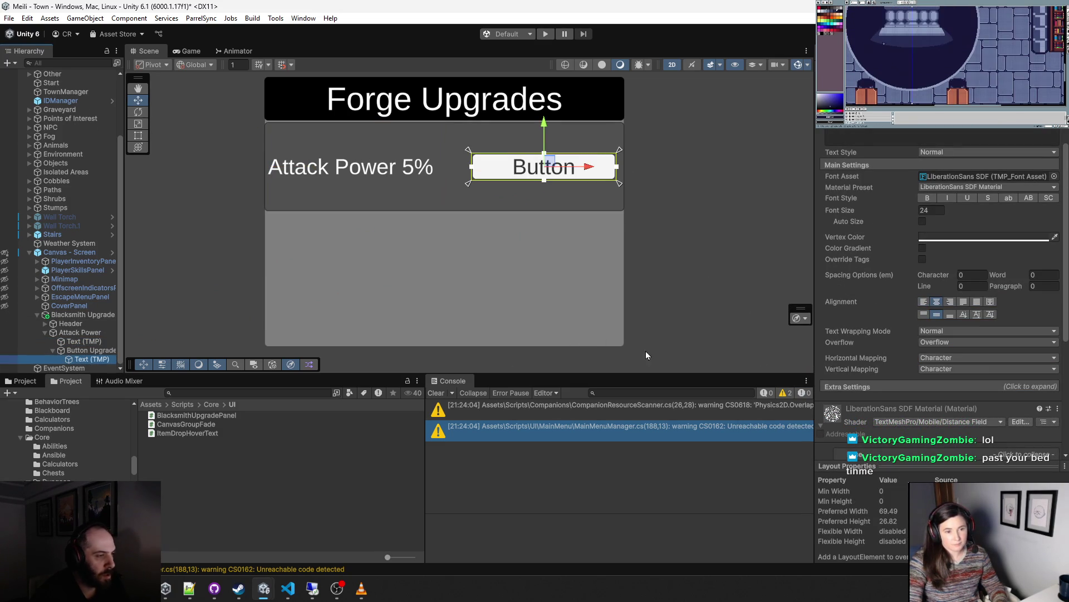
scroll(958, 268, "up", 3)
left_click(941, 211)
type("Upgrade")
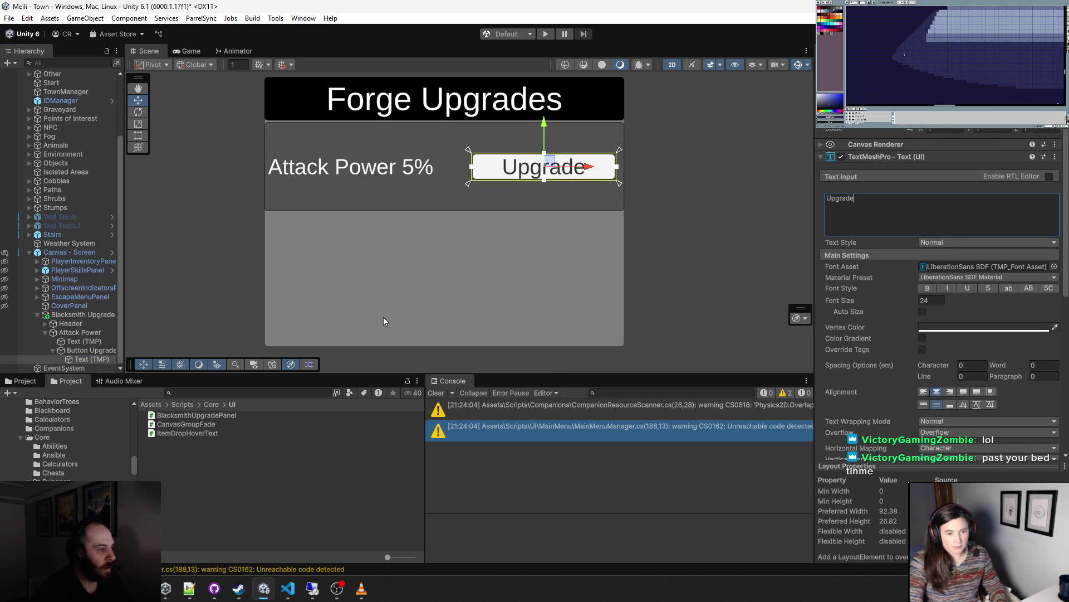
- Assign the Blacksmith Phase, Upgrade Attack Power and Upgrade Defense Power flags on the panel
left_click(83, 315)
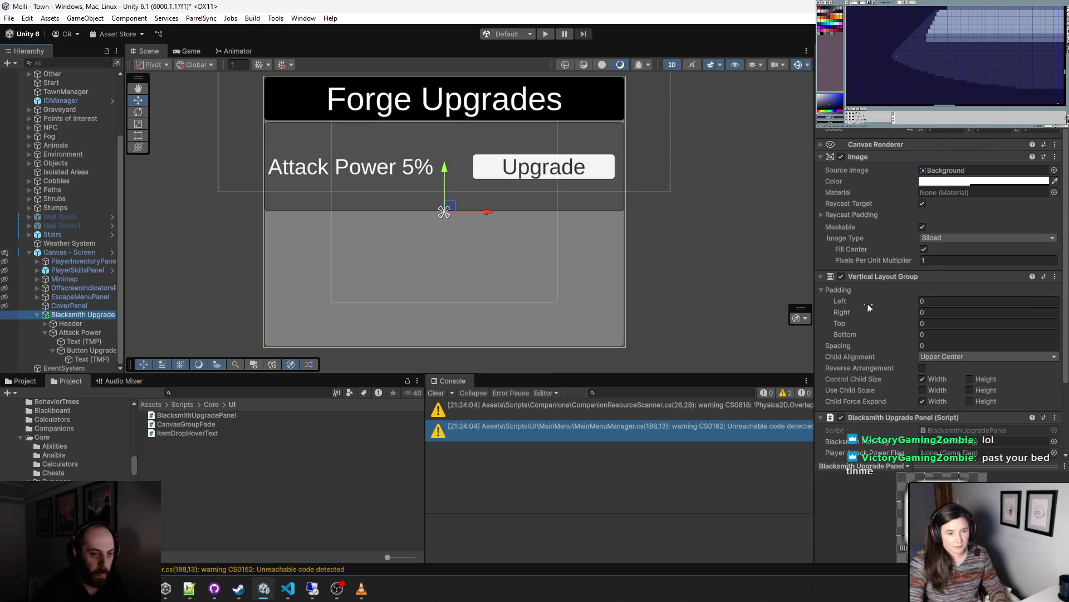
scroll(867, 304, "down", 3)
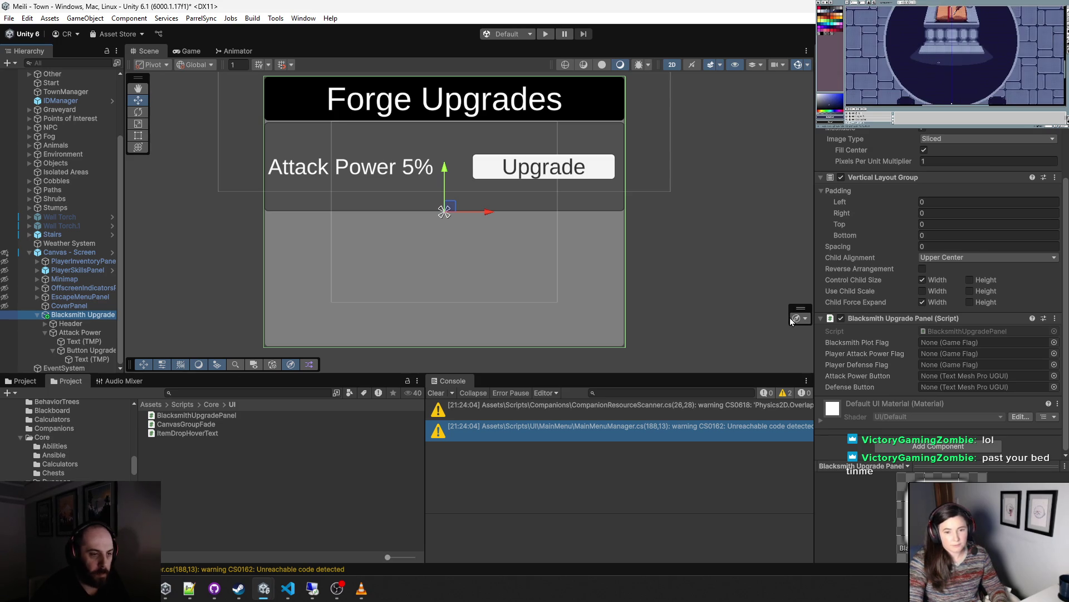
left_click(1054, 353)
left_click(755, 269)
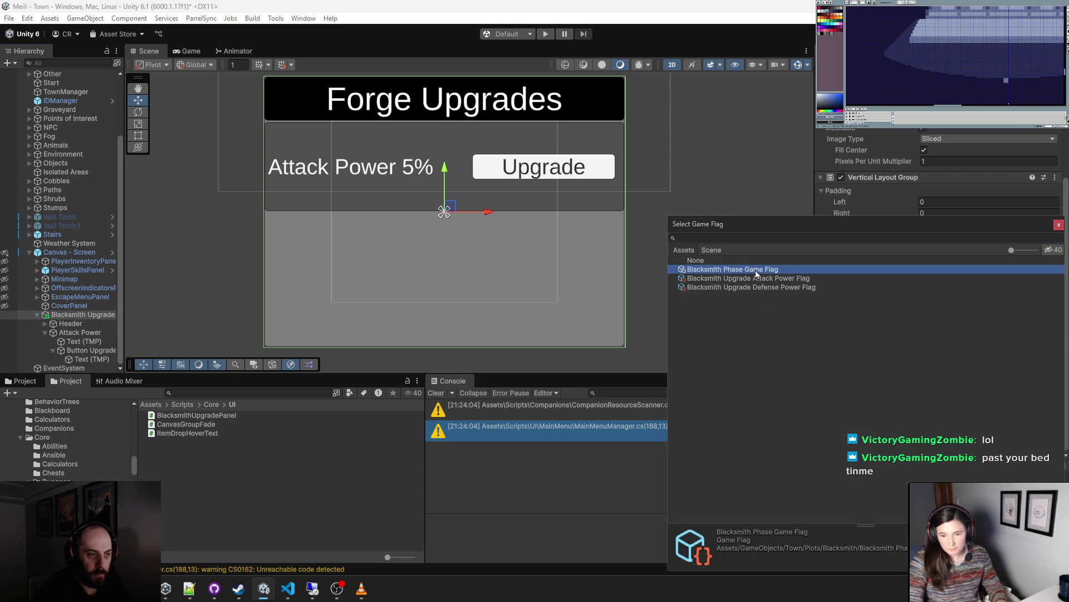
double_click(756, 270)
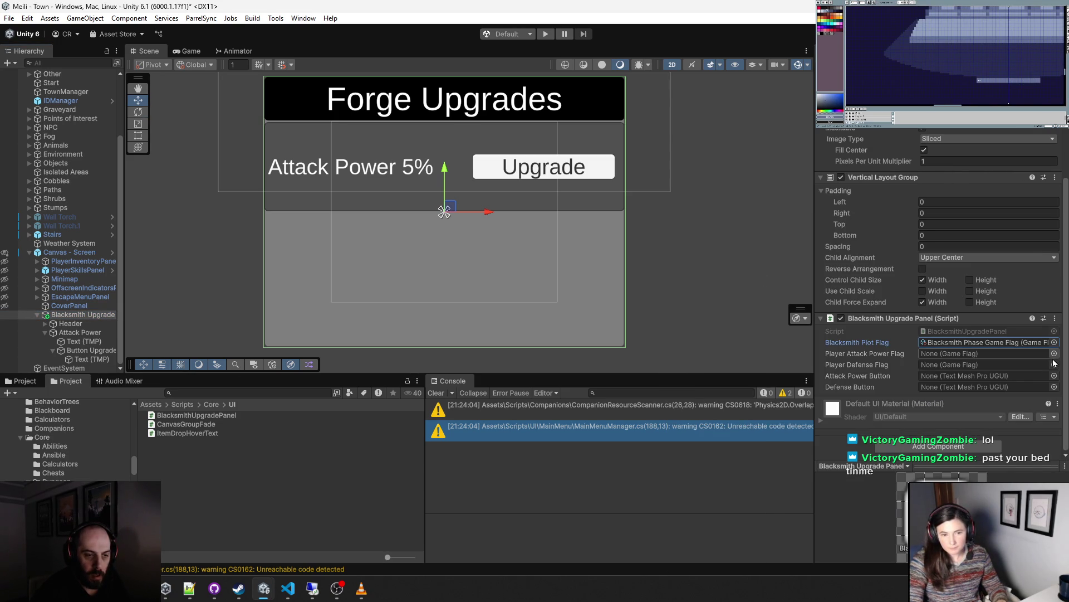
left_click(1054, 354)
left_click(771, 276)
double_click(771, 275)
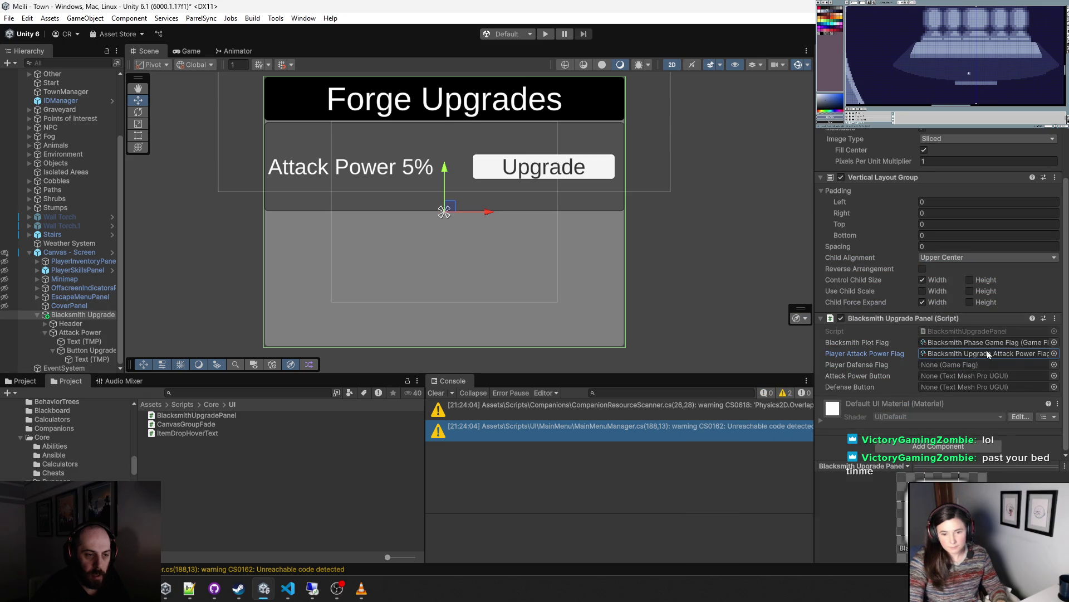
left_click(1053, 364)
double_click(791, 287)
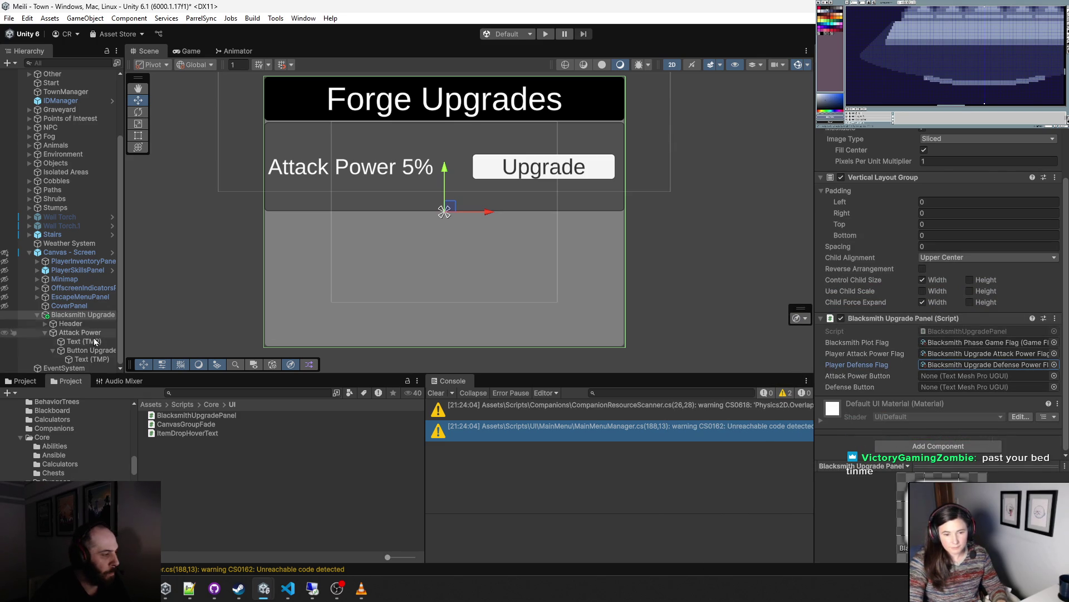
- Drag the button's Text (TMP) into the panel's Attack Power Button field
mouse_move(85, 359)
left_mouse_down()
mouse_move(891, 368)
mouse_move(849, 388)
mouse_move(946, 375)
left_mouse_up()
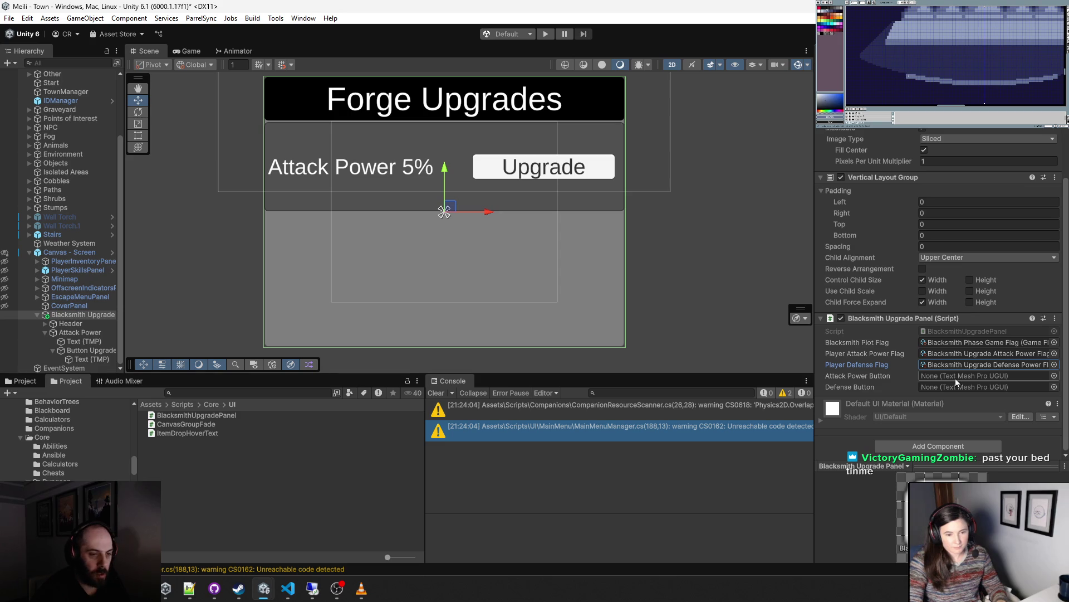
left_click_drag(955, 379, 954, 379)
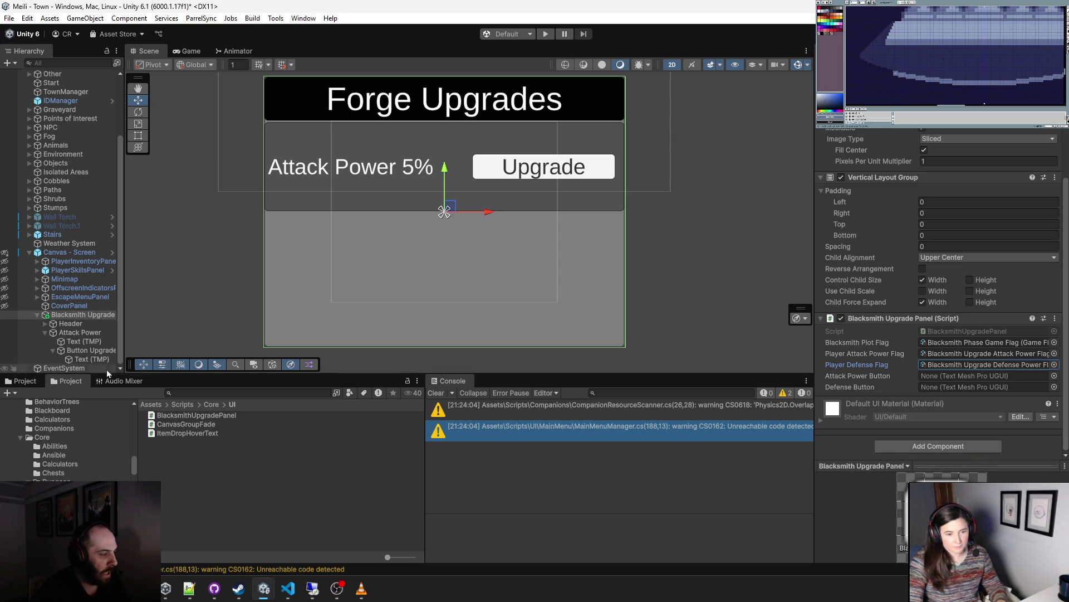
mouse_move(88, 362)
left_mouse_down()
mouse_move(942, 377)
mouse_move(934, 383)
left_mouse_up()
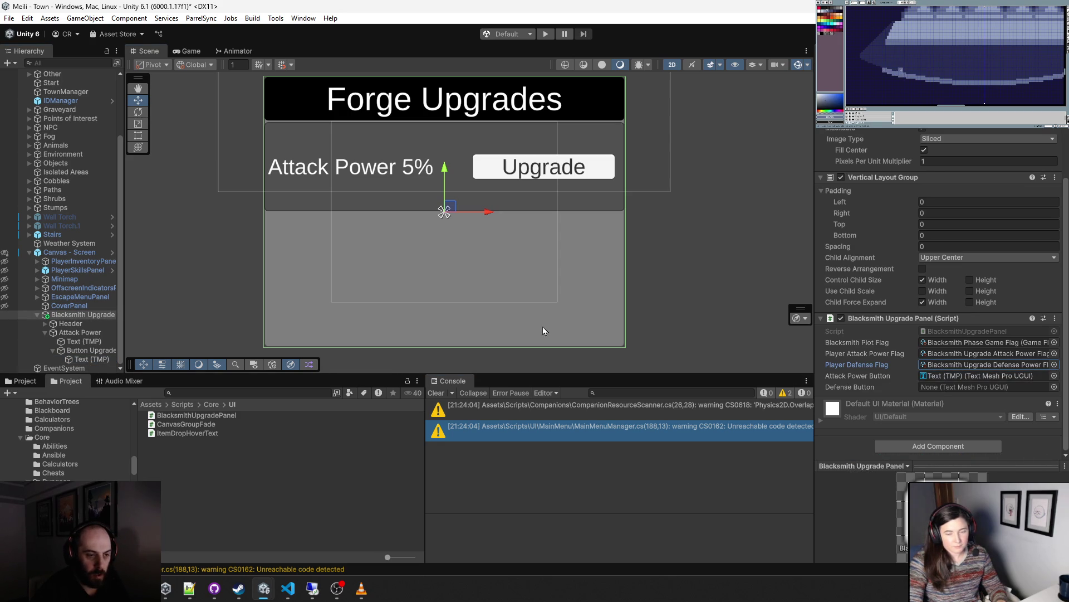
- Duplicate the Attack Power row and rename the copy Defense
left_click(68, 333)
key("ctrl+d")
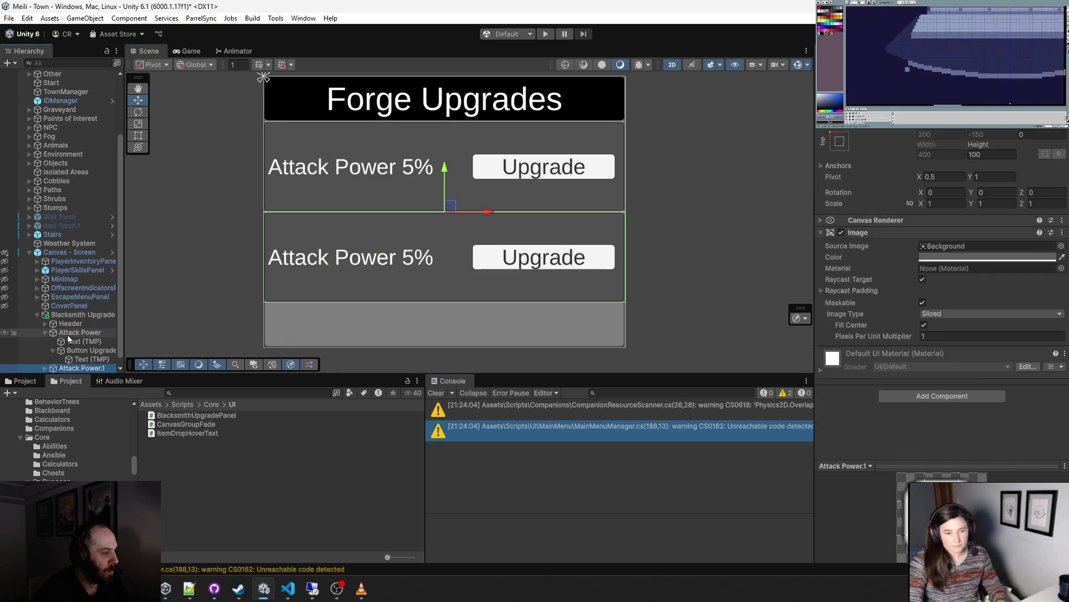
key("F2")
type("De")
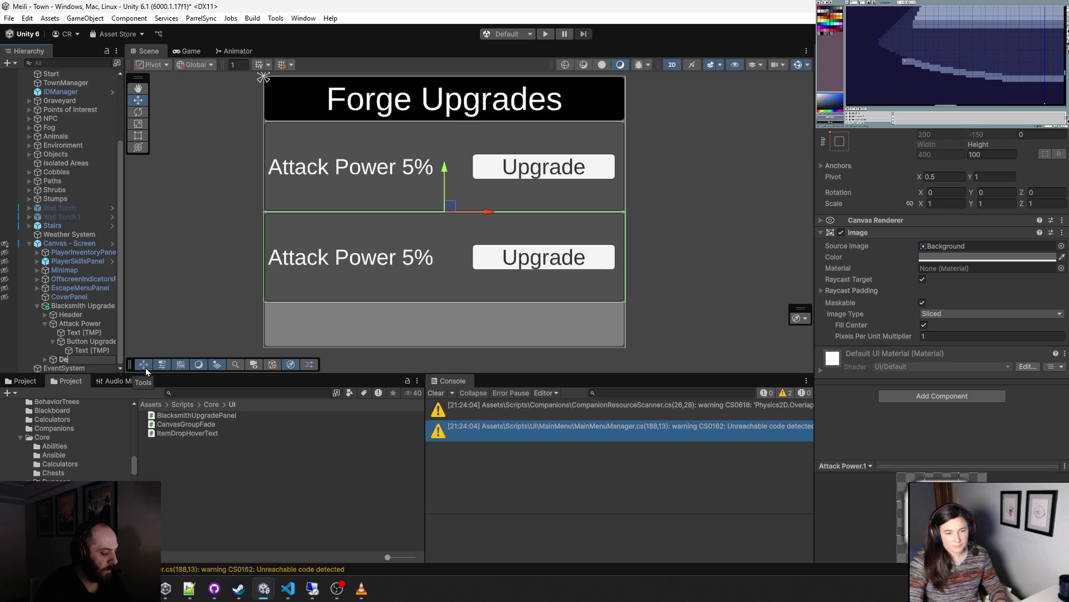
type("fense")
key("Return")
- Change the Defense row's label text to 'Defense'
left_click(46, 361)
left_click(78, 368)
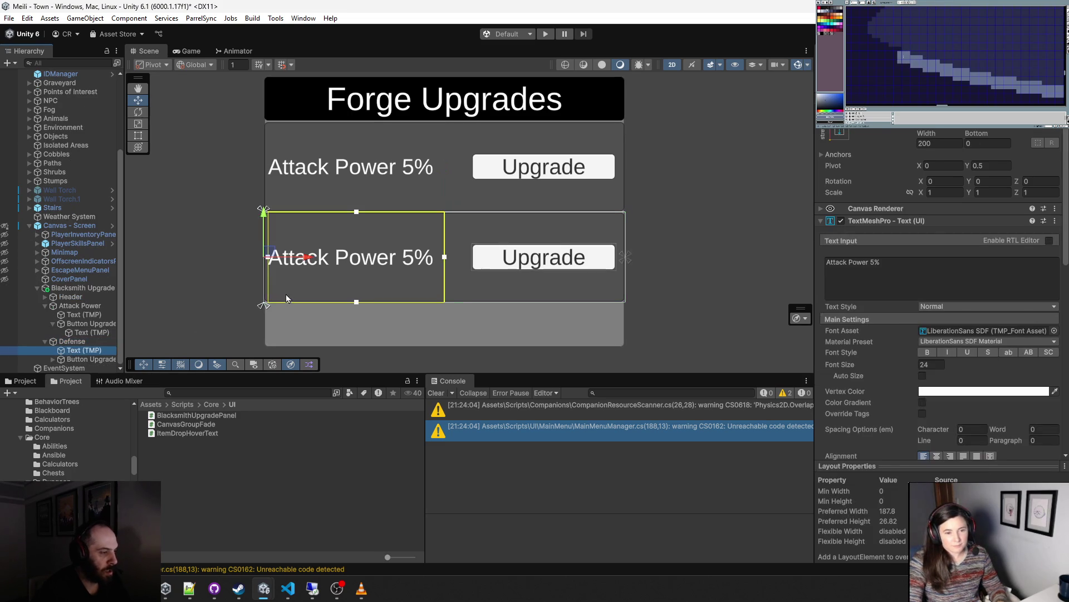
left_click(870, 268)
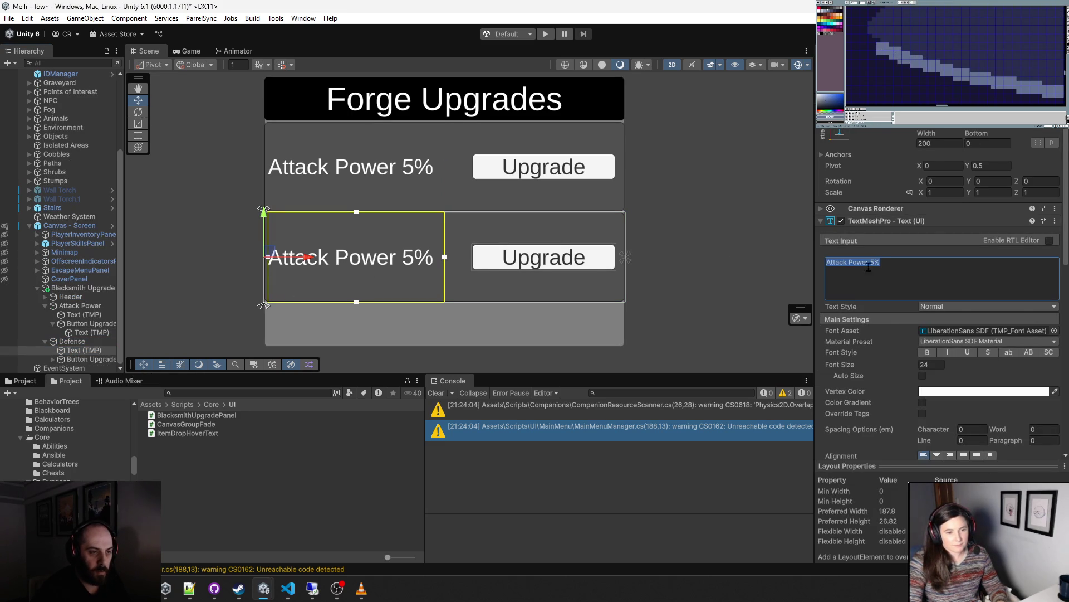
type("Defense")
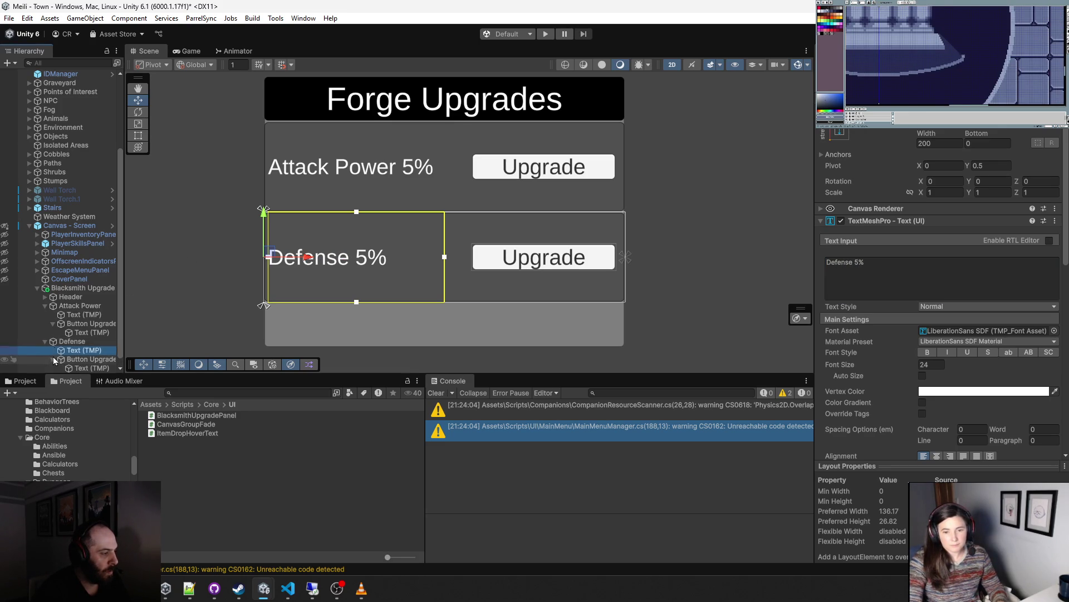
- Link the Defense label text to the panel's Defense Button field and enter Play mode
left_click(86, 288)
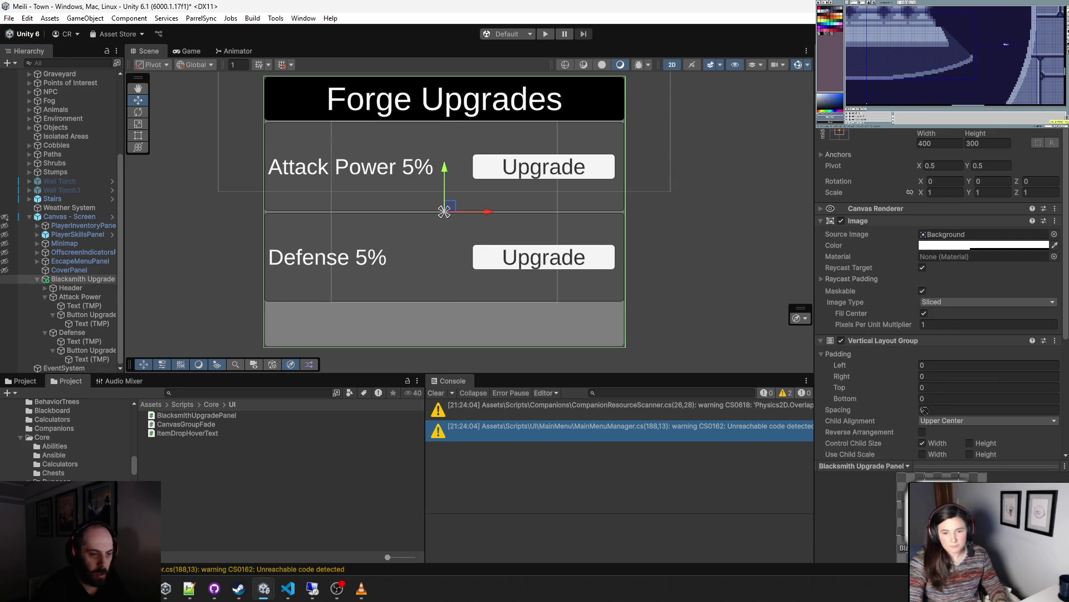
scroll(947, 434, "down", 5)
left_click_drag(944, 410, 947, 388)
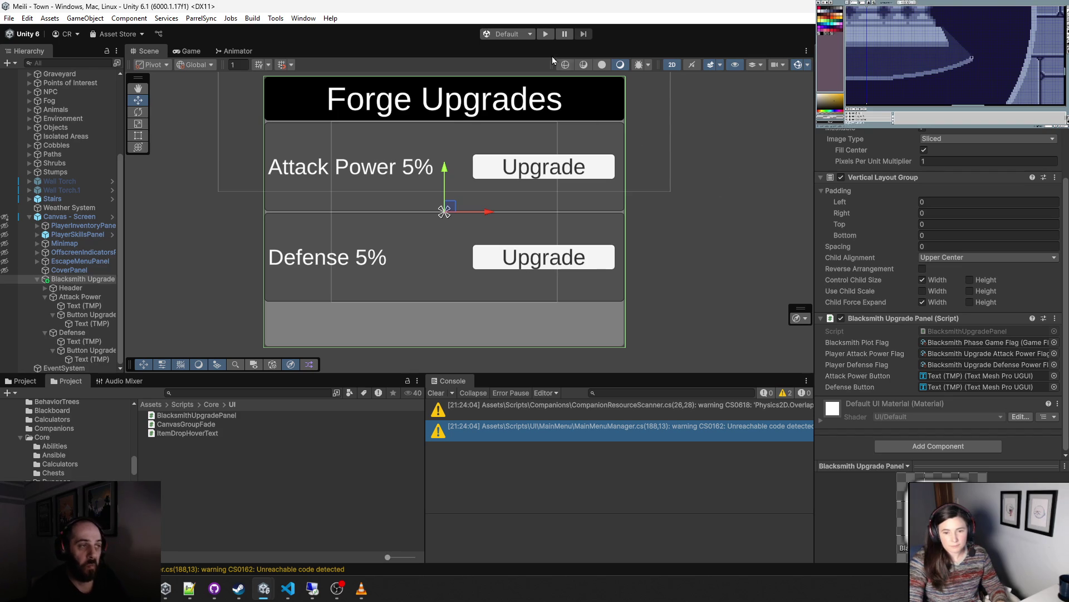
left_click(544, 35)
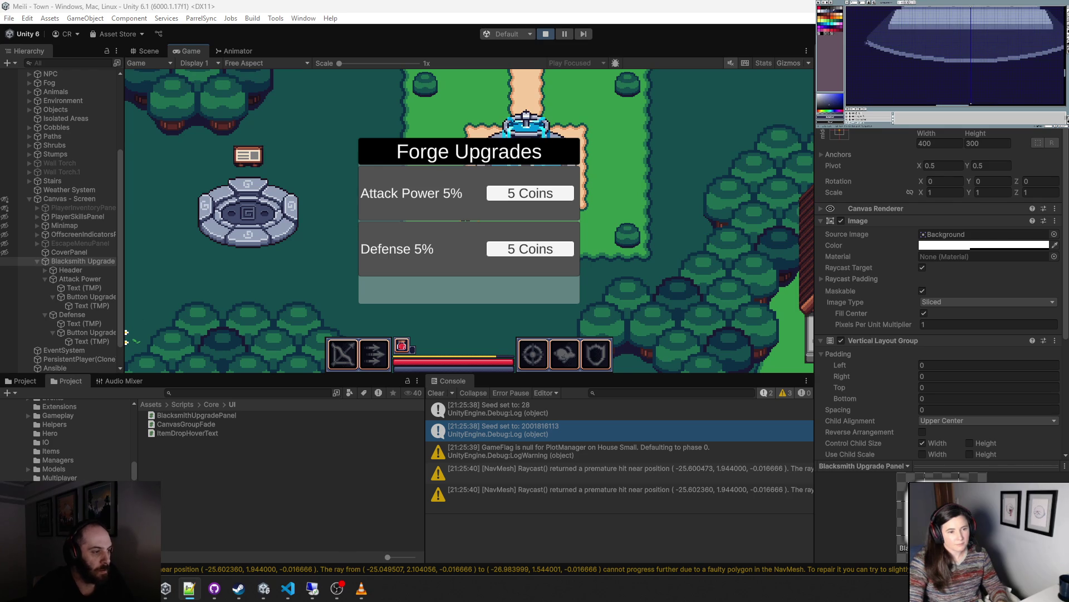
left_click(472, 211)
left_click(508, 200)
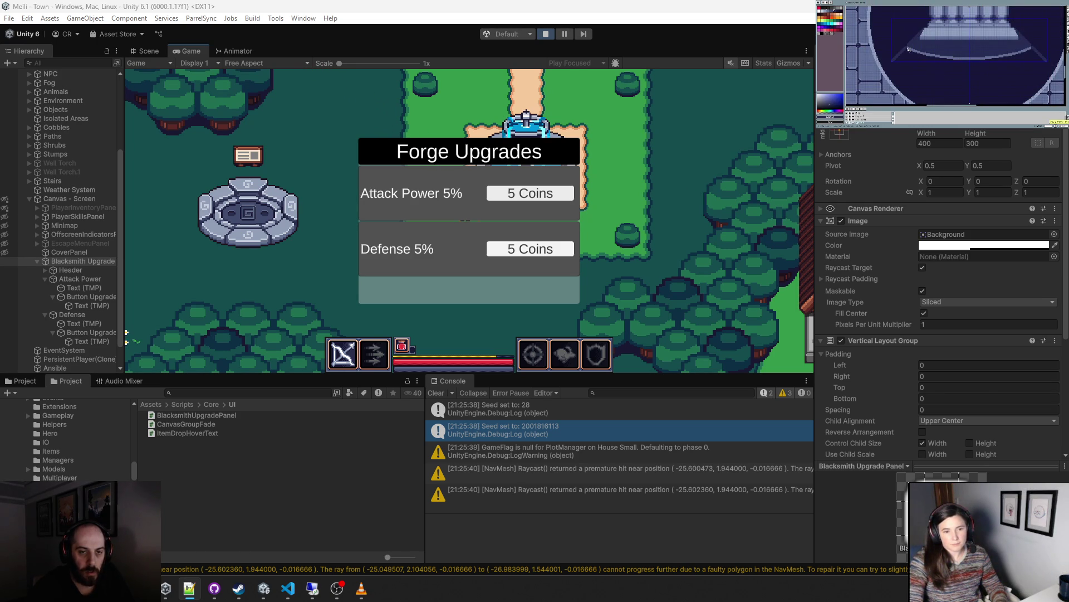
left_click(546, 34)
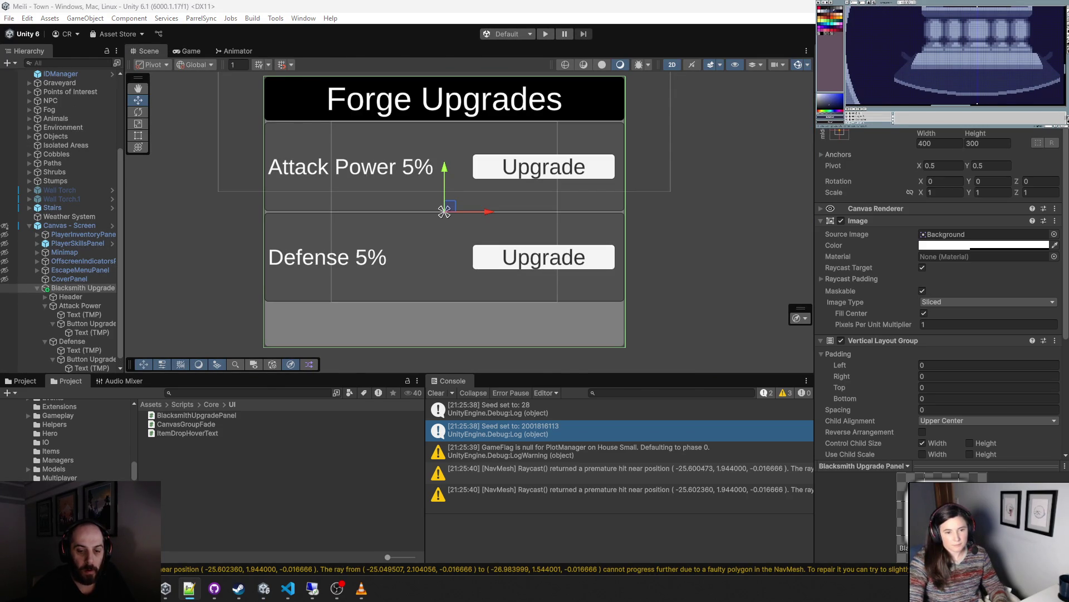
key("alt+Tab")
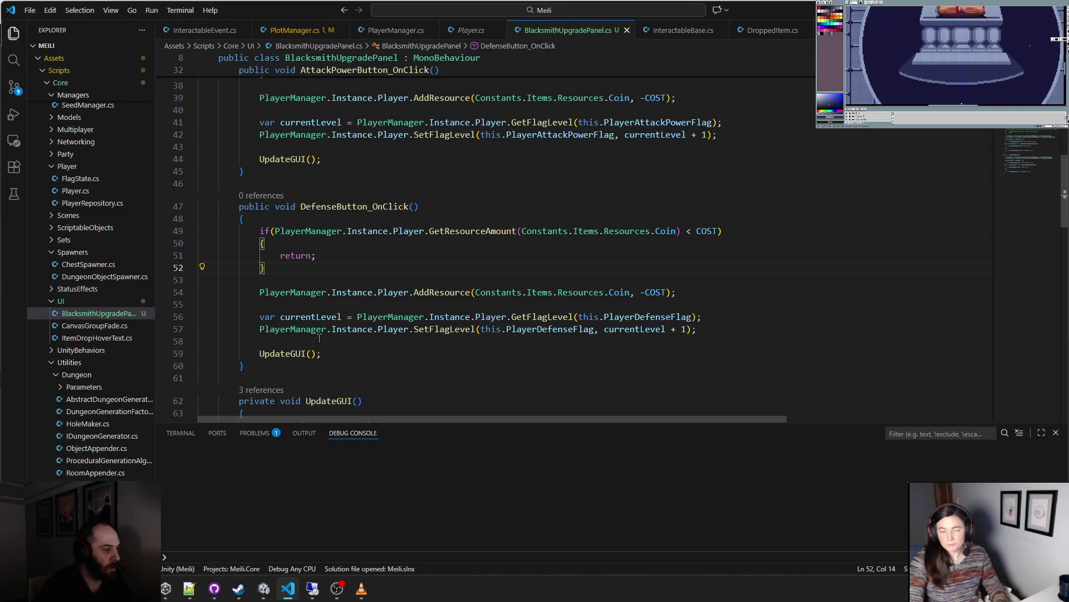
- Add PlayerManager.Instance.SaveGameAsync(); before UpdateGUI() in the attack power handler
scroll(302, 243, "up", 3)
left_click(303, 257)
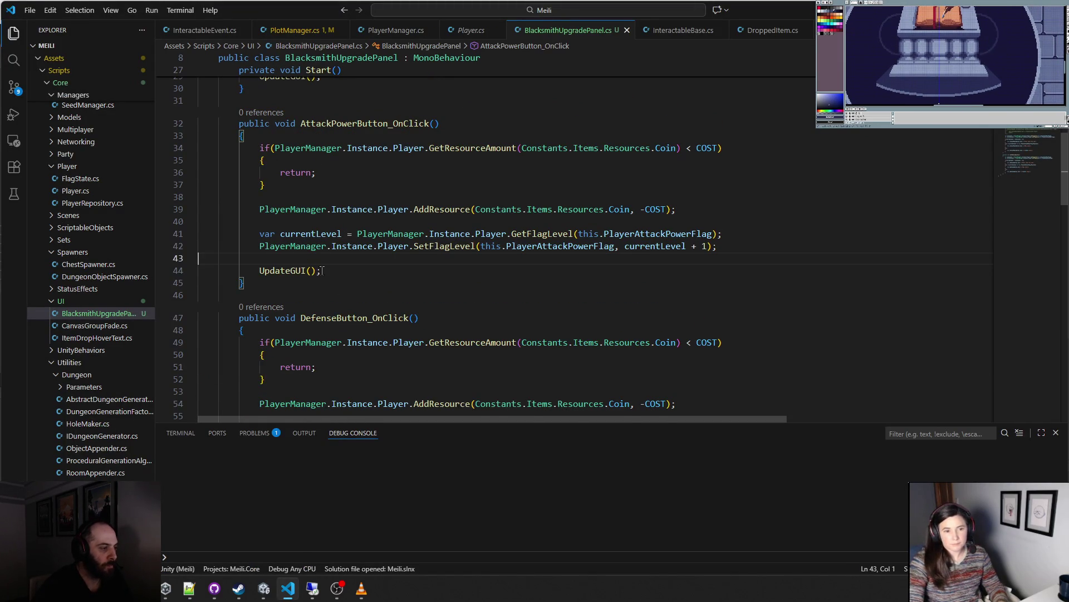
key("Return")
key("Return")
key("Tab")
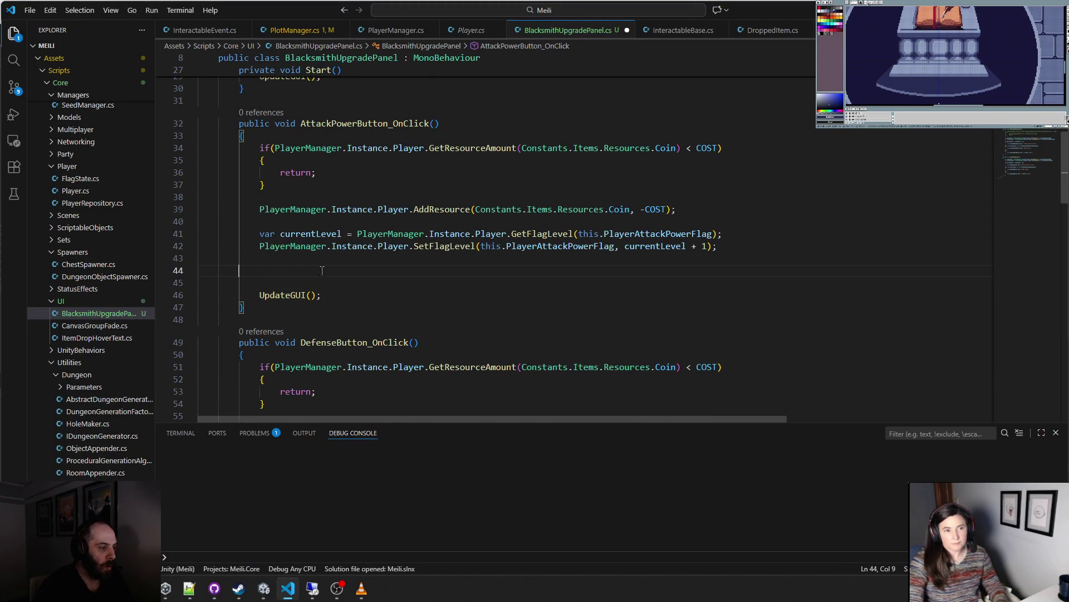
type("PlayermN")
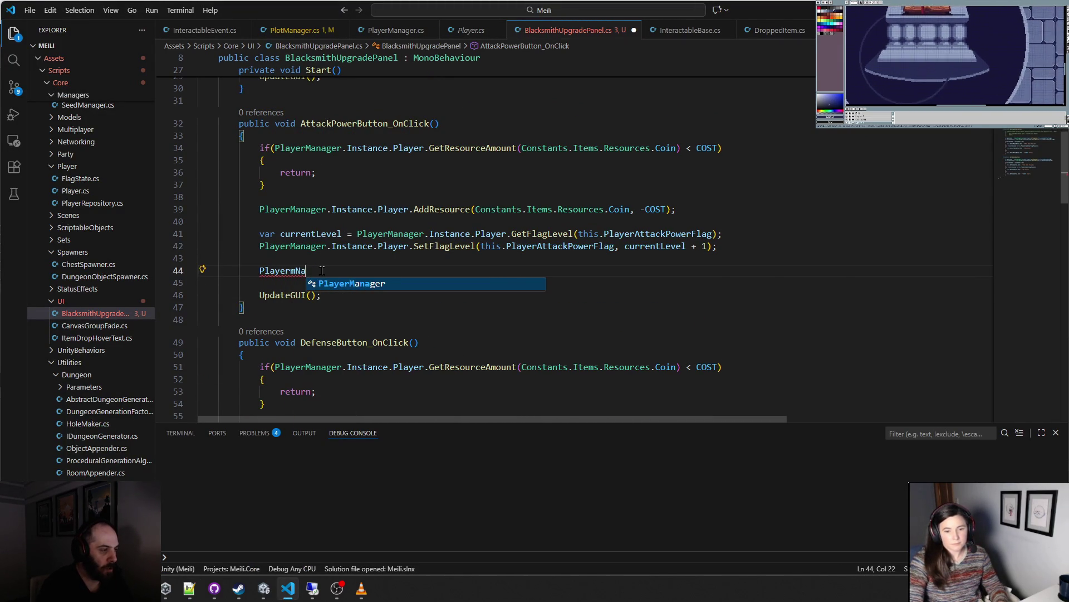
key("Tab")
type(".Ins")
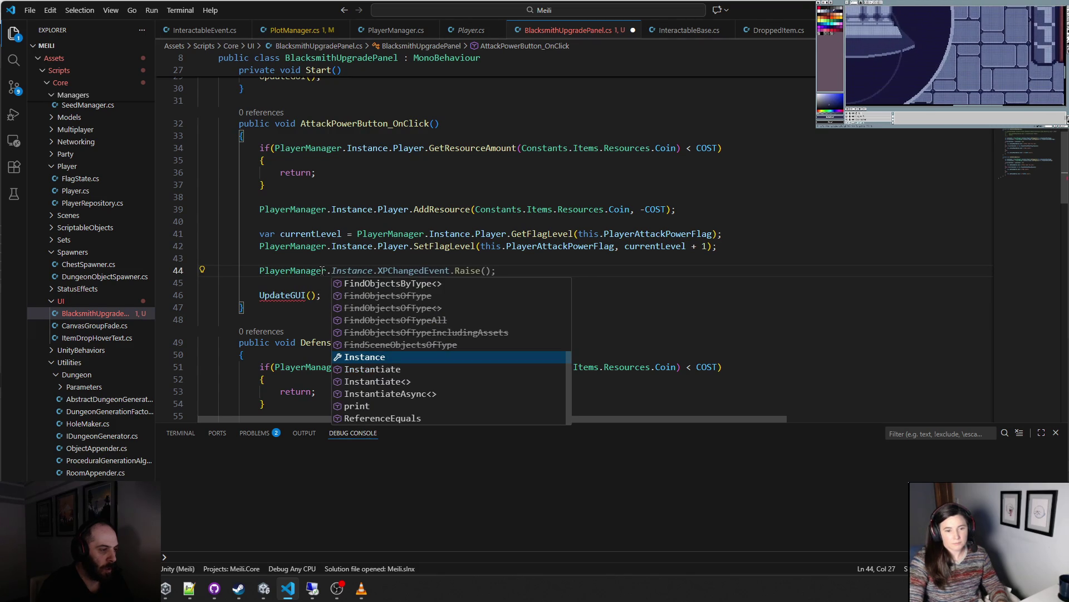
key("Tab")
type(".Save")
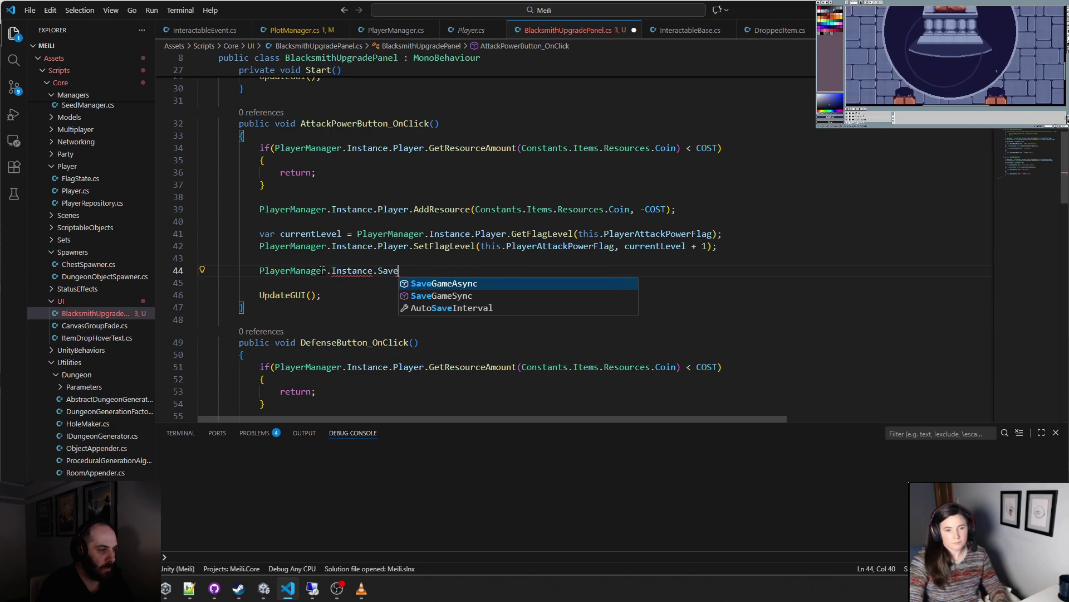
key("Tab")
type("();")
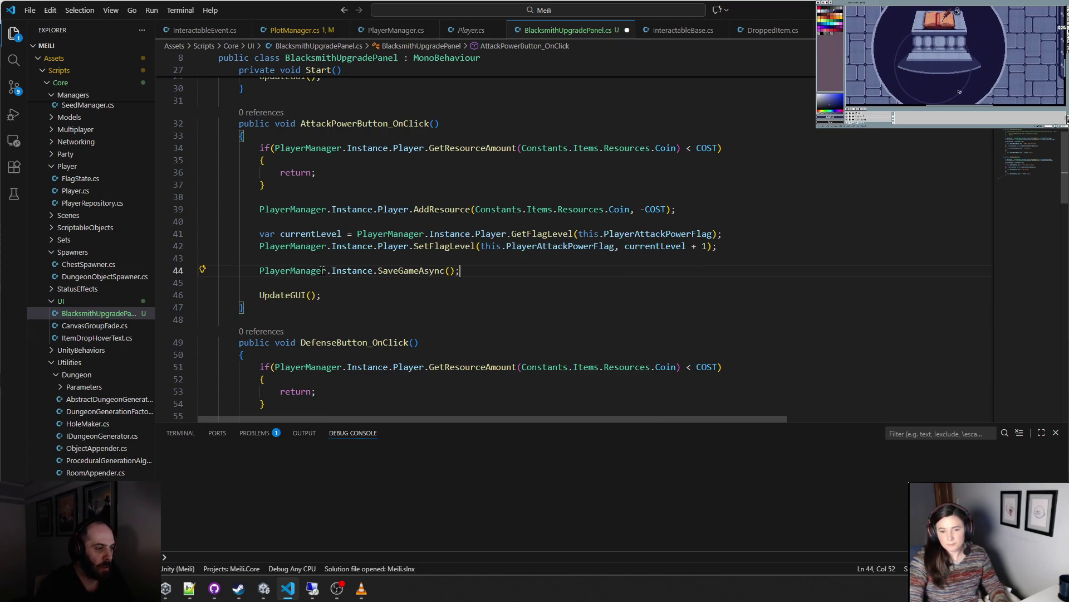
key("shift+Home")
- Add the same SaveGameAsync call in DefenseButton_OnClick
scroll(325, 290, "down", 5)
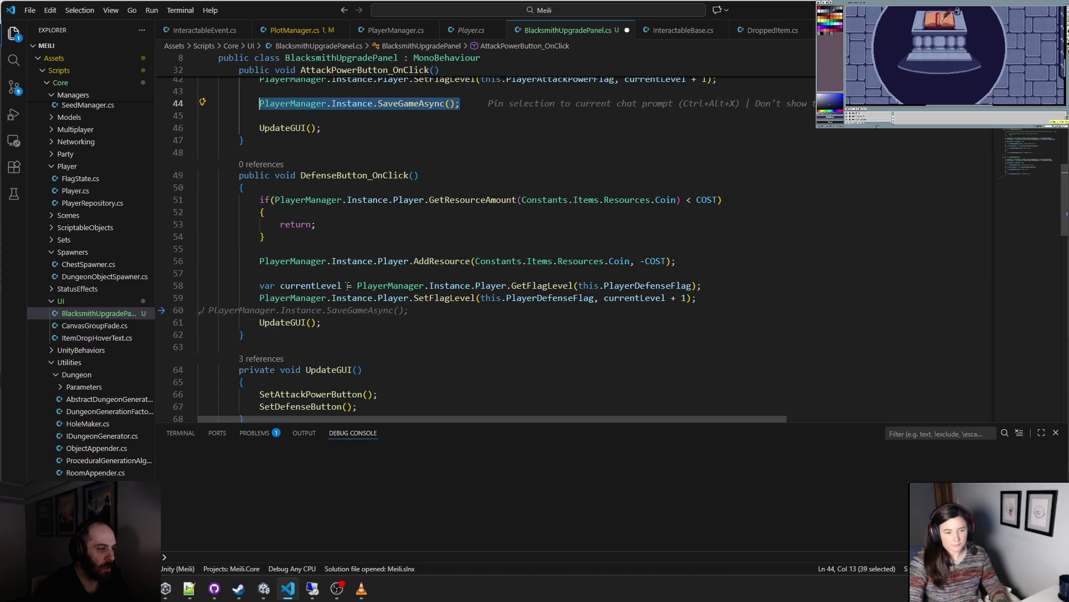
key("Tab")
key("Tab")
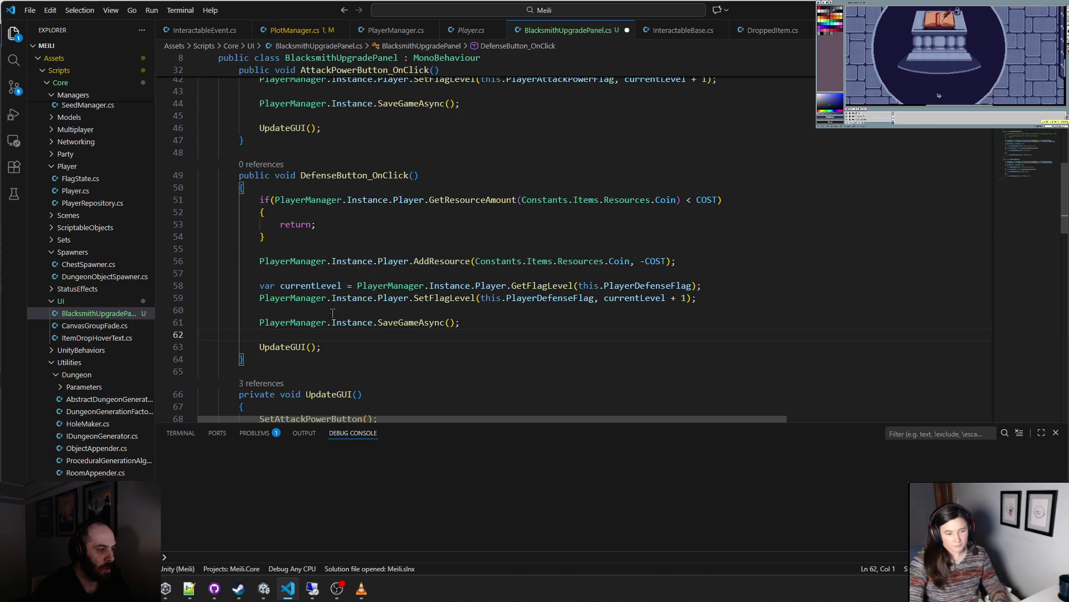
key("alt+Tab")
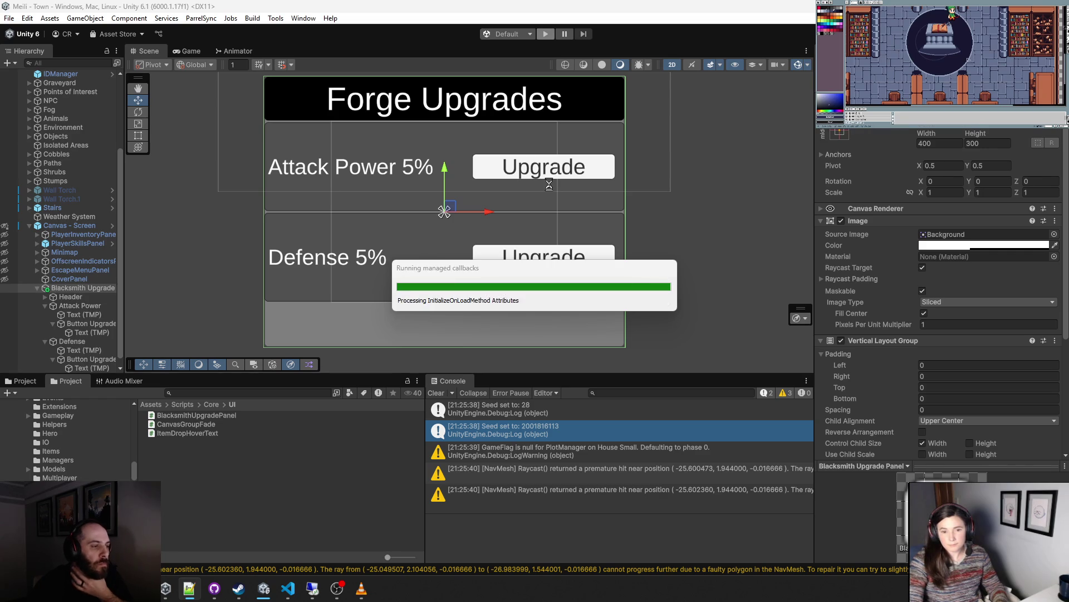
- Play the game to check the Forge Upgrades buttons, stop, and return to BlacksmithUpgradePanel.cs
key("ctrl+p")
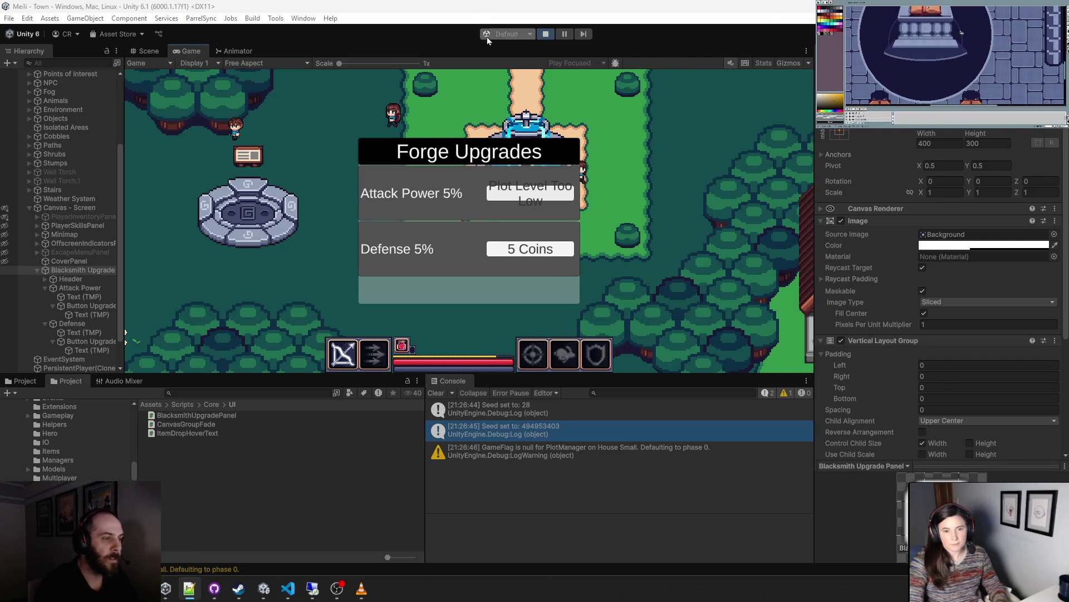
left_click(543, 38)
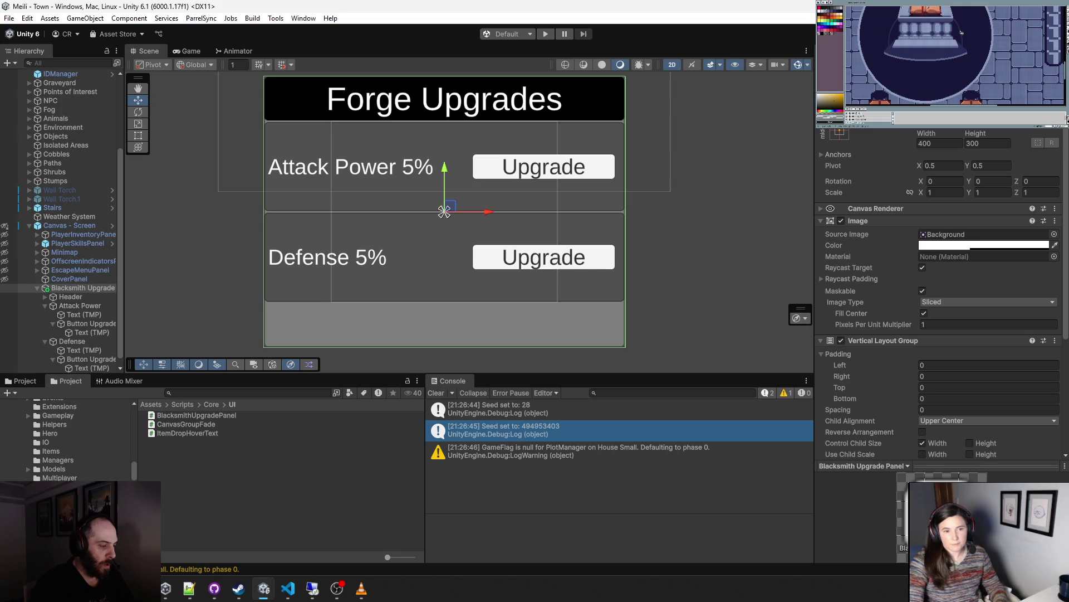
left_click(295, 591)
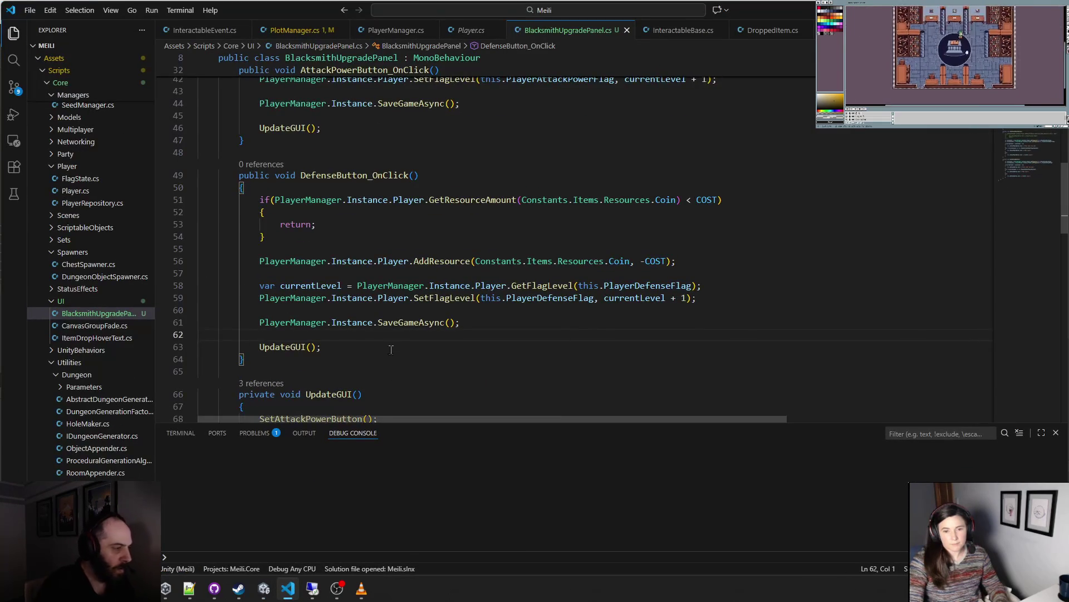
- In the attack power handler, move the Max Level check above the plot level check as if/else-if
scroll(391, 390, "down", 5)
scroll(390, 349, "up", 10)
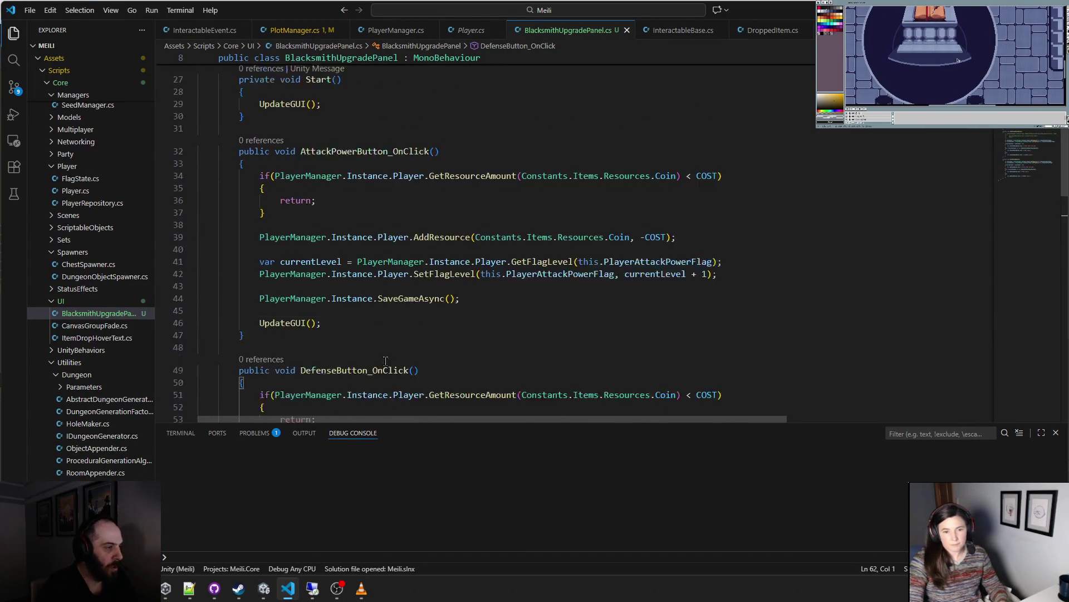
scroll(379, 339, "down", 15)
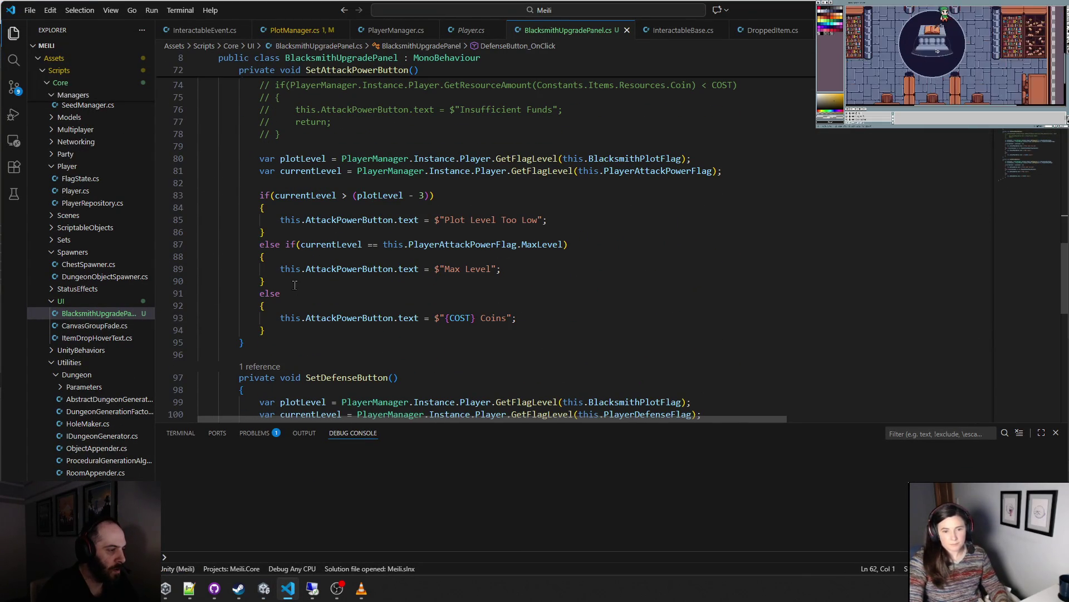
left_click_drag(281, 284, 285, 245)
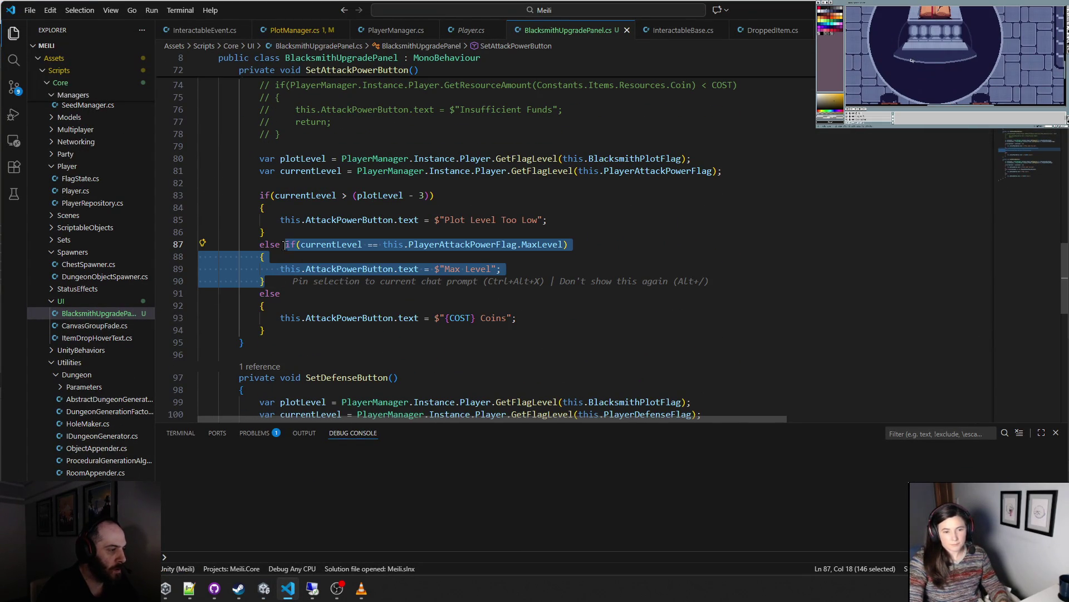
key("ctrl+x")
left_click(277, 183)
key("Return")
key("ctrl+v")
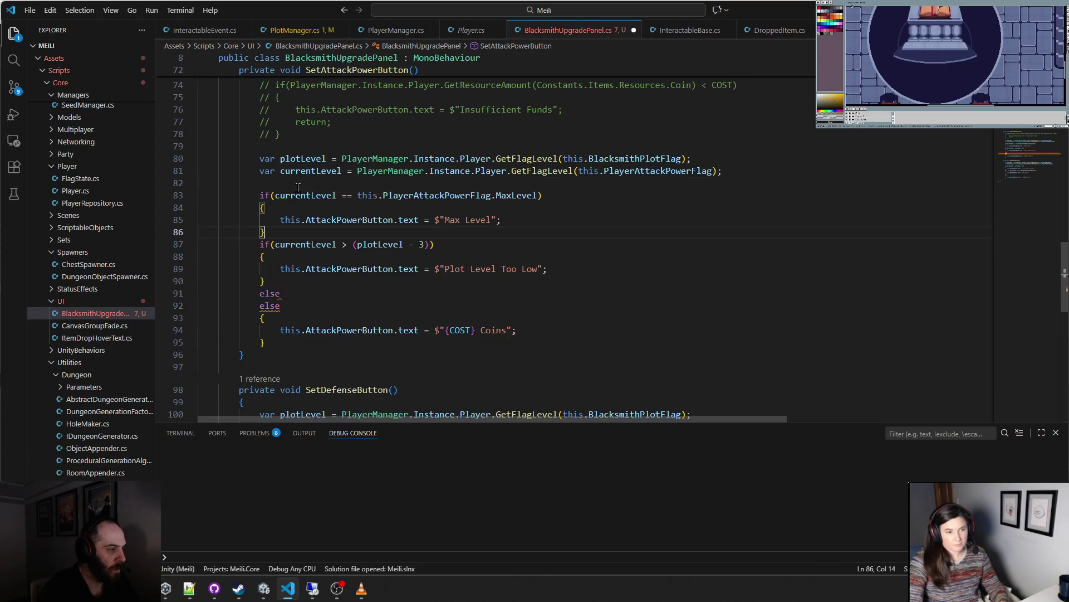
left_click_drag(260, 249, 256, 246)
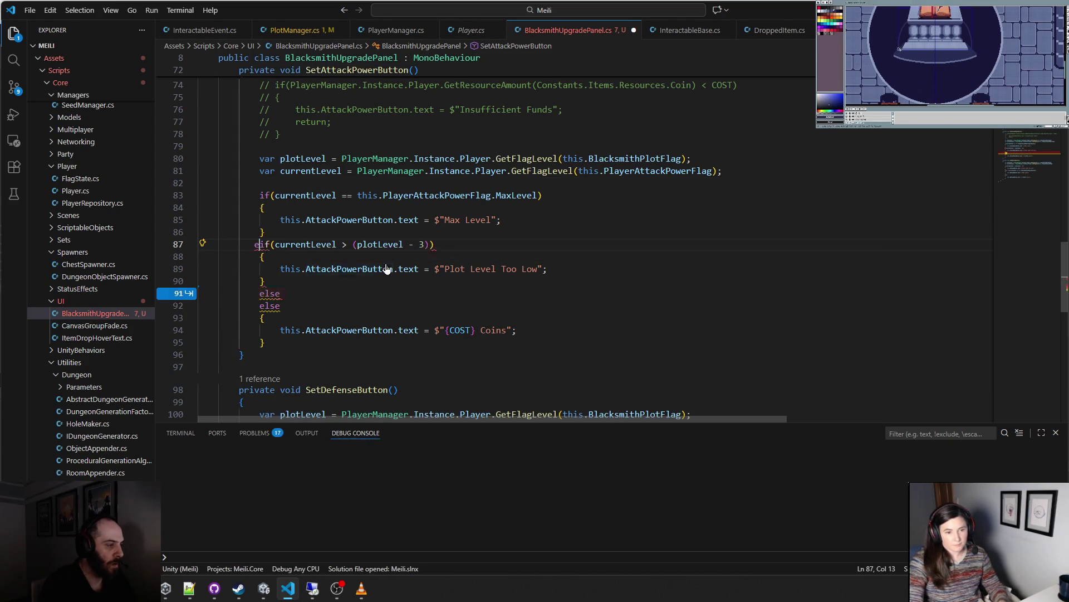
type("else")
key("Tab")
key("Down")
key("End")
key("Escape")
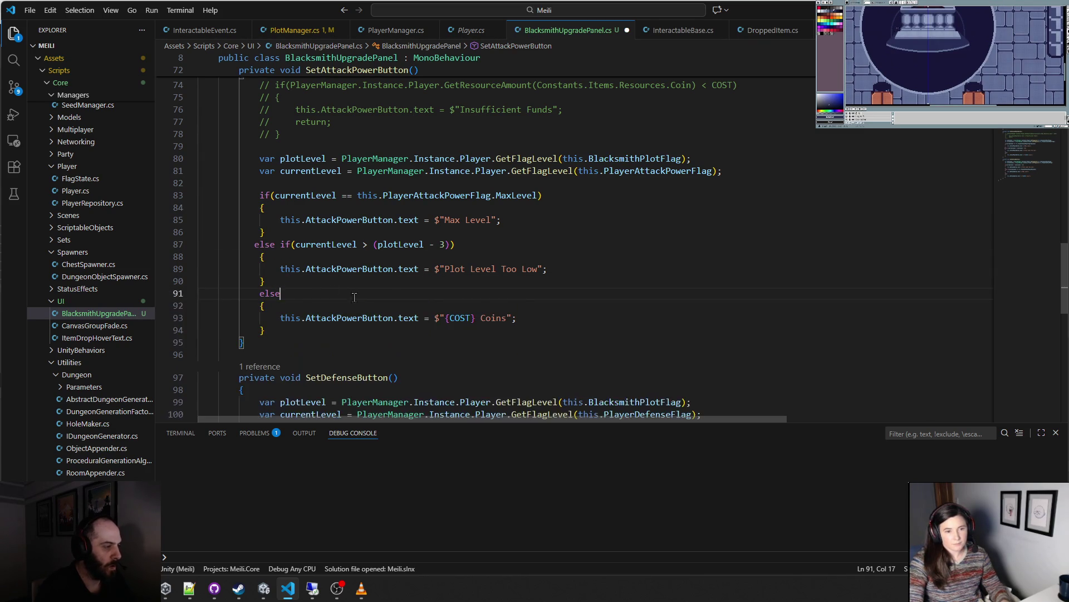
key("Tab")
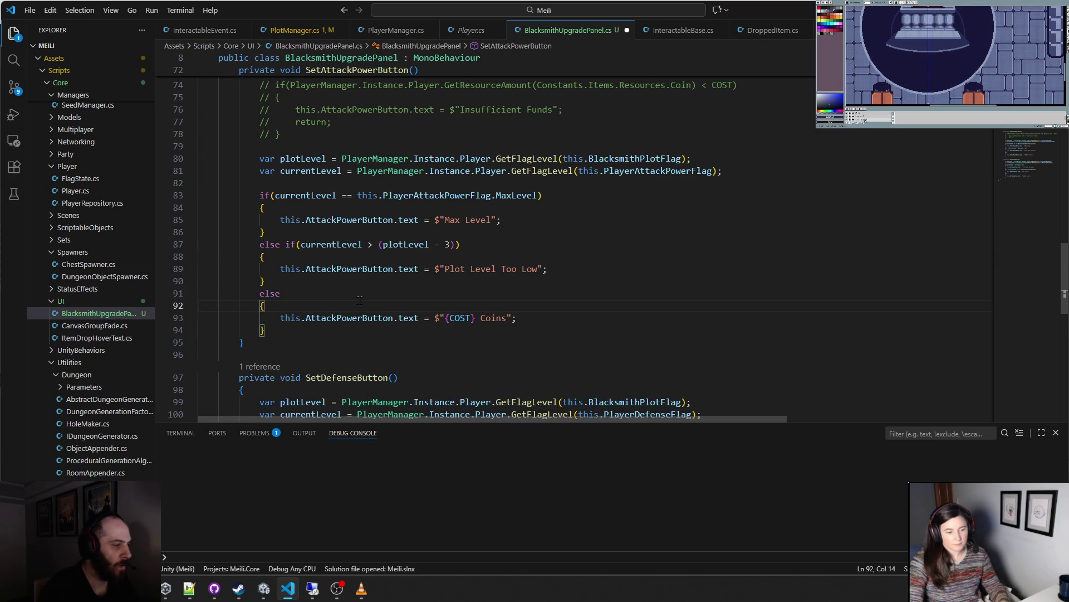
- Reorder DefenseButton_OnClick the same way, Max Level first, and save the script
scroll(360, 301, "down", 1)
scroll(360, 301, "down", 6)
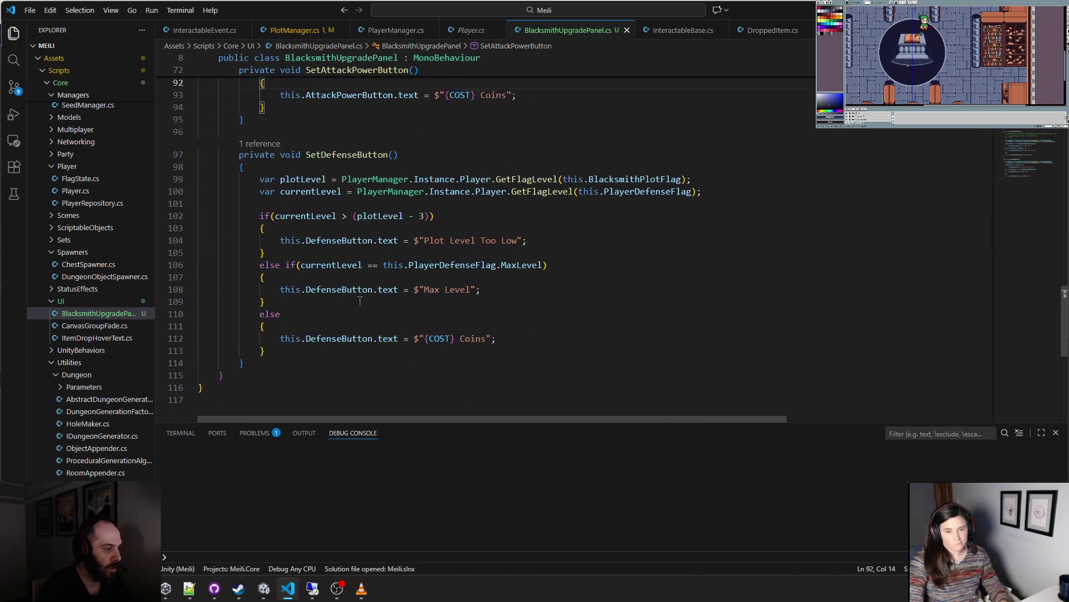
mouse_move(286, 238)
left_mouse_down()
mouse_move(212, 249)
mouse_move(266, 274)
left_mouse_up()
key("BackSpace")
mouse_move(286, 238)
left_mouse_down()
mouse_move(200, 238)
mouse_move(267, 249)
left_mouse_up()
key("BackSpace")
key("ctrl+z")
key("ctrl+x")
left_click(260, 188)
key("ctrl+v")
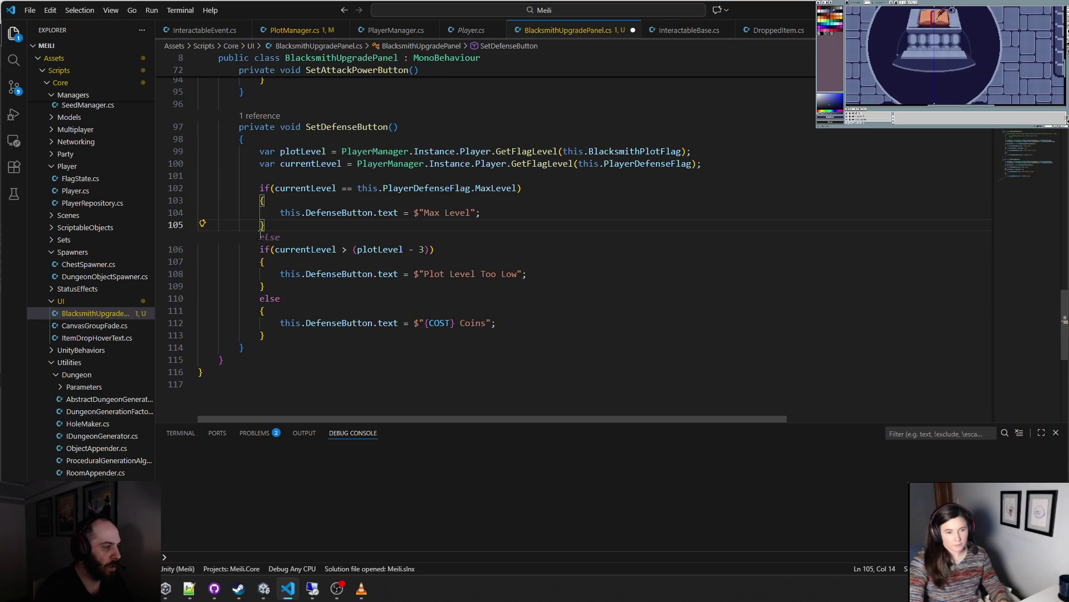
key("Left")
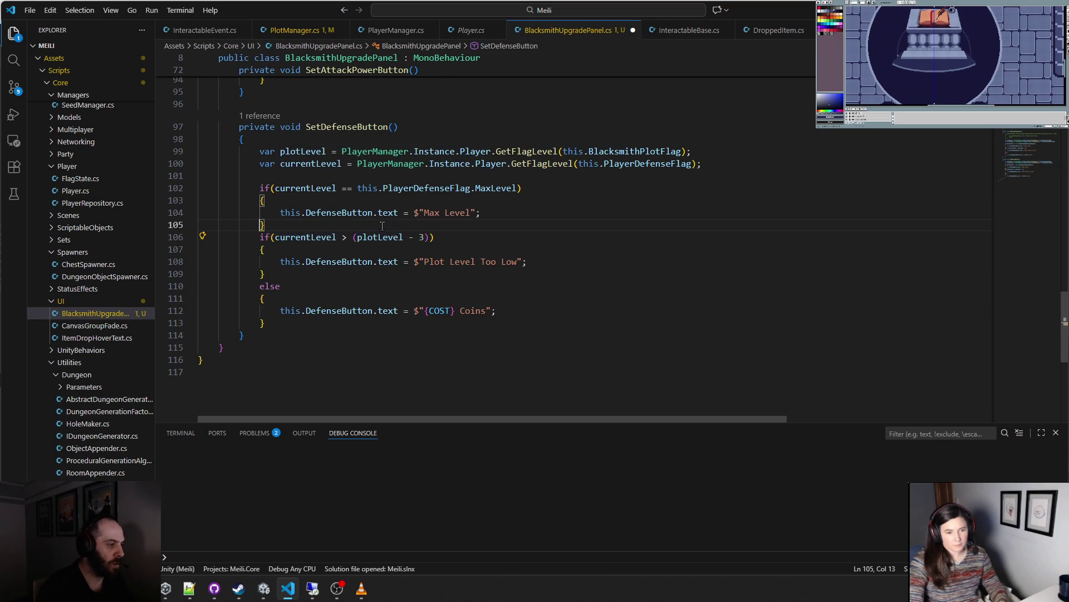
type("else")
key("ctrl+s")
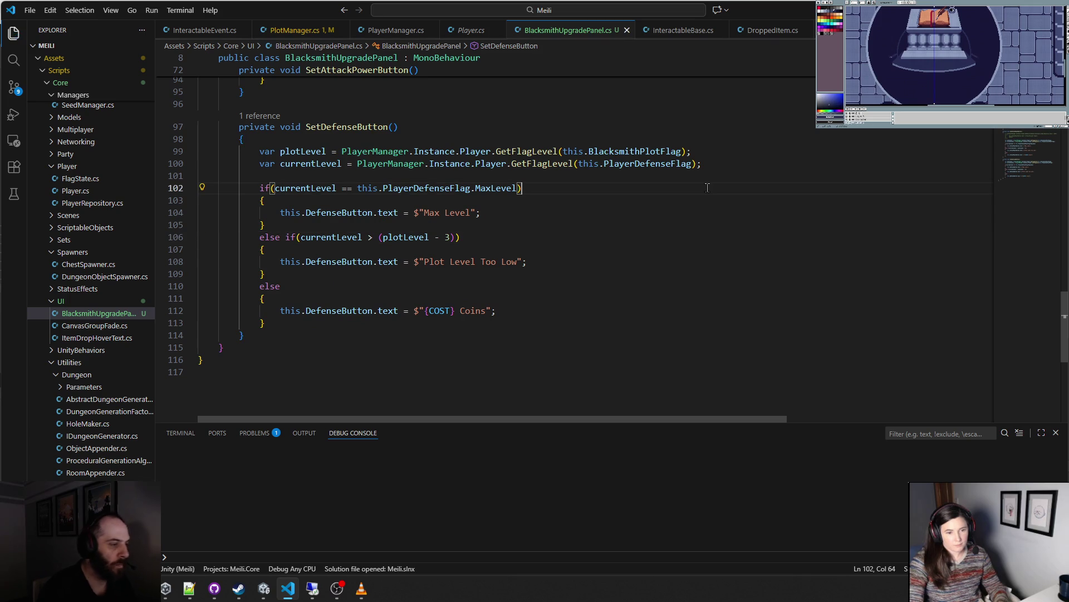
key("alt+Tab")
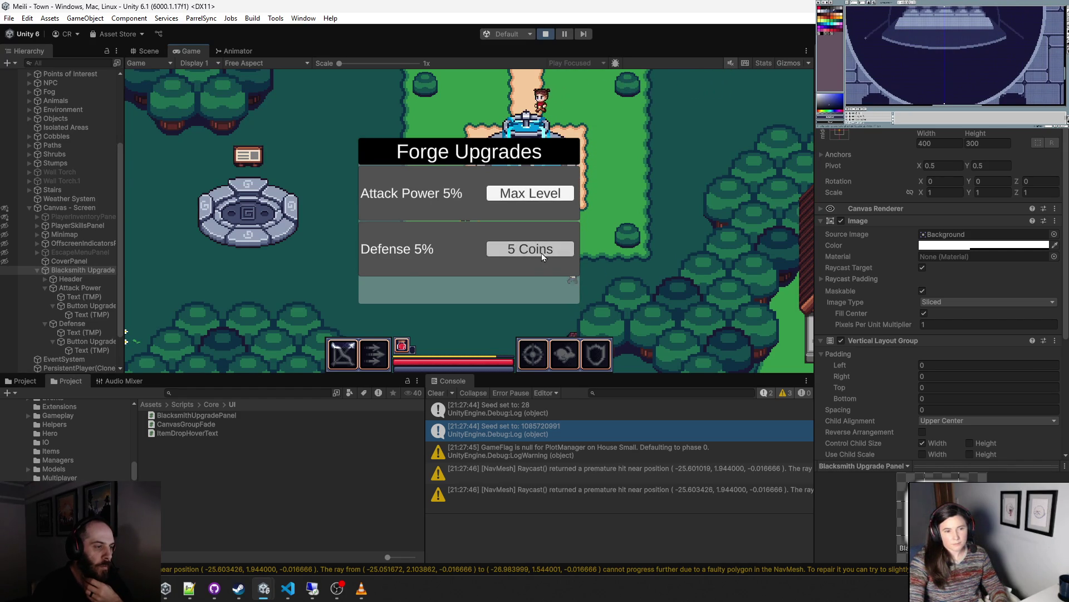
- Click the Defense '5 Coins' button in the Game view, then exit play mode with Ctrl+P
key("alt+Tab")
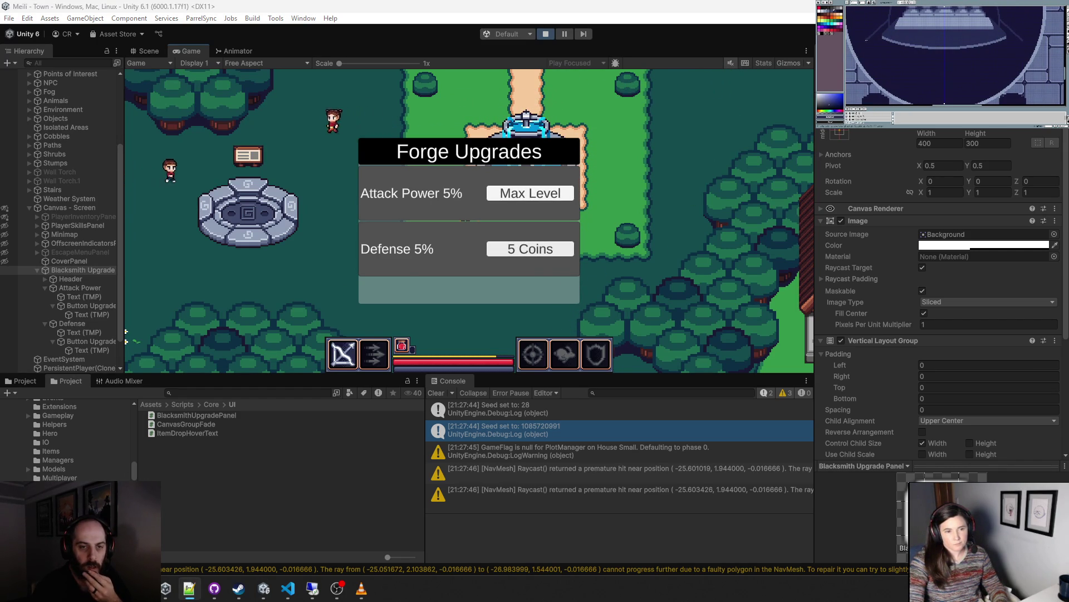
left_click(572, 251)
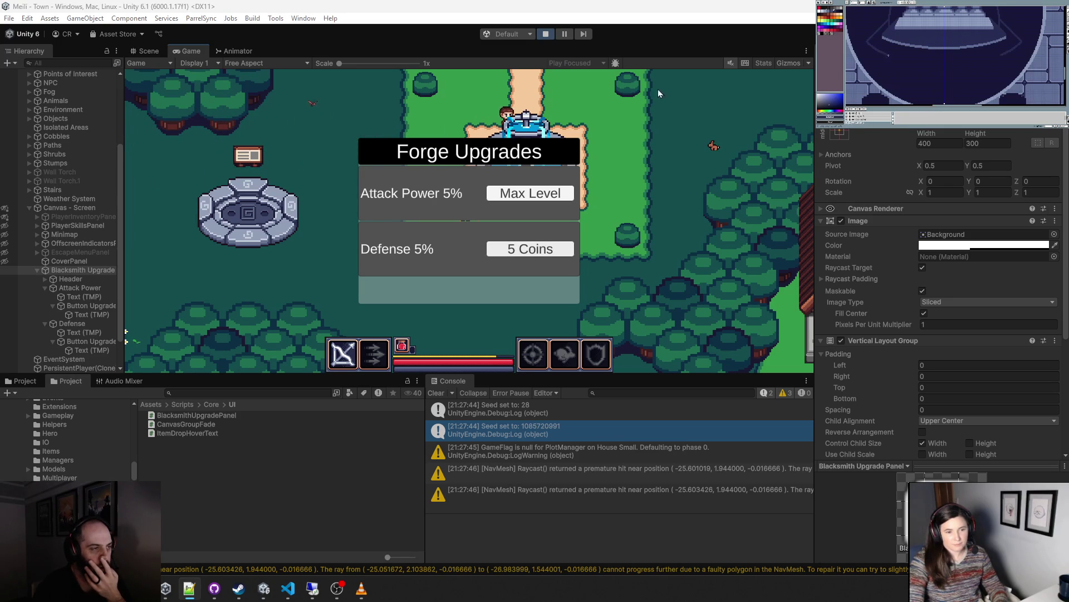
scroll(830, 344, "down", 3)
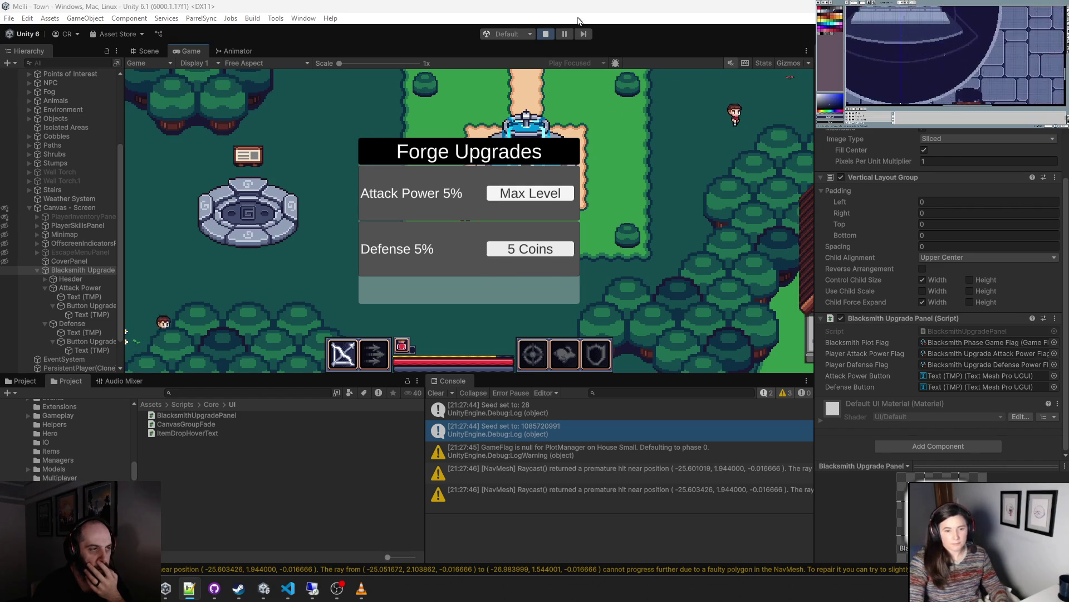
key("ctrl+p")
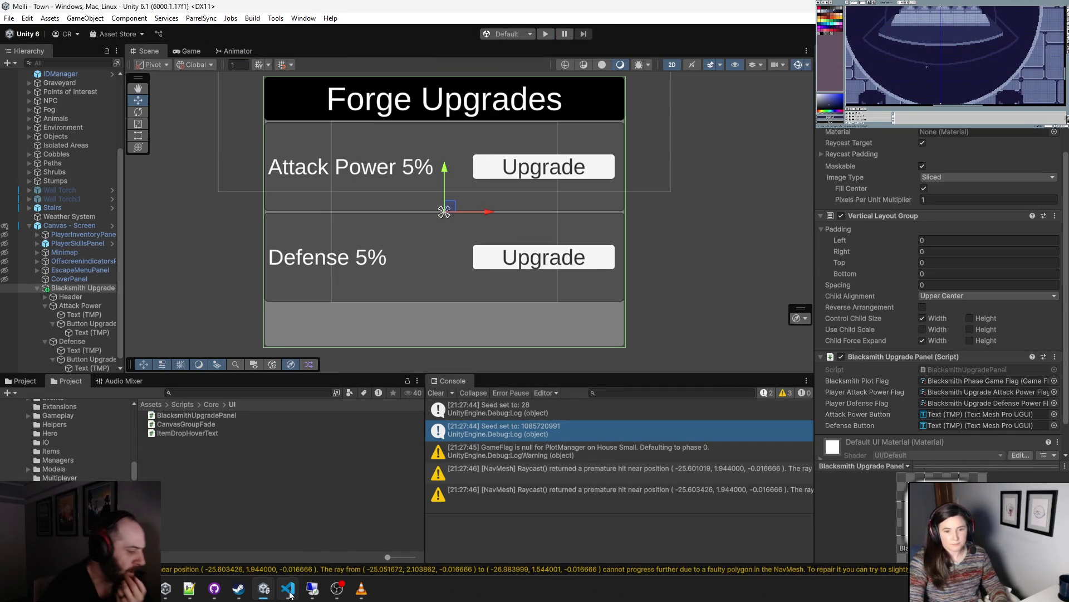
- Review the upgrade handler methods in BlacksmithUpgradePanel.cs in VS Code
left_click(288, 588)
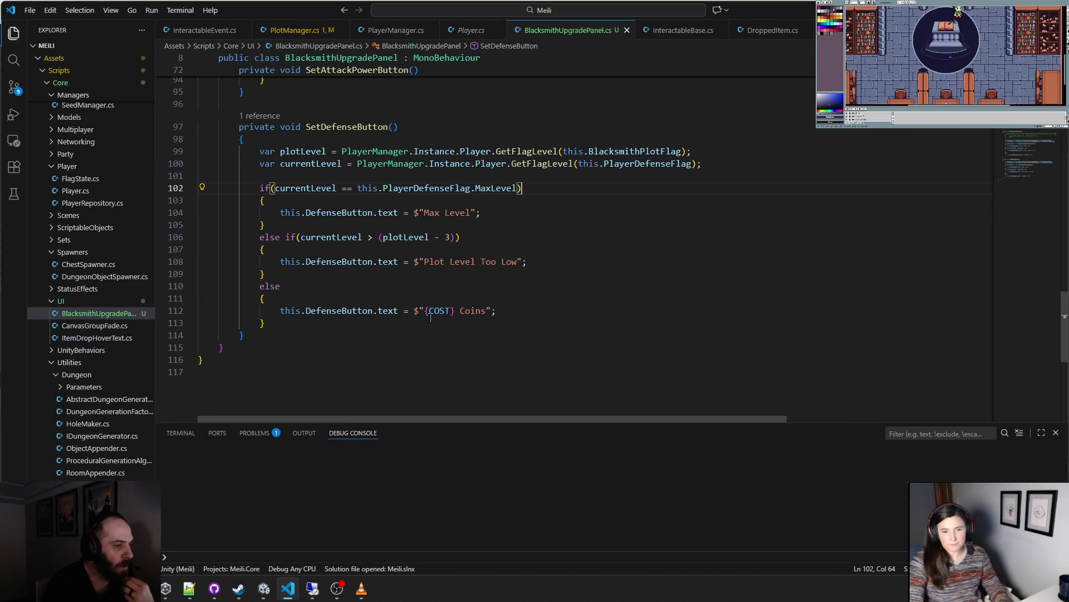
scroll(430, 318, "up", 4)
scroll(431, 318, "up", 5)
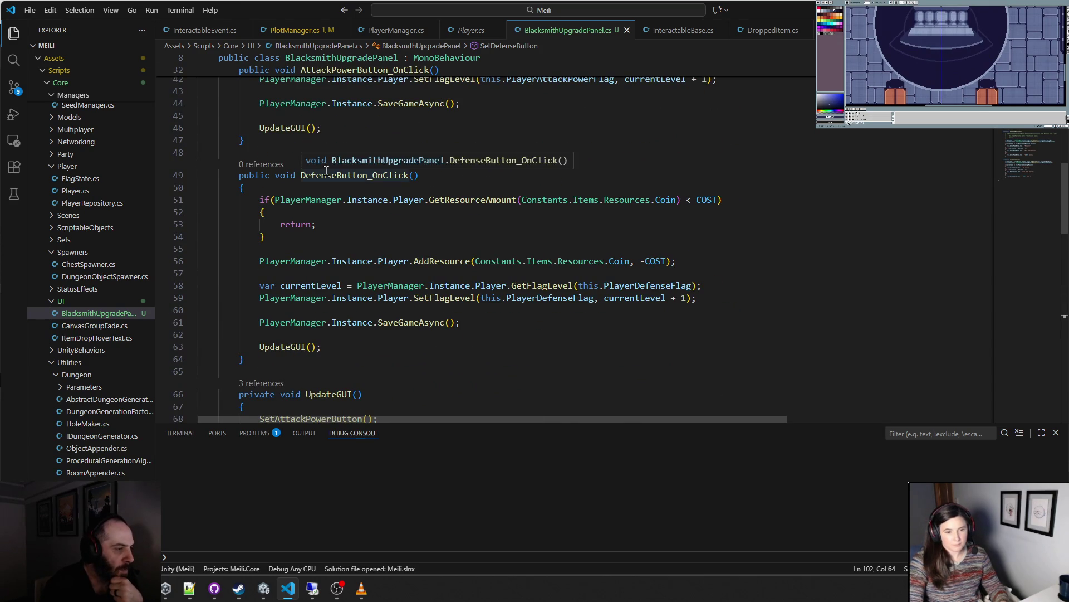
key("alt+Tab")
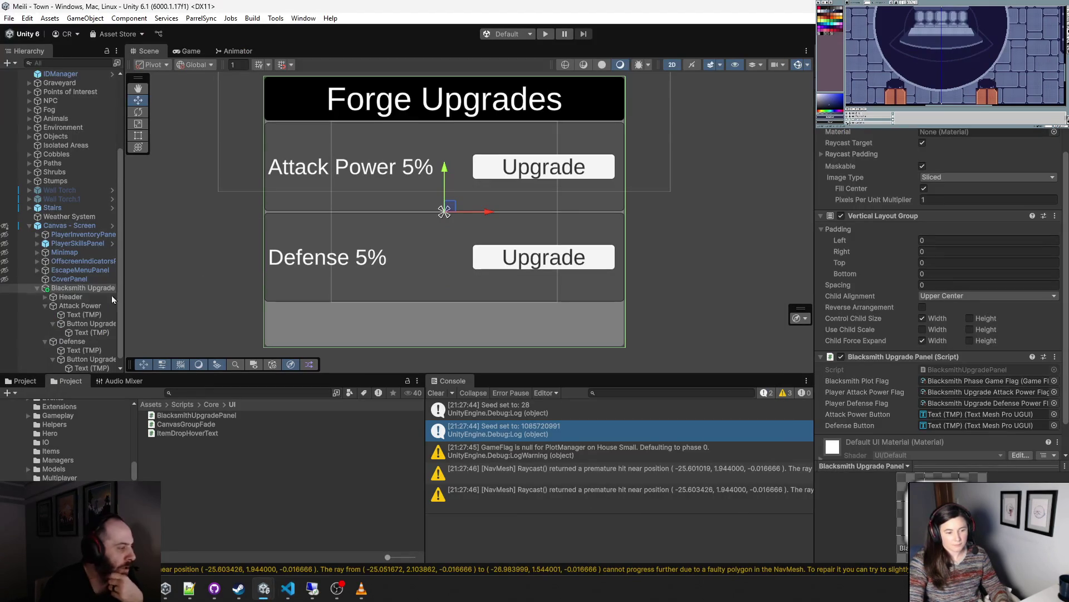
- Set the Defense Button Upgrade's On Click function to BlacksmithUpgradePanel.DefenseButton_OnClick
scroll(89, 334, "down", 1)
left_click(92, 352)
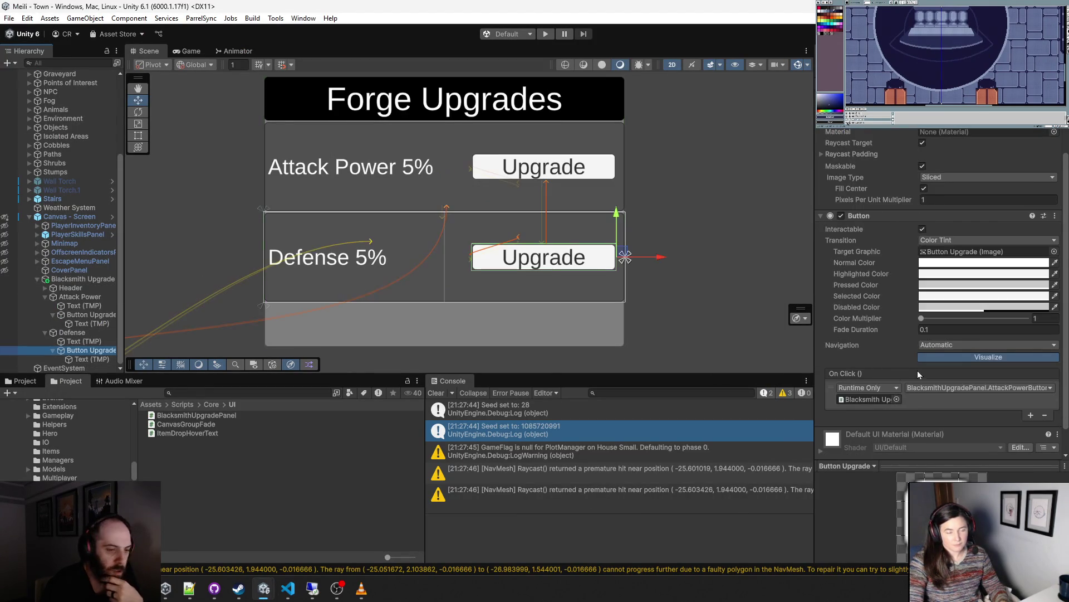
scroll(931, 371, "down", 2)
left_click(961, 356)
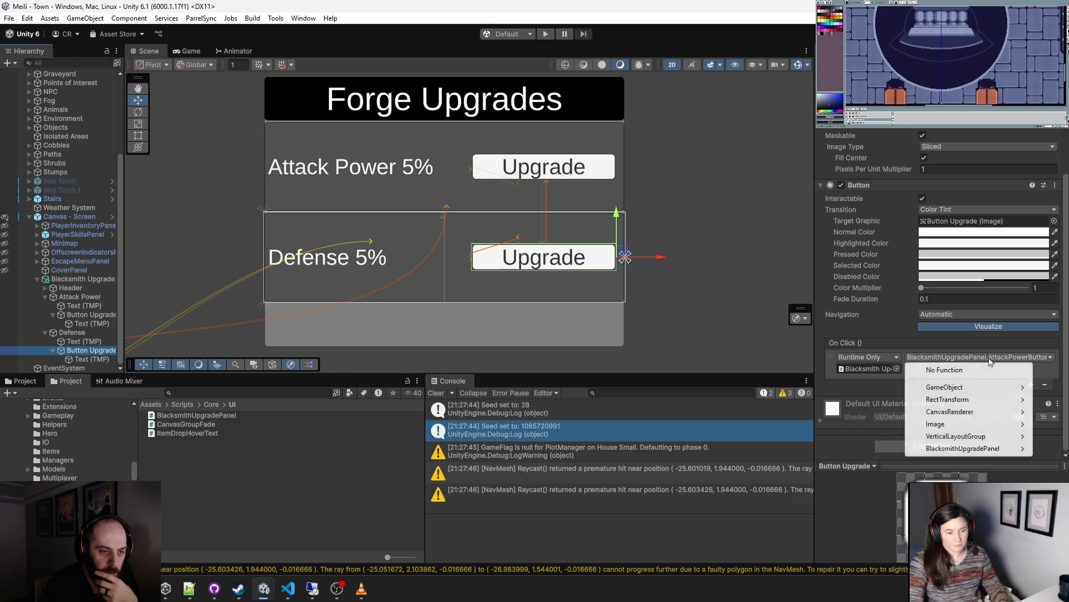
mouse_move(967, 449)
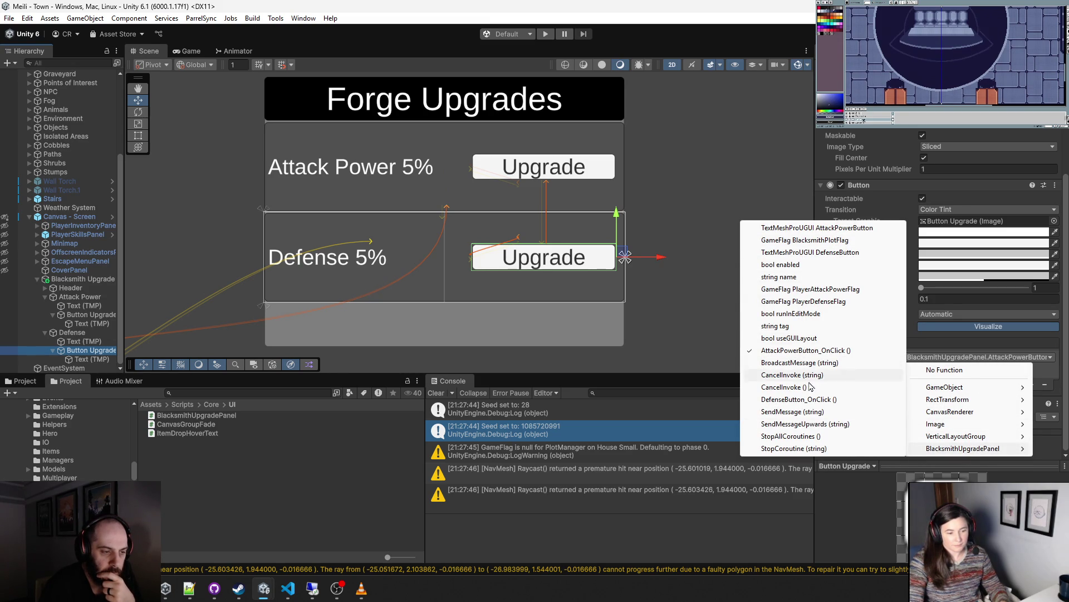
left_click(797, 399)
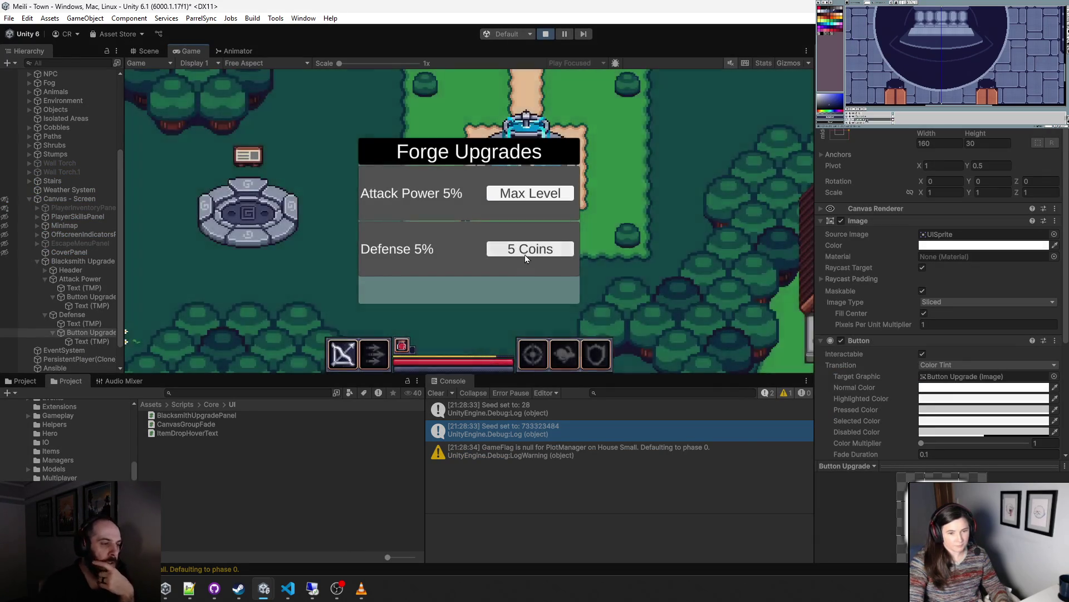
- Buy the Defense upgrade for 5 coins, then stop, restart and stop the game
left_click(525, 255)
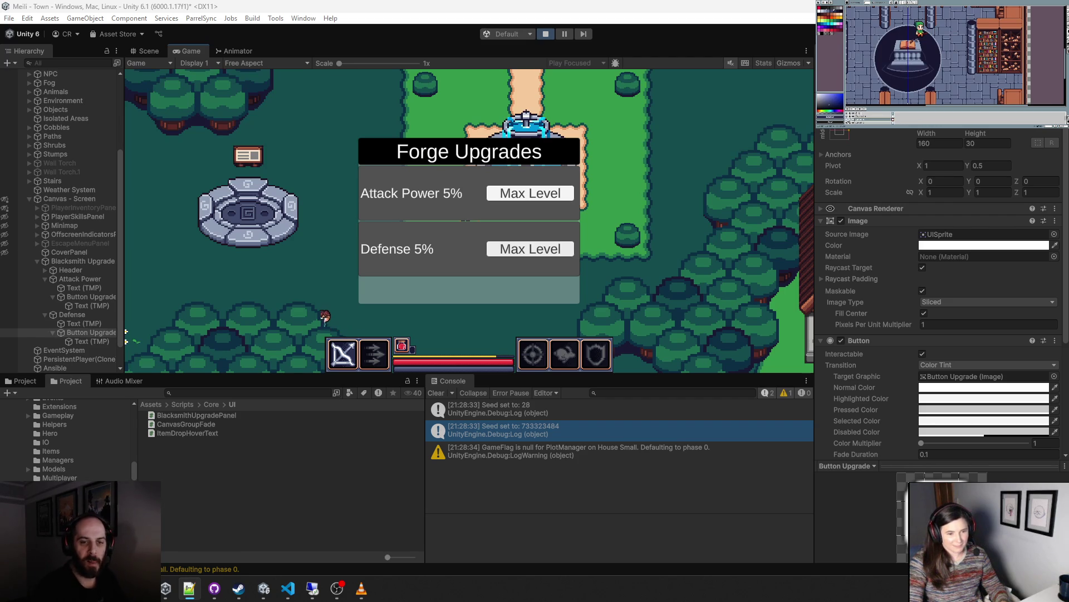
key("w+a")
key("w+a")
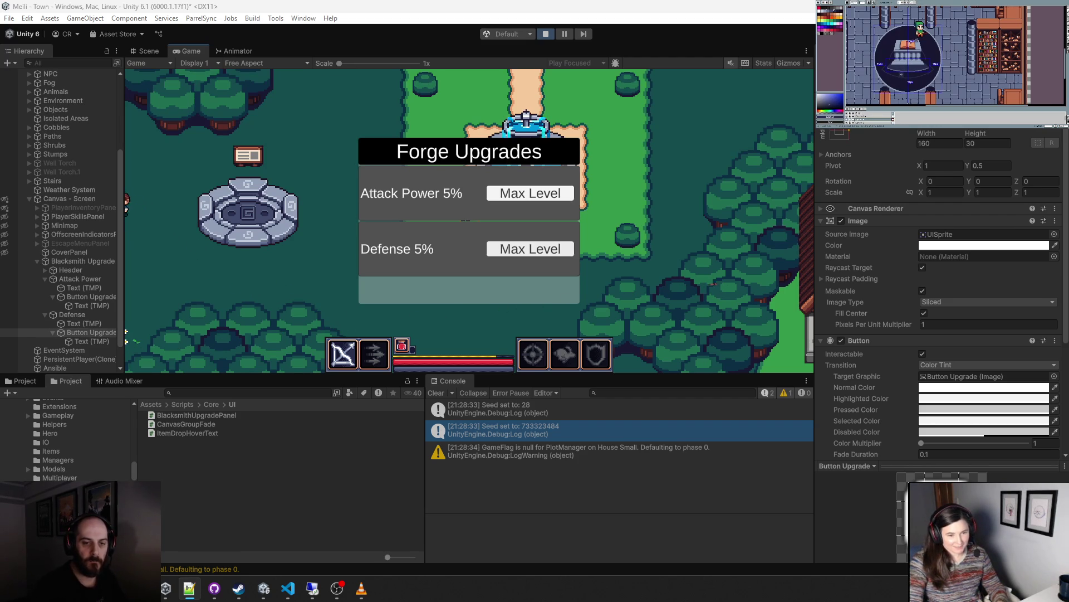
left_click(546, 34)
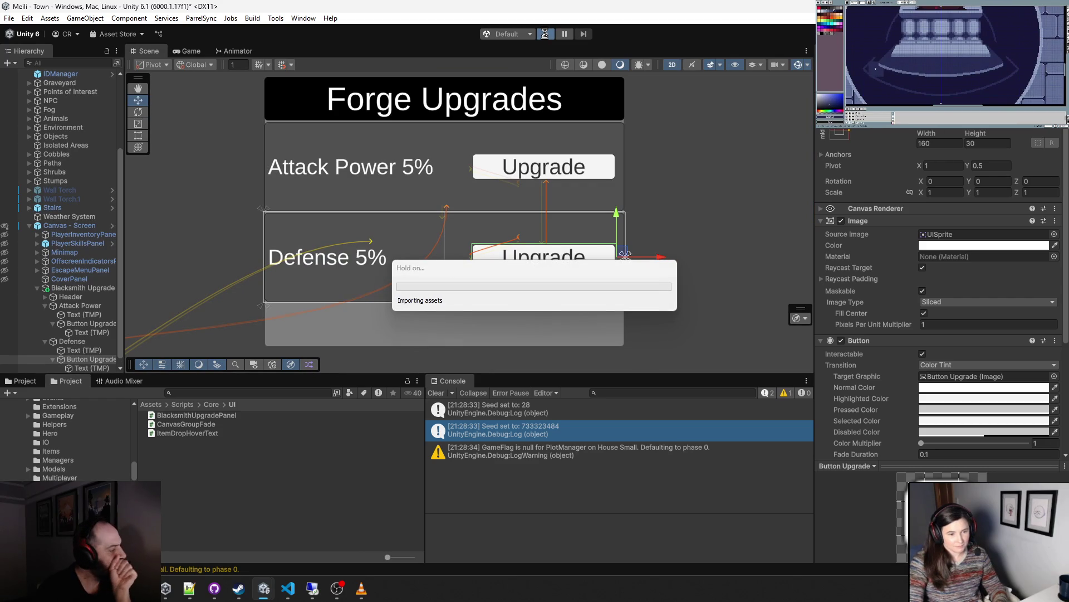
left_click(546, 34)
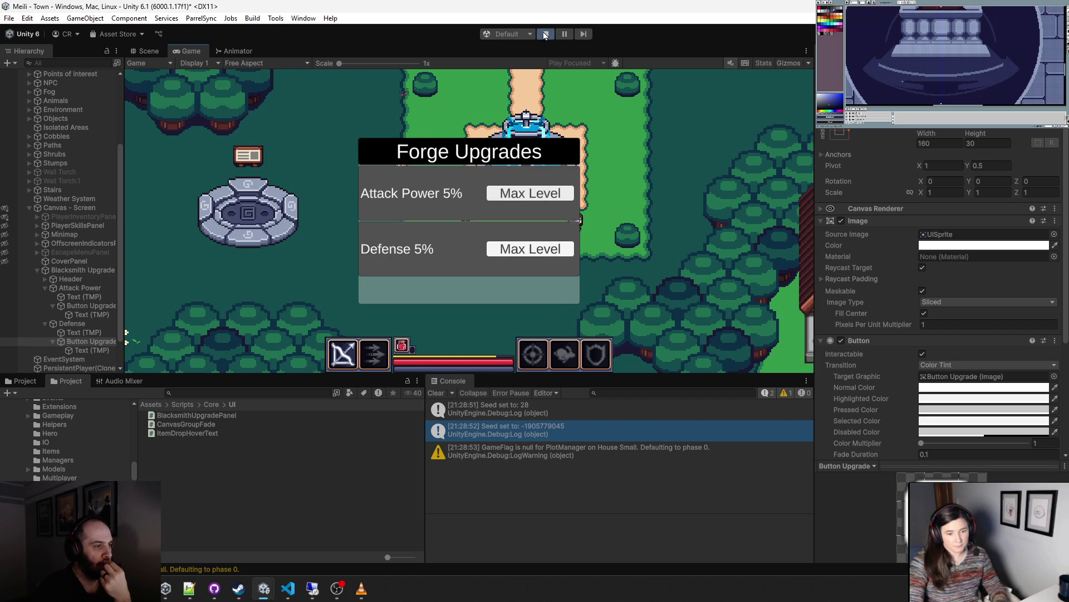
key("alt+Tab")
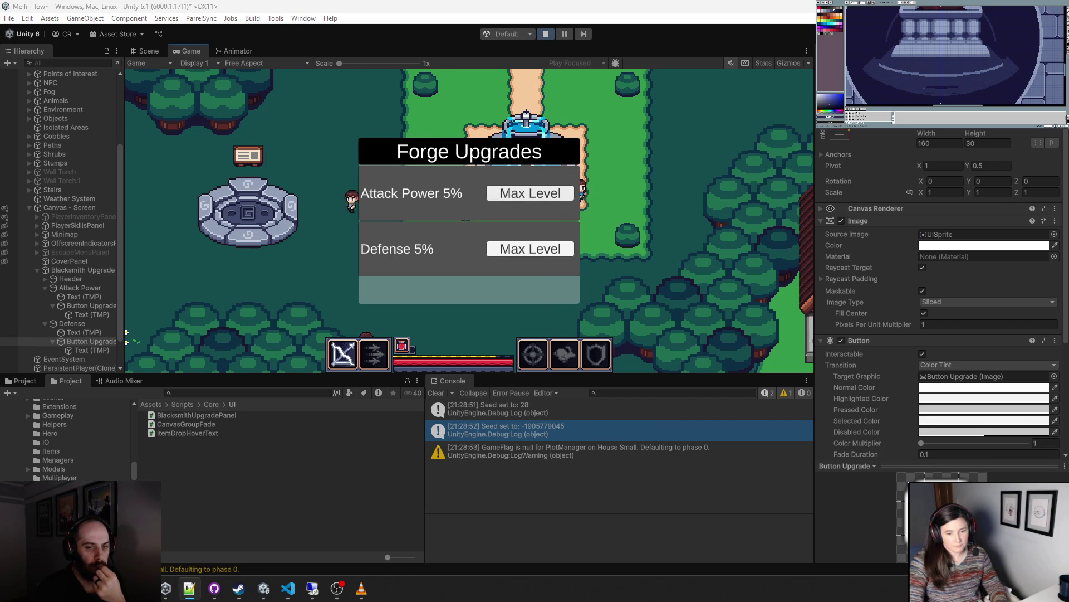
left_click(547, 35)
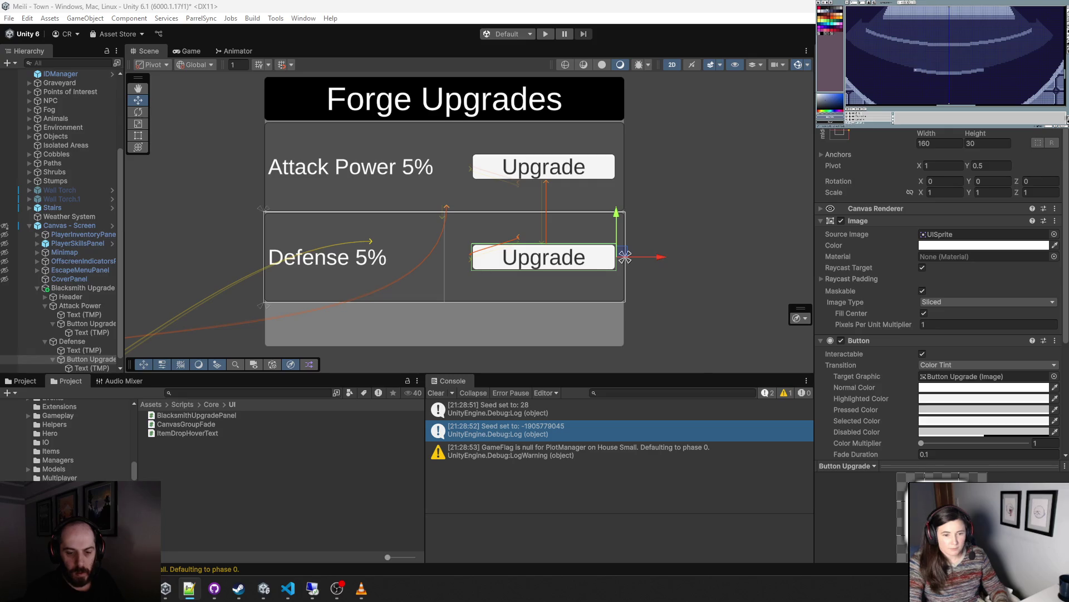
- Delete the commented-out funds check (lines 74–78) in SetAttackPowerButton and return to Unity
key("alt+Tab")
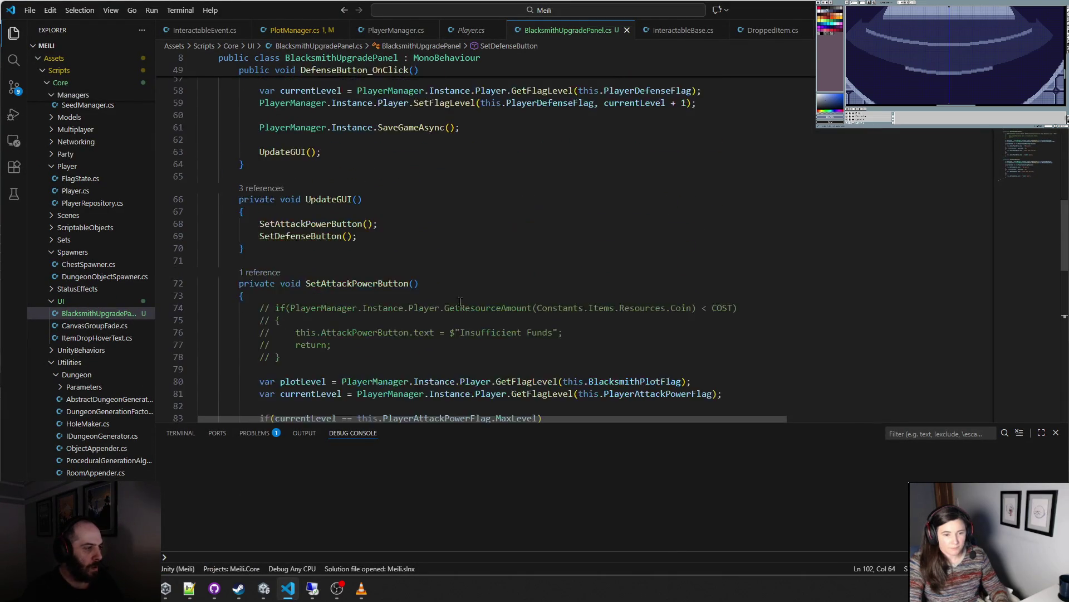
scroll(460, 302, "down", 5)
scroll(460, 301, "up", 2)
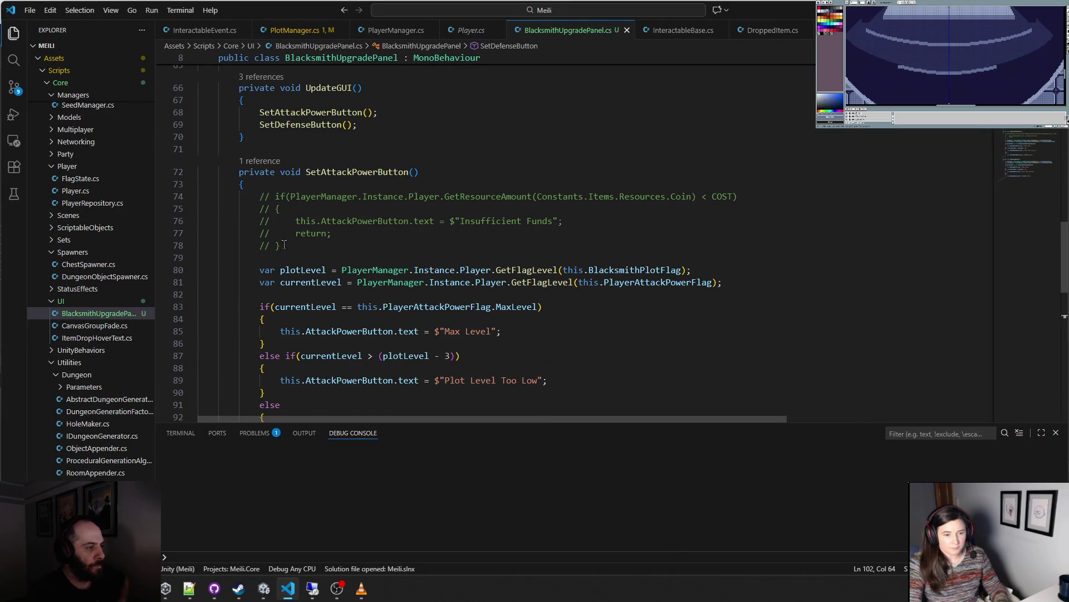
left_click_drag(252, 257, 248, 184)
key("Delete")
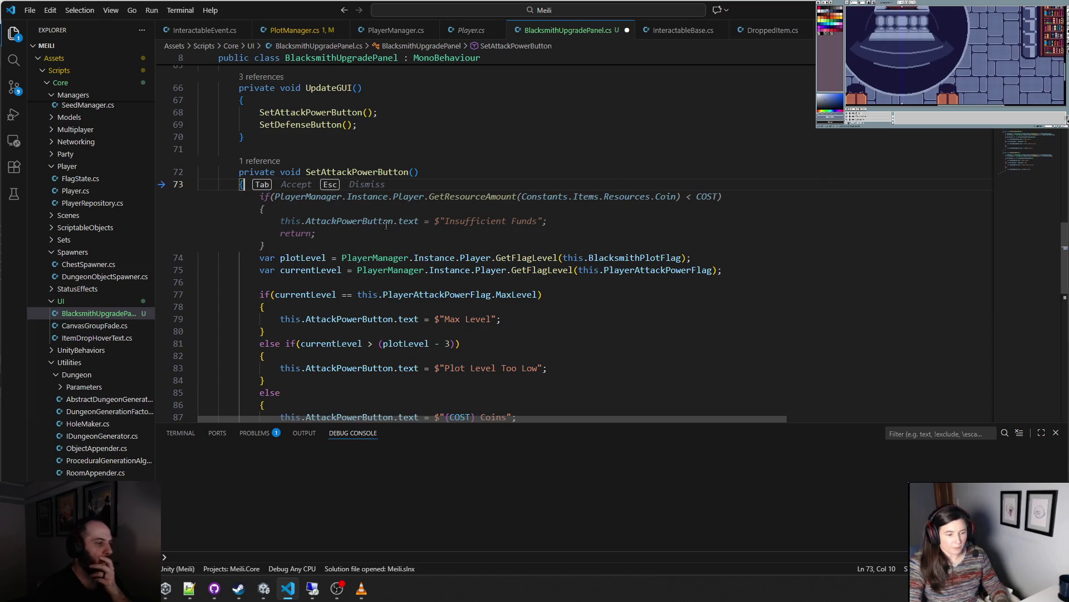
key("Escape")
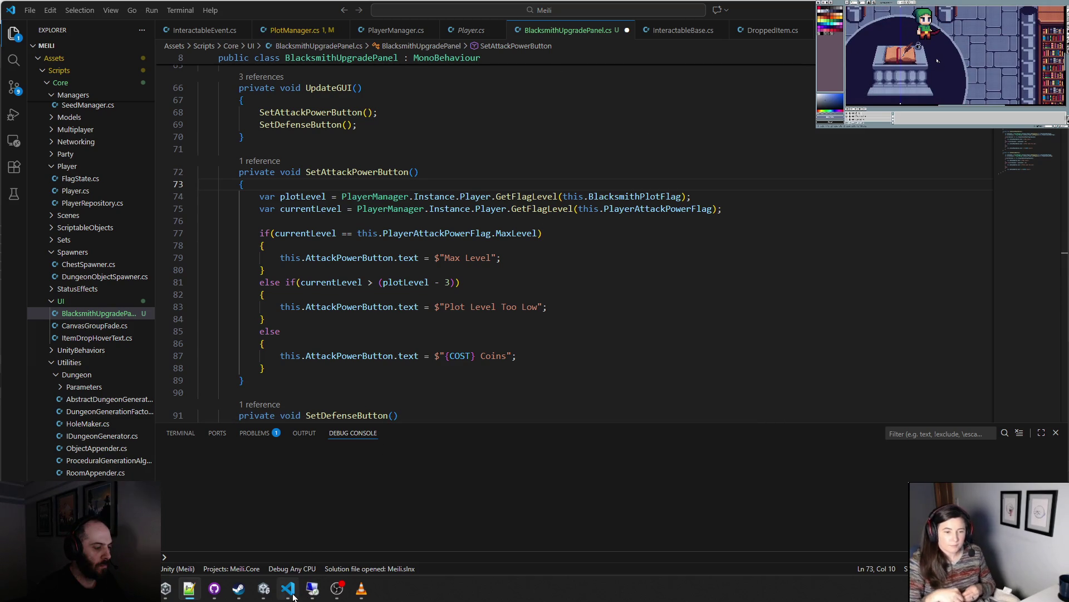
mouse_move(264, 589)
left_click(214, 529)
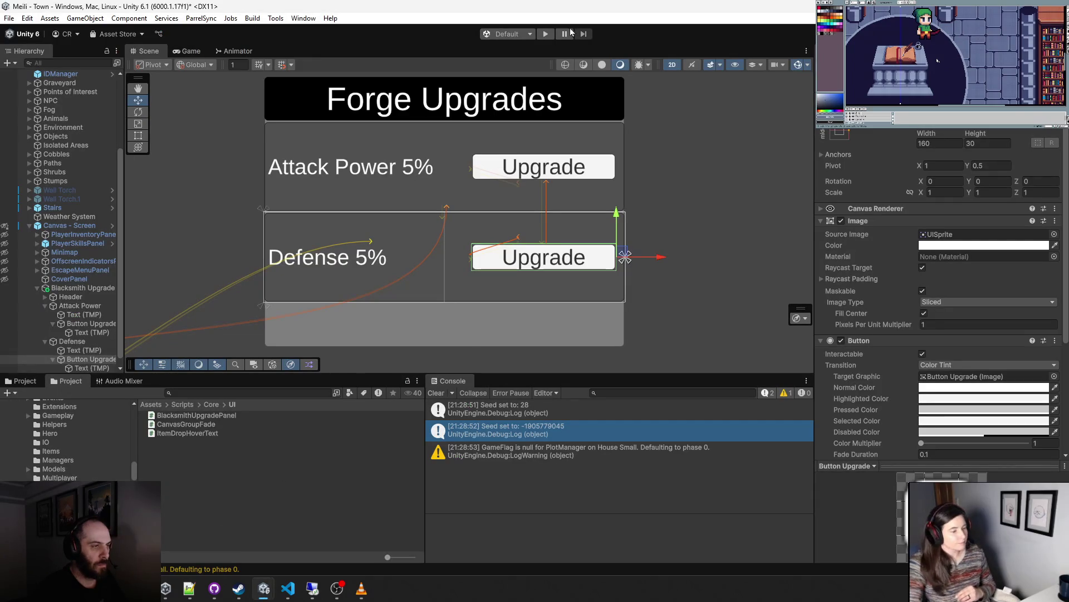
- Play the game, try buying Attack Power for 5 coins, and walk the player left
left_click(544, 35)
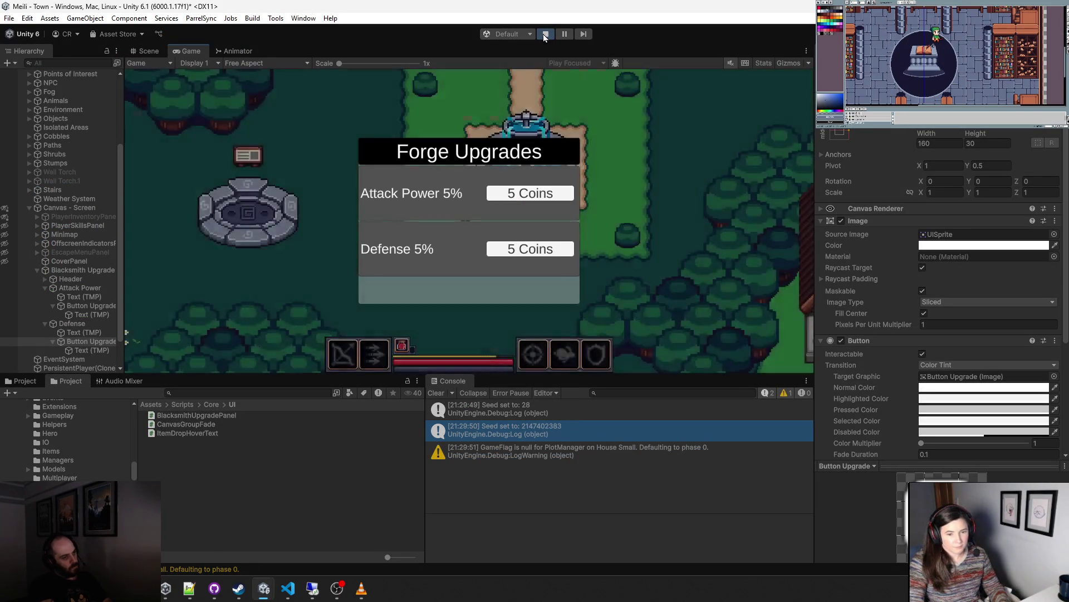
left_click(545, 198)
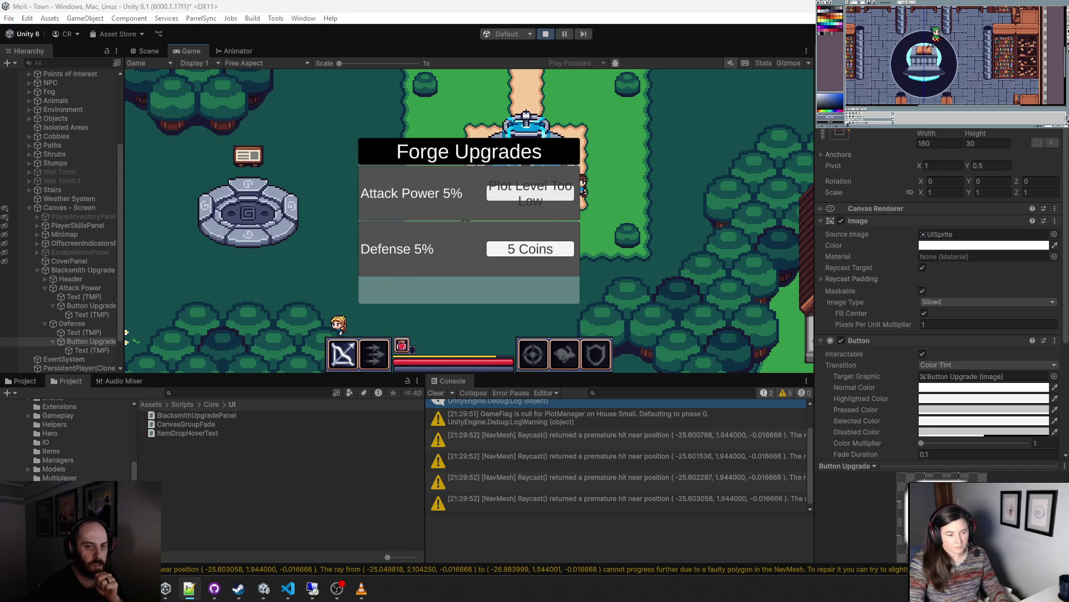
left_click(320, 275)
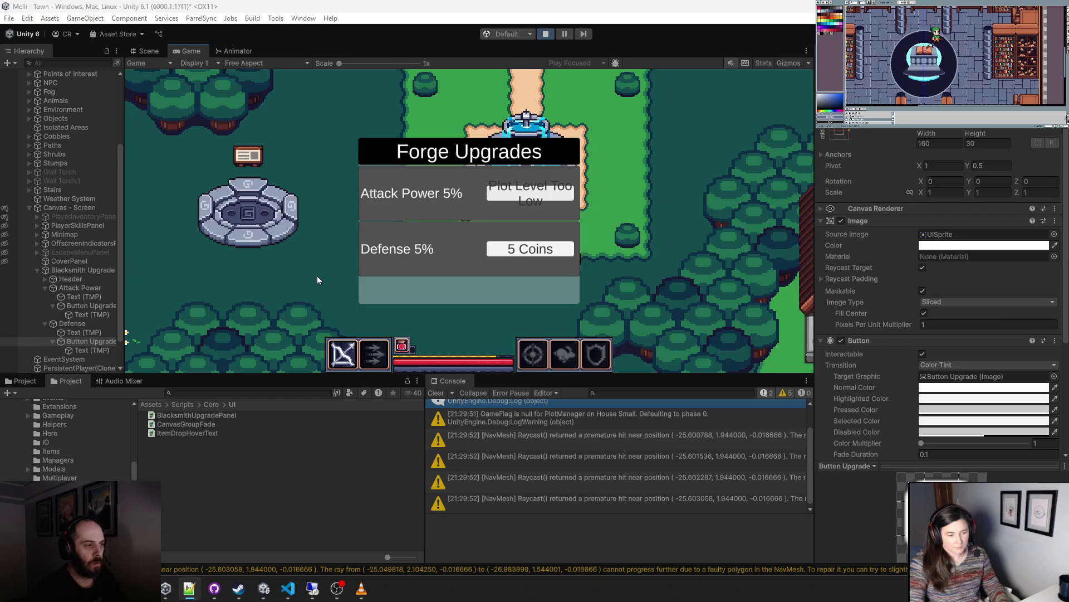
key("a")
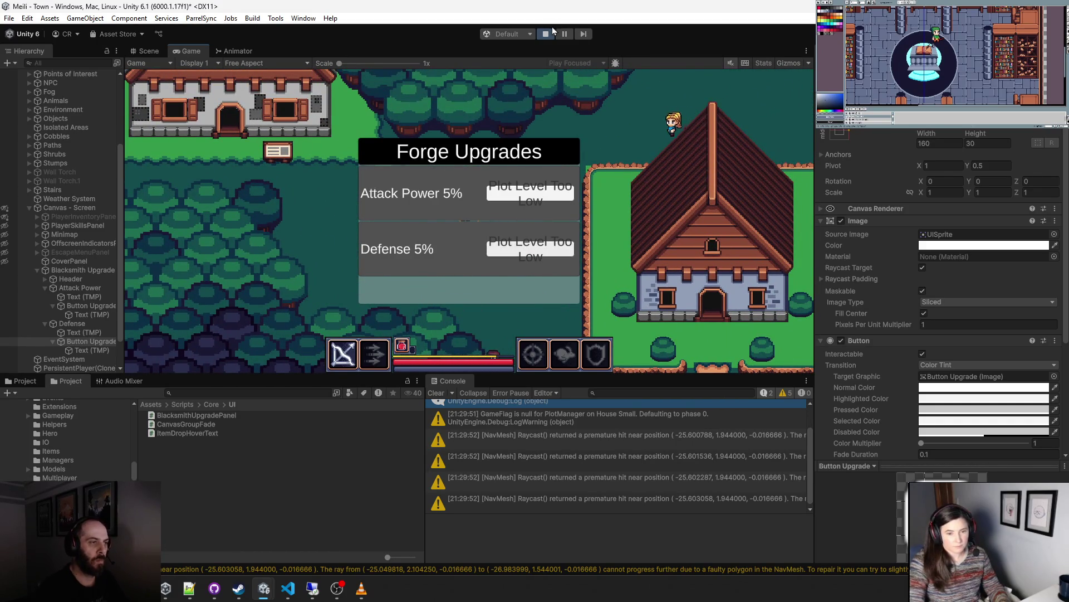
- Stop and restart the game twice, then buy the Attack Power upgrade
left_click(545, 34)
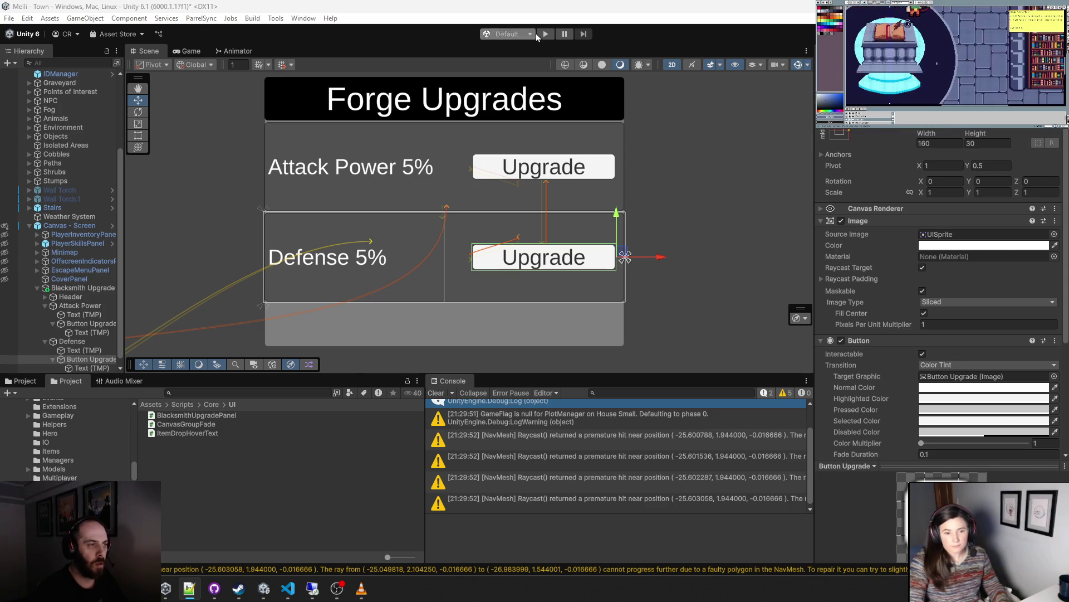
left_click(541, 32)
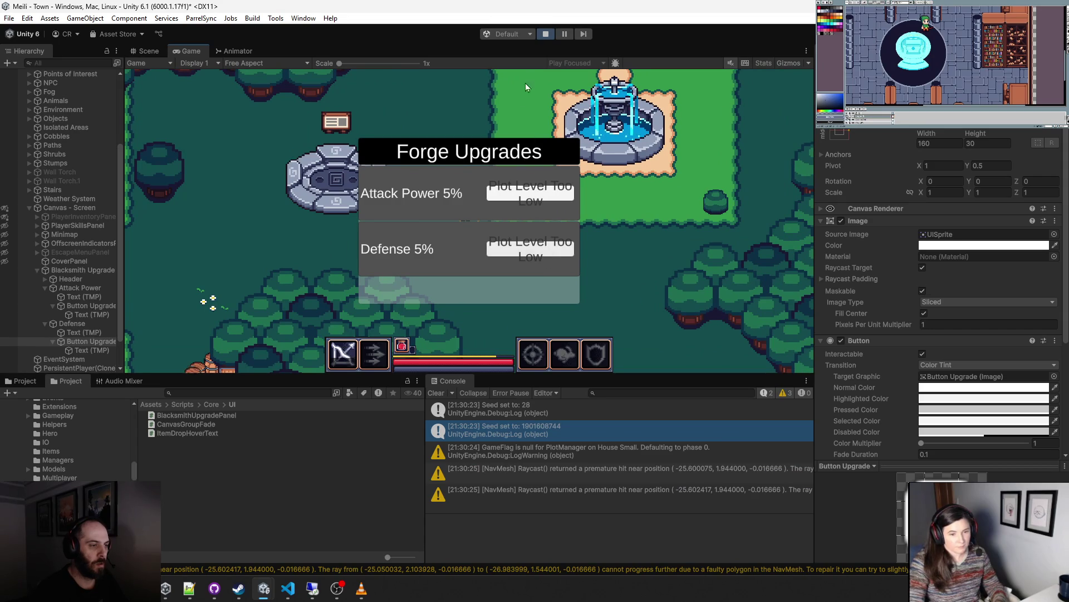
left_click(546, 34)
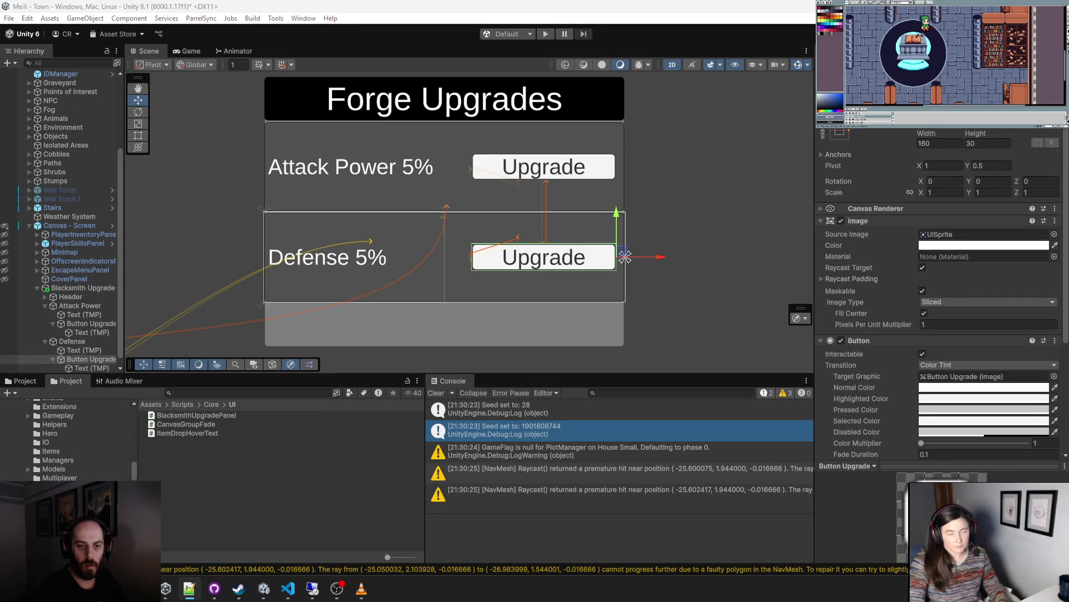
key("ctrl+p")
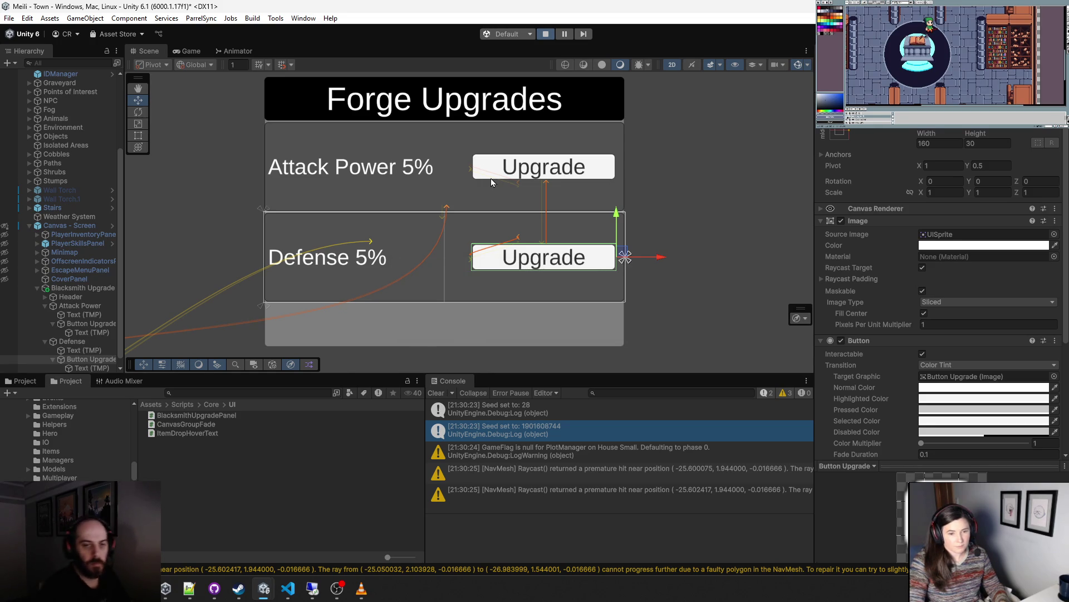
left_click(526, 199)
- Buy the Defense upgrade so Attack Power and Defense both read Max Level
left_click(529, 251)
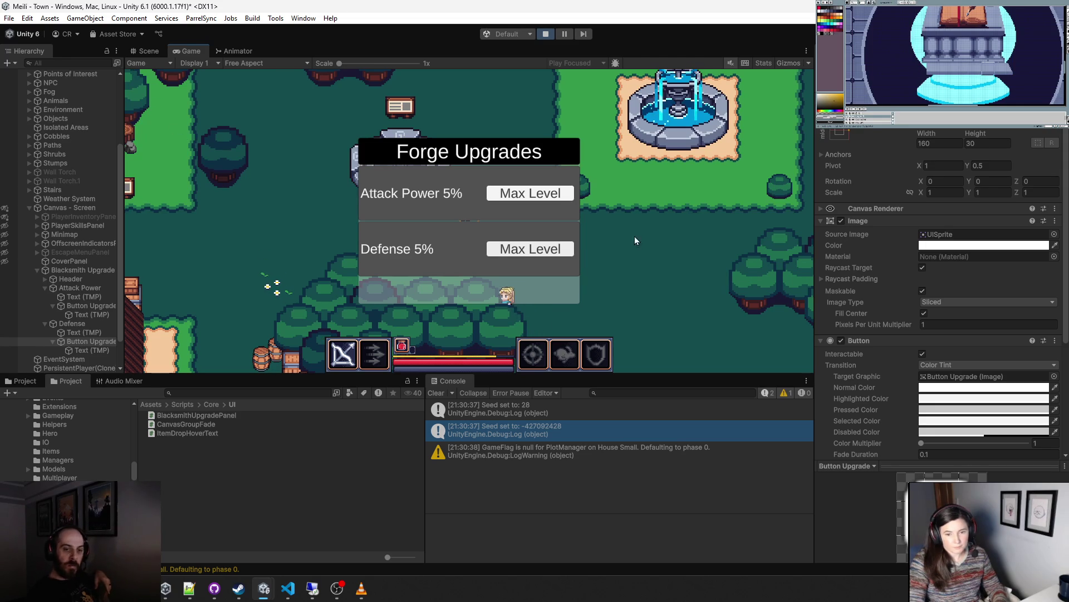
left_click(1008, 70)
scroll(1008, 69, "down", 5)
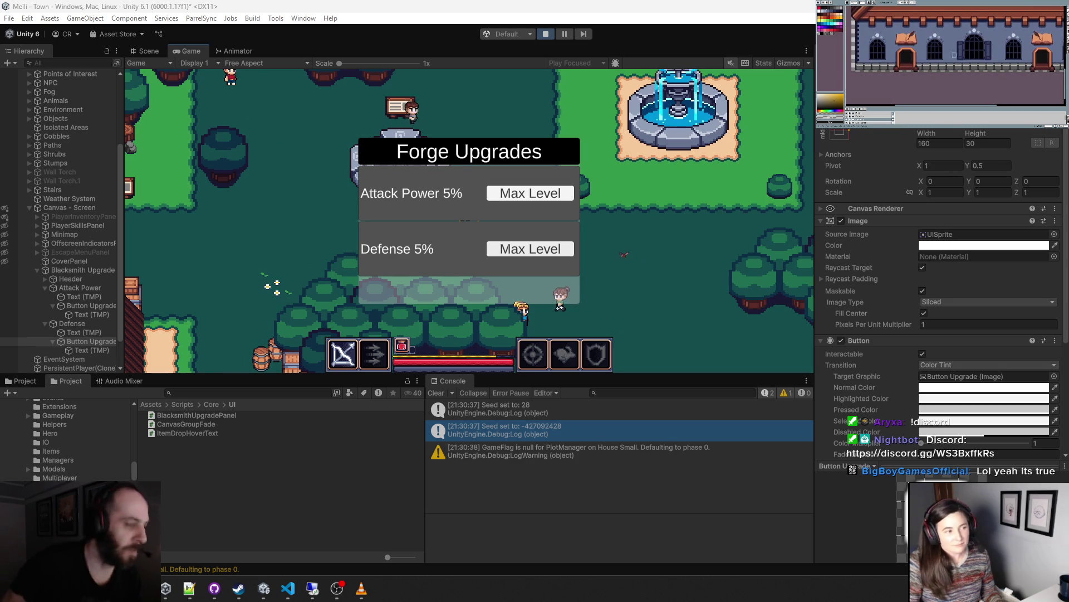
- Deactivate the Blacksmith Upgrade panel, then replay with the Game view dragged taller
left_click(548, 35)
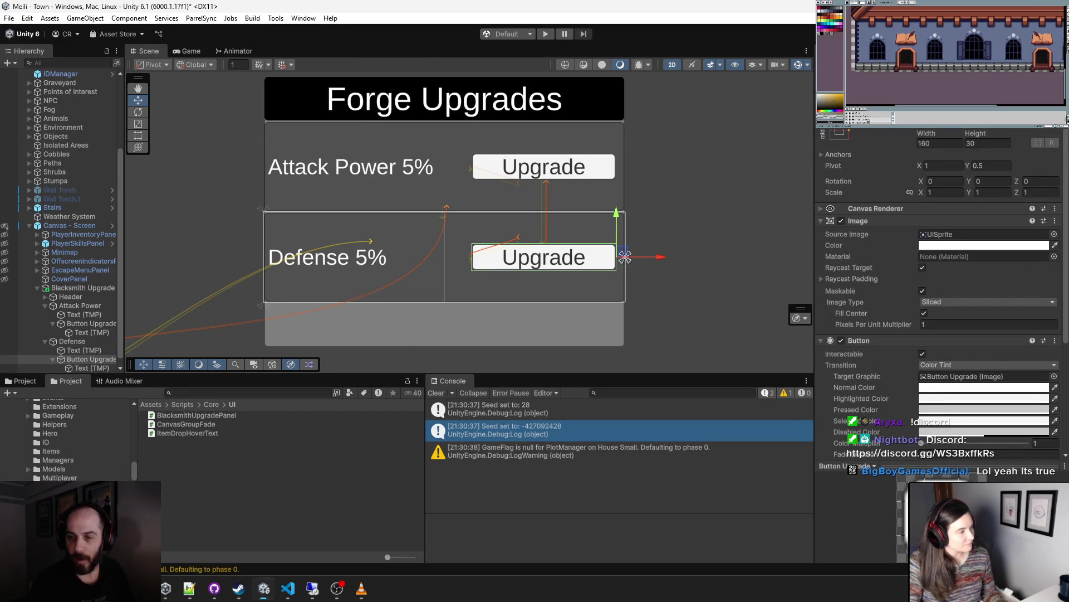
left_click(71, 289)
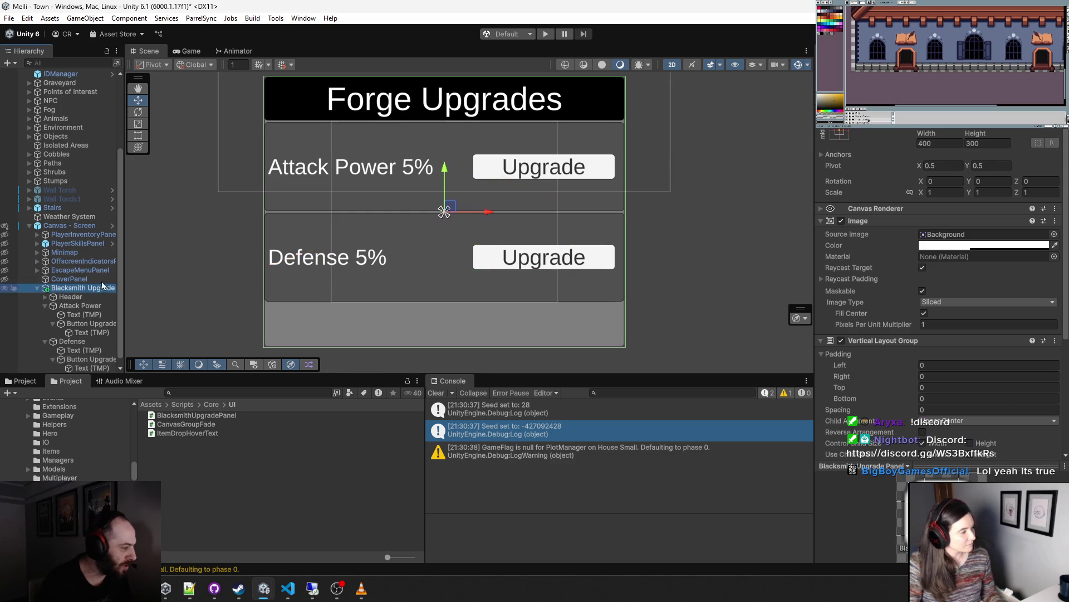
key("alt+shift+a")
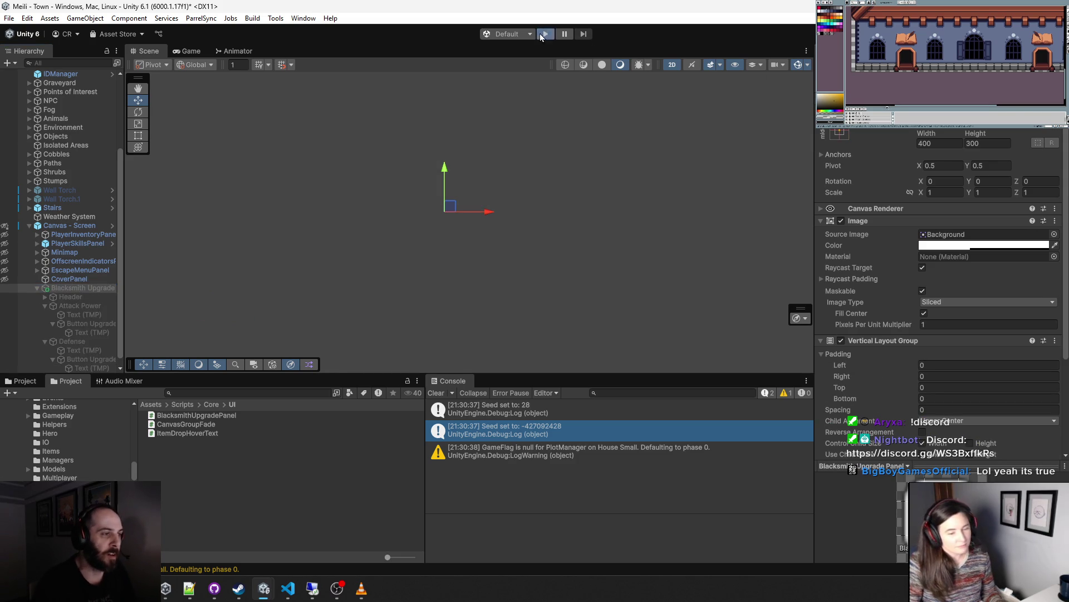
left_click(545, 34)
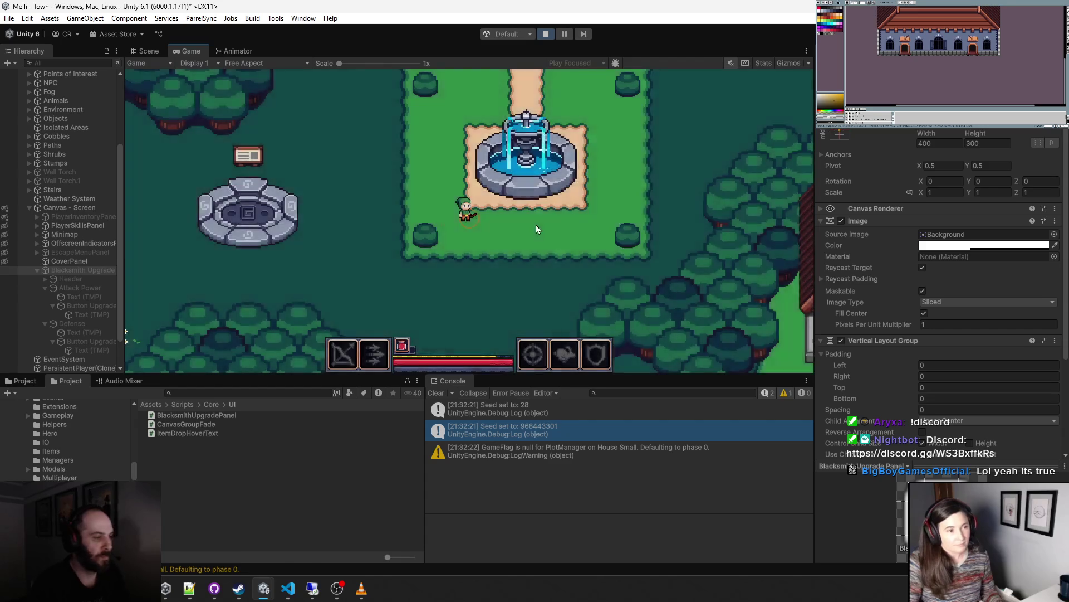
left_click_drag(504, 374, 504, 464)
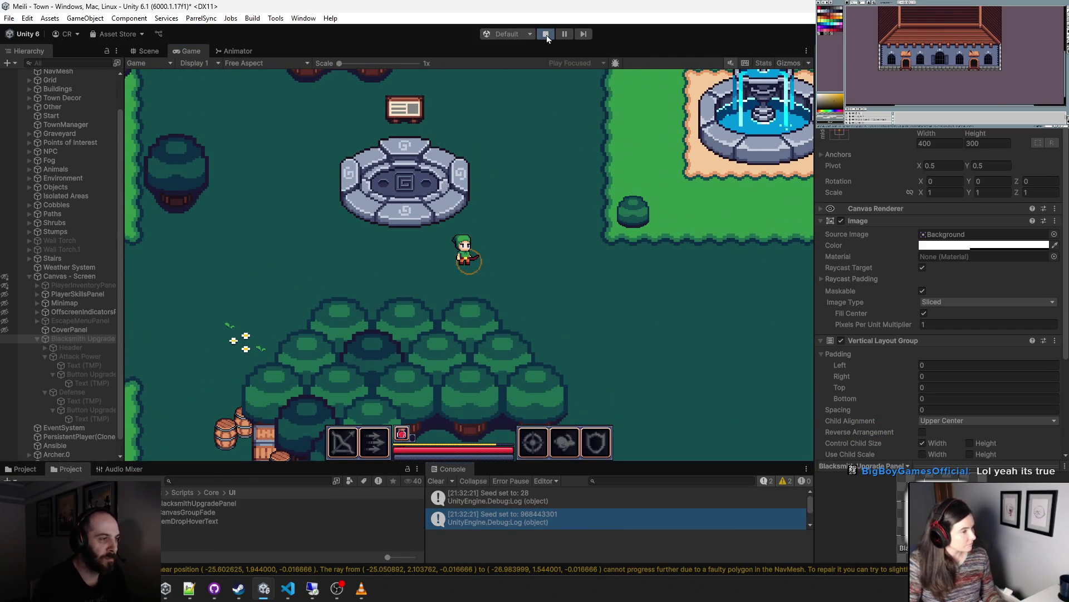
- Stop the game, search 'menu' and open the MainMenu scene, saving the Town scene
left_click(546, 35)
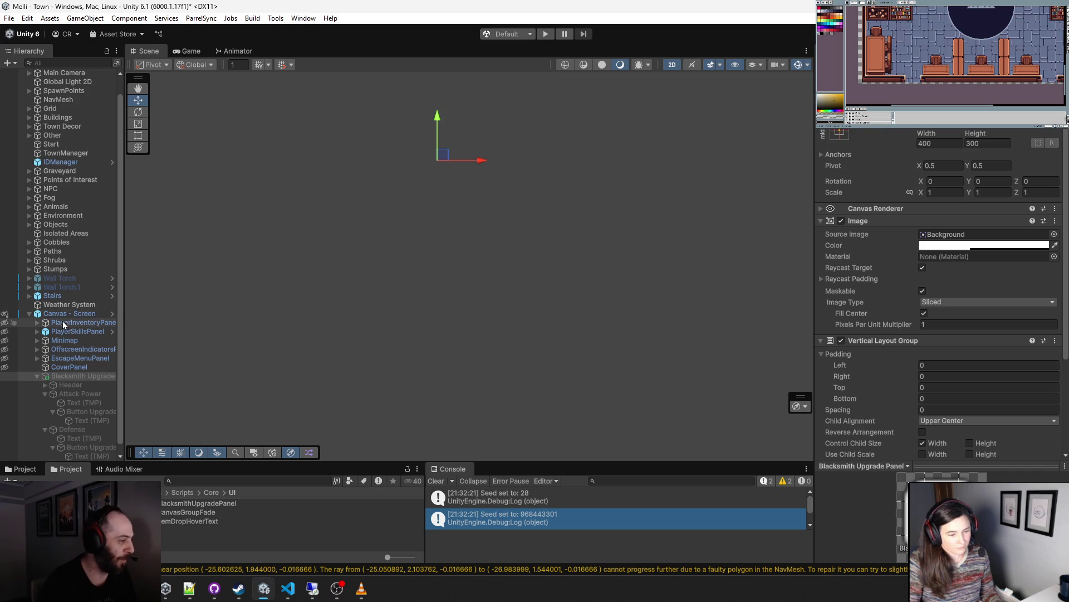
left_click(204, 480)
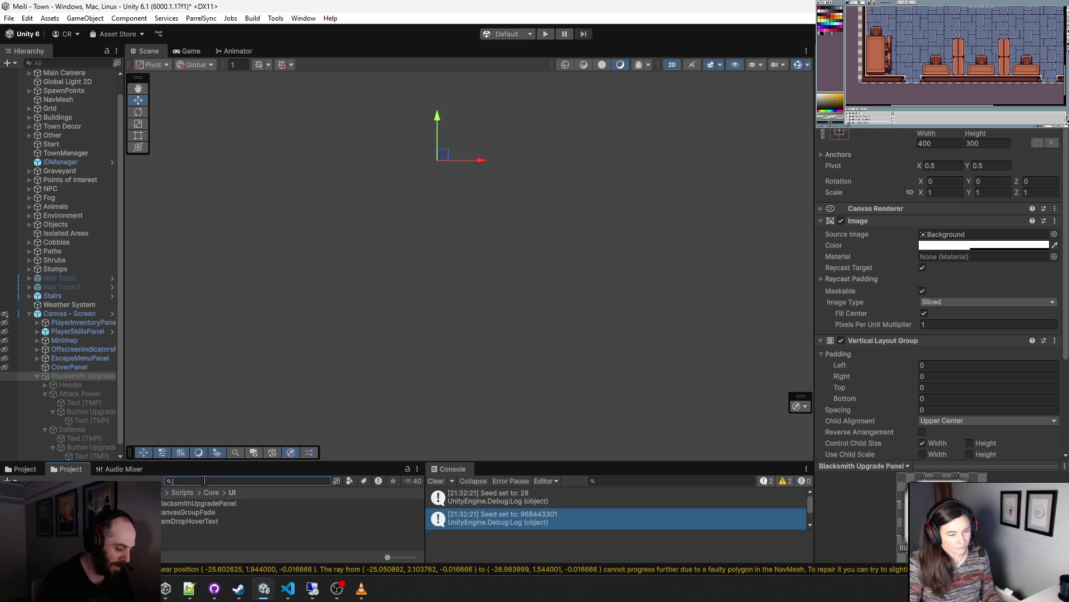
type("mainmenu")
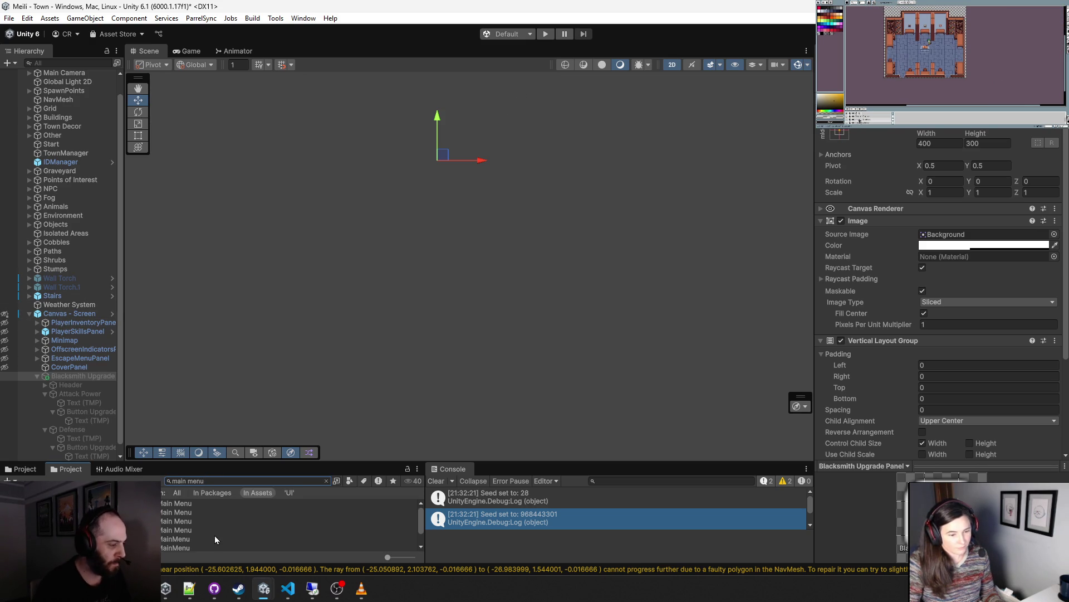
double_click(171, 546)
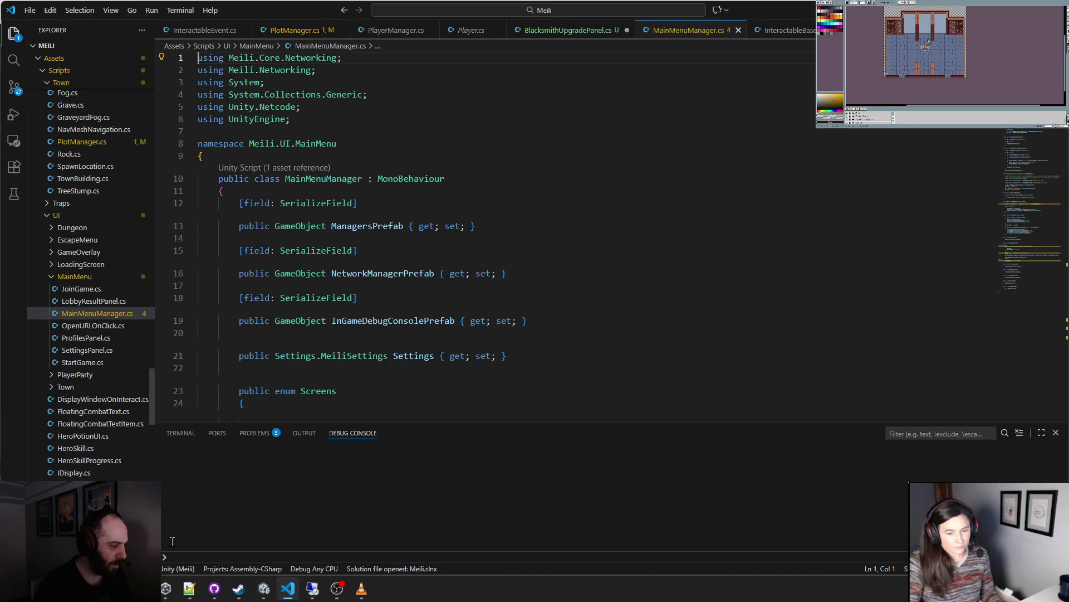
key("alt+Tab")
double_click(171, 539)
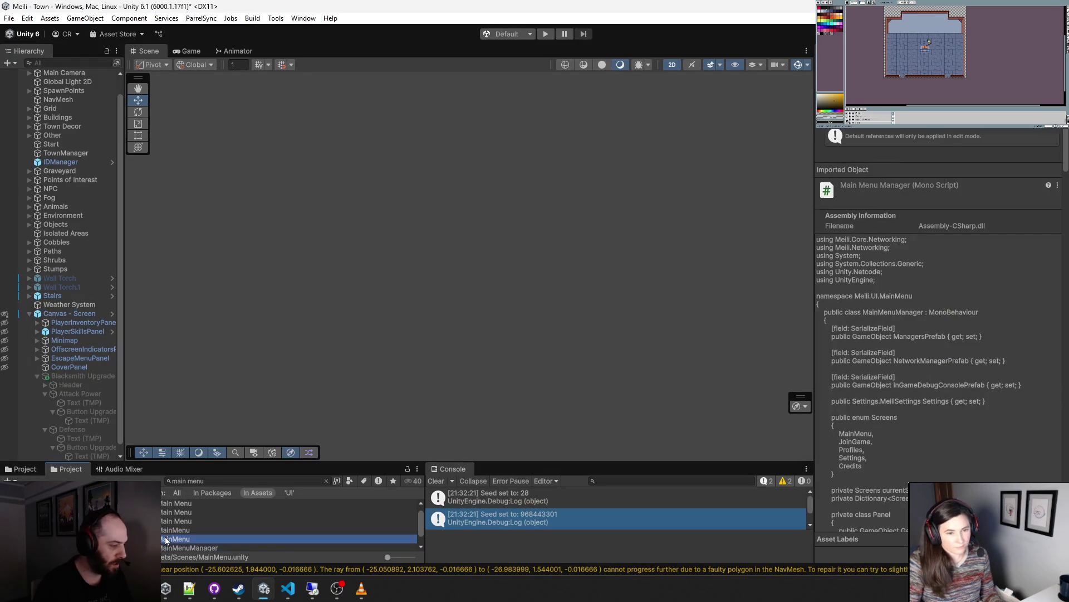
left_click(513, 314)
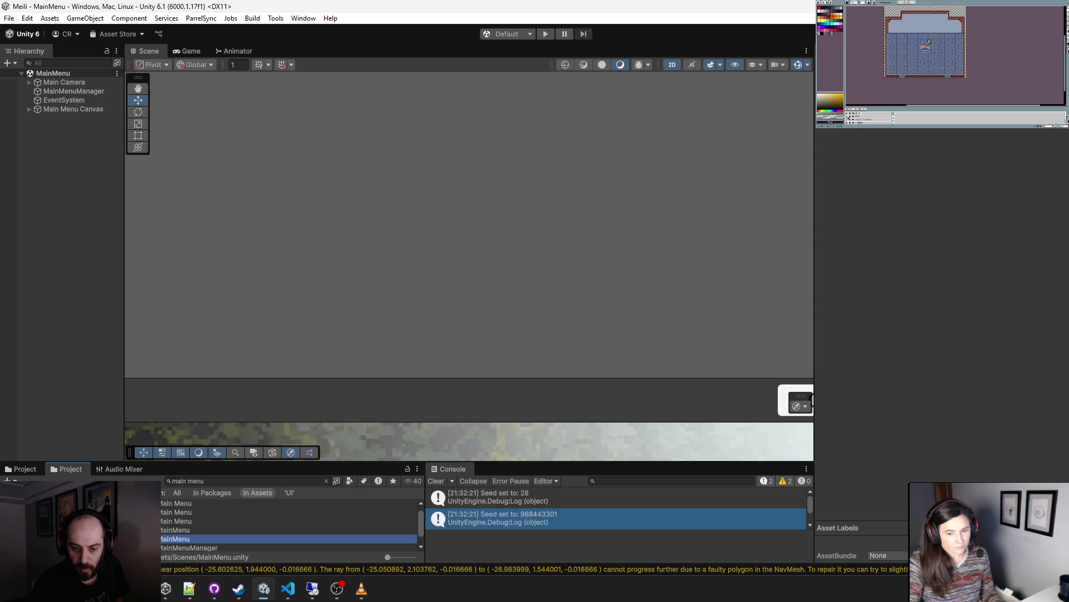
- Play the MainMenu scene, widen the Game view from both sides, then stop to restart
key("alt+Tab")
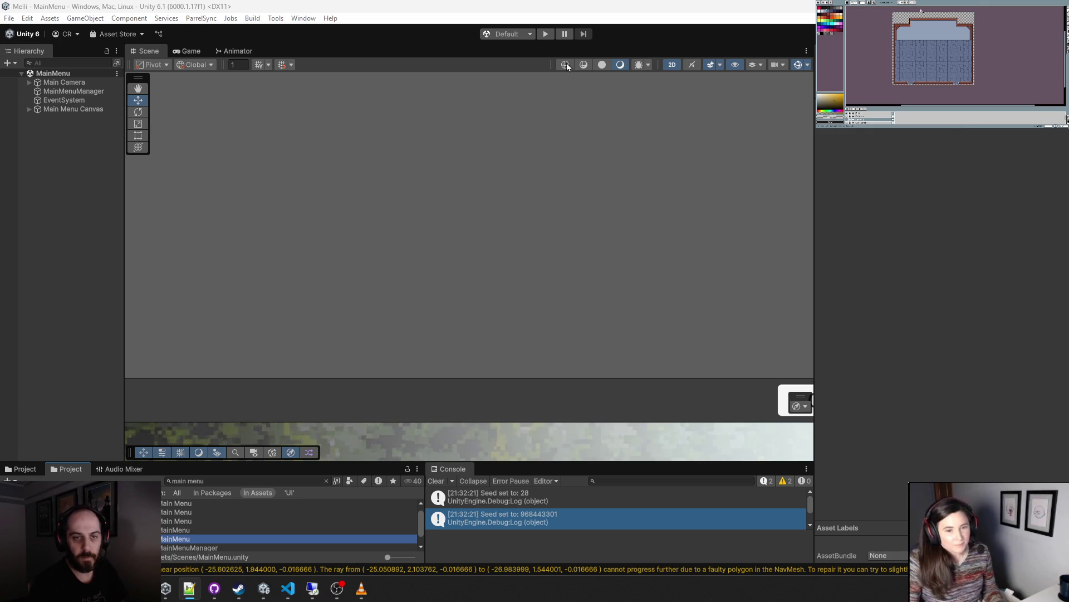
left_click(545, 34)
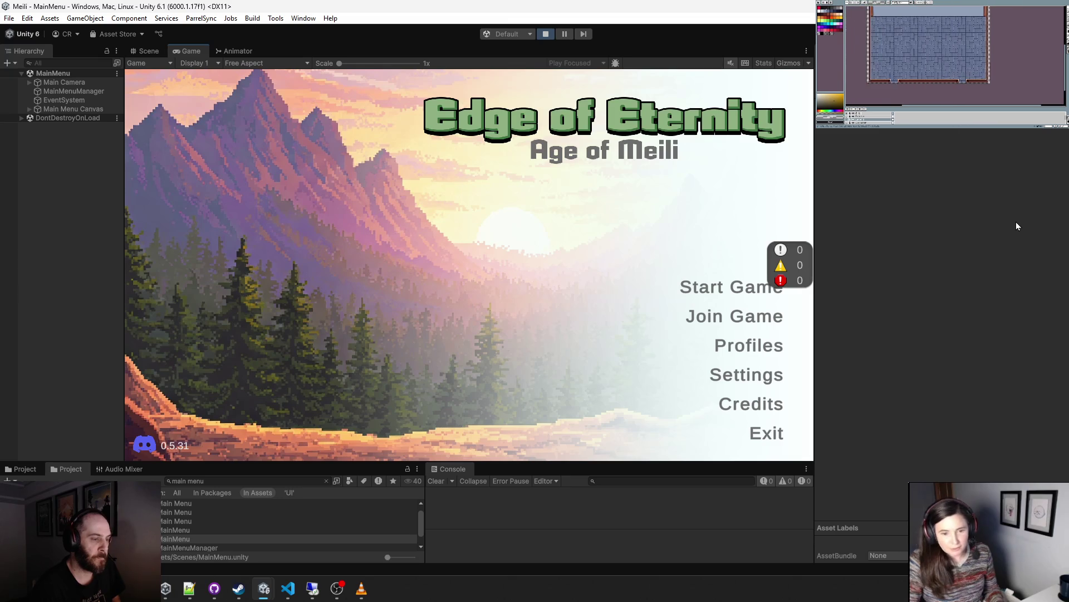
left_click_drag(814, 150, 932, 142)
left_click_drag(141, 206, 113, 206)
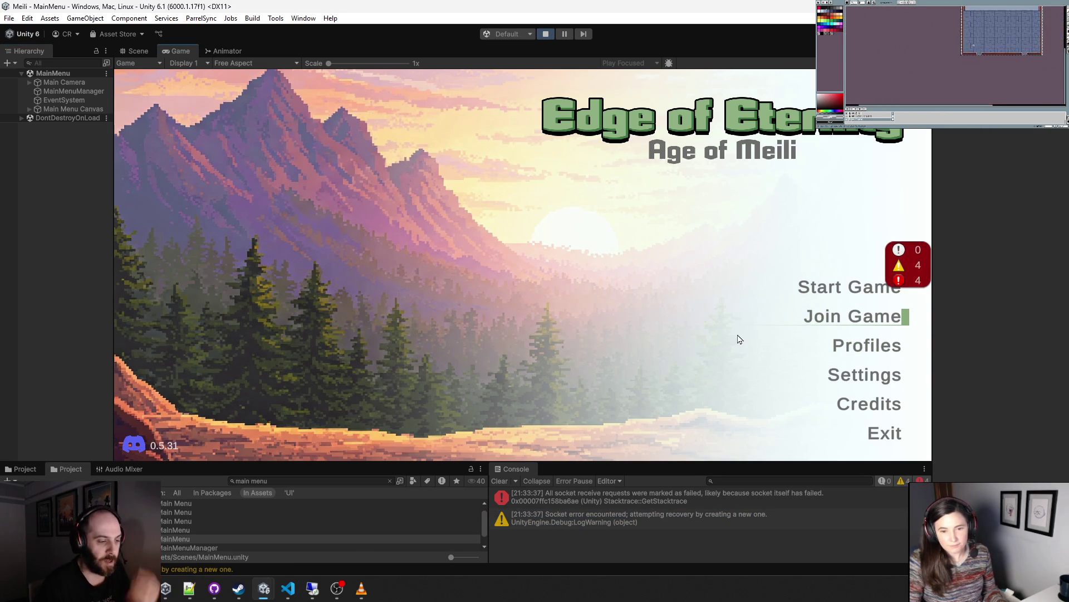
left_click(546, 34)
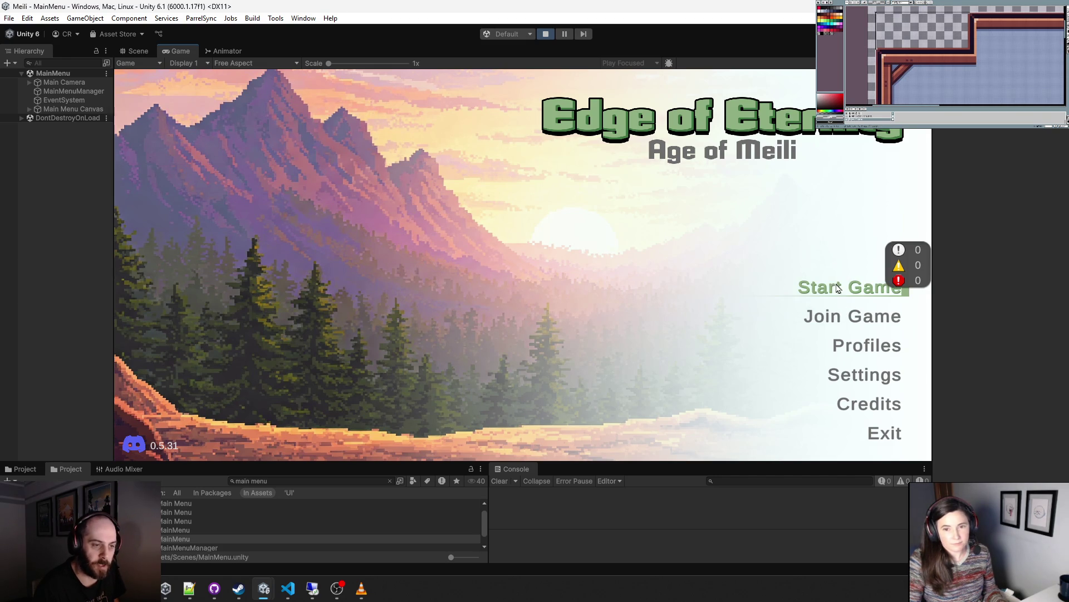
- Start a new game and walk the player around the fountain and through the tavern
left_click(831, 283)
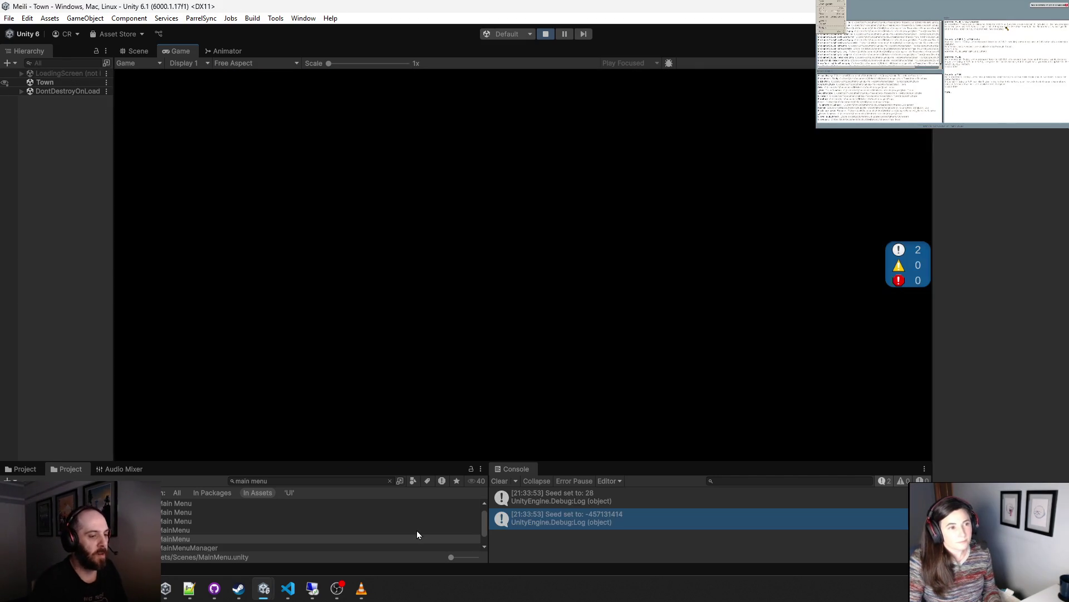
key("w")
key("a")
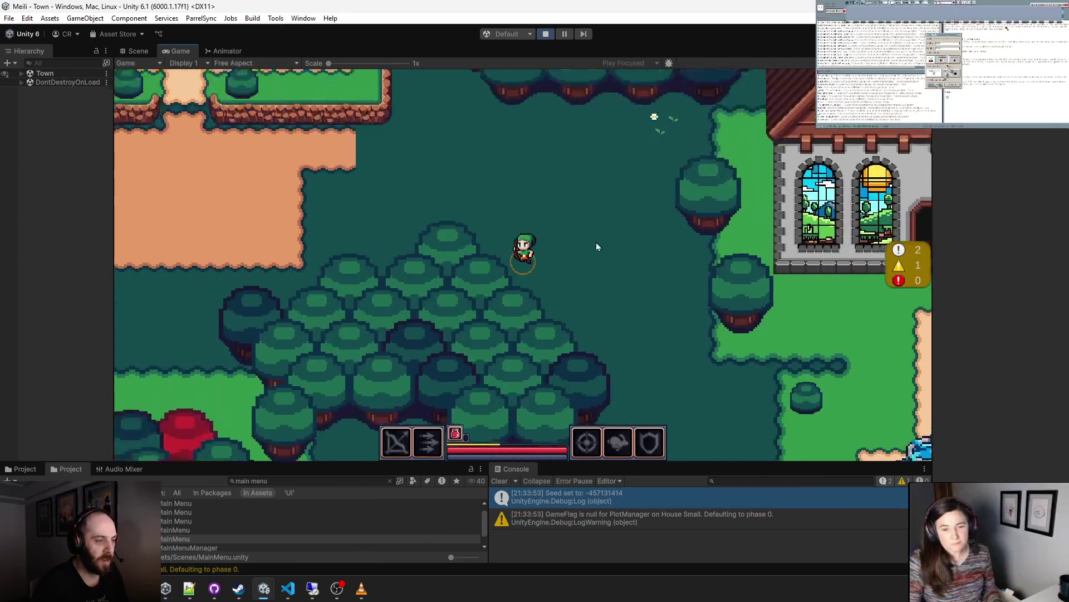
key("s")
key("d")
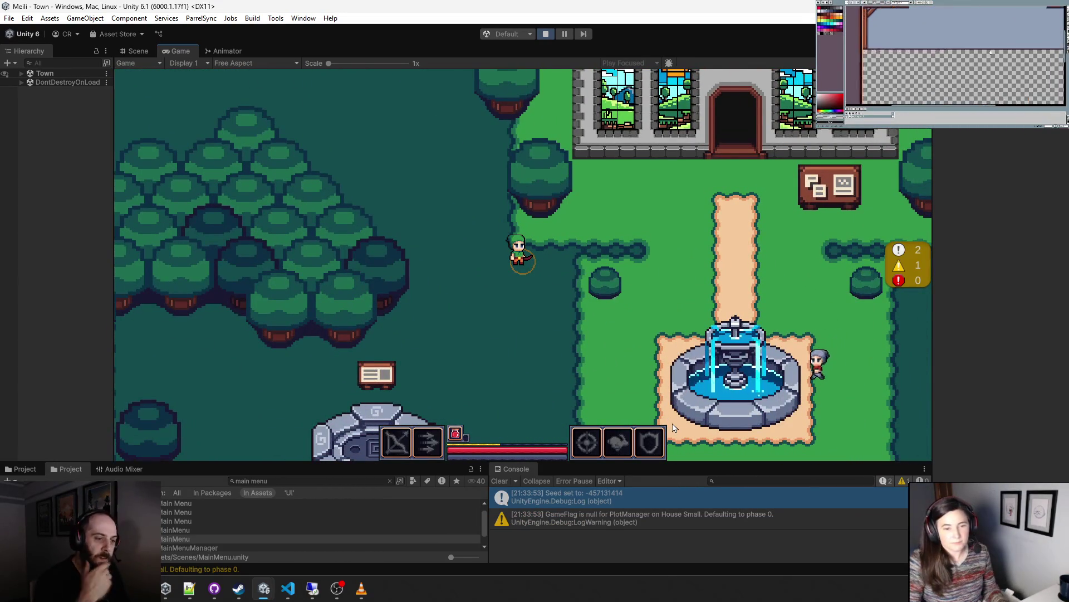
key("s")
key("d")
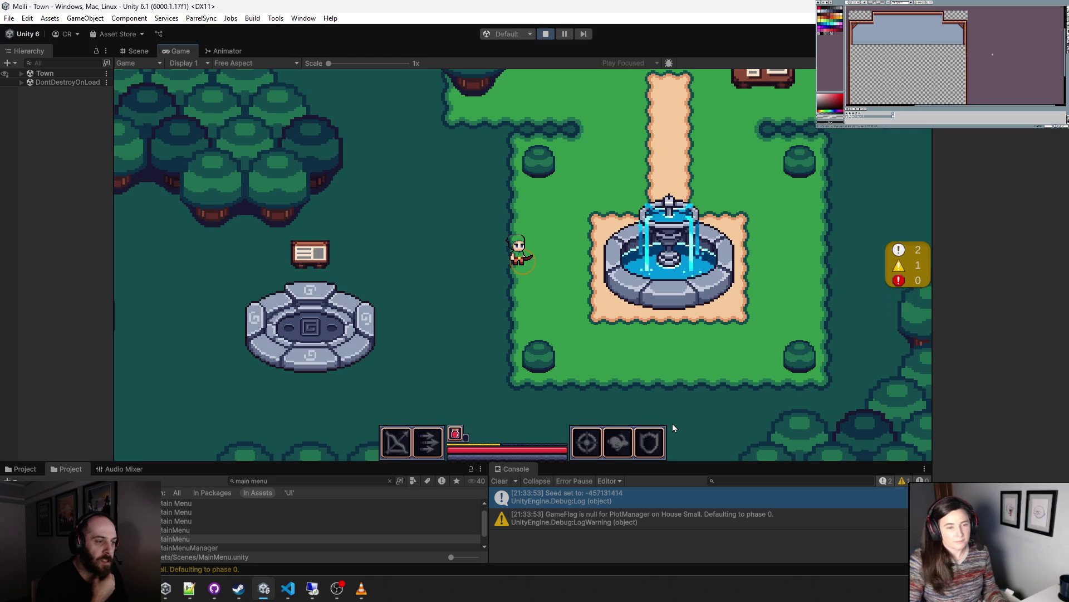
key("a")
key("s")
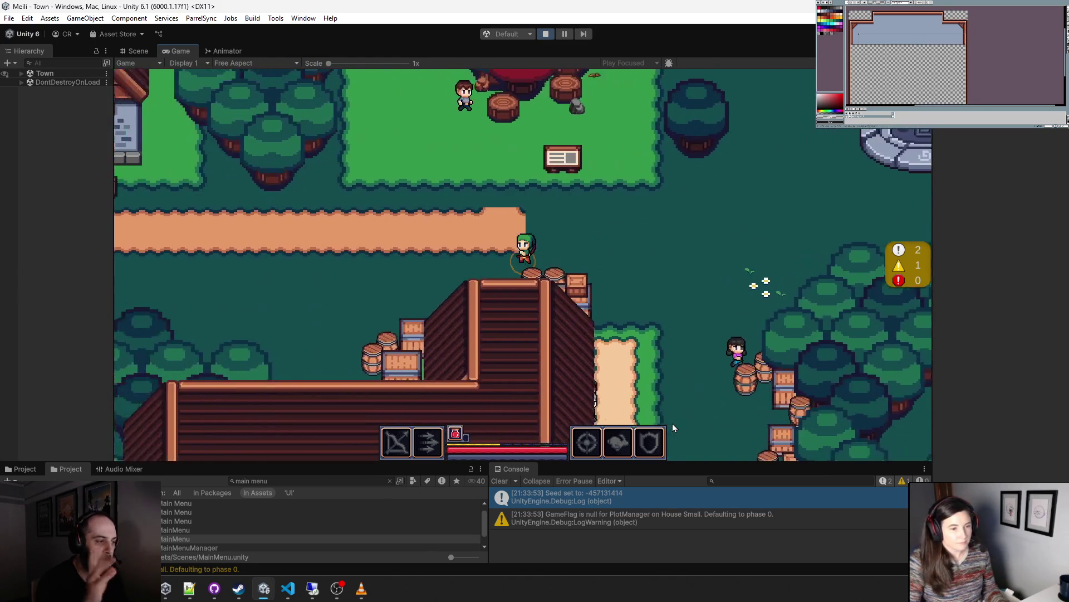
key("a")
key("s")
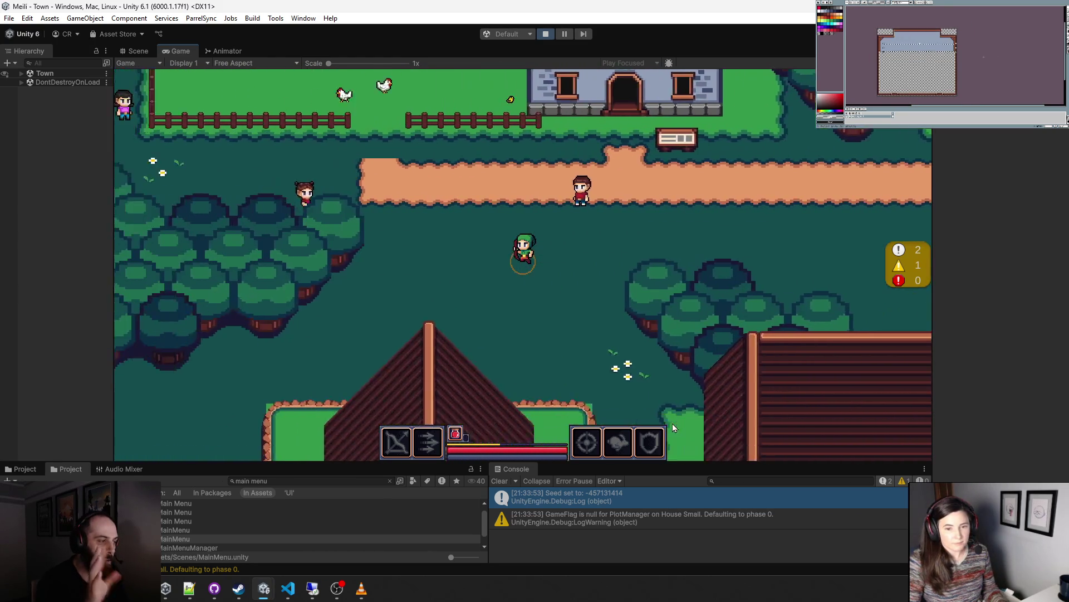
key("d")
key("s")
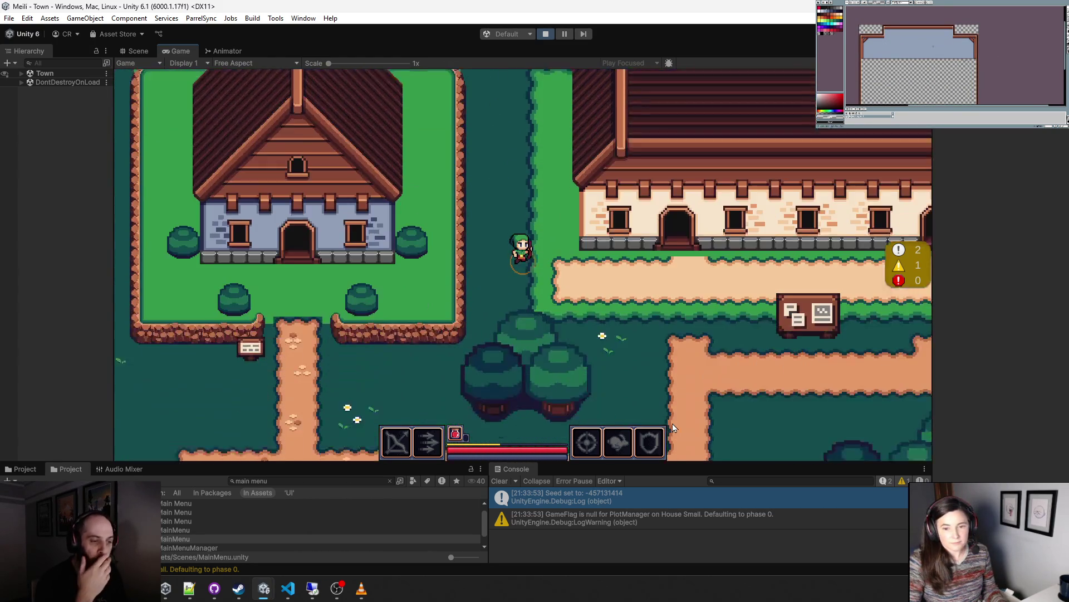
key("w")
key("d")
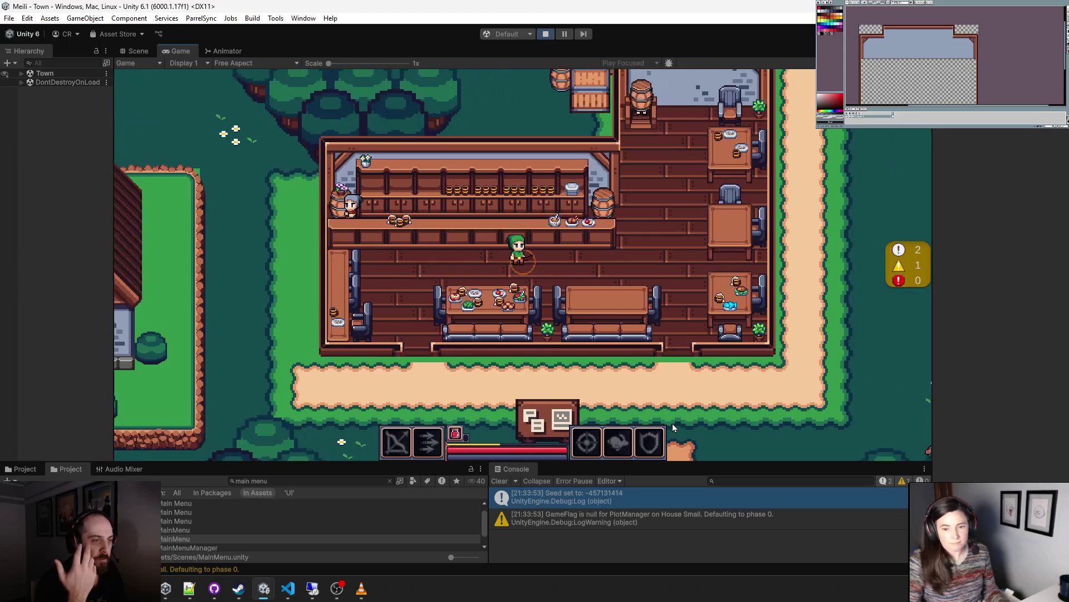
key("s")
key("d")
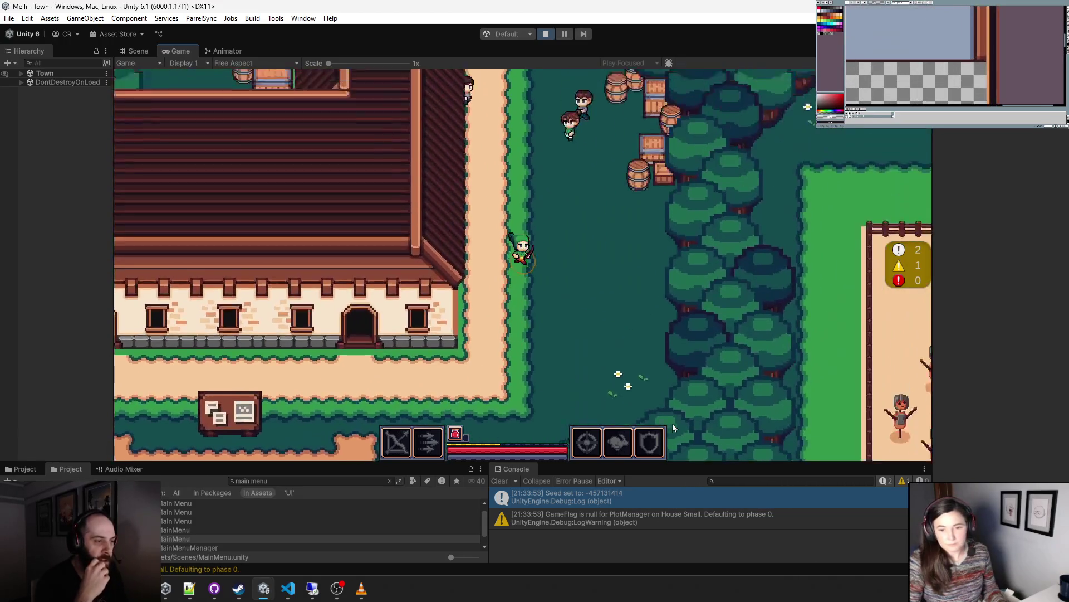
- Walk the player through the chapel, the fenced training yard and the armor shop
key("w")
key("d")
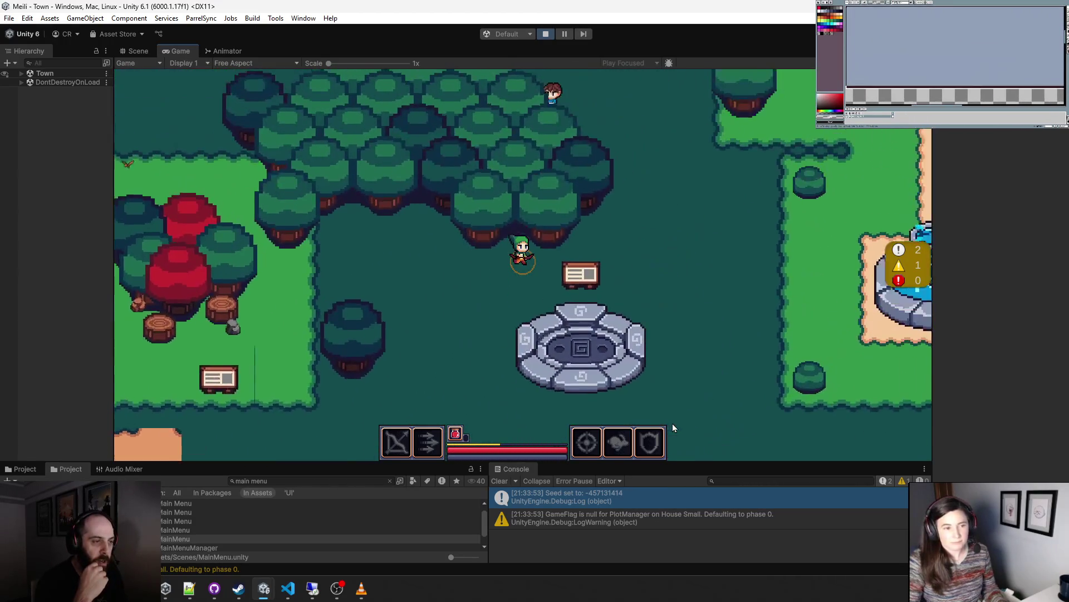
key("w")
key("d")
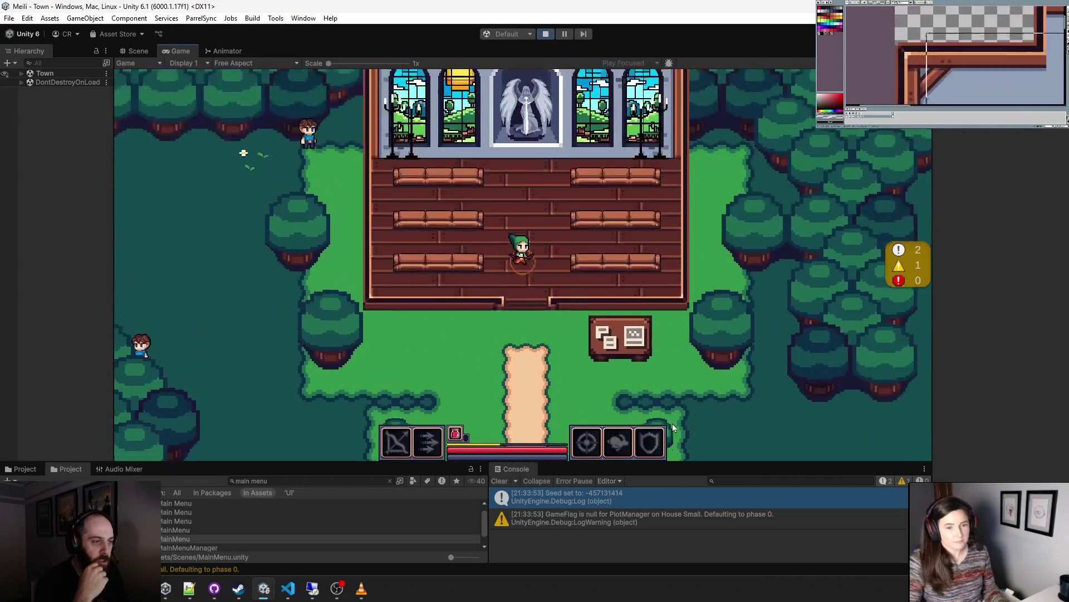
key("s")
key("a")
key("d")
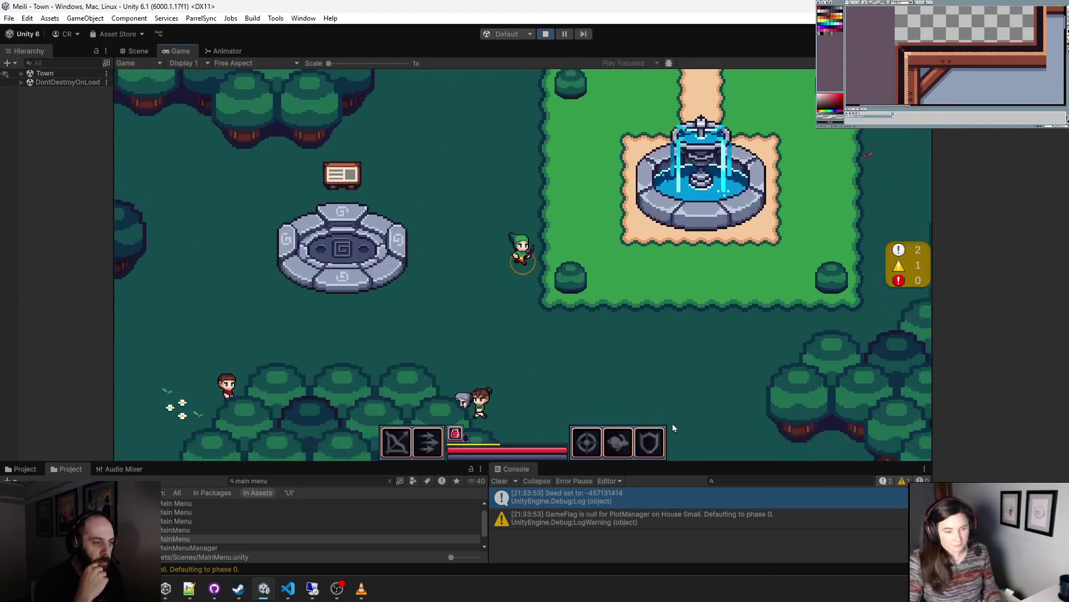
key("s")
key("d")
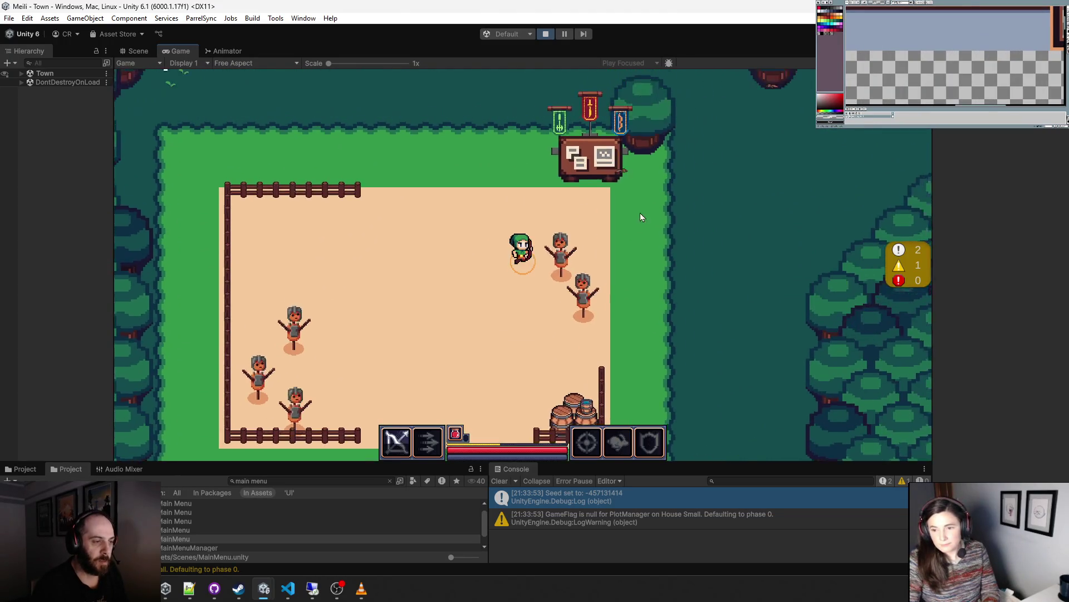
key("d")
key("w")
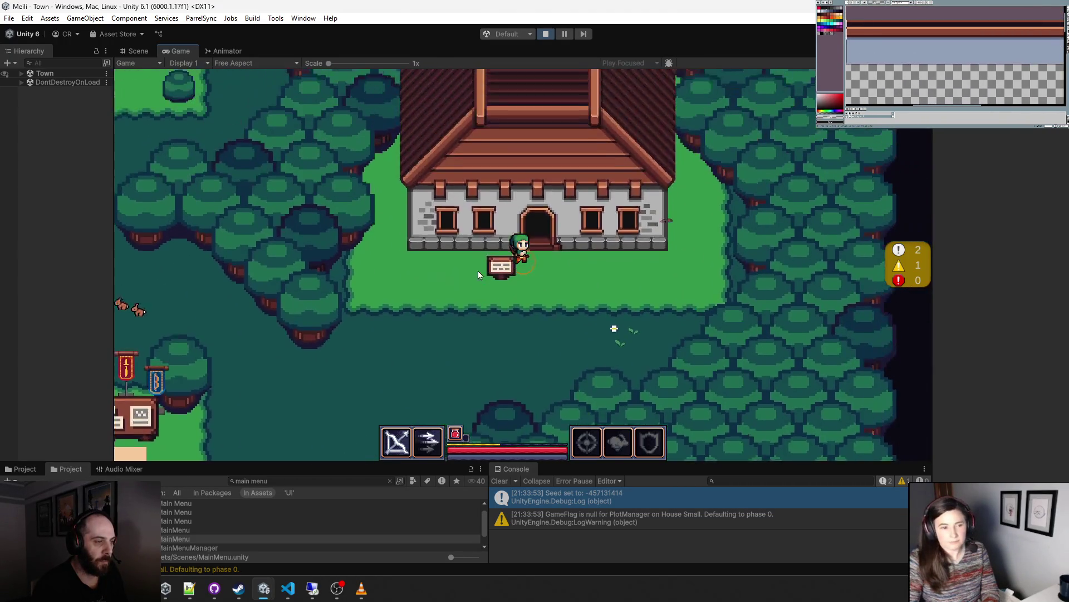
key("s")
key("a")
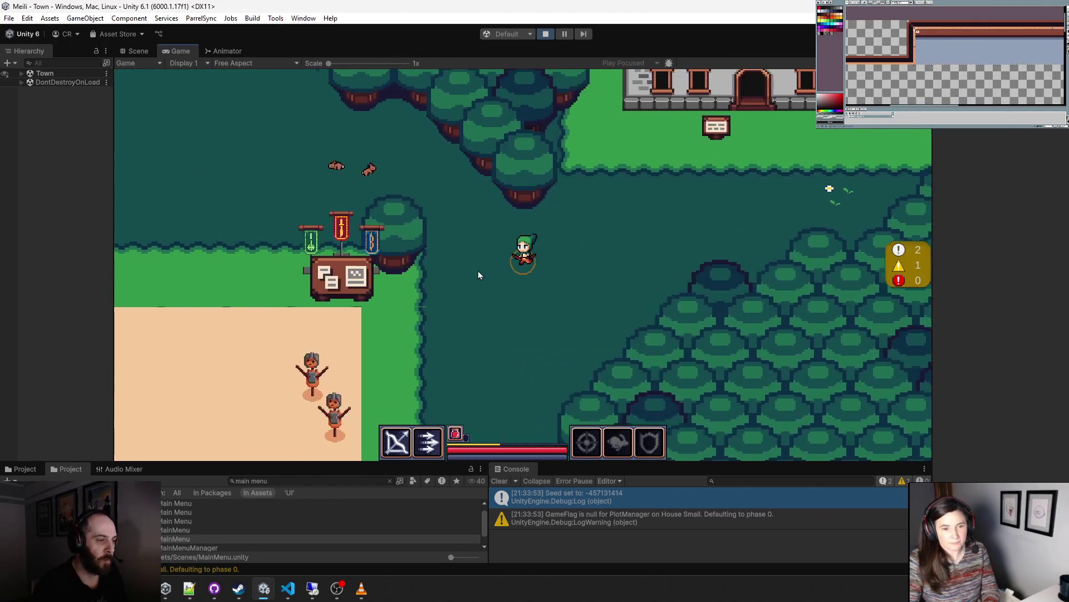
- Walk west along the dirt path to the clearing's signpost and bring up the 1-coin clearing offer
key("w")
key("a")
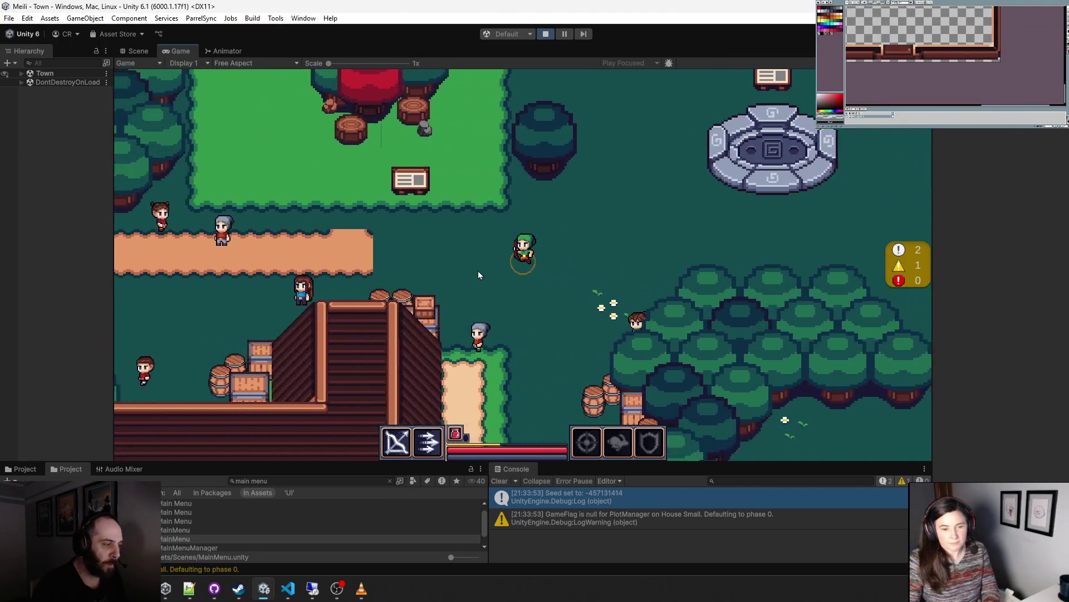
key("a")
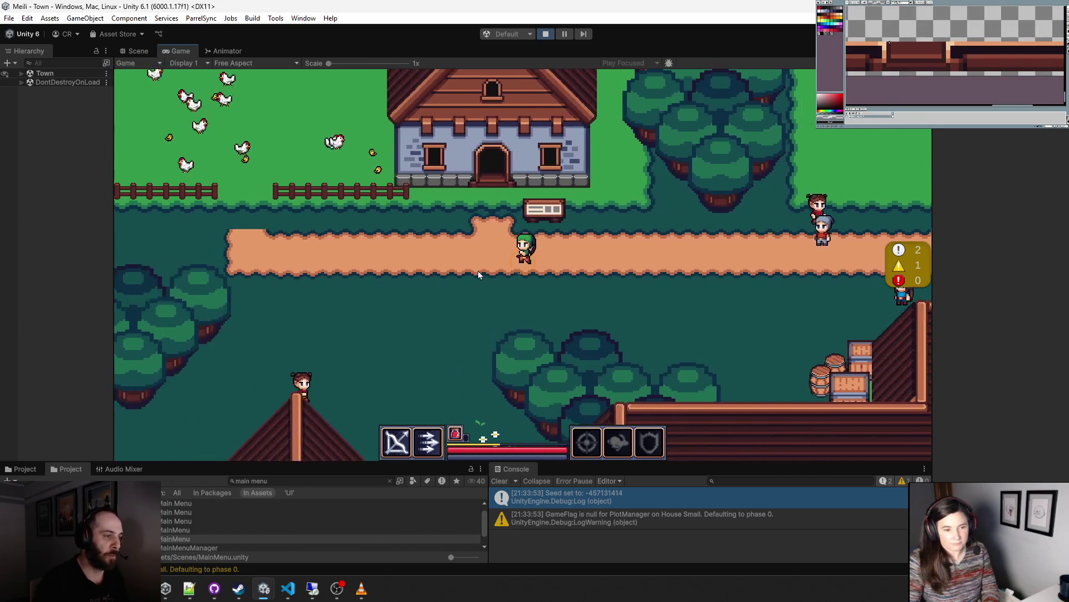
key("w")
key("a")
key("s")
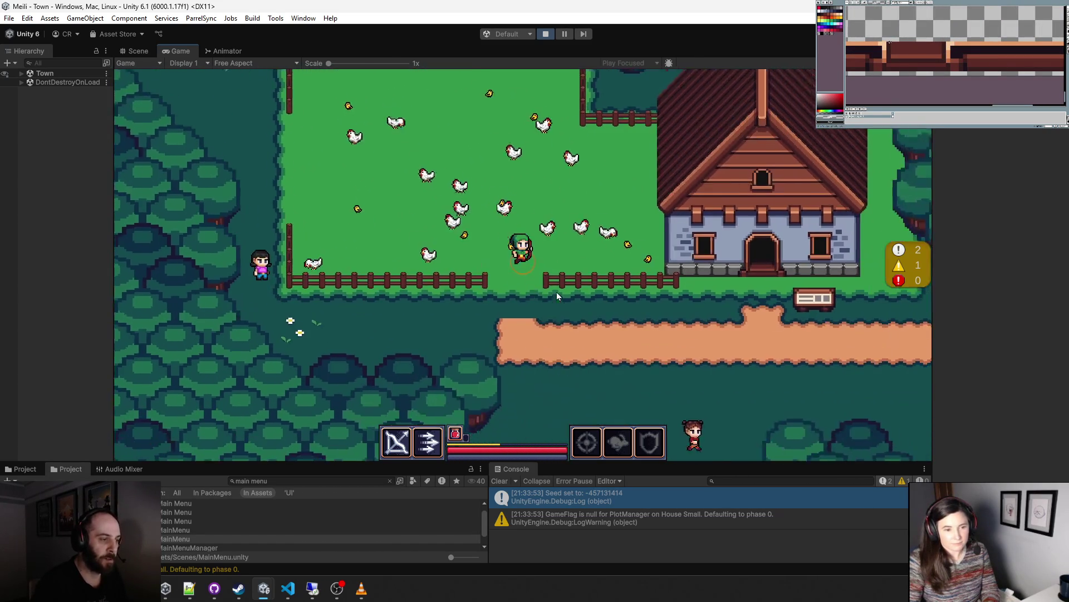
key("s")
key("a")
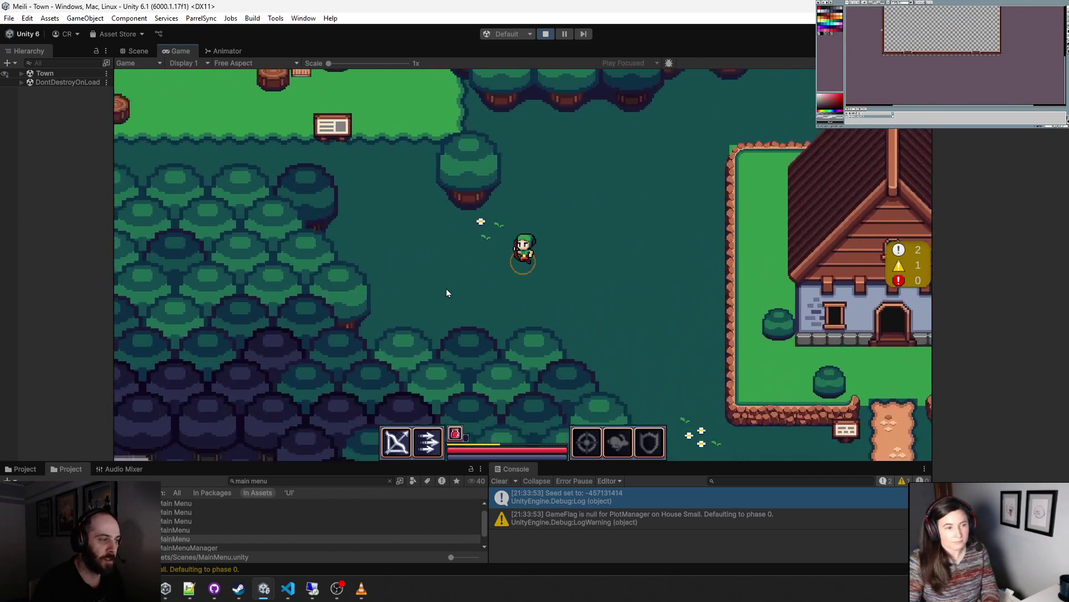
key("w")
key("a")
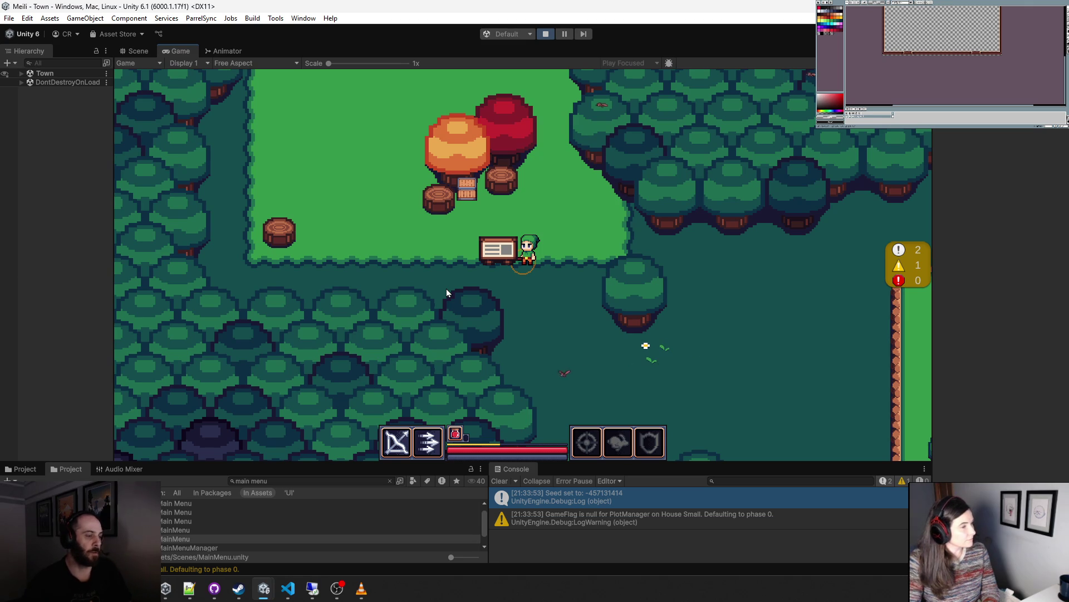
key("a")
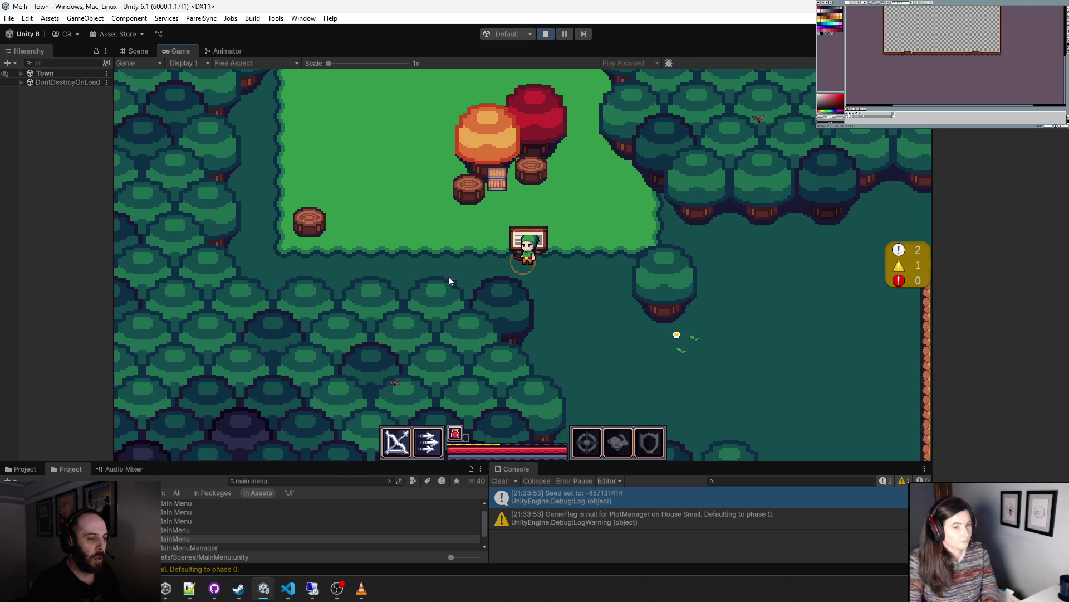
key("e")
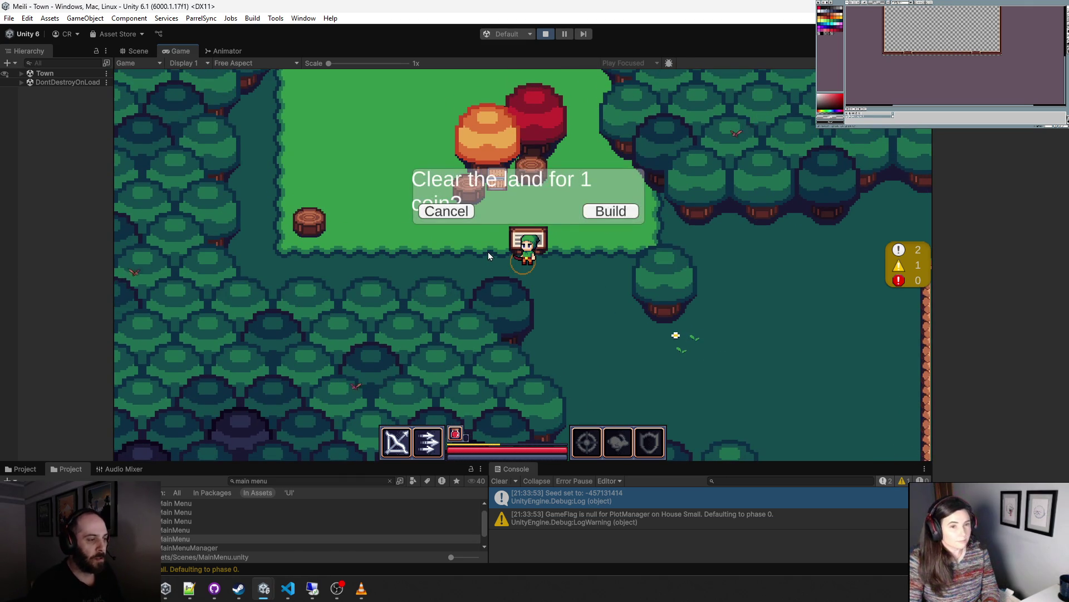
- Clear the land for 1 coin, return to the signpost, and construct the building for 1 coin
left_click(617, 215)
key("w")
key("a")
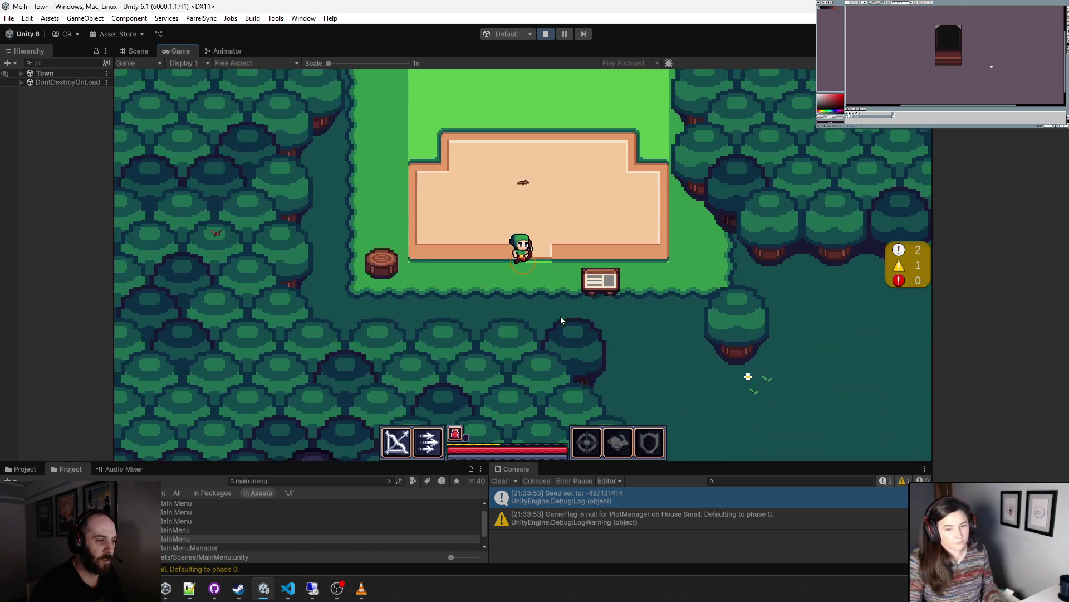
key("s")
key("d")
key("e")
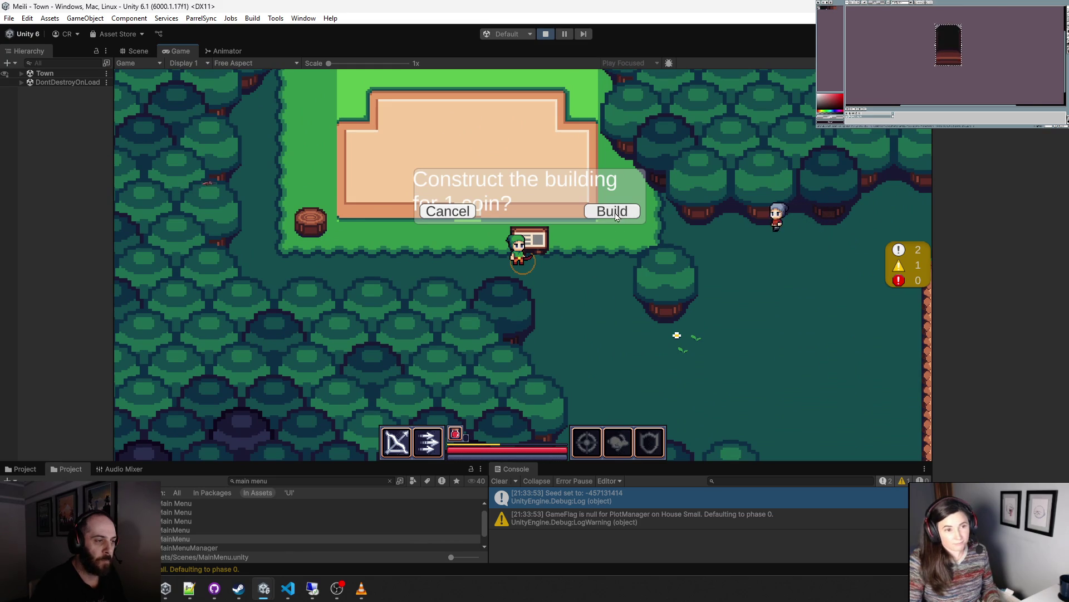
left_click(612, 212)
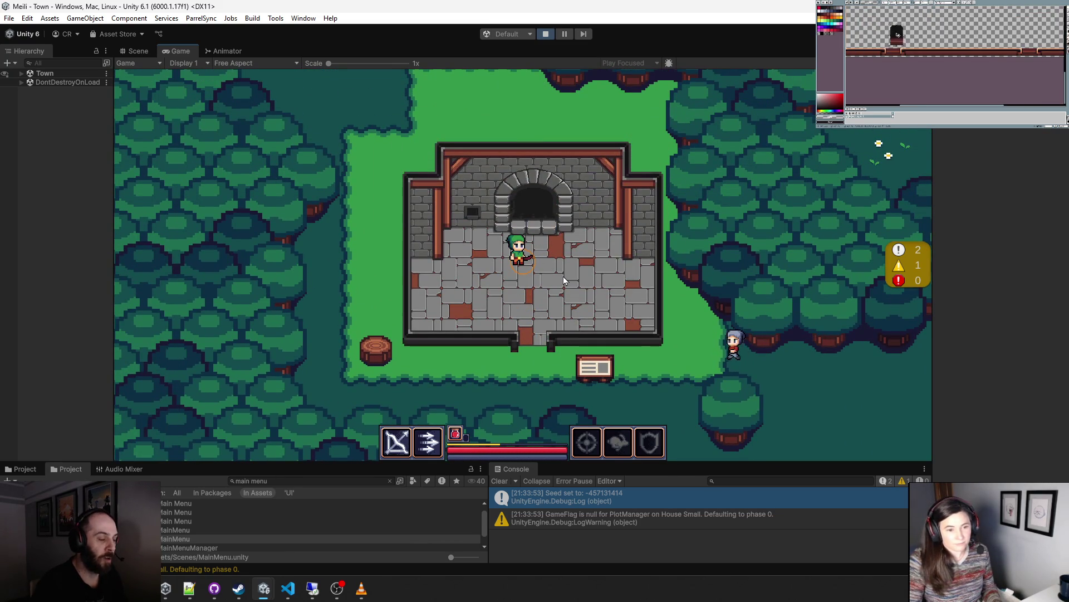
- Walk out of the house past its 'Find the Blacksmith!' signpost
key("s")
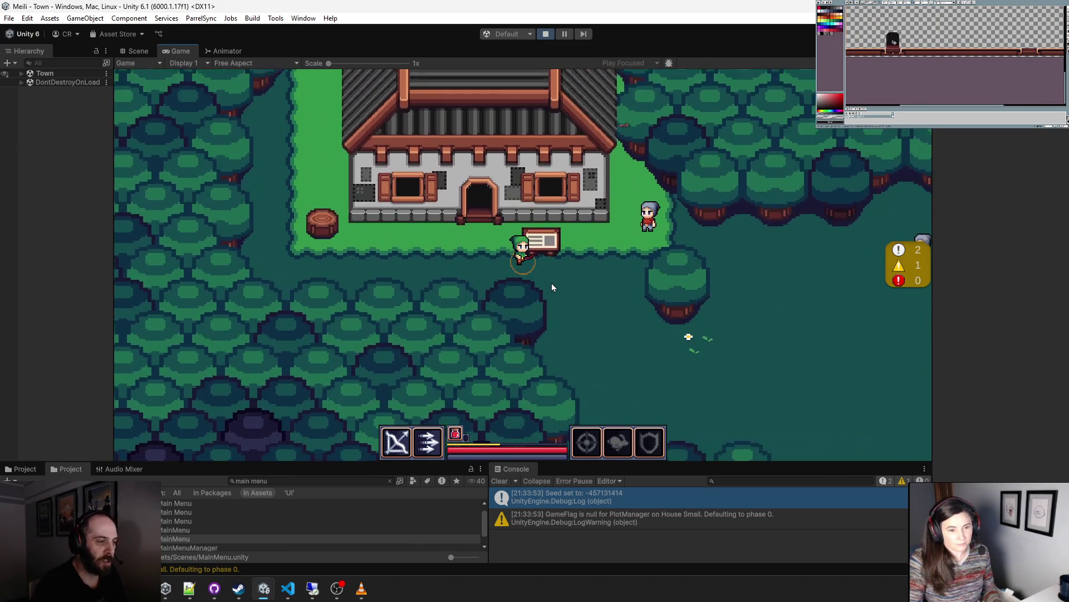
key("d")
key("e")
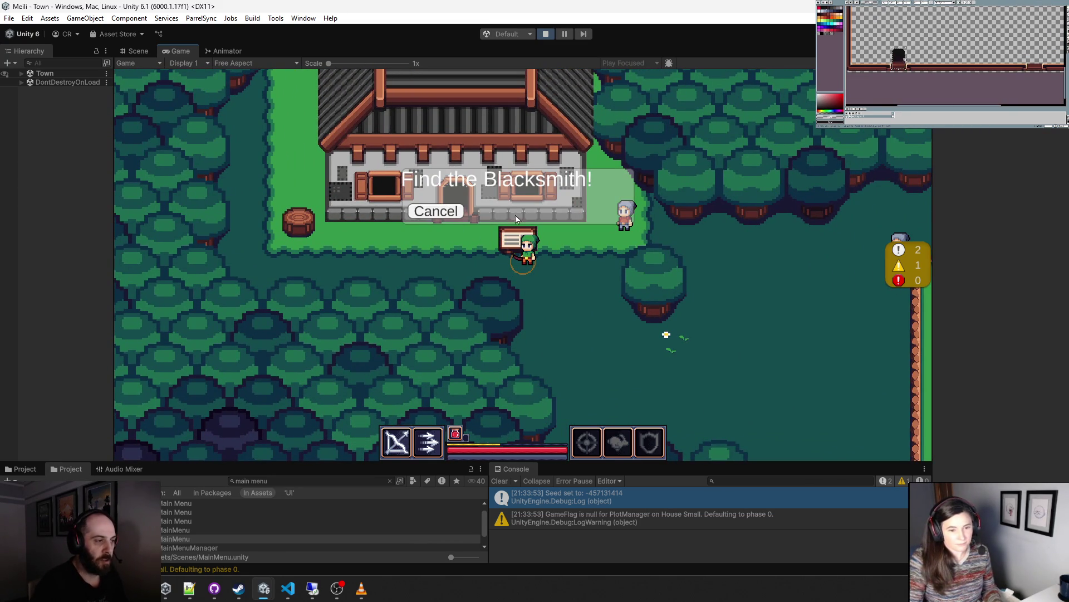
key("d")
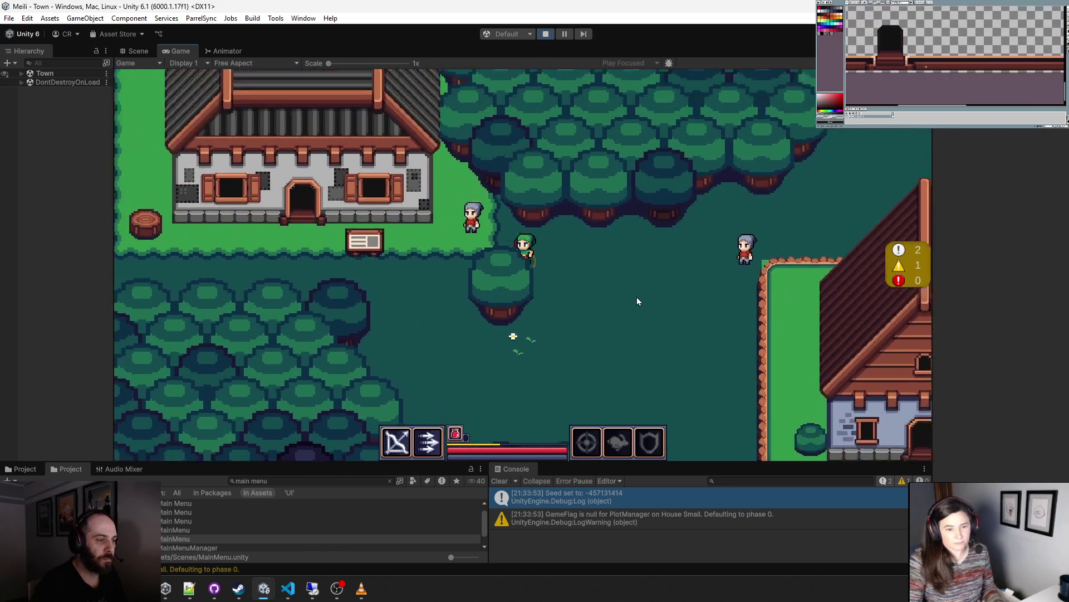
- Walk across town onto the stone teleporter to load the Dungeon, then switch to the Scene view
key("a")
key("d")
key("w")
key("d")
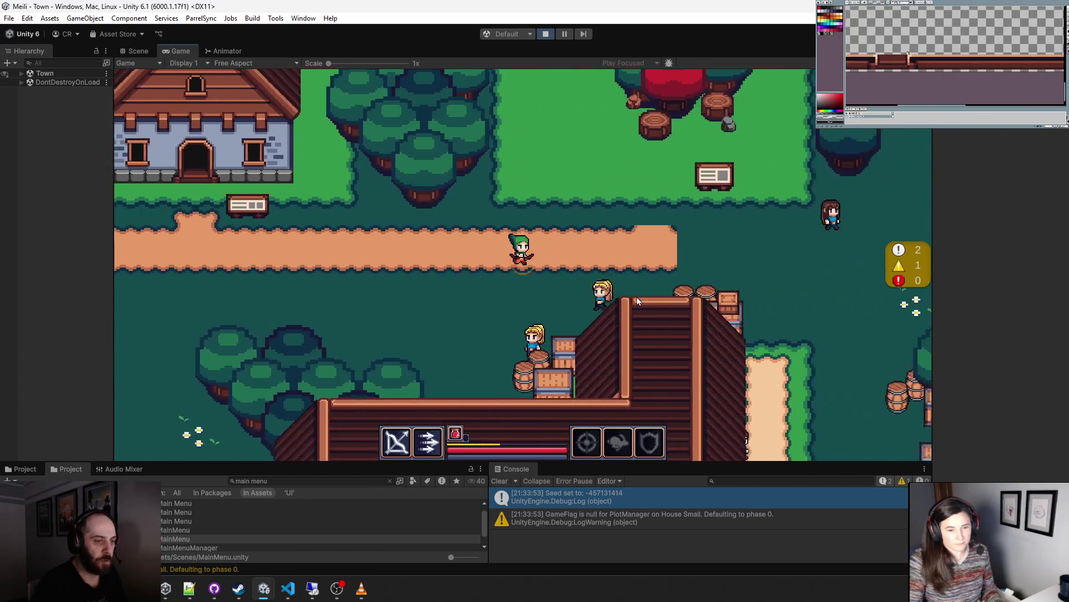
key("s")
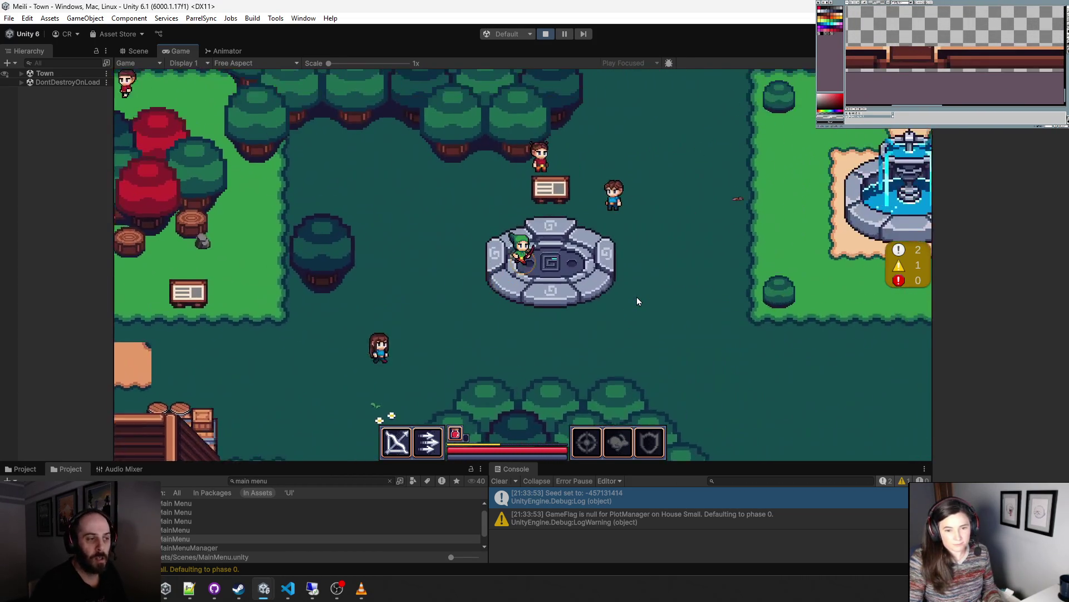
key("d")
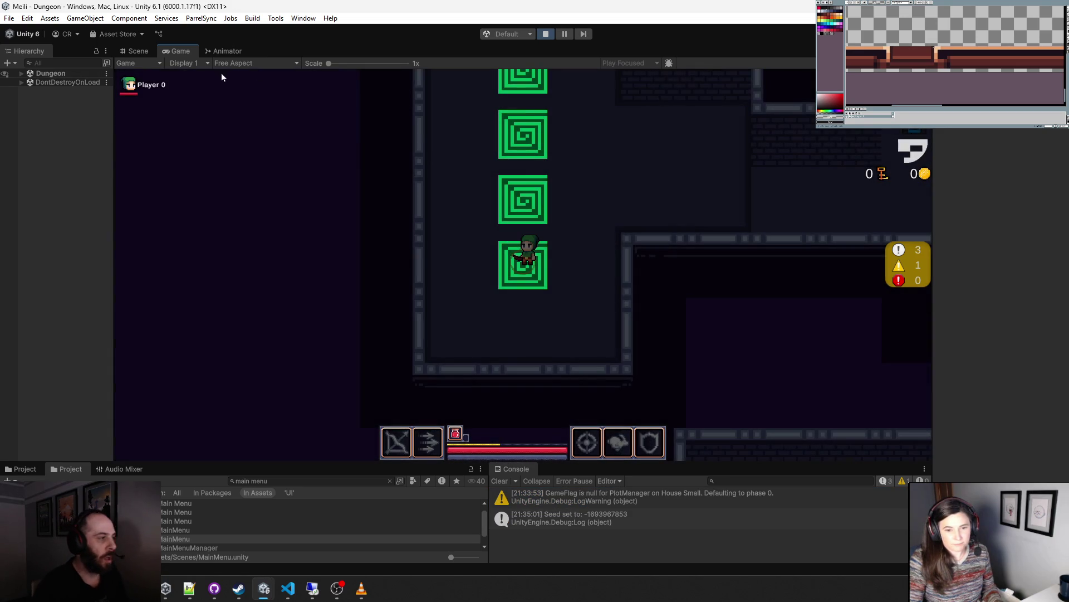
left_click(138, 51)
scroll(219, 177, "down", 10)
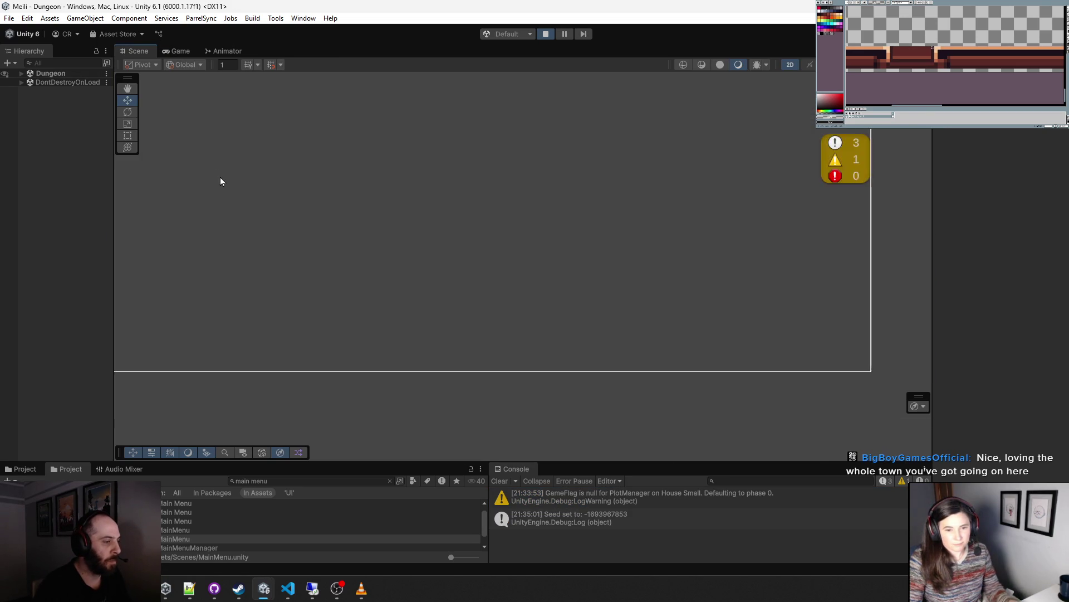
- Bring the dungeon into view in the Scene view and zoom in on its rooms
left_click_drag(233, 243, 544, 207)
scroll(496, 196, "up", 10)
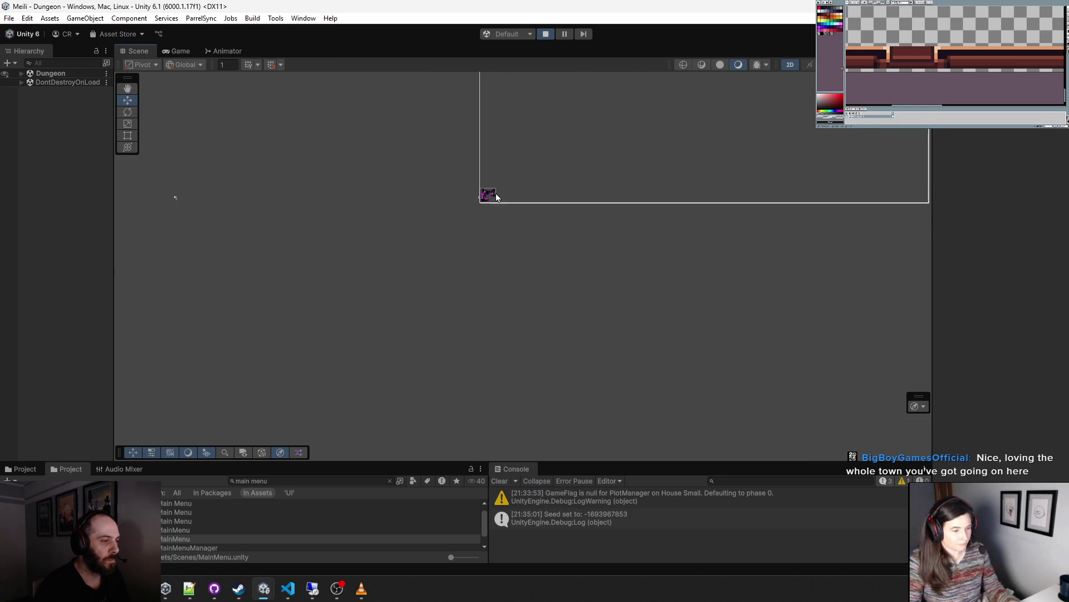
scroll(451, 226, "up", 5)
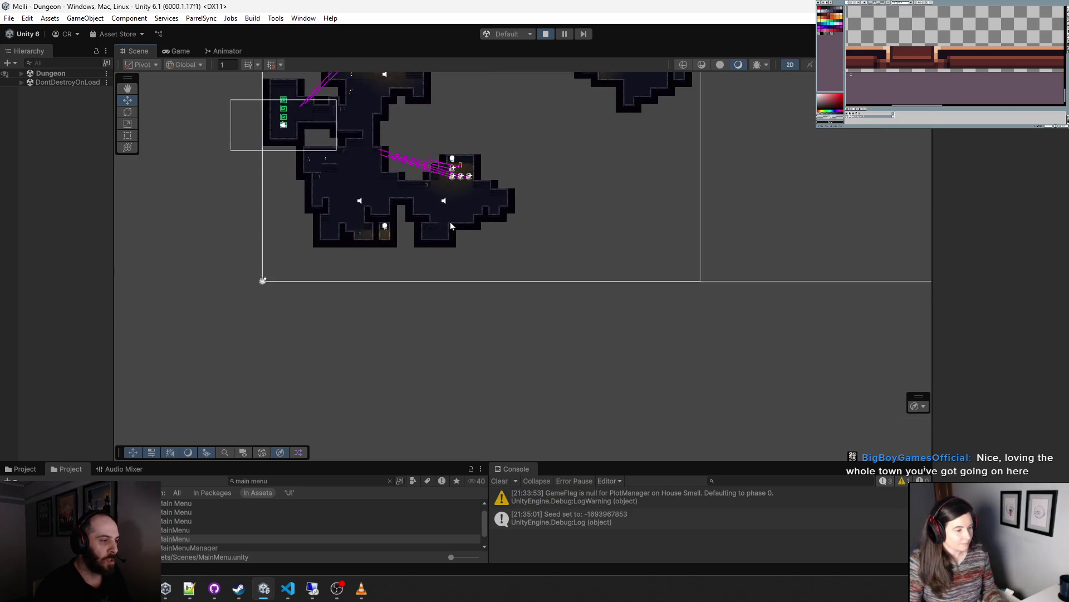
scroll(521, 338, "down", 3)
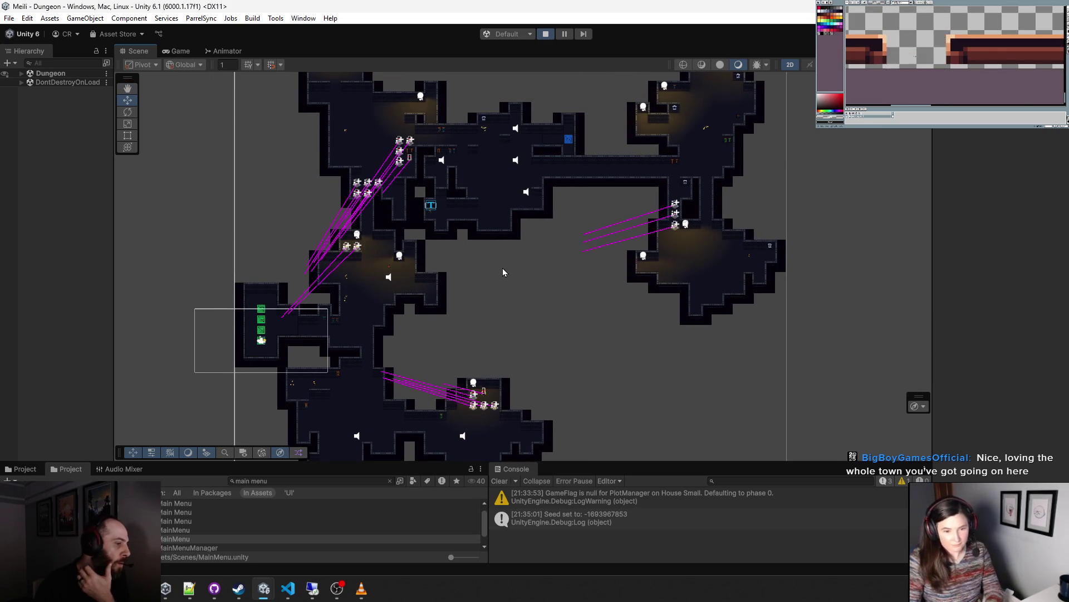
scroll(366, 282, "up", 2)
scroll(366, 282, "up", 6)
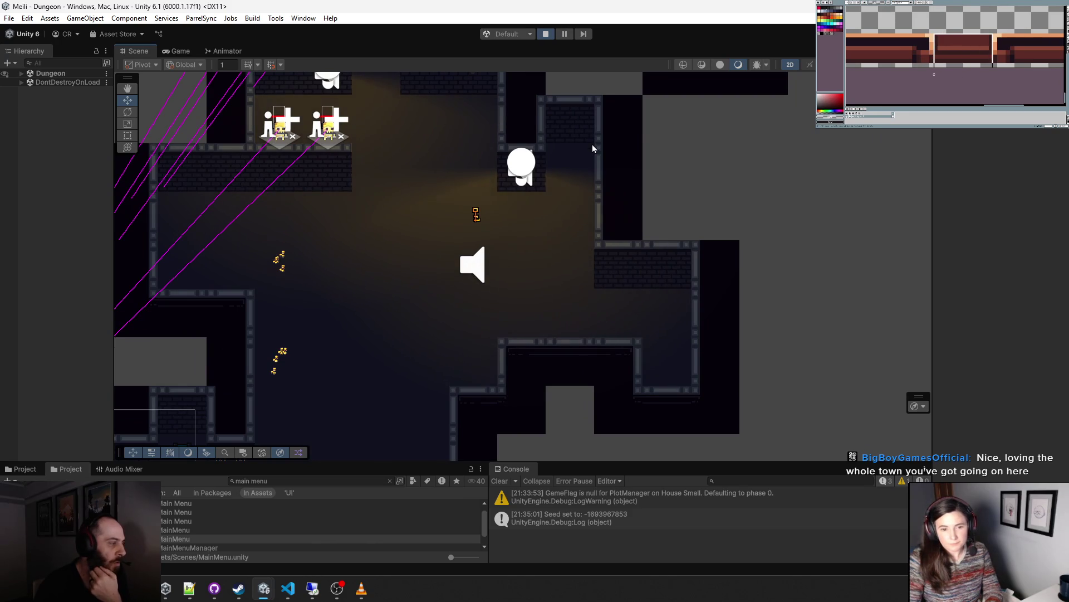
scroll(624, 140, "down", 5)
scroll(552, 357, "up", 5)
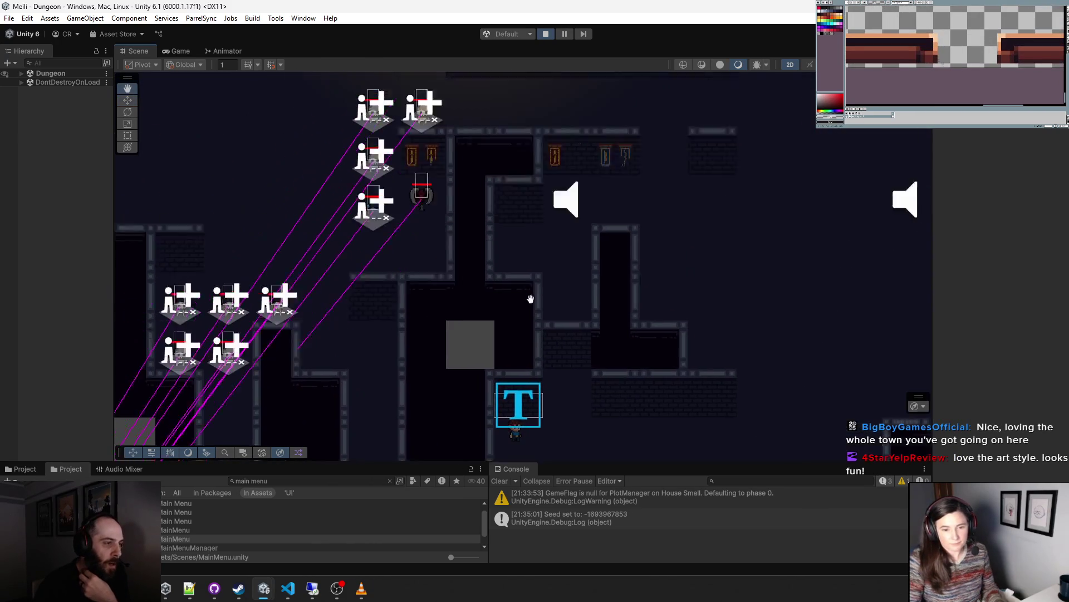
scroll(626, 241, "down", 3)
scroll(440, 377, "up", 3)
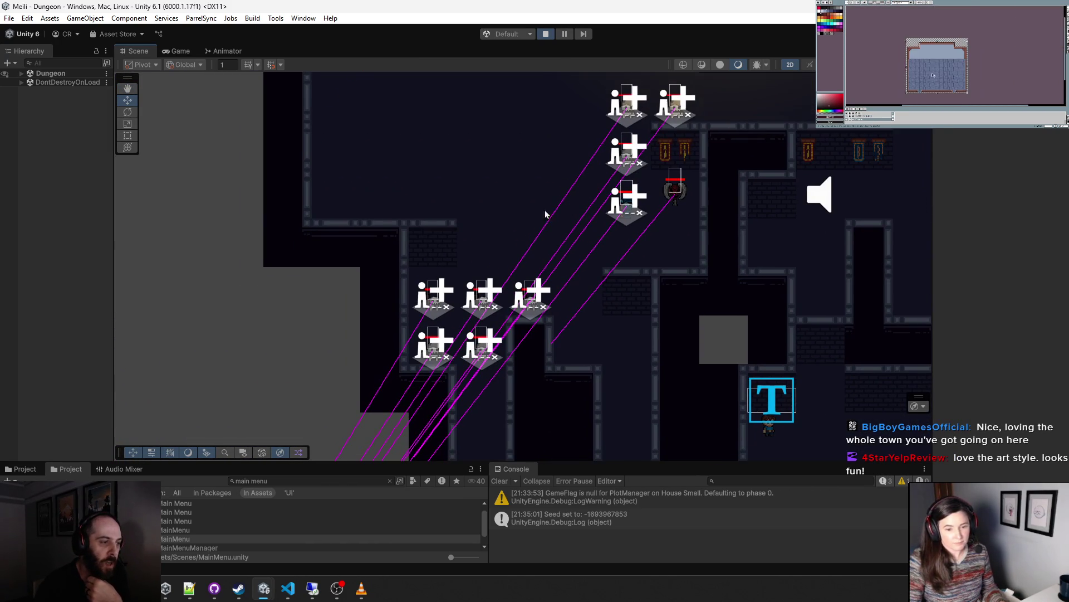
- Pan across the neighbouring rooms, zoom out to the full map, and return to the Game view
mouse_move(545, 152)
left_mouse_down()
mouse_move(499, 130)
mouse_move(504, 78)
mouse_move(510, 215)
left_mouse_up()
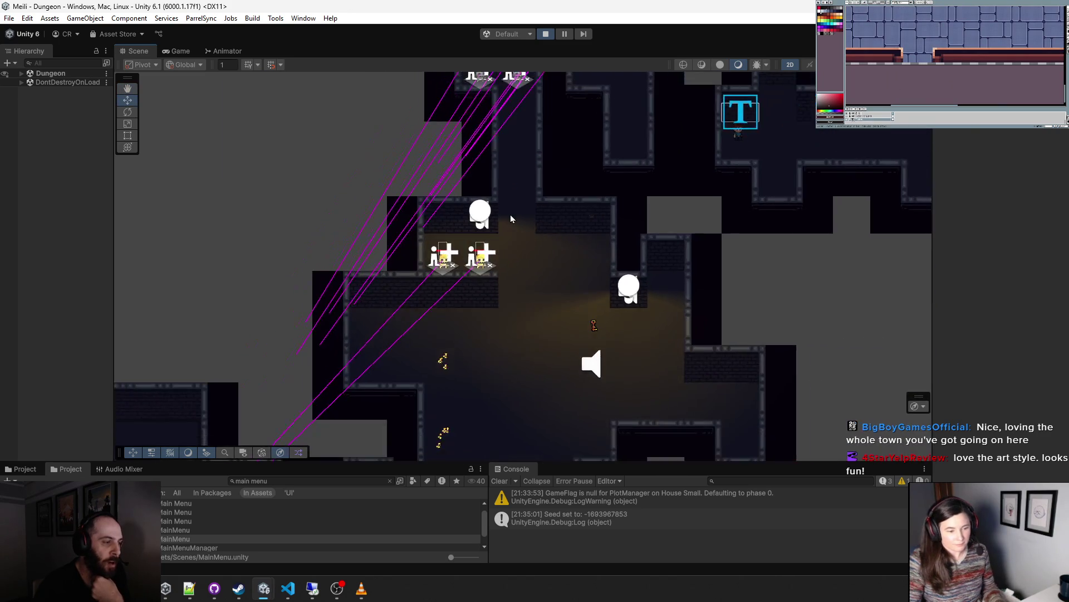
scroll(354, 370, "down", 3)
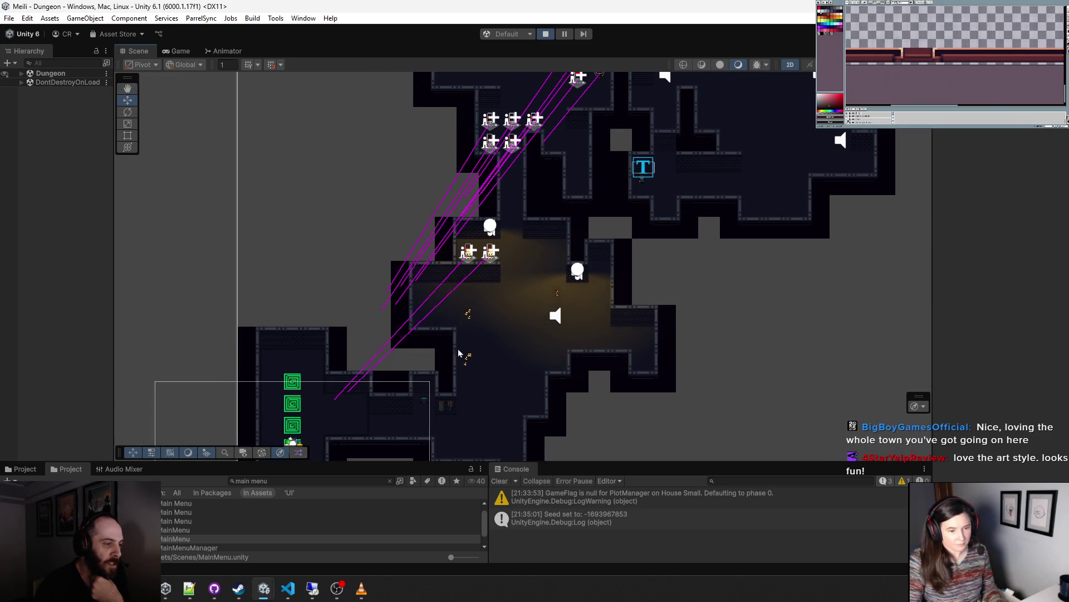
left_click_drag(462, 351, 472, 325)
mouse_move(441, 289)
left_mouse_down()
mouse_move(373, 129)
mouse_move(528, 315)
mouse_move(372, 359)
left_mouse_up()
scroll(371, 358, "up", 8)
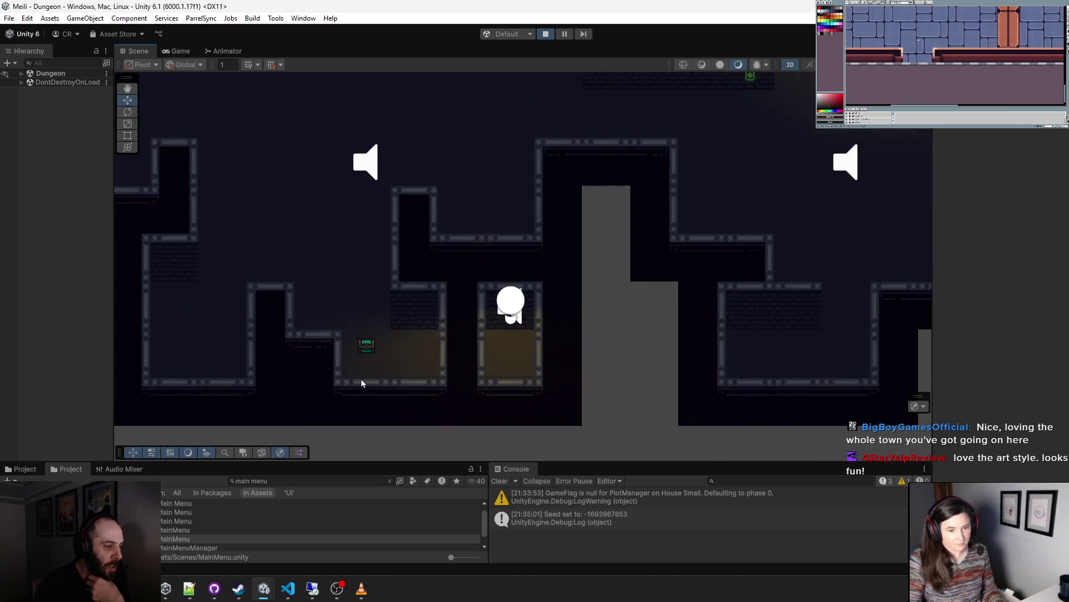
mouse_move(344, 317)
left_mouse_down()
mouse_move(404, 282)
mouse_move(415, 293)
left_mouse_up()
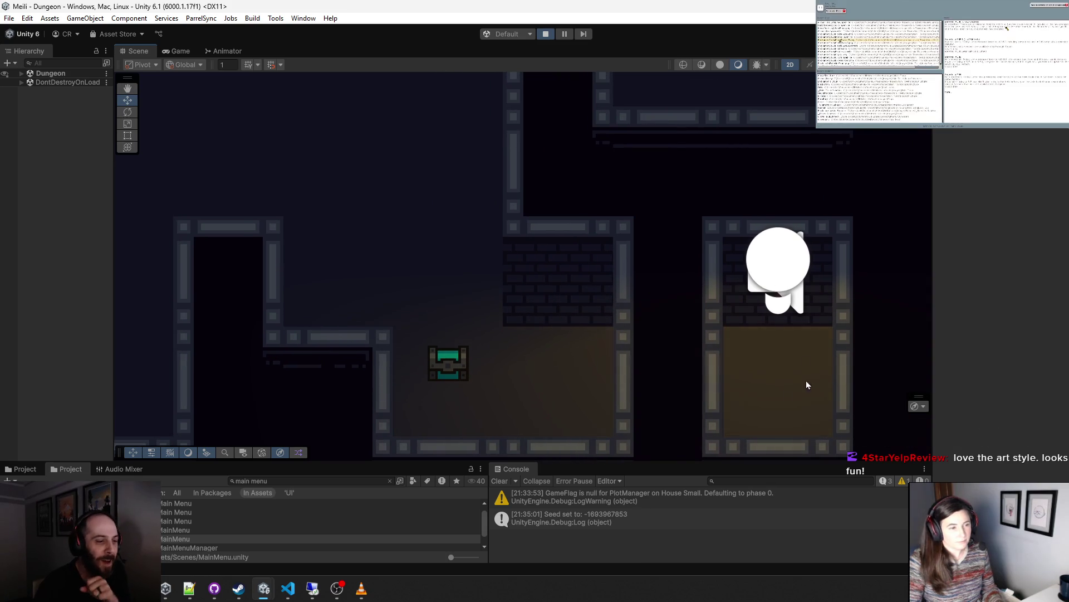
scroll(794, 337, "down", 1)
scroll(794, 339, "down", 1)
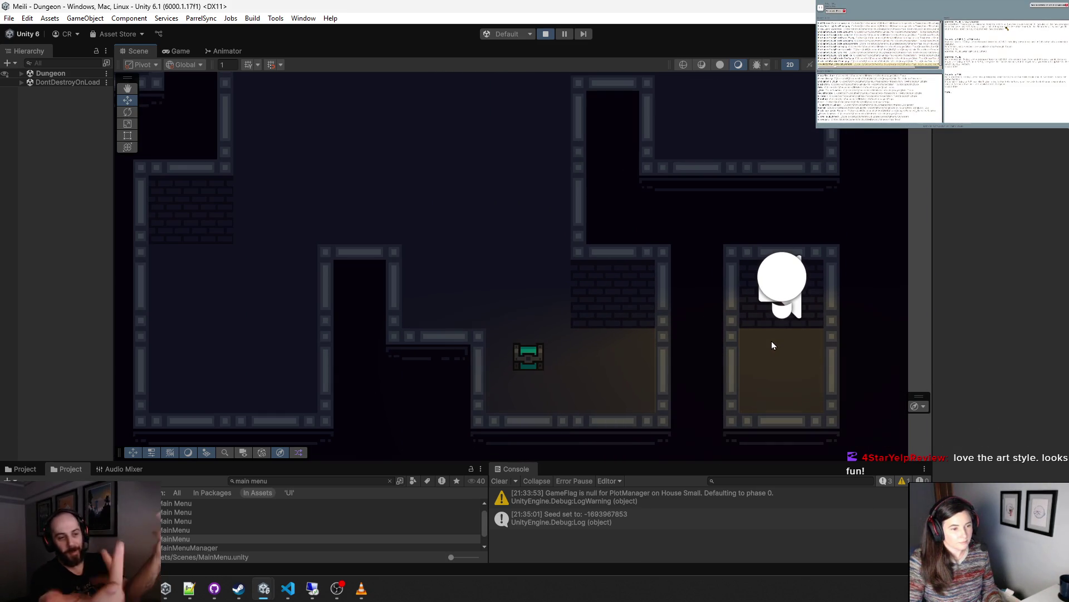
scroll(771, 341, "down", 5)
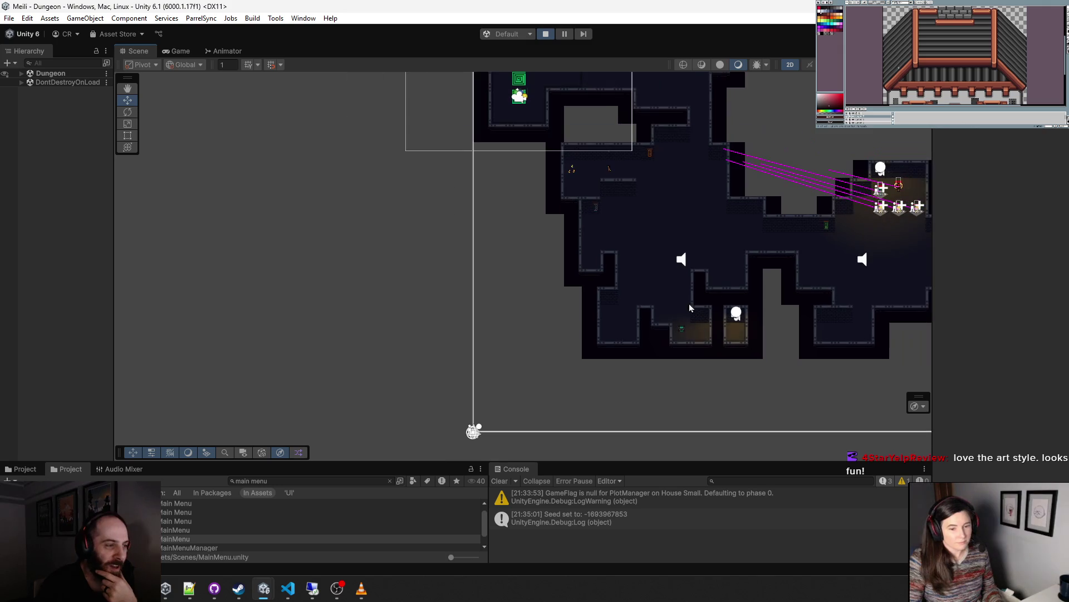
left_click(181, 51)
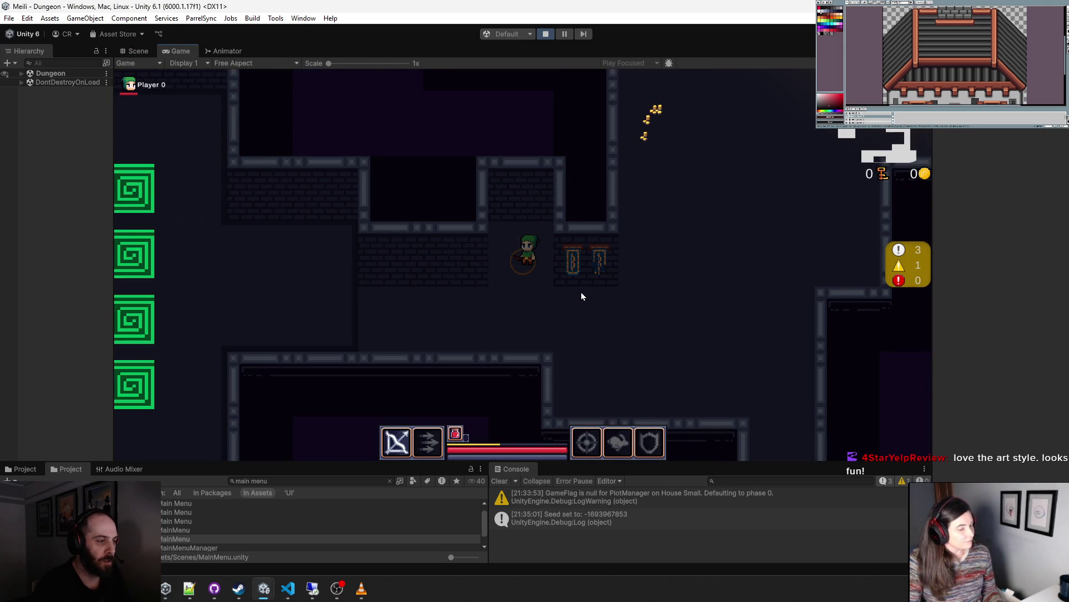
- Check the inventory panel, pick up the key, and burst-attack the skeletons
key("i")
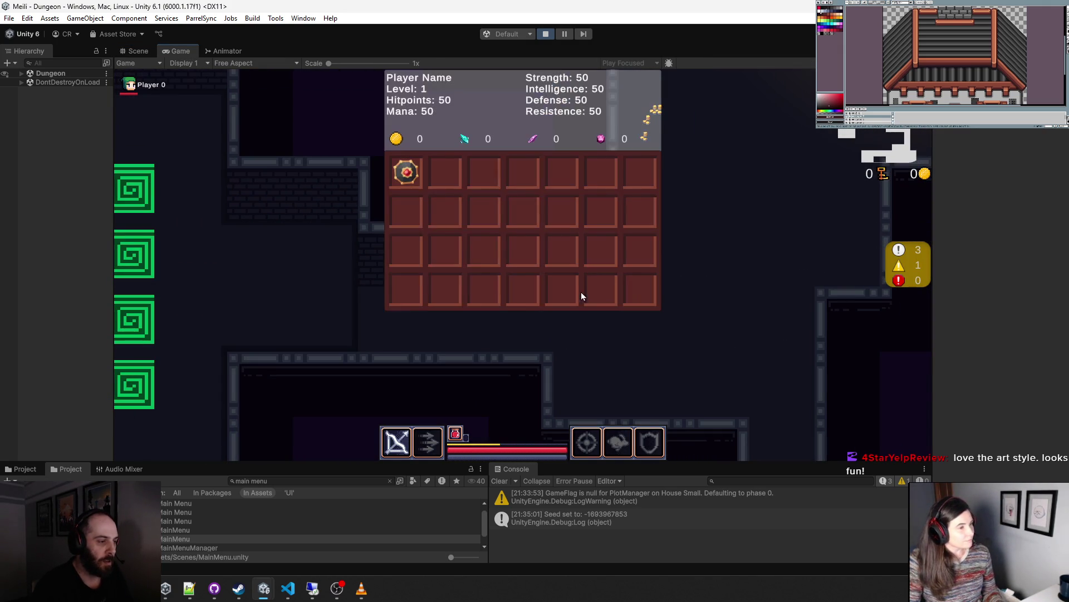
key("i")
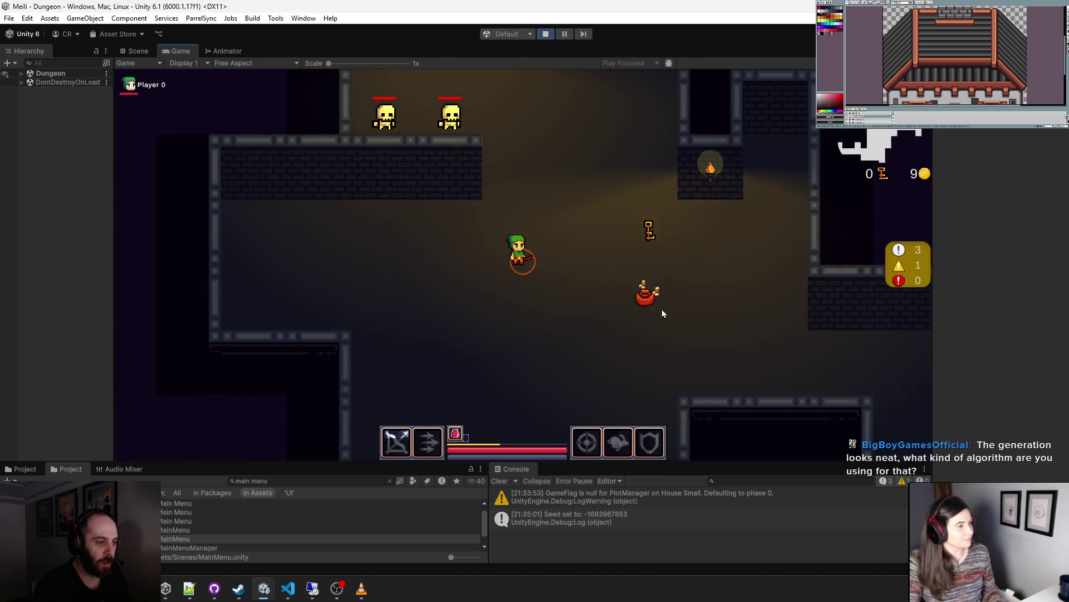
key("s")
key("d")
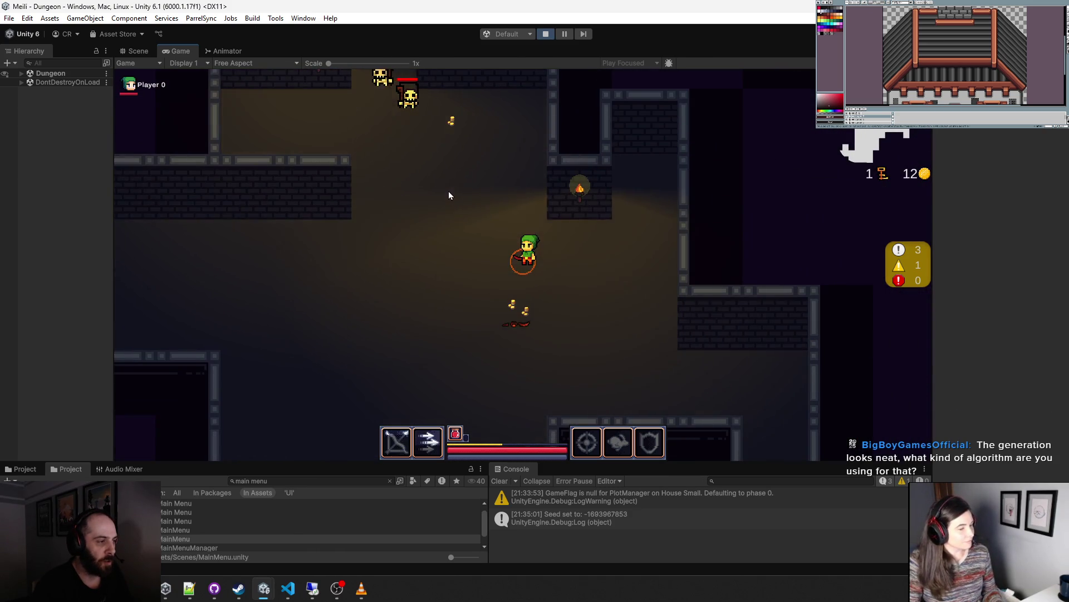
left_click(464, 175)
- Collect the dropped coins up to 17 gold, enter the gated room, and fire an upward arrow volley
key("w")
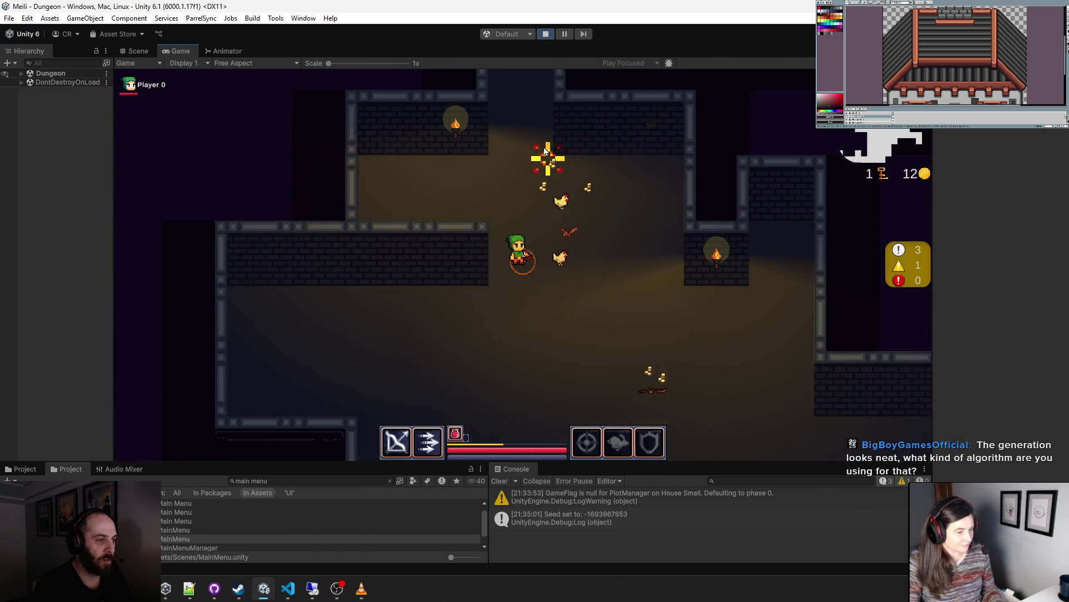
key("w")
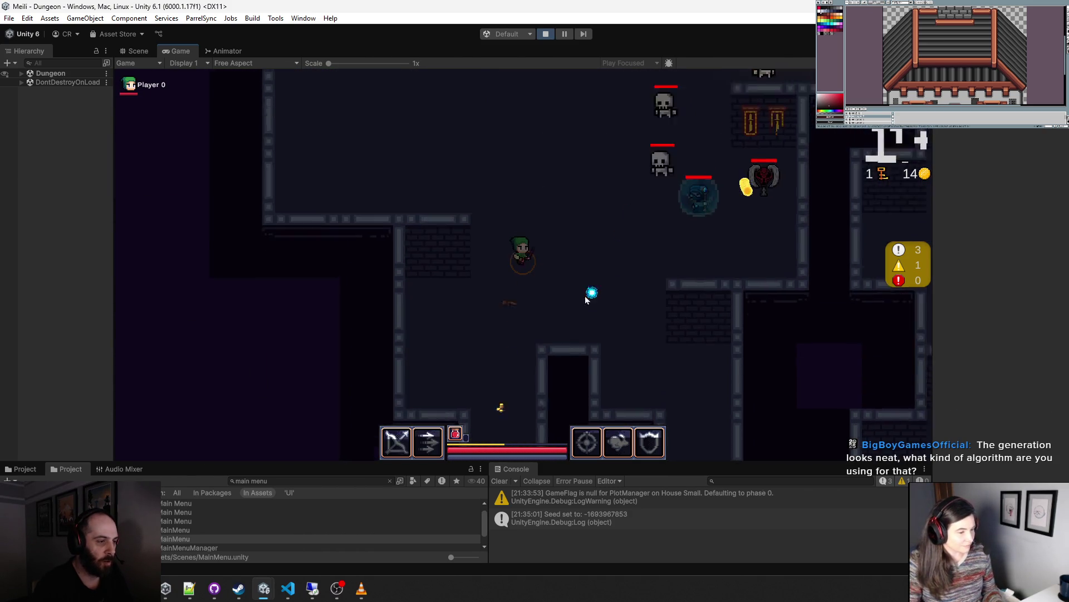
key("d")
key("s")
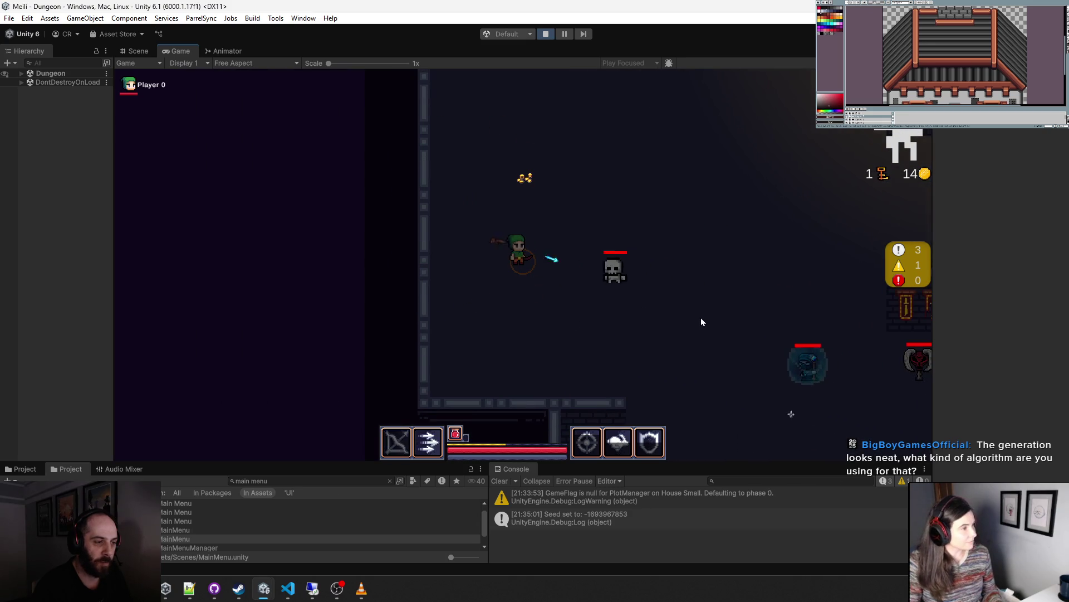
key("d")
key("s")
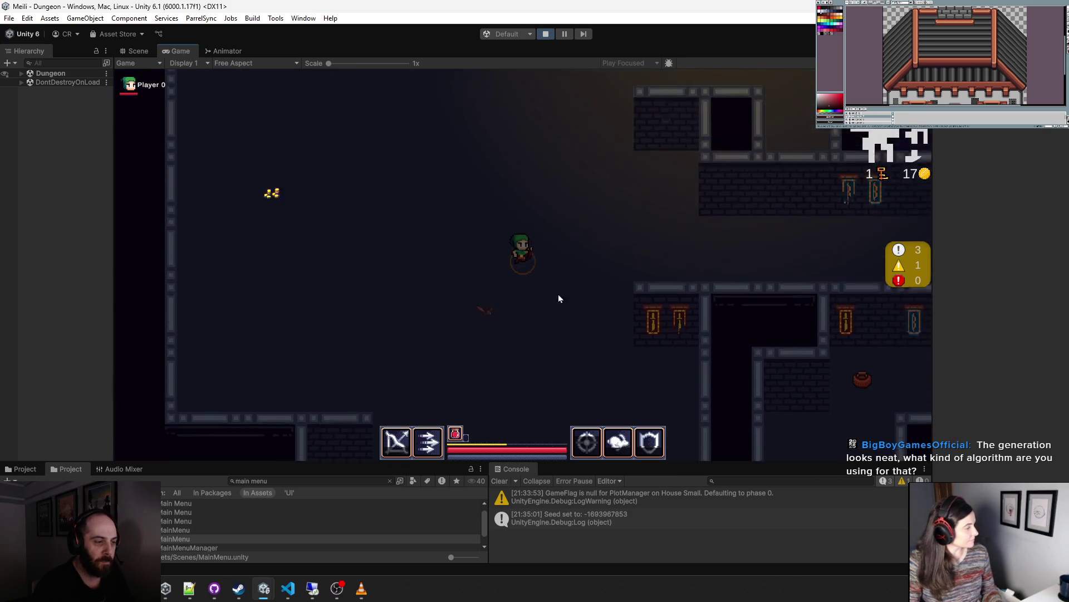
key("s")
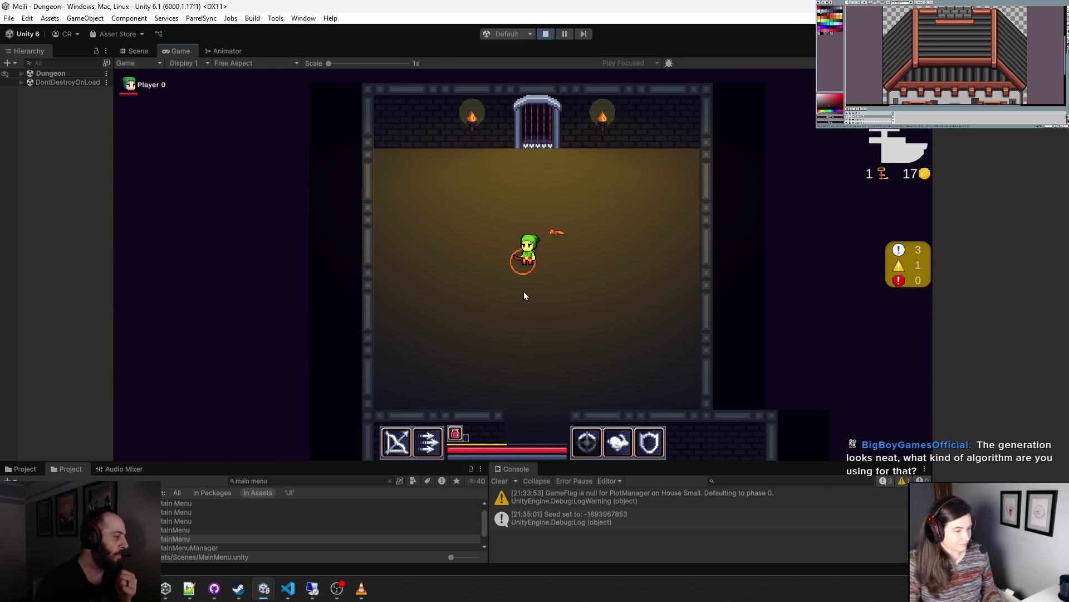
right_click(570, 174)
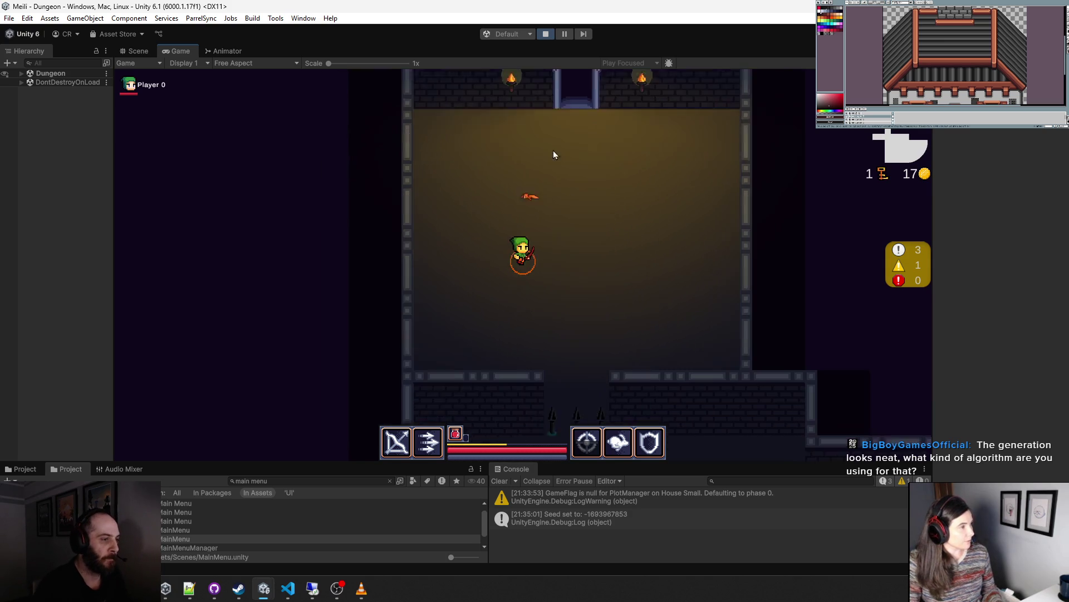
- Walk through the room collecting dropped gold and head toward the next room's door
key("a")
key("s")
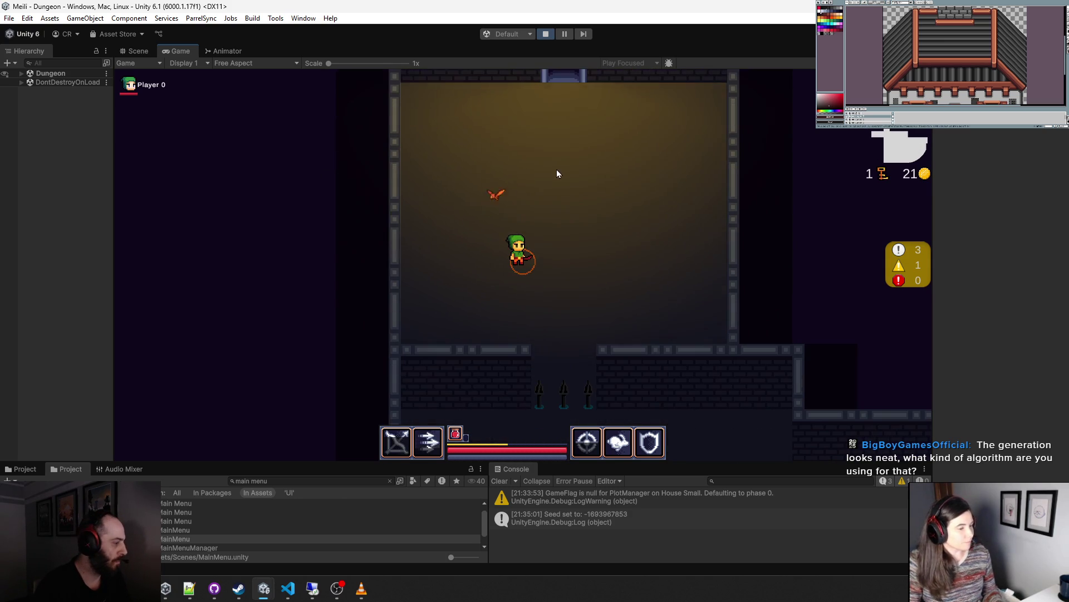
key("w")
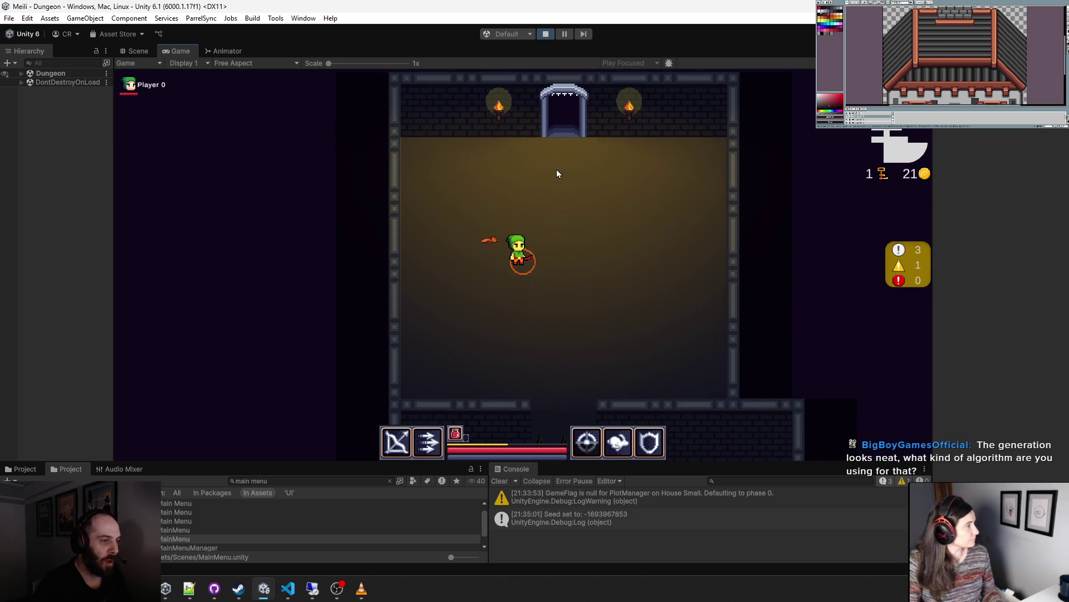
key("d")
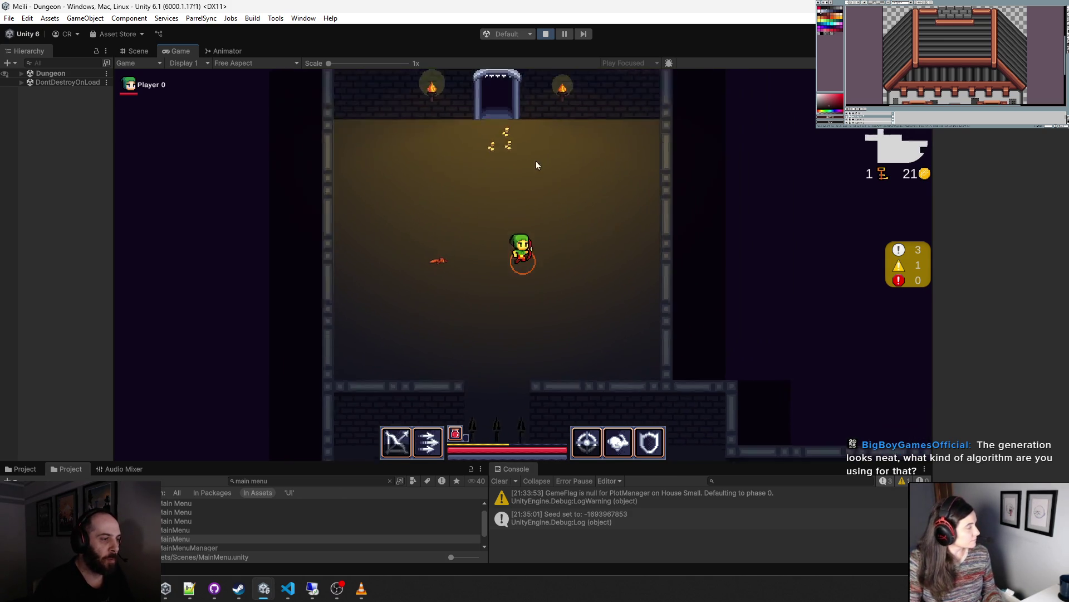
key("s")
key("a")
key("w")
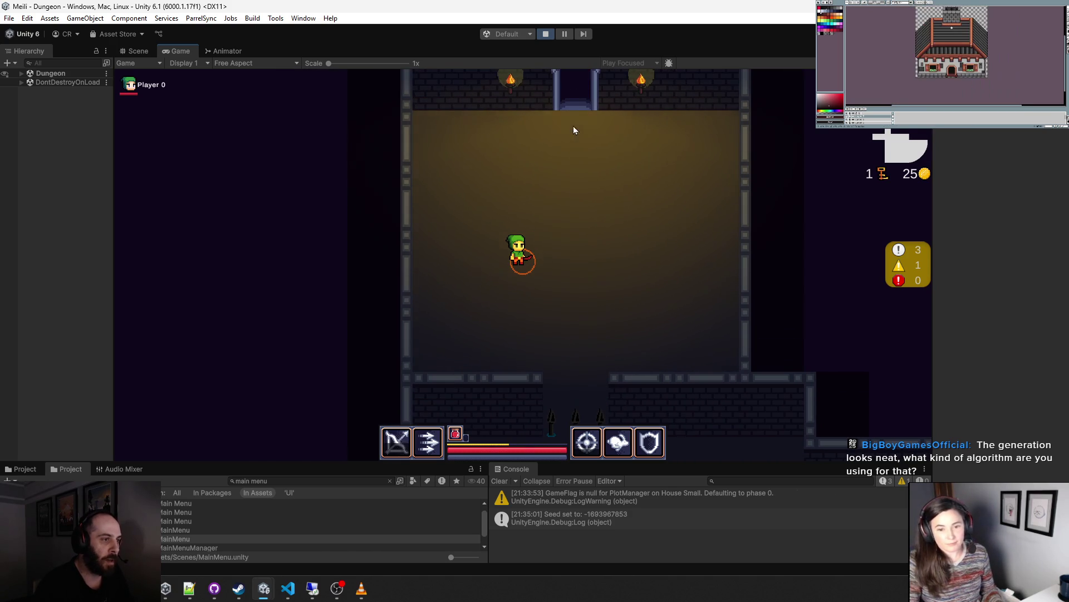
- Shoot the skeletons, inspect the chest's Whirlwind Edge dagger, and head into the corridor
key("s")
left_click(528, 110)
key("d")
key("w")
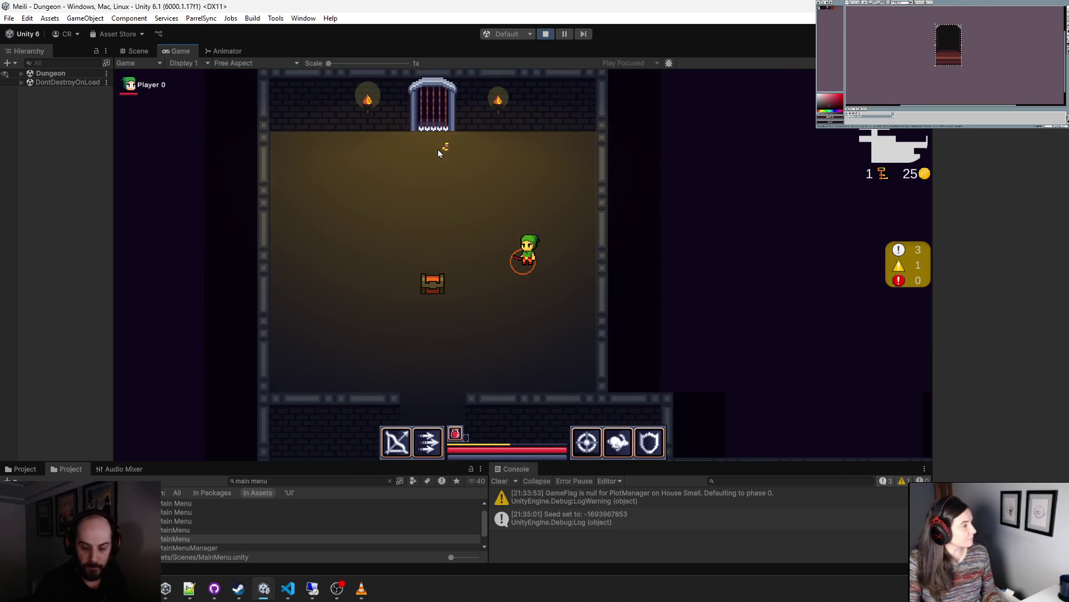
key("a")
key("s")
key("s")
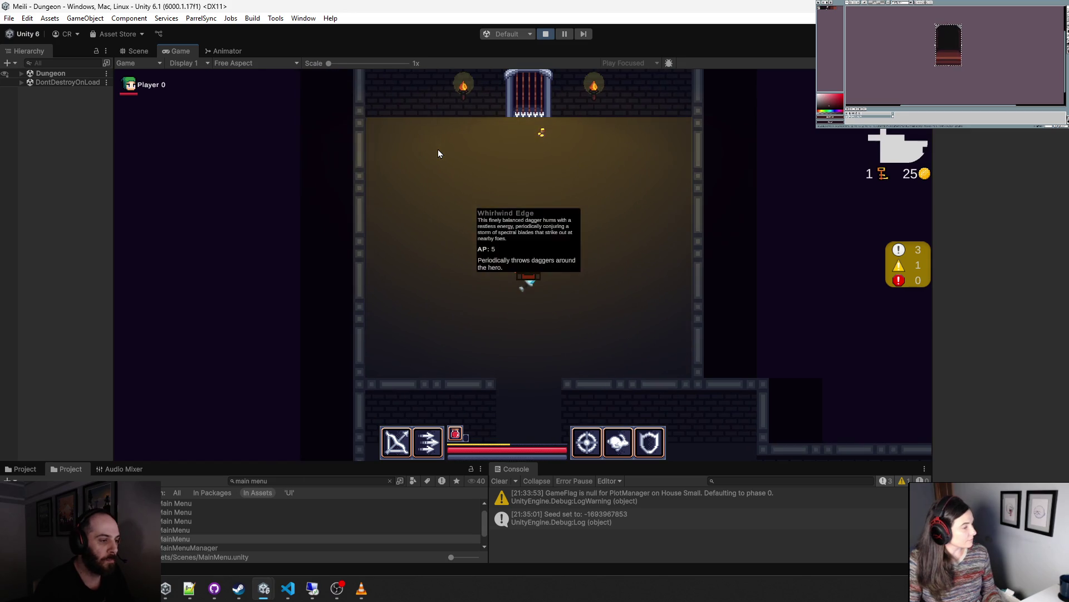
key("s")
key("d")
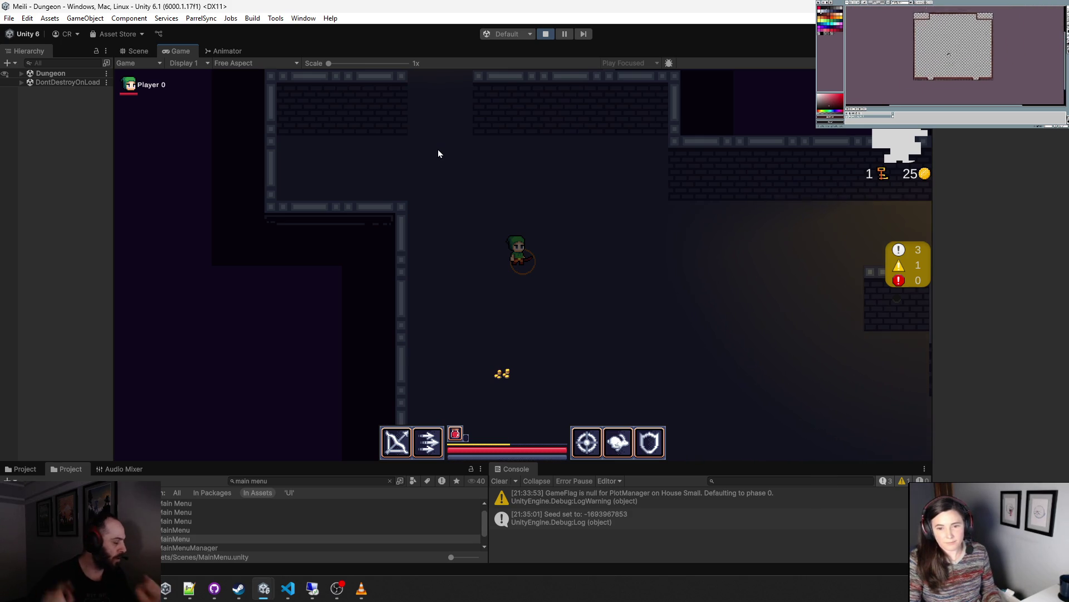
left_click(136, 51)
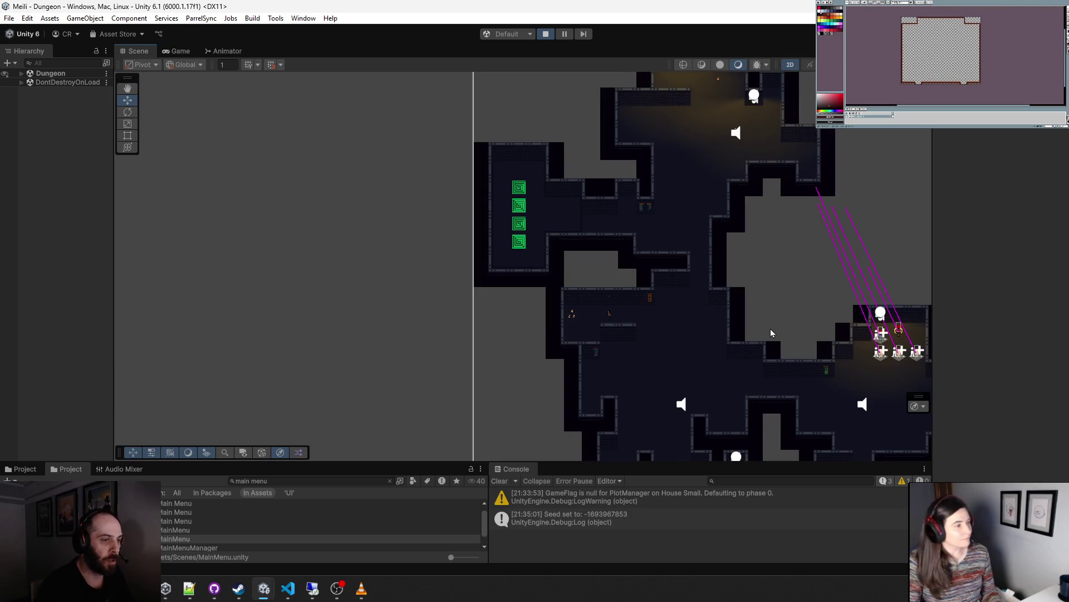
scroll(403, 245, "down", 10)
left_click_drag(546, 335, 542, 342)
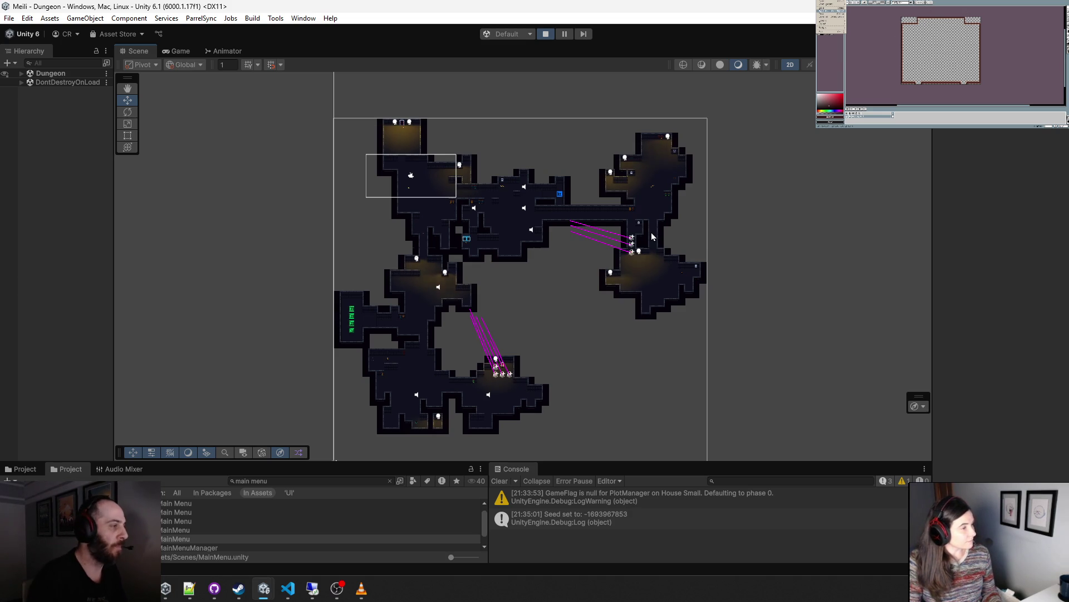
left_click(182, 51)
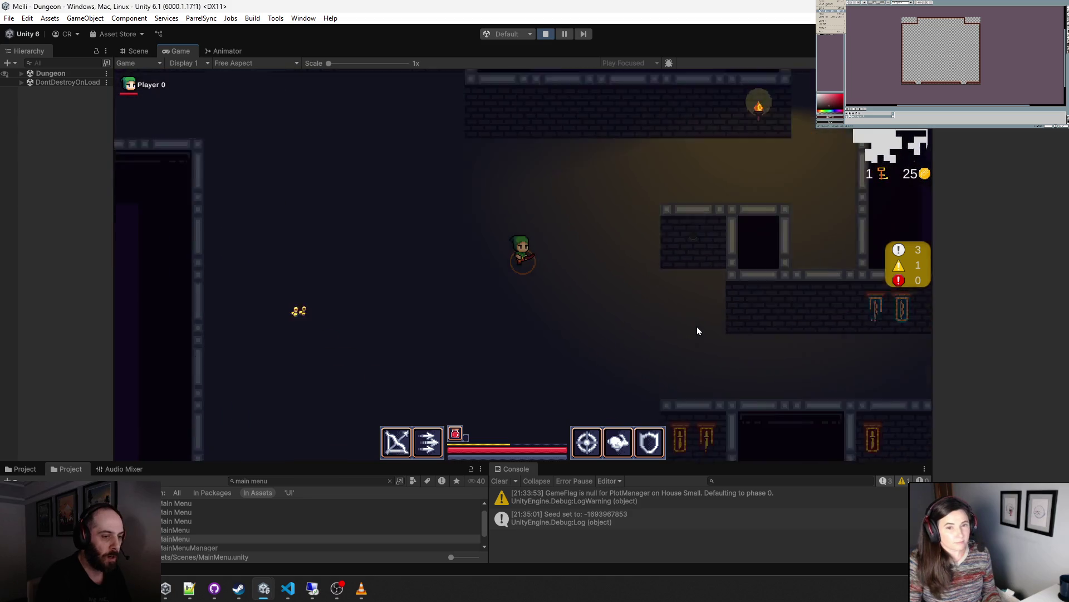
- Collect gold up to 35, rescue the captive companion, and take the blue portal to Boss Wall
key("d")
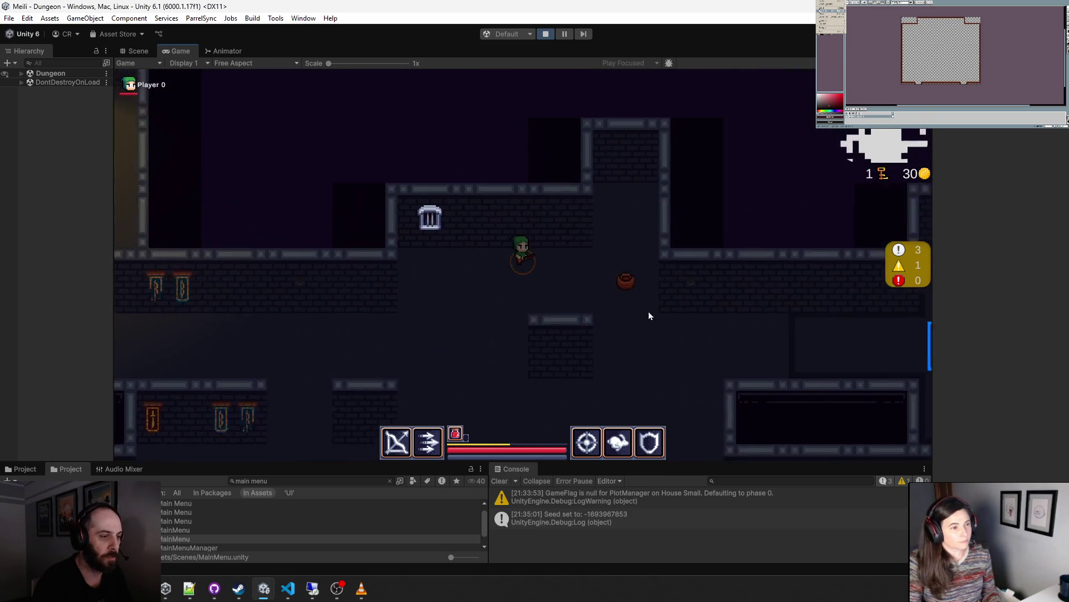
key("a")
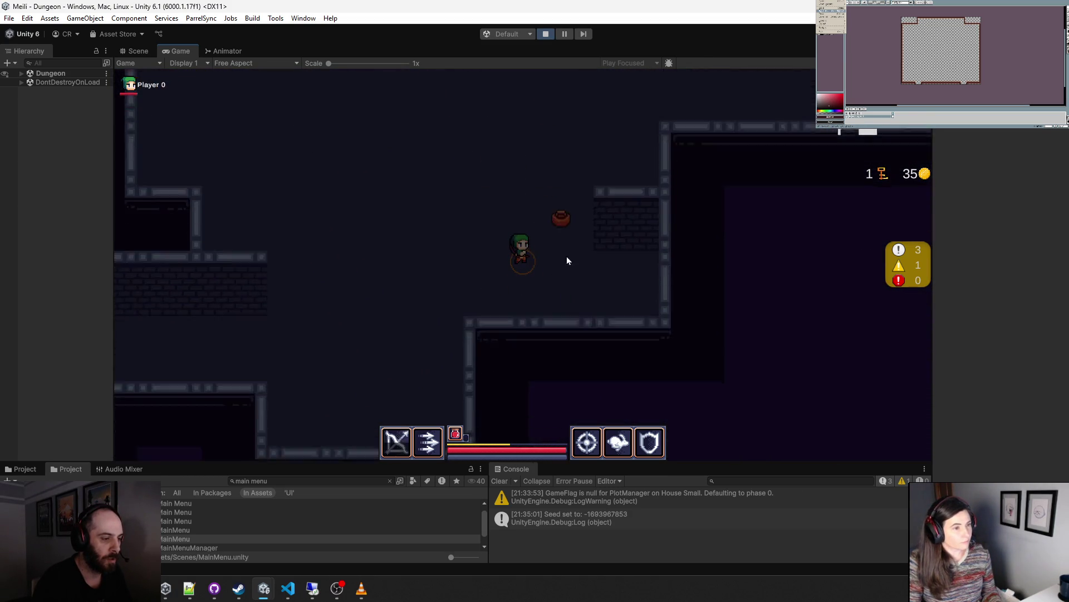
key("a")
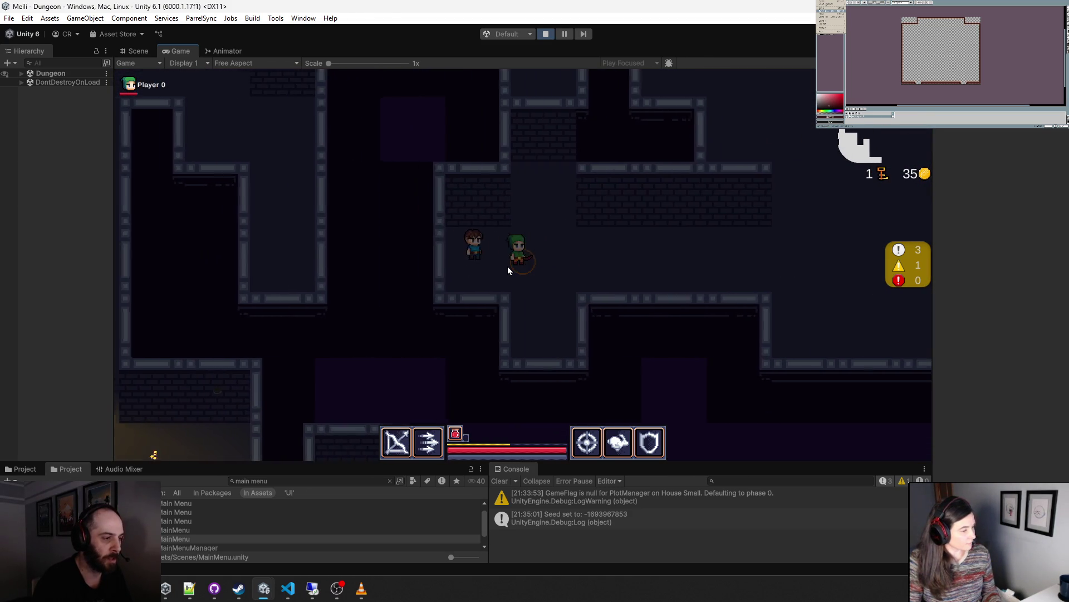
key("w")
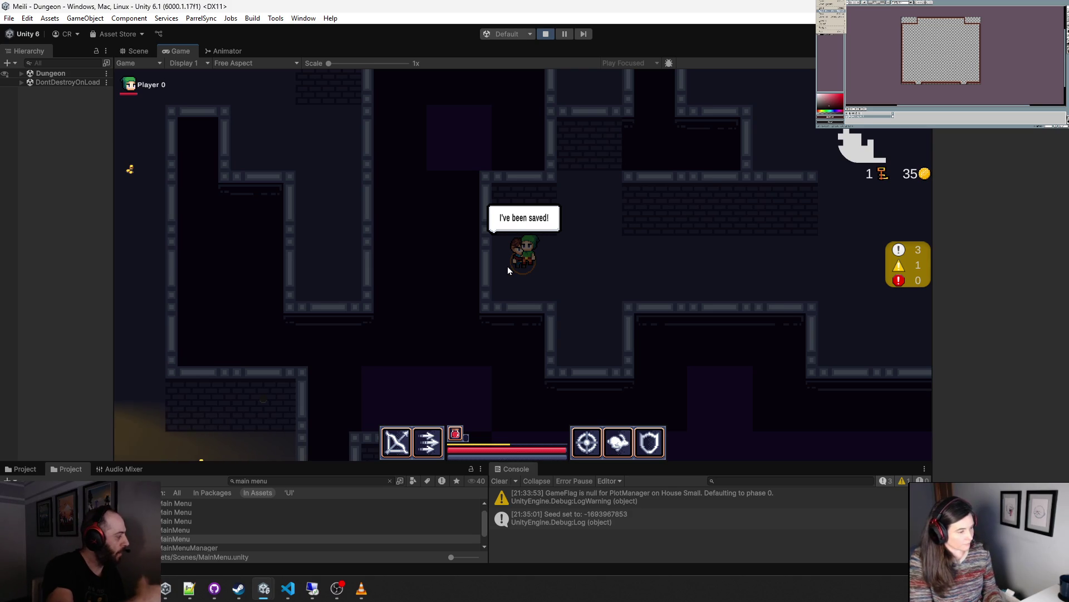
key("a")
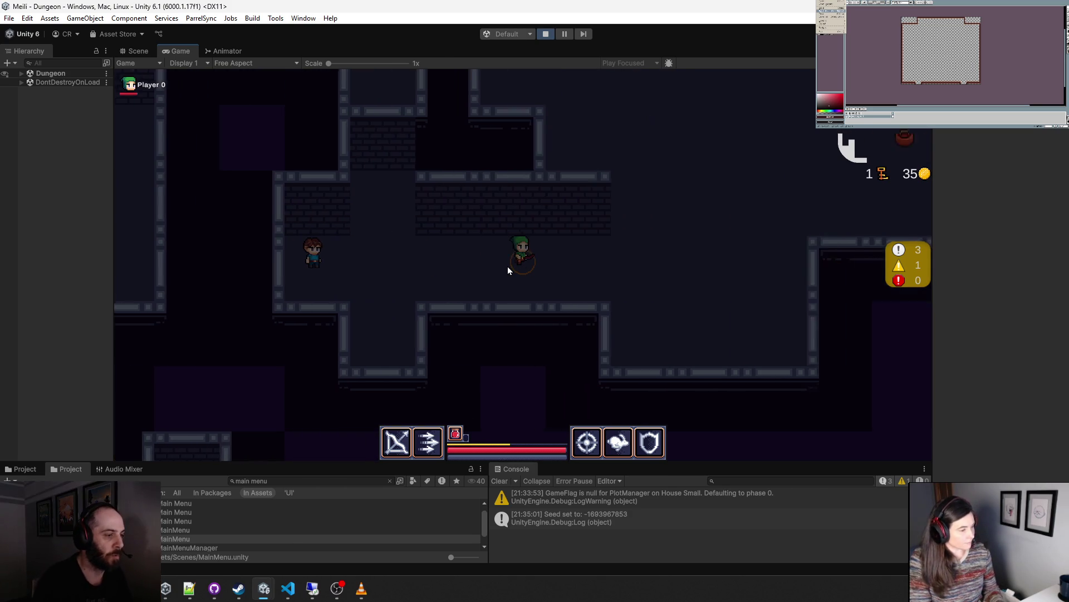
key("d")
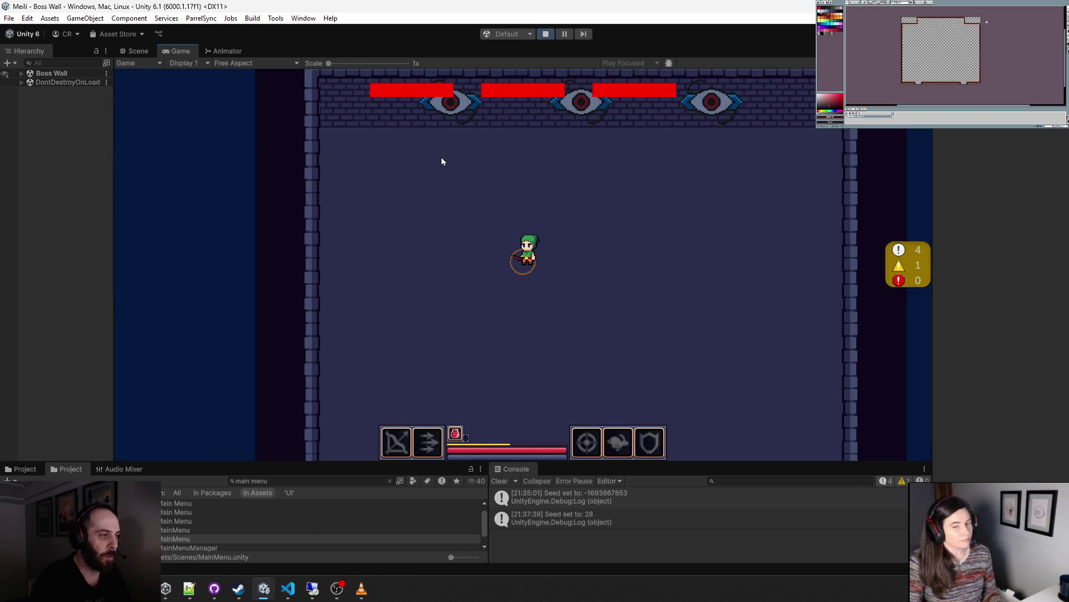
- Shoot out the Boss Wall's last eyes, check the chest, and leave through the portal
left_click(506, 149)
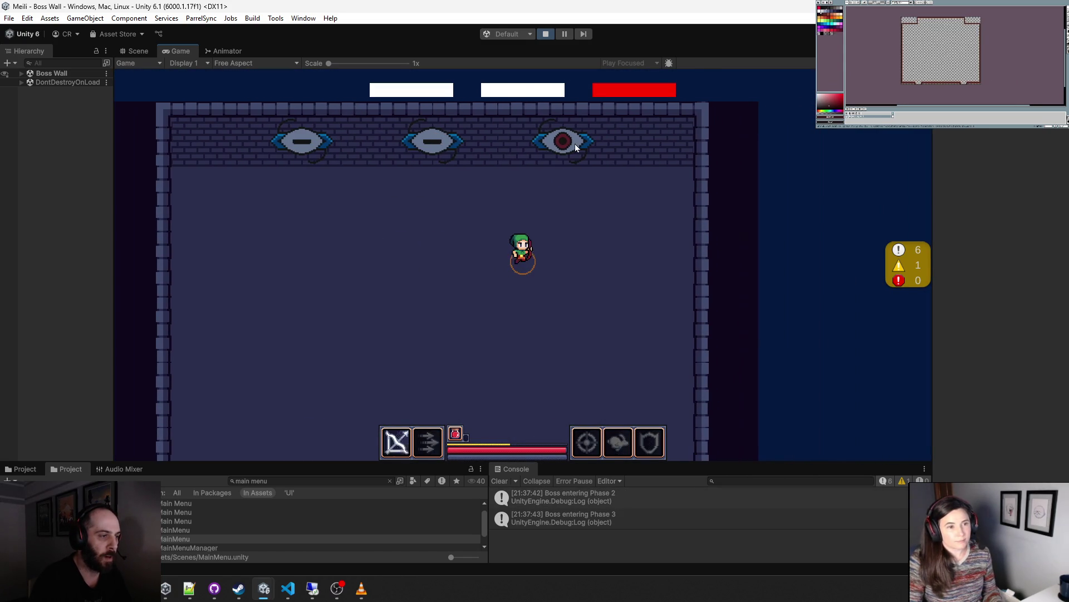
left_click(575, 144)
key("s")
key("a")
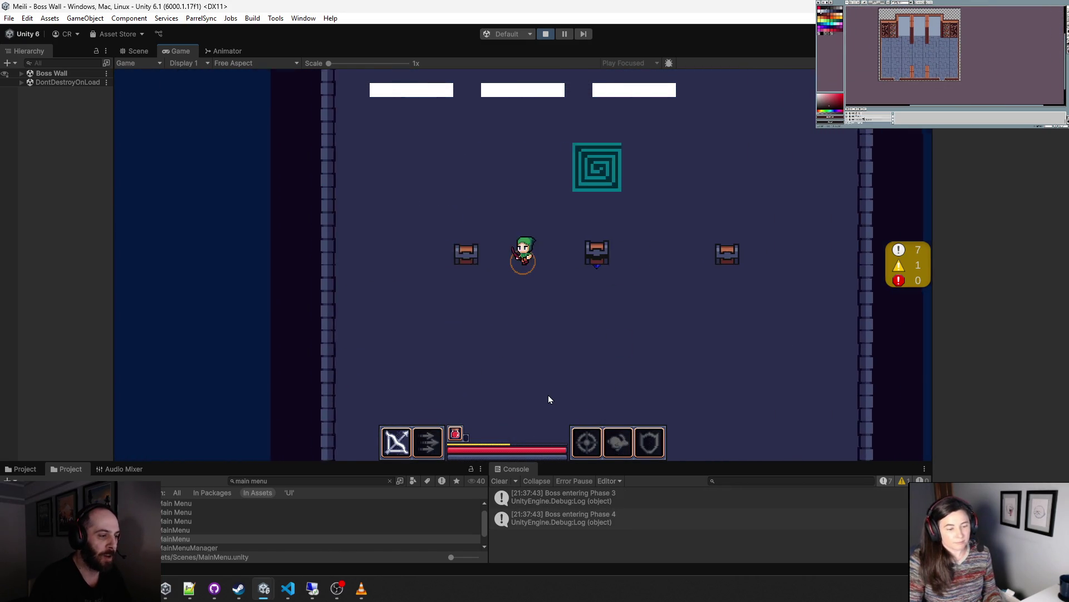
key("d")
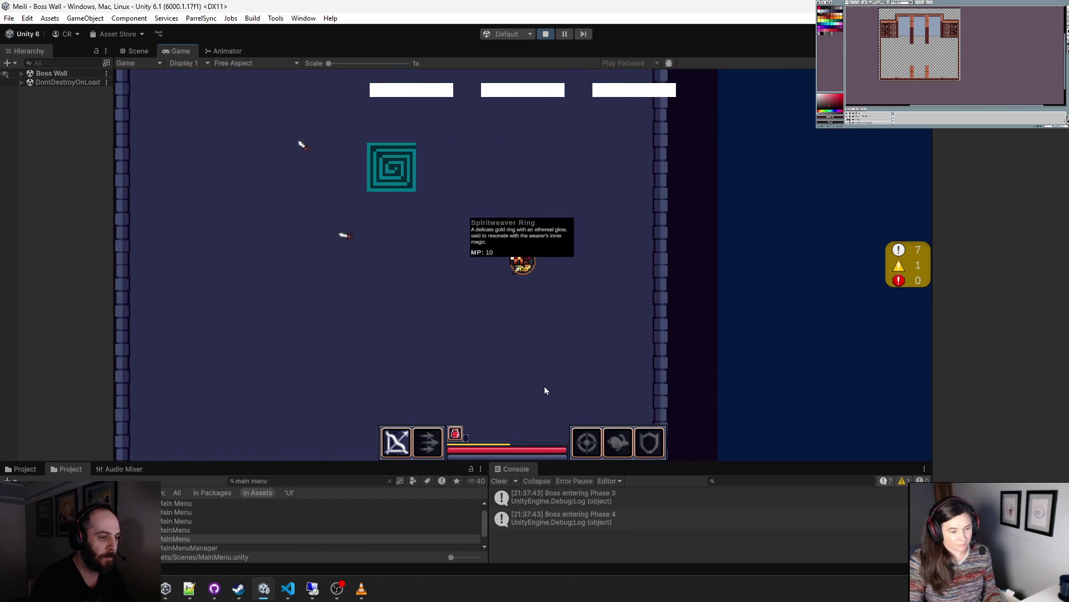
key("a")
key("w")
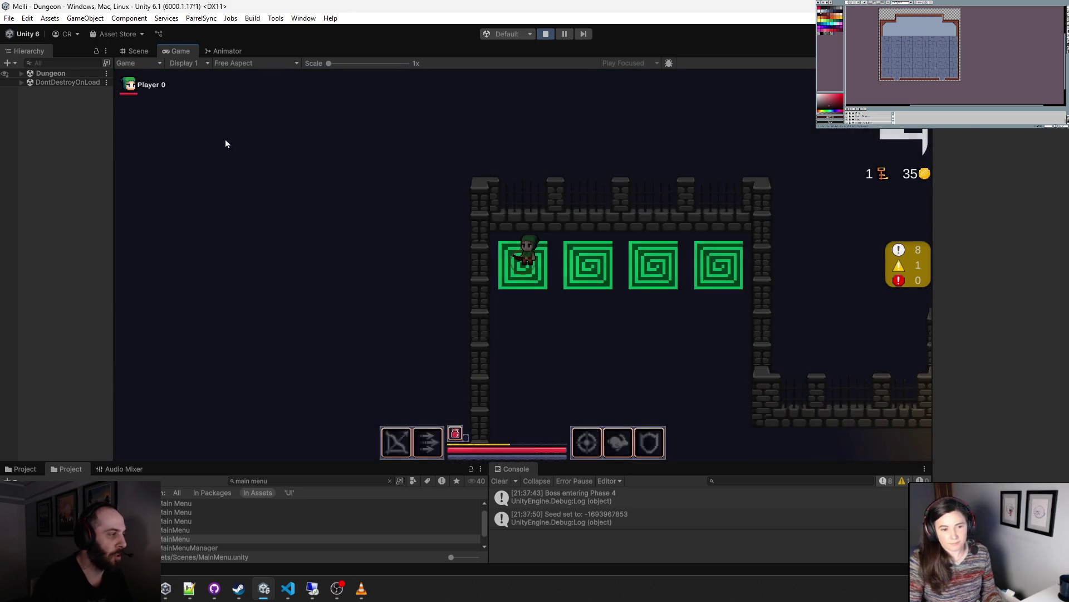
- View the newly generated dungeon's room layout in the Scene view, zooming to fit
left_click(144, 51)
scroll(323, 239, "down", 10)
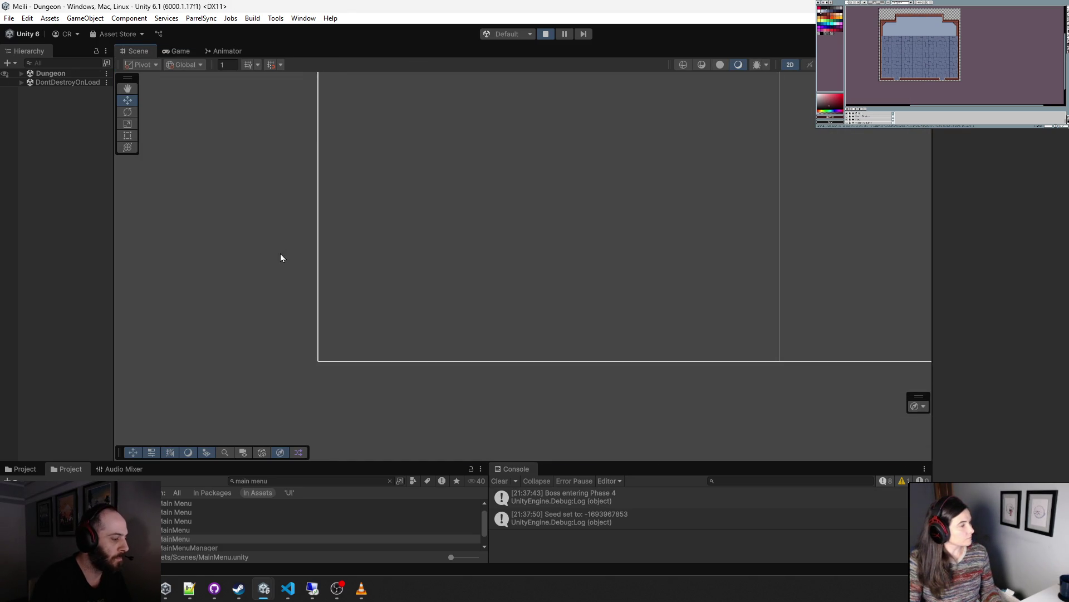
scroll(441, 363, "up", 10)
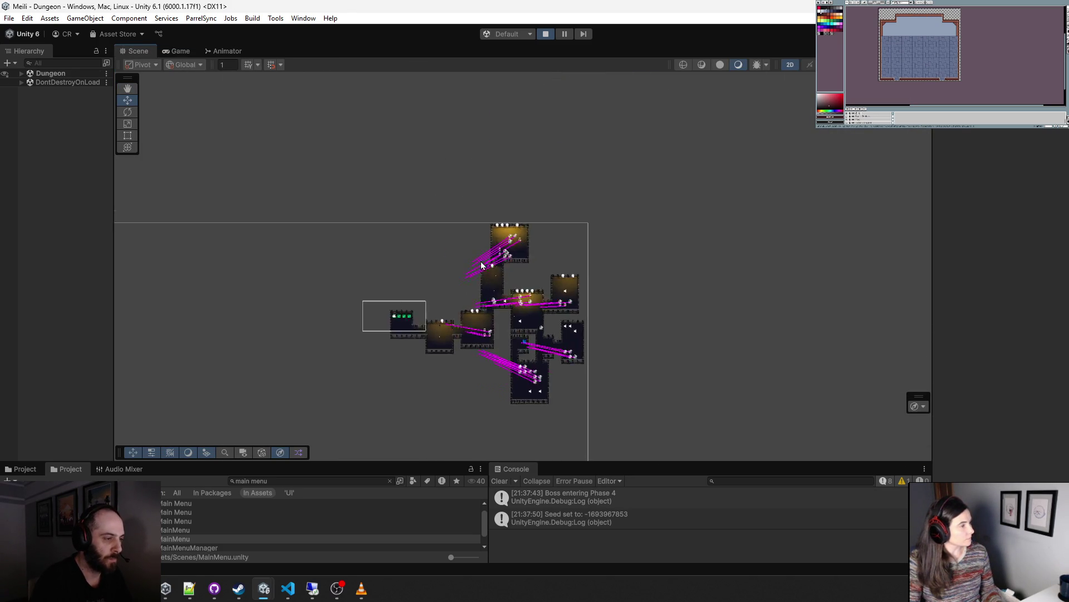